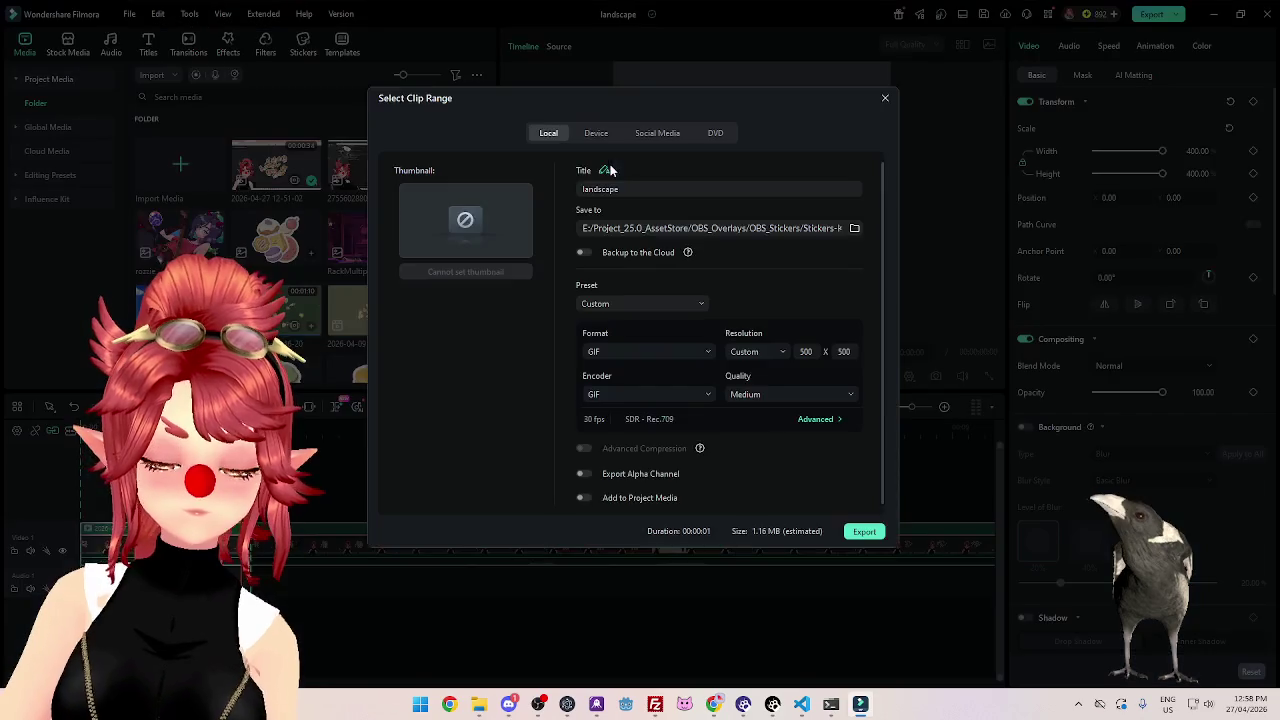
Export the sticker clip as white.gif and close the finished export window.
type("white")
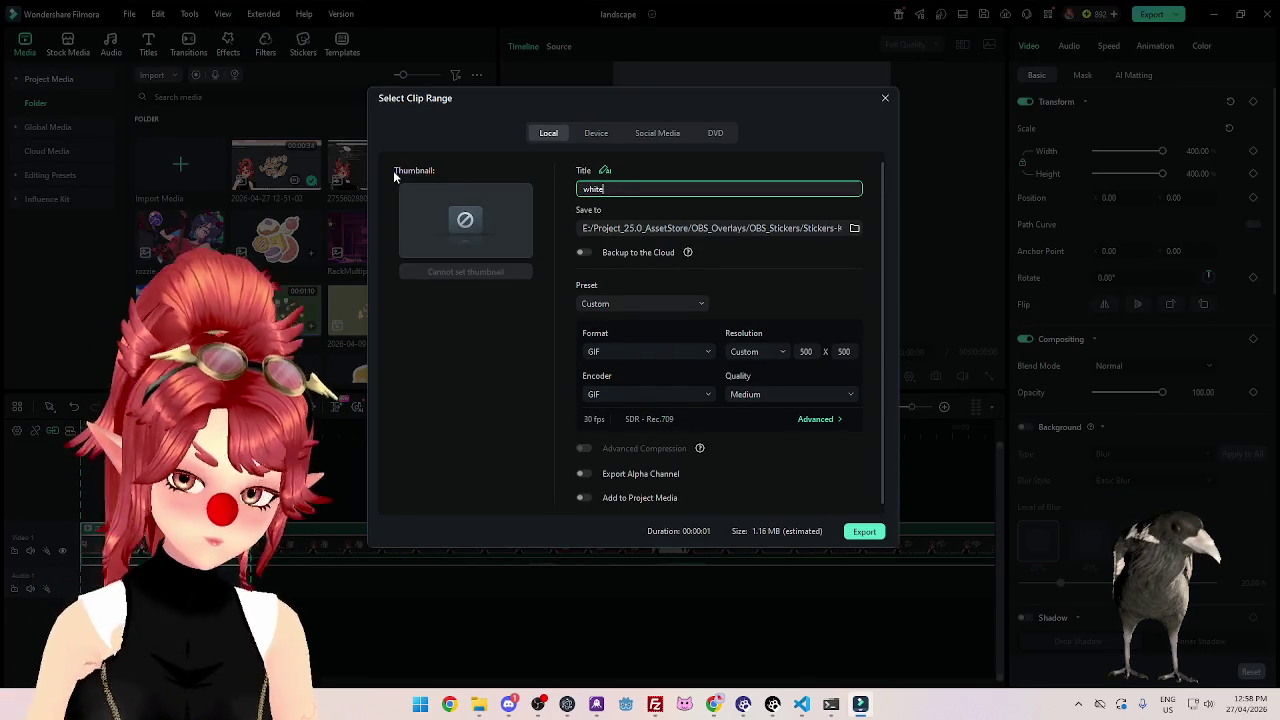
left_click(864, 531)
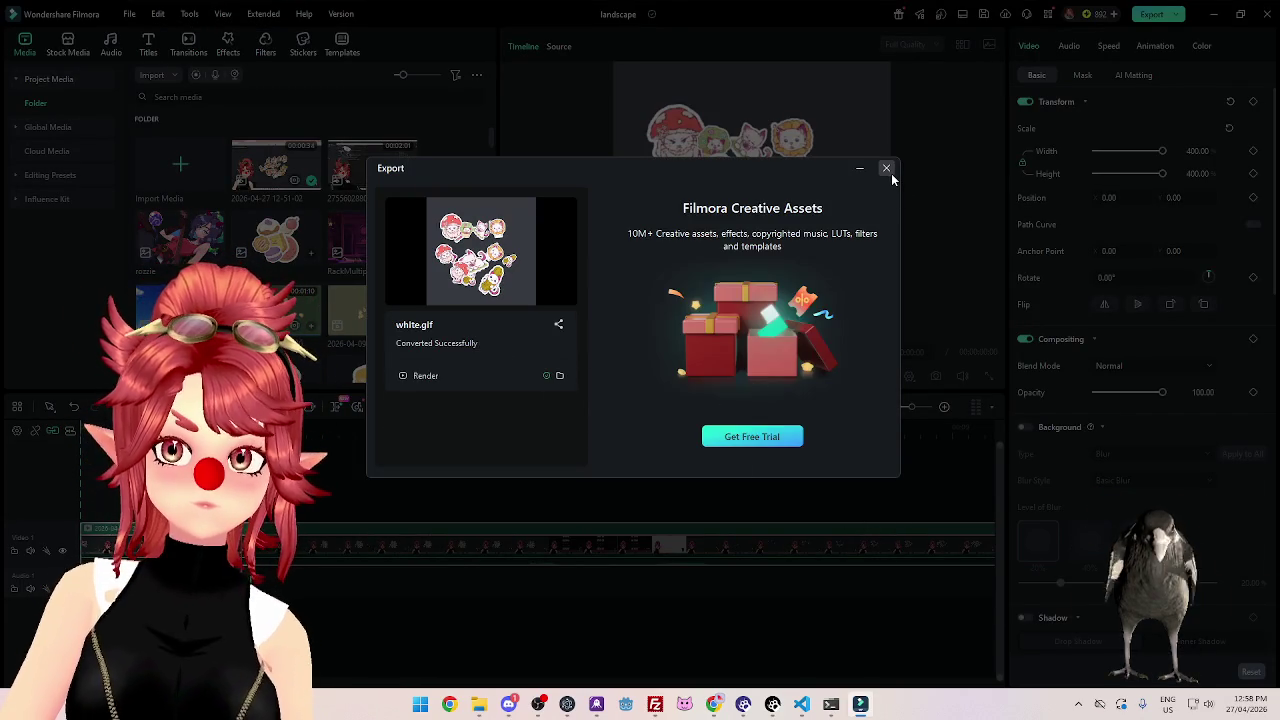
left_click(886, 168)
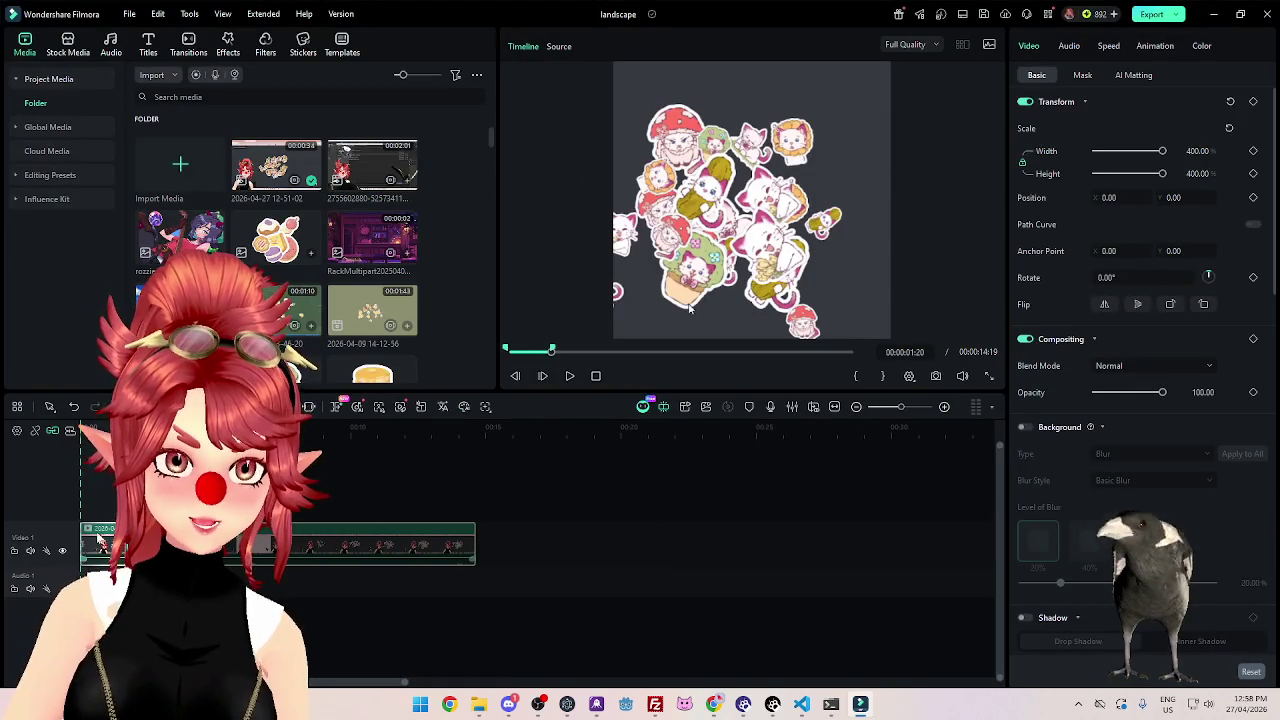
Trim the sticker clip to about five seconds, shift it right to Position X 49, and preview it.
left_click(305, 428)
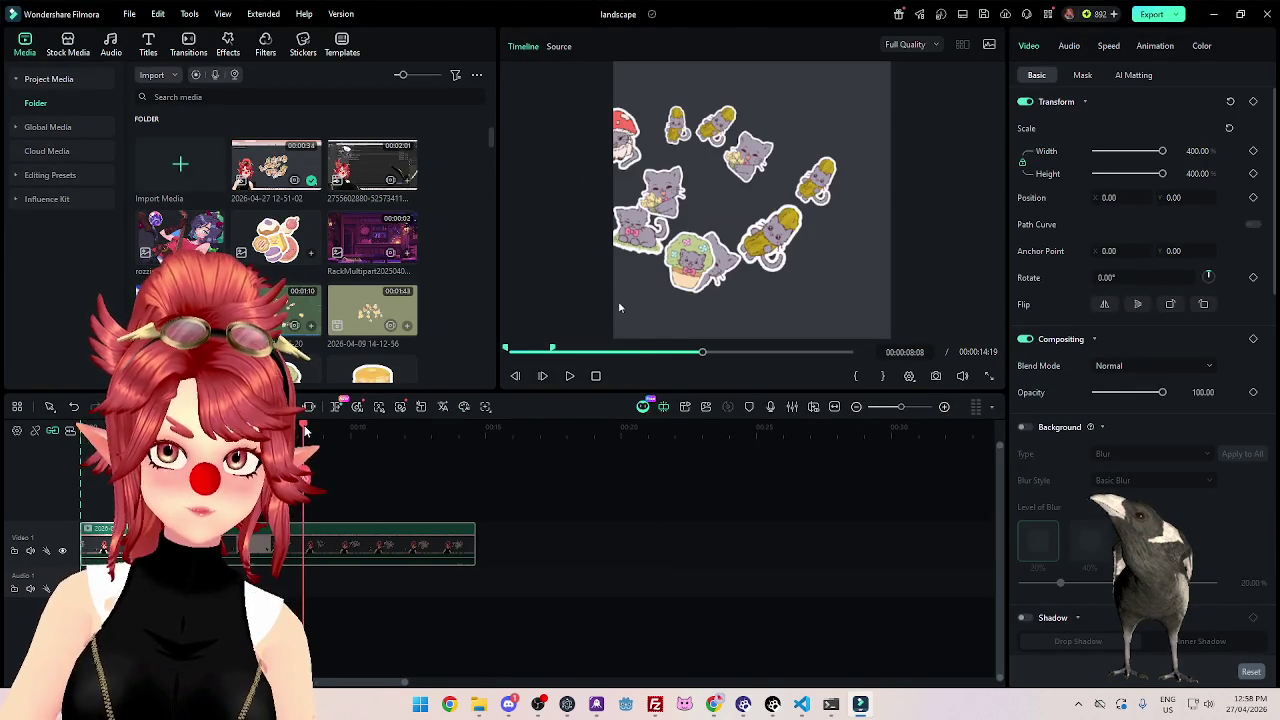
left_click_drag(475, 545, 316, 545)
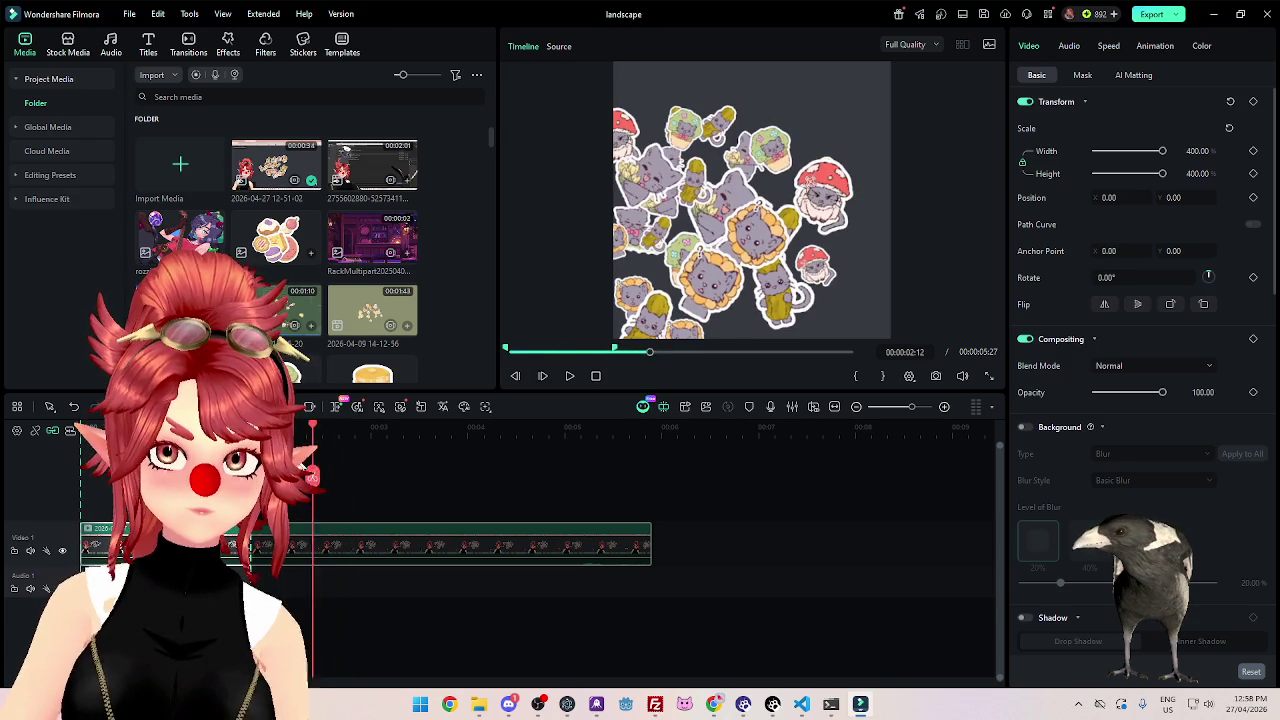
left_click_drag(760, 200, 787, 200)
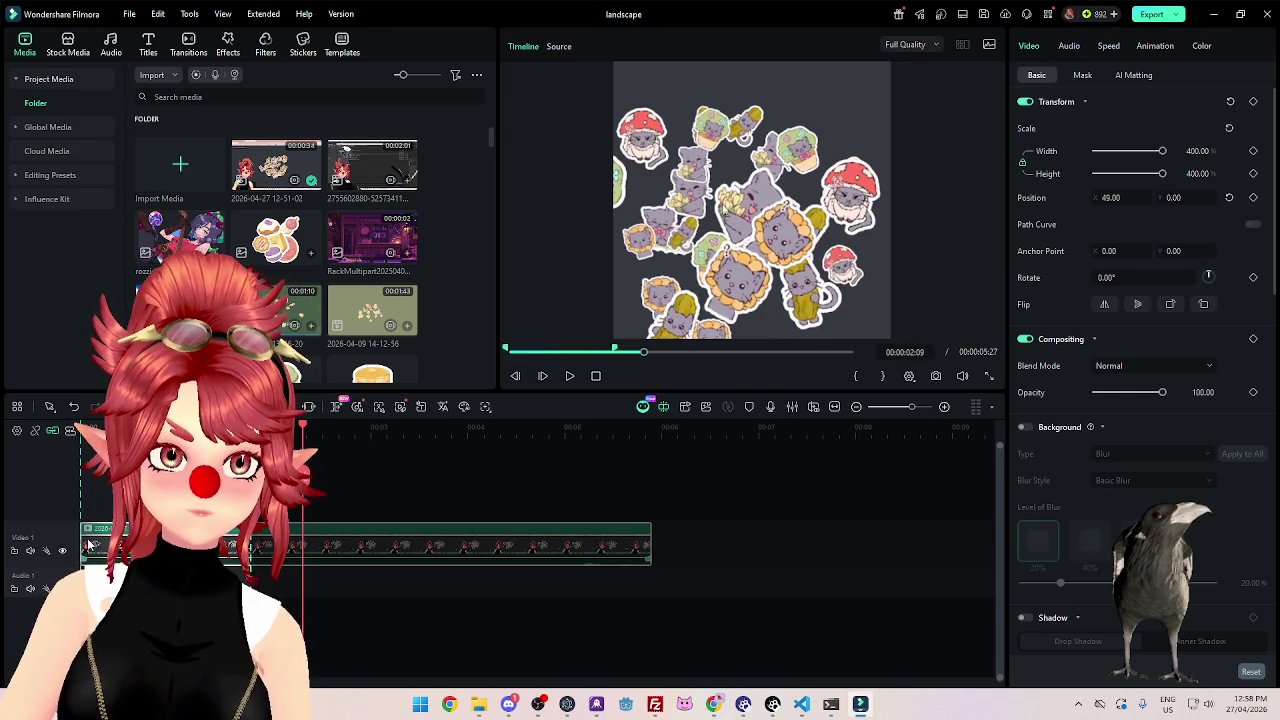
left_click_drag(81, 541, 113, 545)
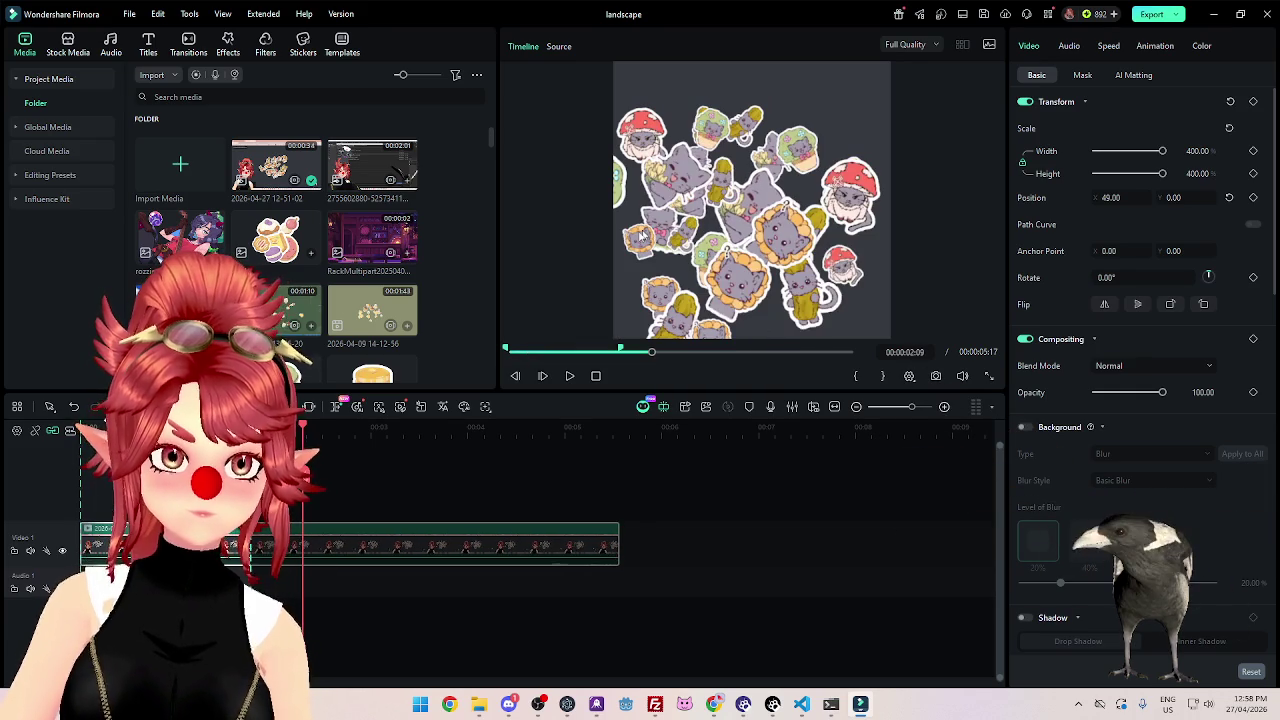
key("space")
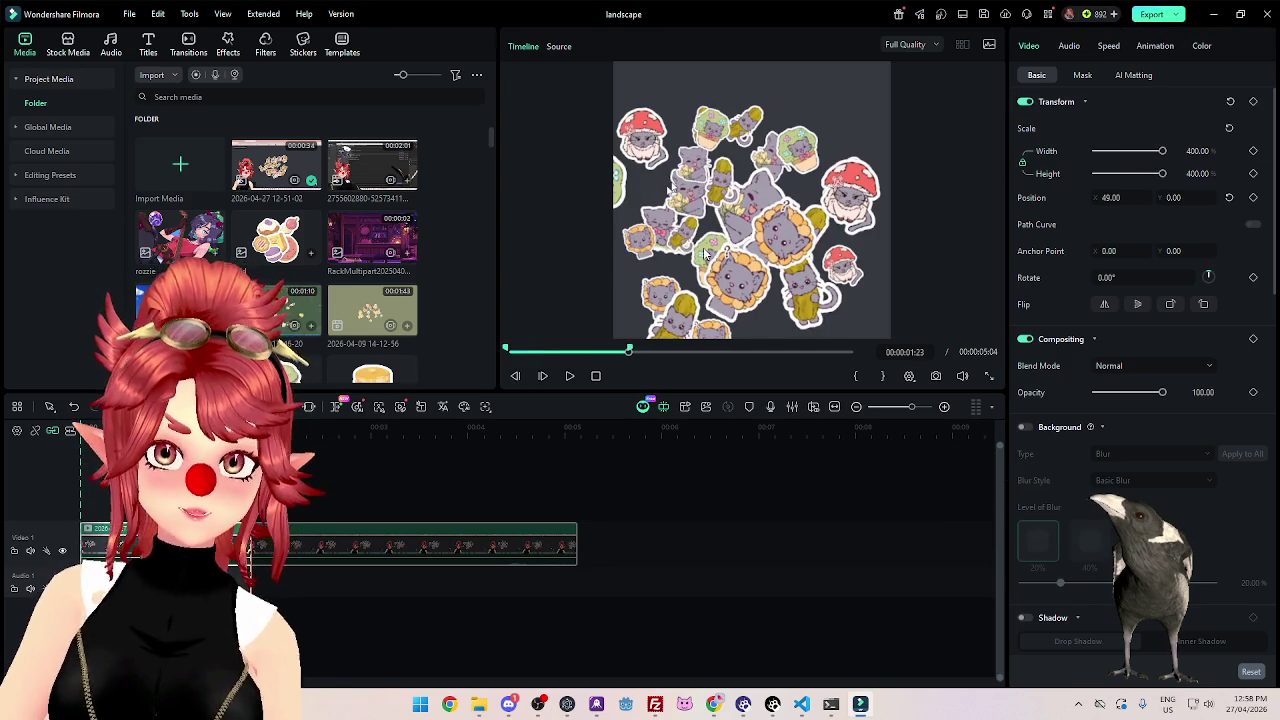
Export the trimmed clip as grey.gif.
type("gr")
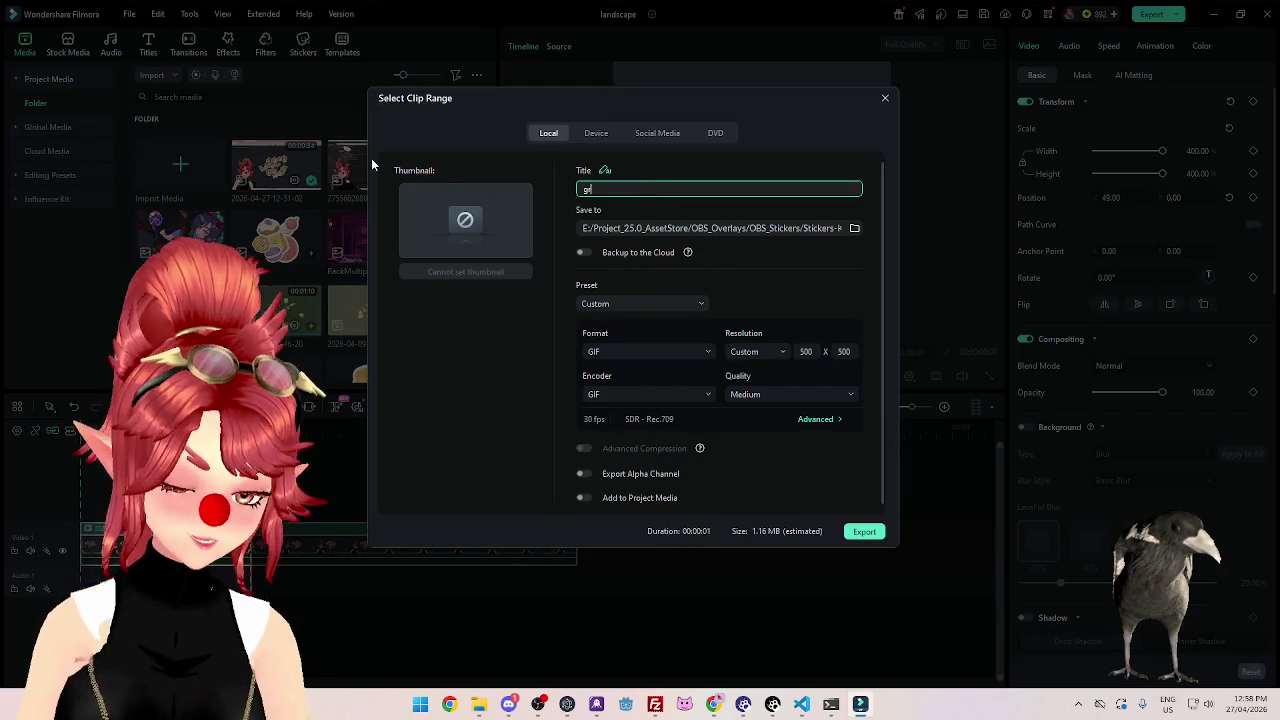
type("ey")
left_click(862, 532)
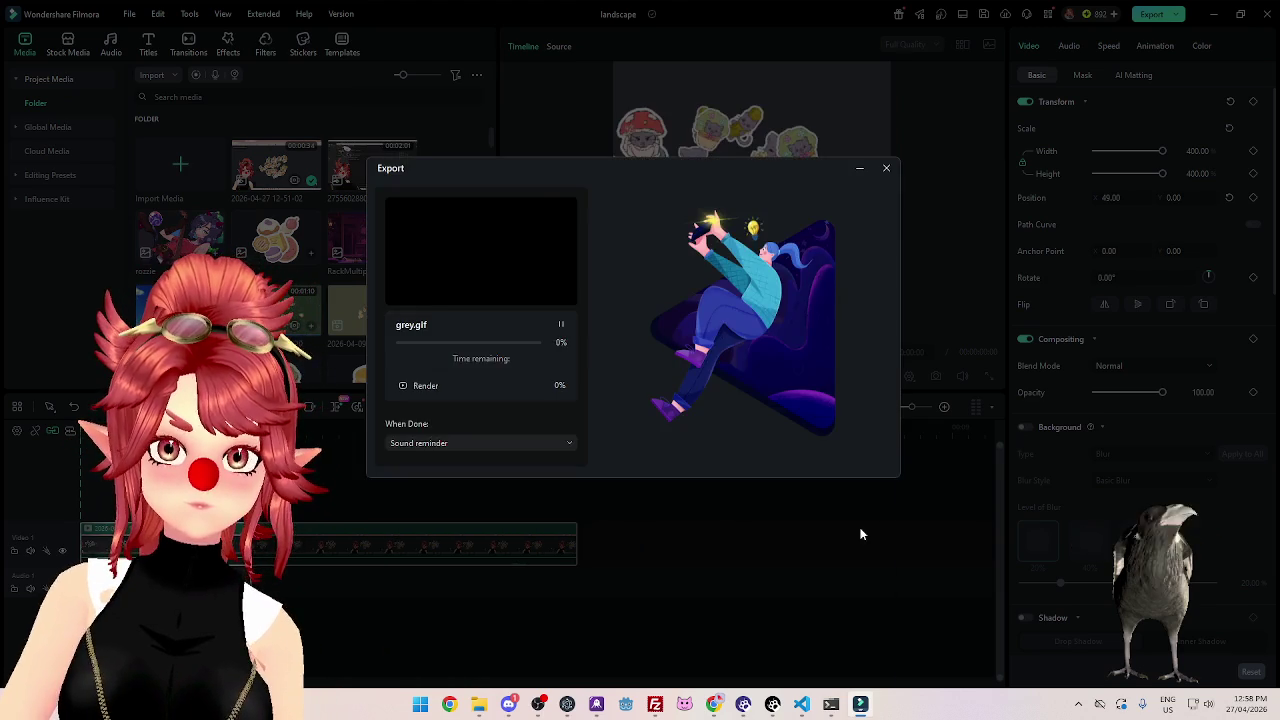
left_click(655, 704)
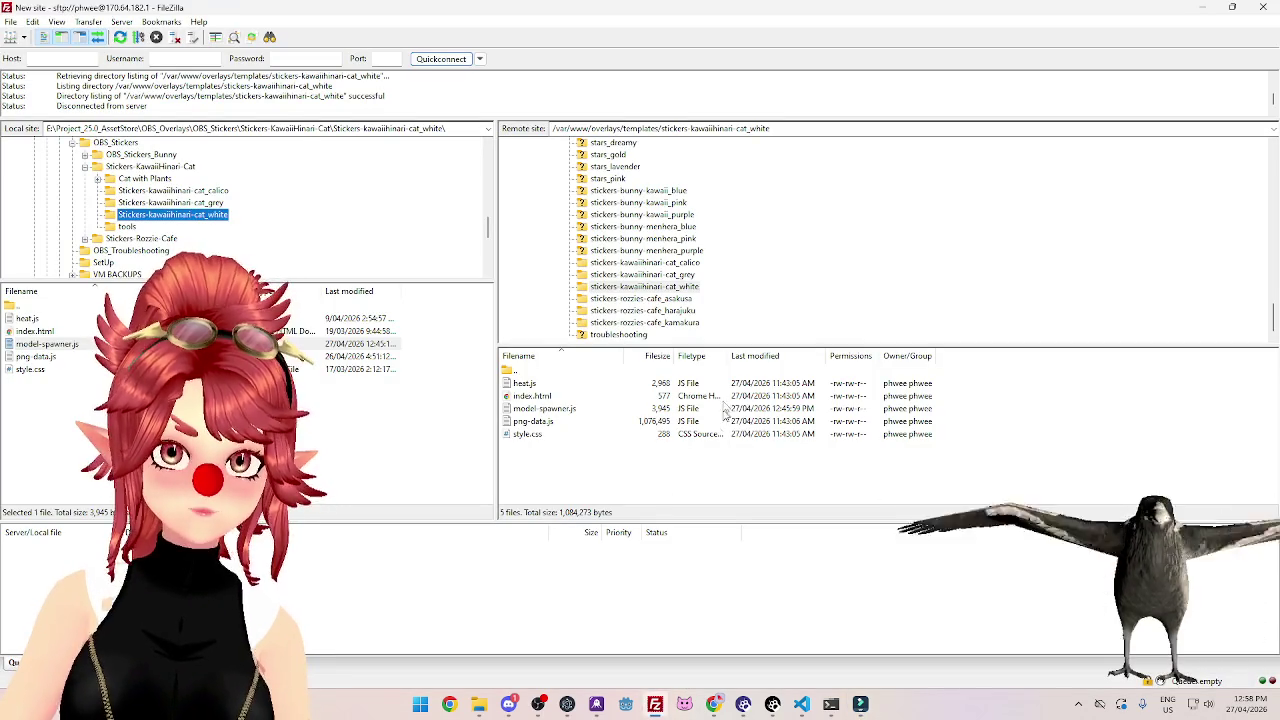
Upload calico.gif into the remote cat_calico folder and rename it preview.gif.
scroll(640, 277, "up", 3)
scroll(640, 277, "up", 3)
scroll(636, 297, "down", 6)
left_click(634, 264)
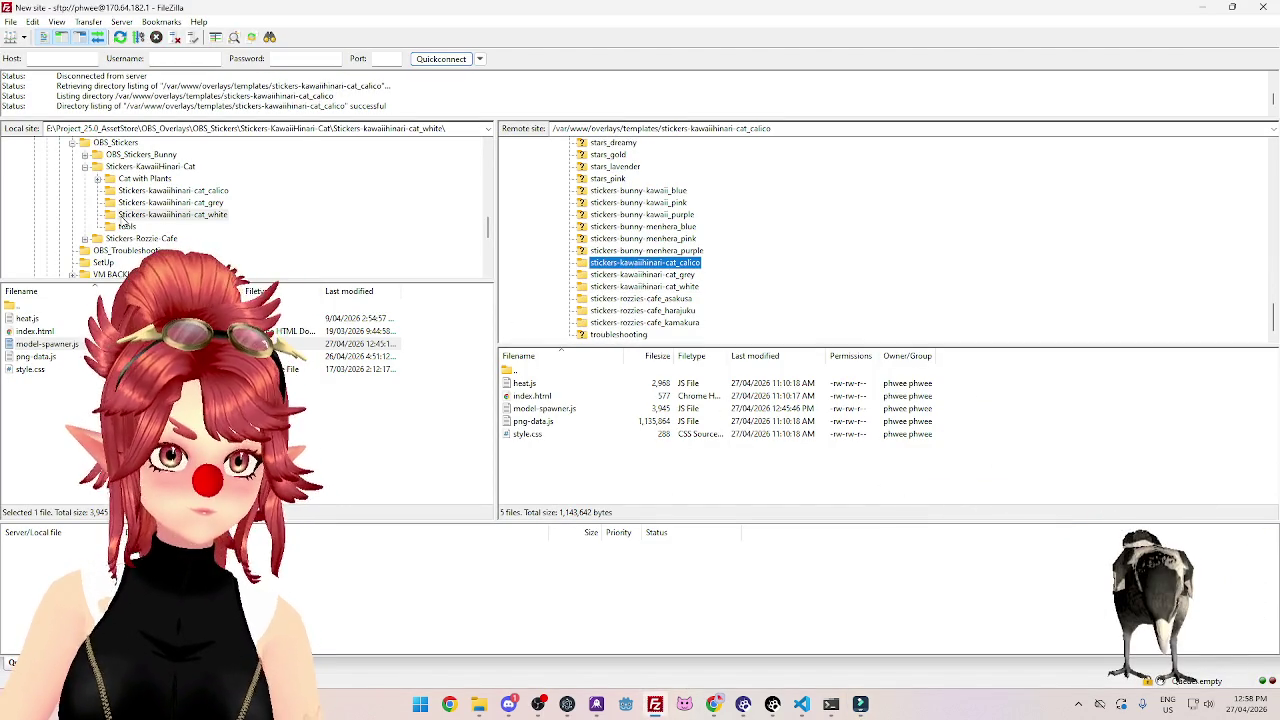
left_click(120, 168)
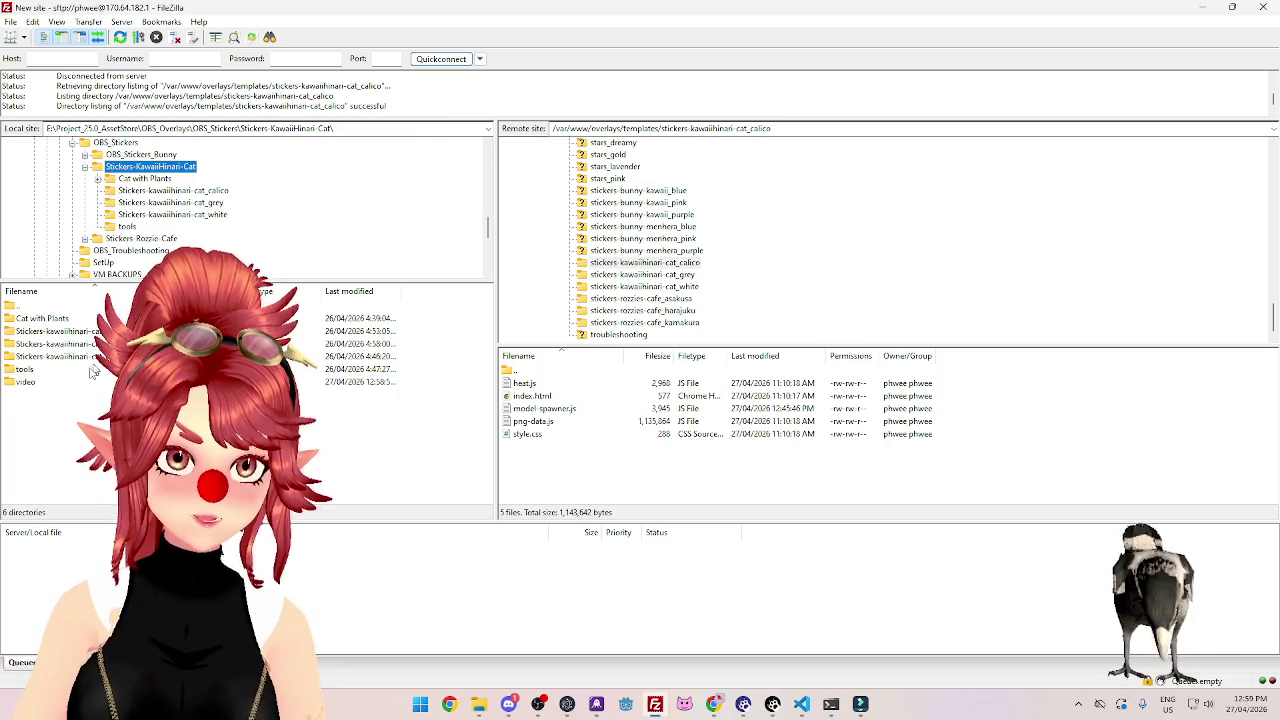
double_click(20, 384)
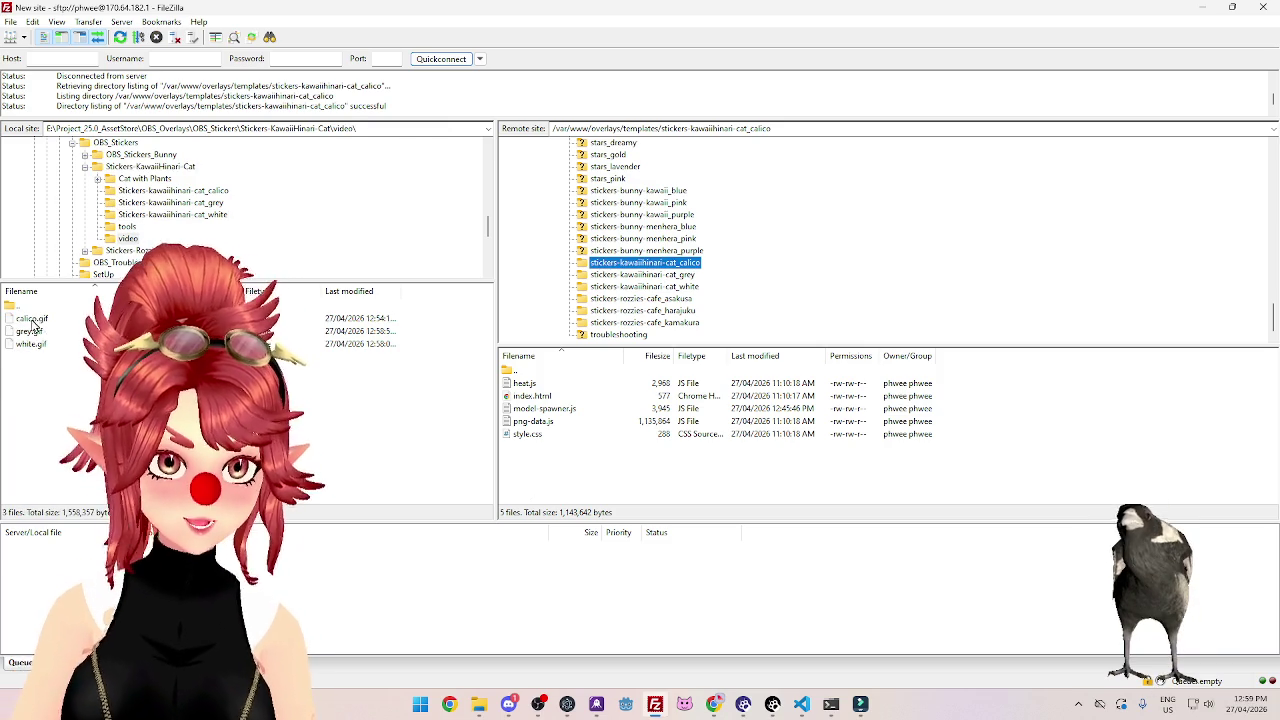
left_click_drag(399, 440, 540, 462)
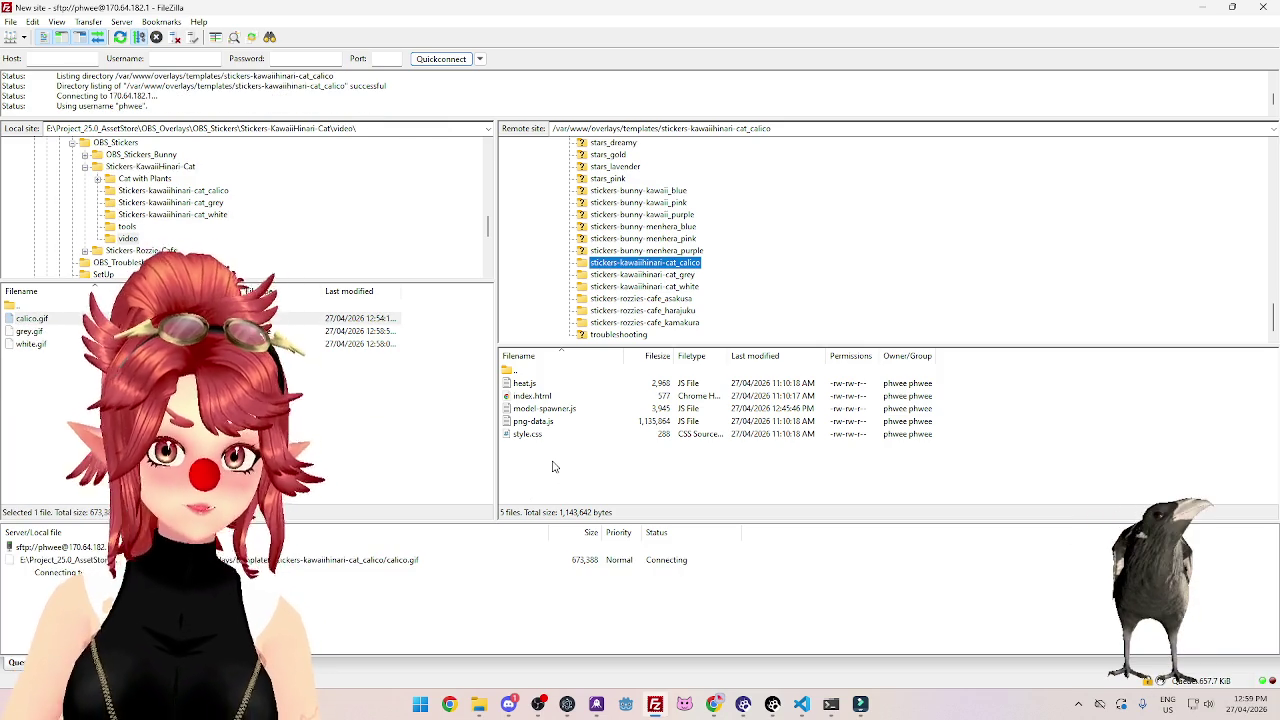
left_click(536, 386)
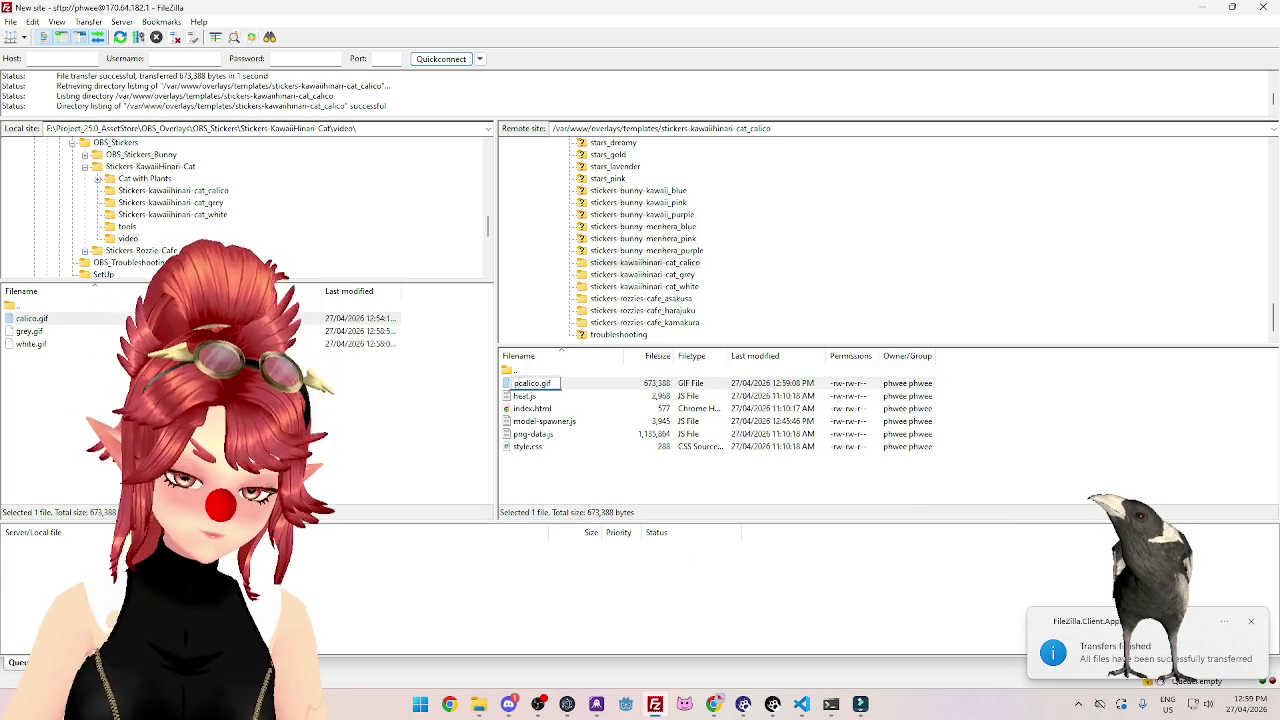
key("Delete")
key("Delete")
key("Delete")
key("Delete")
key("Return")
Upload grey.gif into the remote cat_grey folder and rename it preview.gif.
left_click(676, 276)
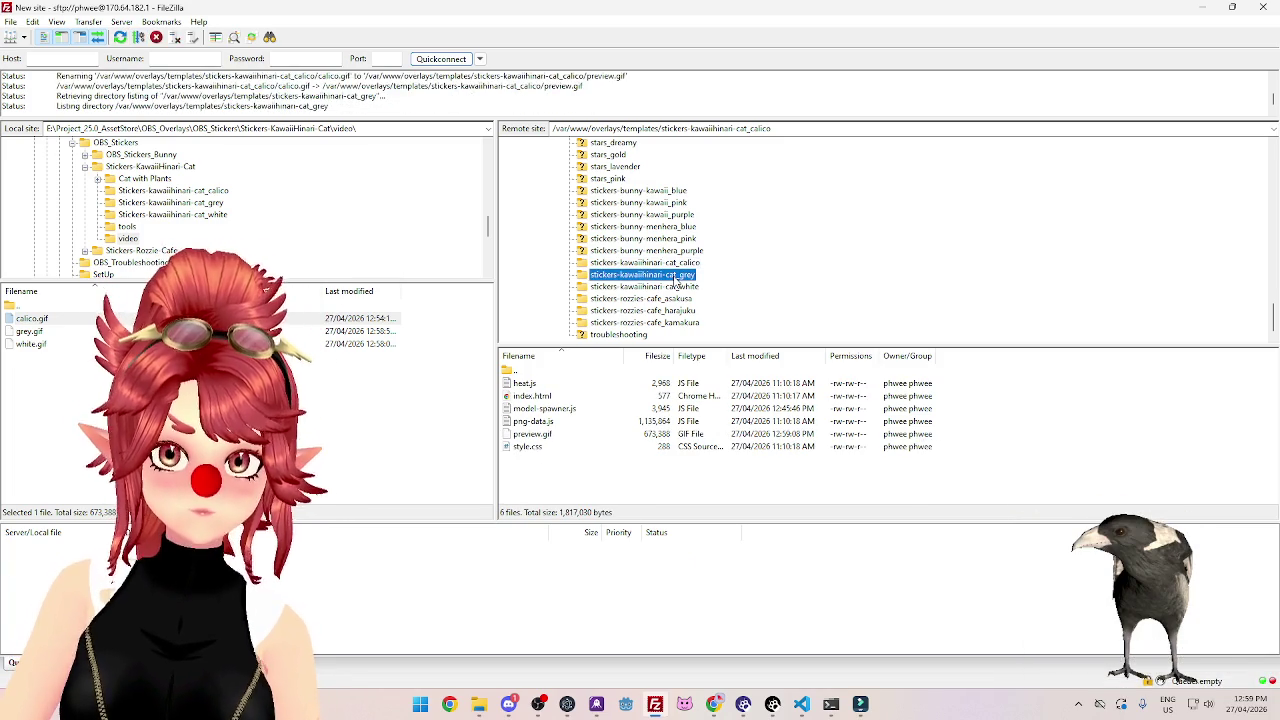
left_click_drag(28, 334, 535, 395)
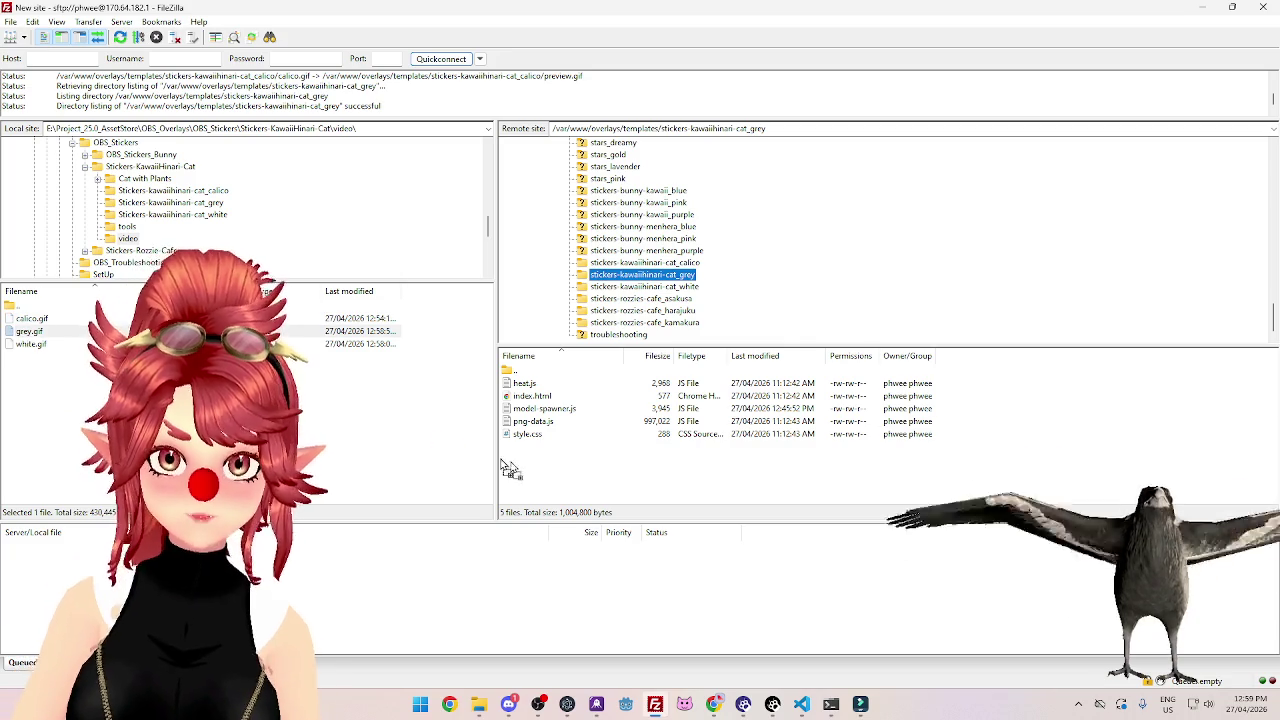
left_click(527, 383)
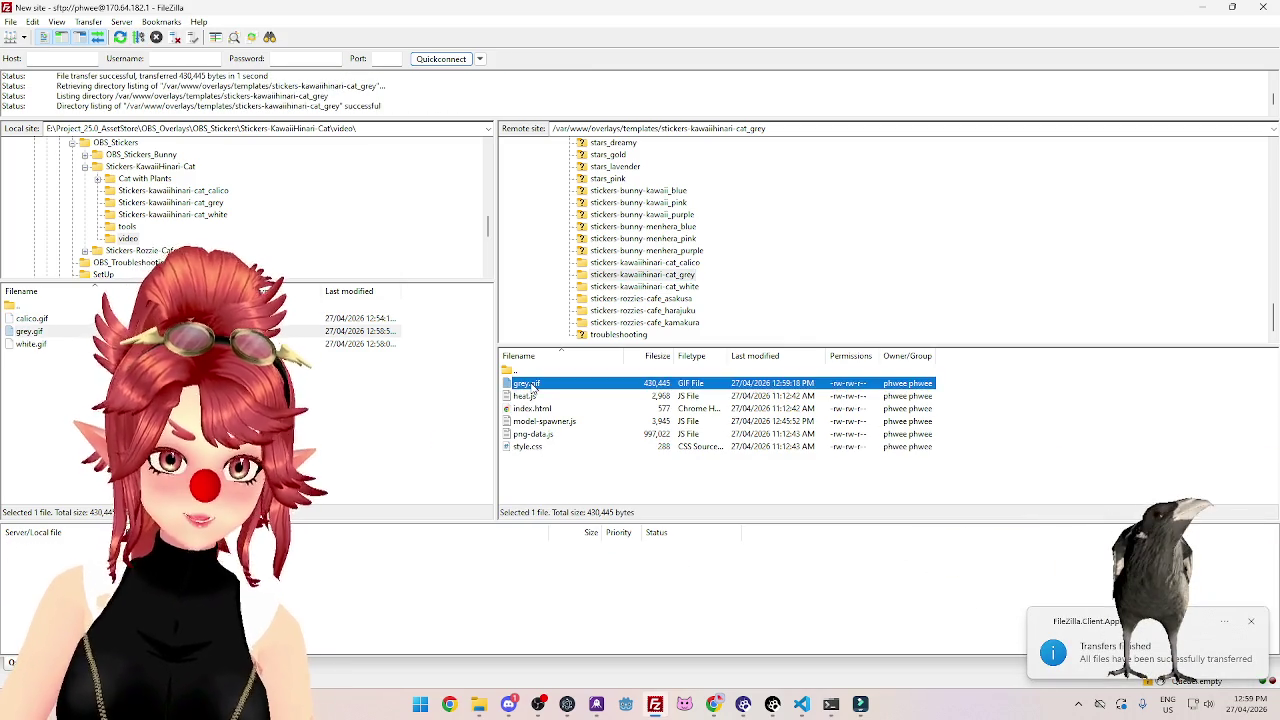
key("F2")
key("Delete")
key("Delete")
key("Delete")
key("Return")
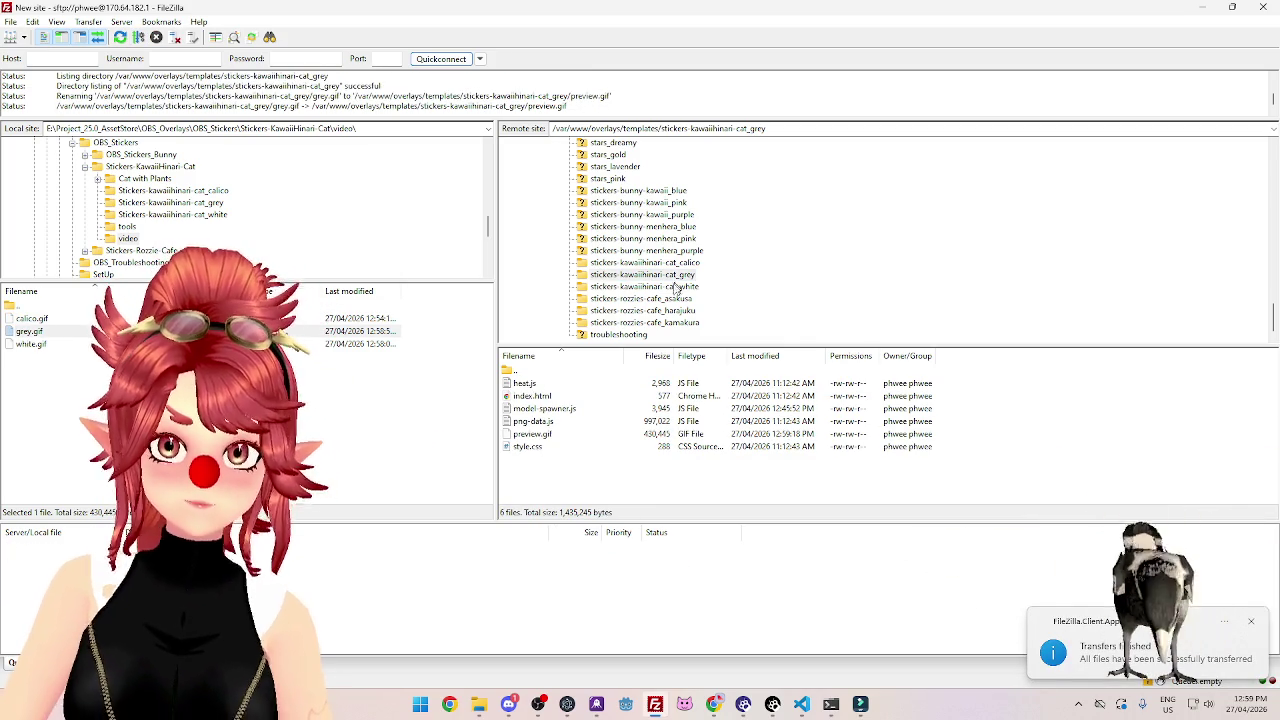
Upload white.gif into the remote cat_white folder and rename it preview.gif.
left_click(677, 287)
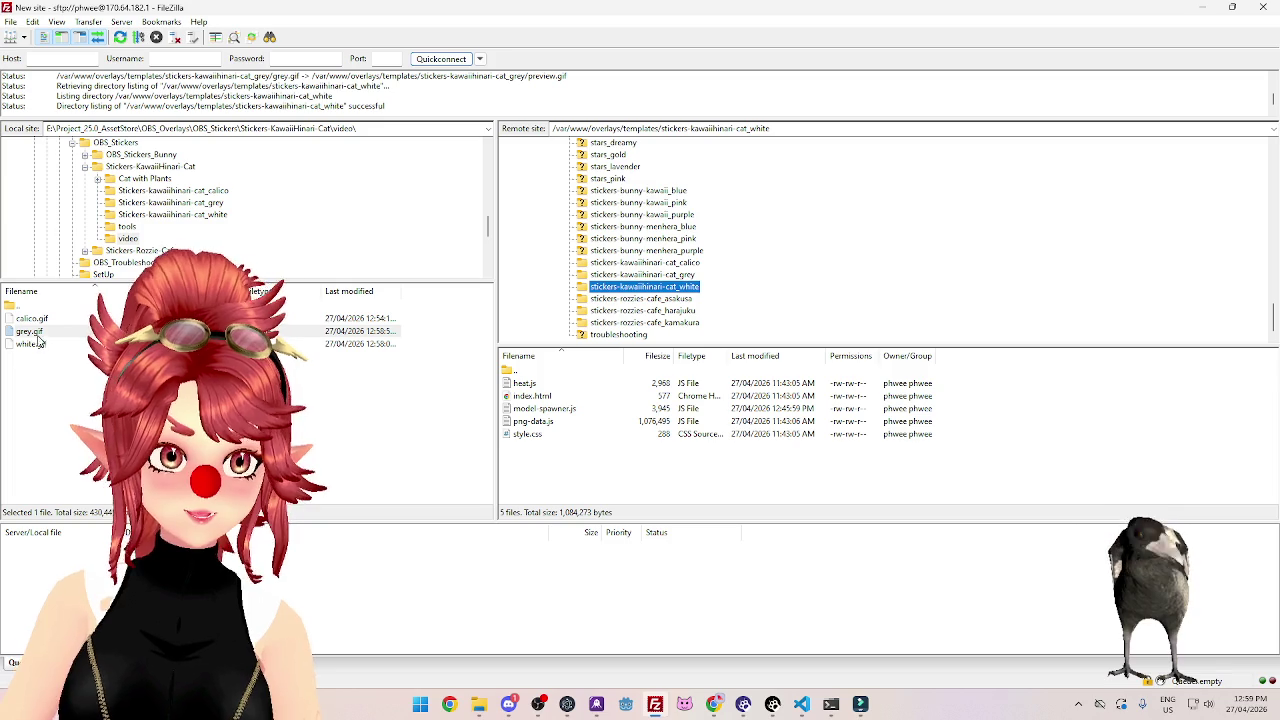
left_click_drag(527, 447, 529, 450)
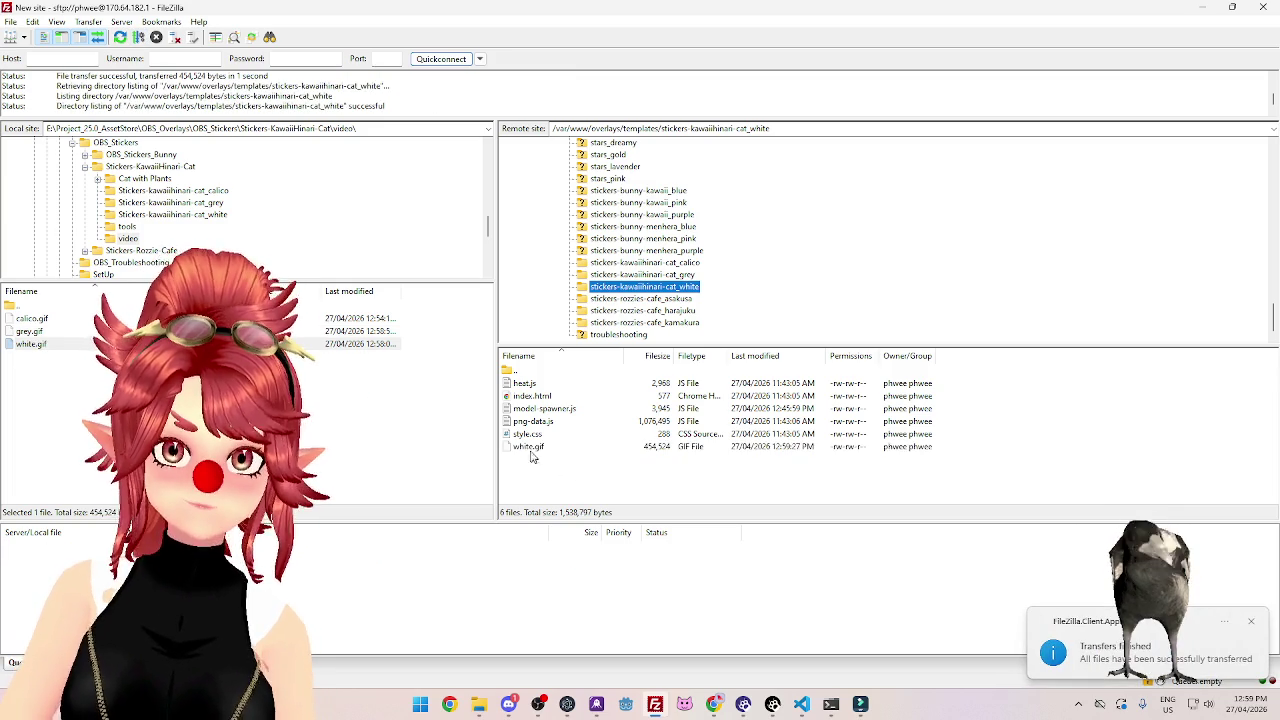
left_click(529, 447)
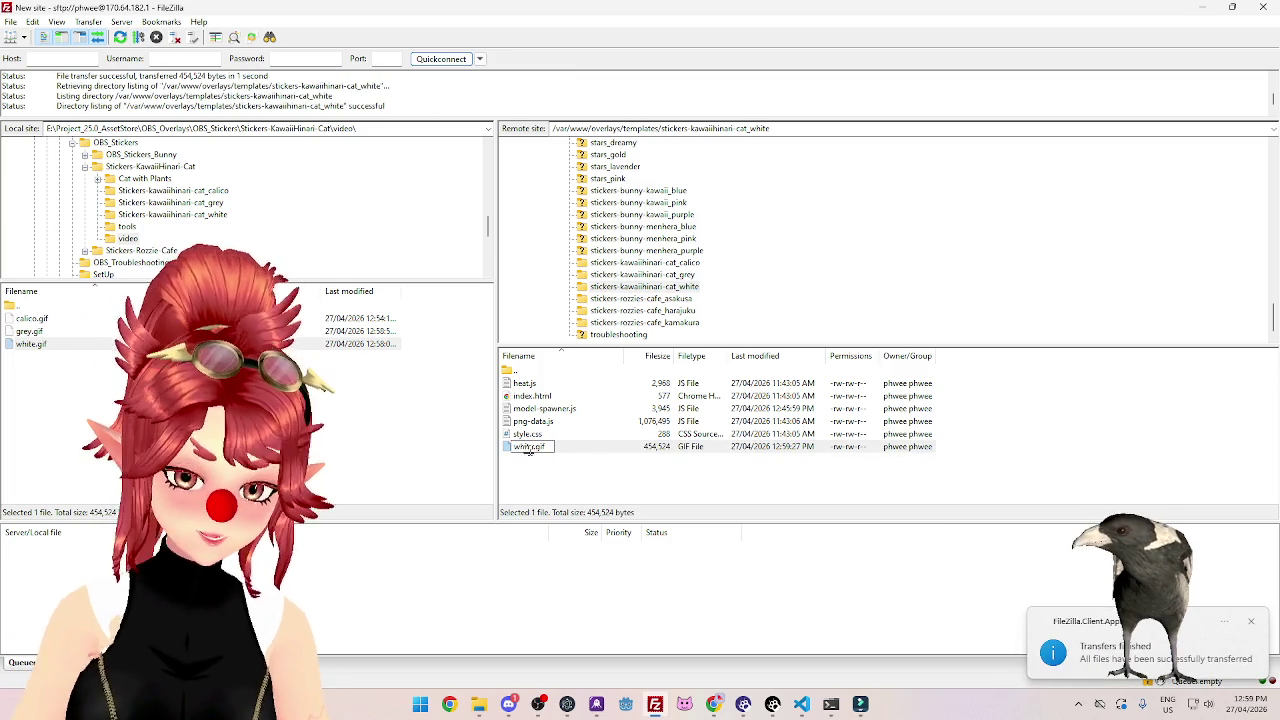
type("preview")
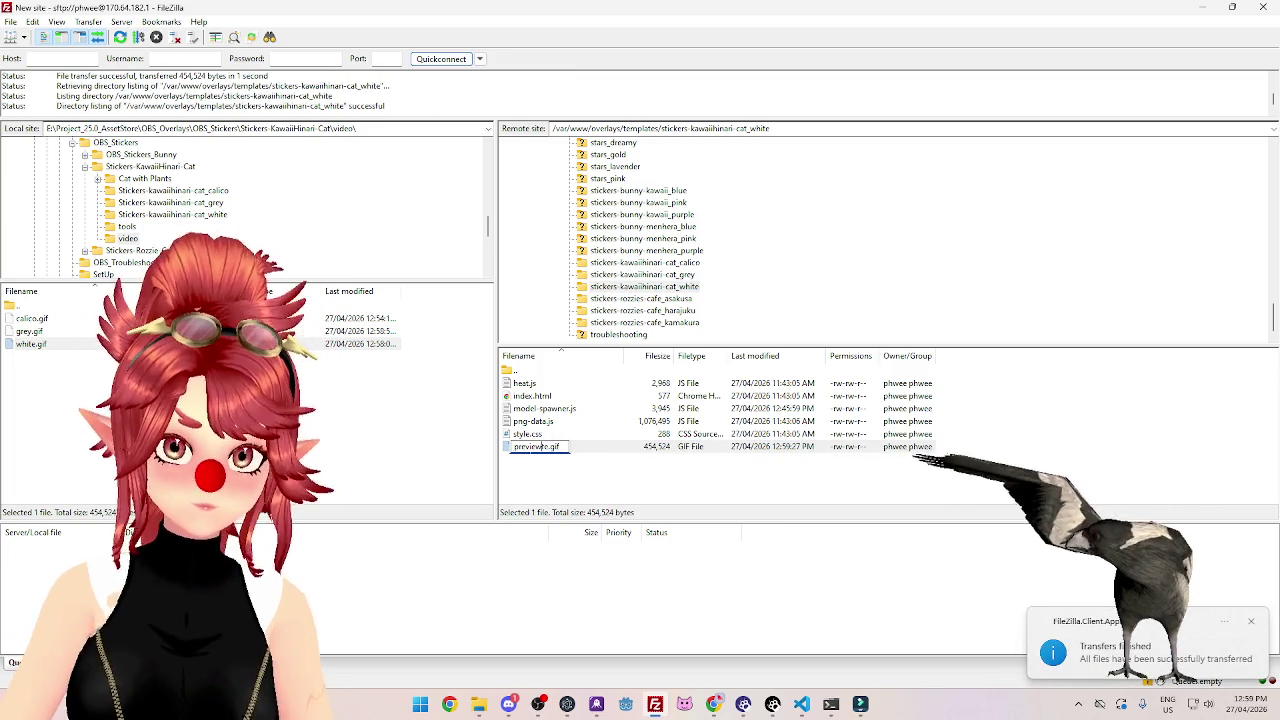
key("Delete")
key("Delete")
key("Delete")
key("Return")
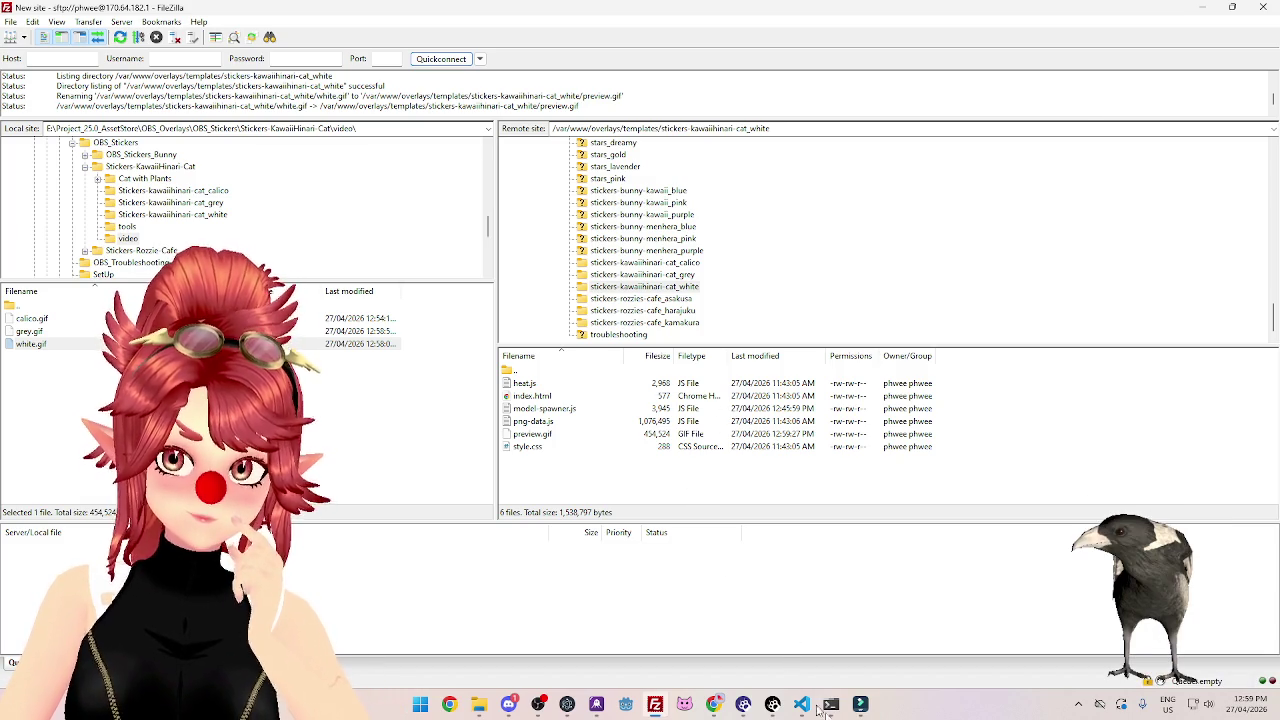
Run sudo update-products on the server, then close the extra overlay tab in the browser.
left_click(831, 705)
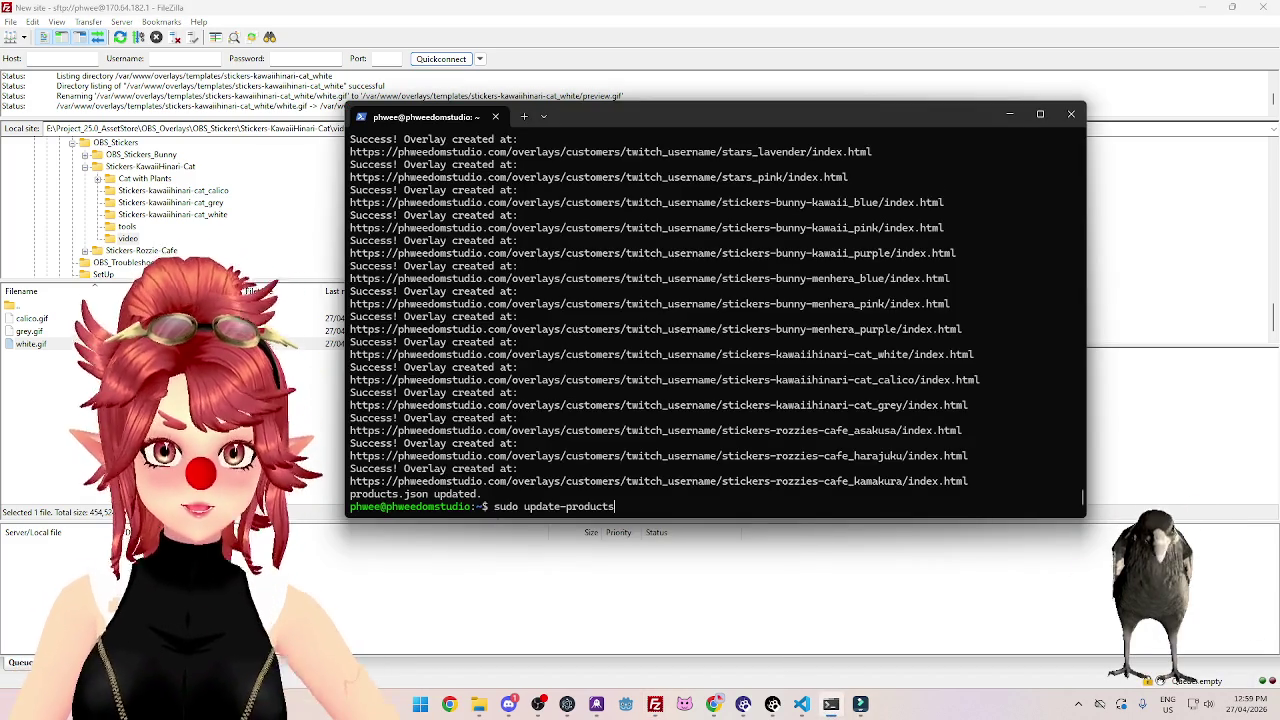
key("Return")
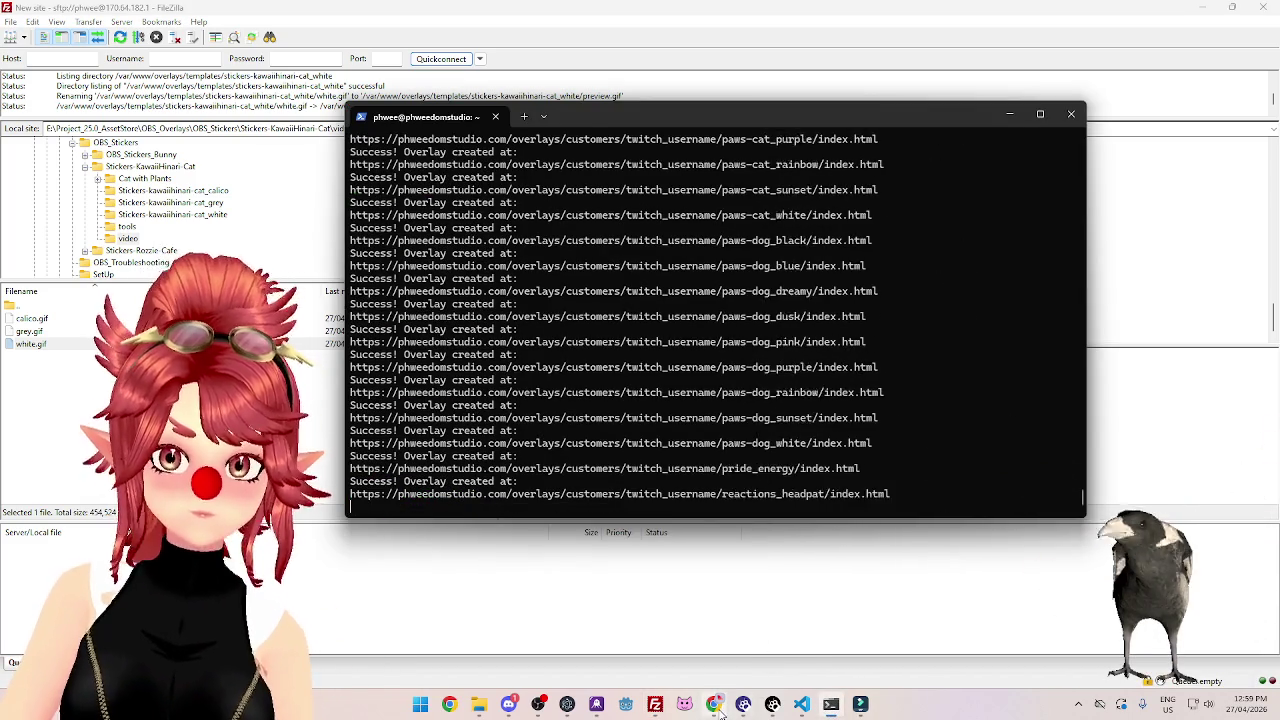
left_click(716, 706)
left_click(329, 14)
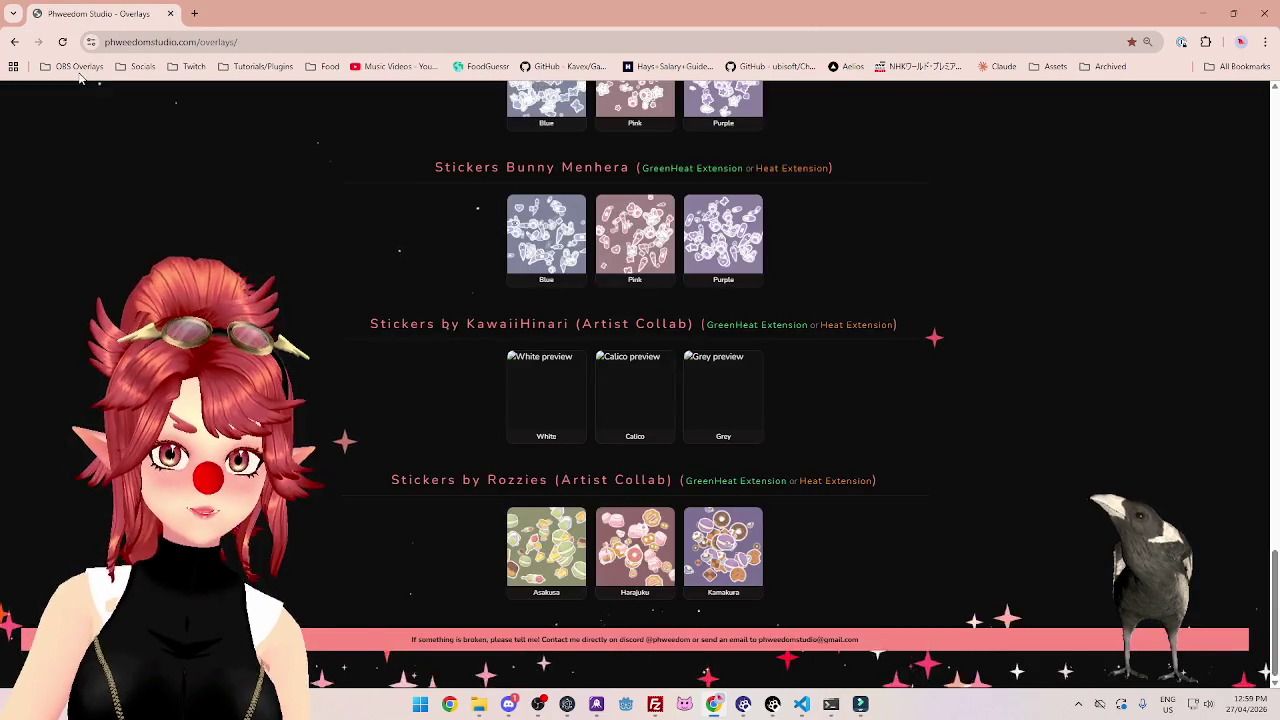
Reload the Overlays page and scroll down to KawaiiHinari's White, Calico and Grey sticker overlays.
key("F5")
scroll(467, 287, "down", 5)
scroll(467, 287, "down", 10)
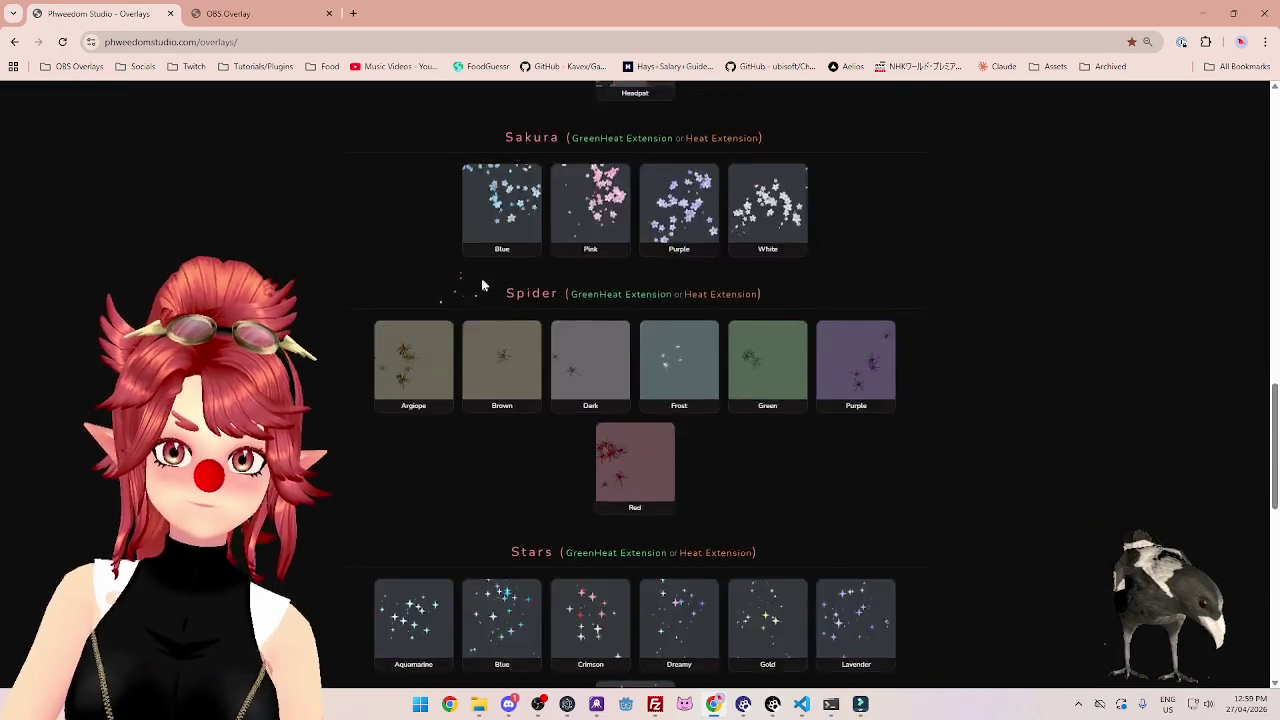
scroll(457, 286, "down", 4)
scroll(477, 286, "down", 4)
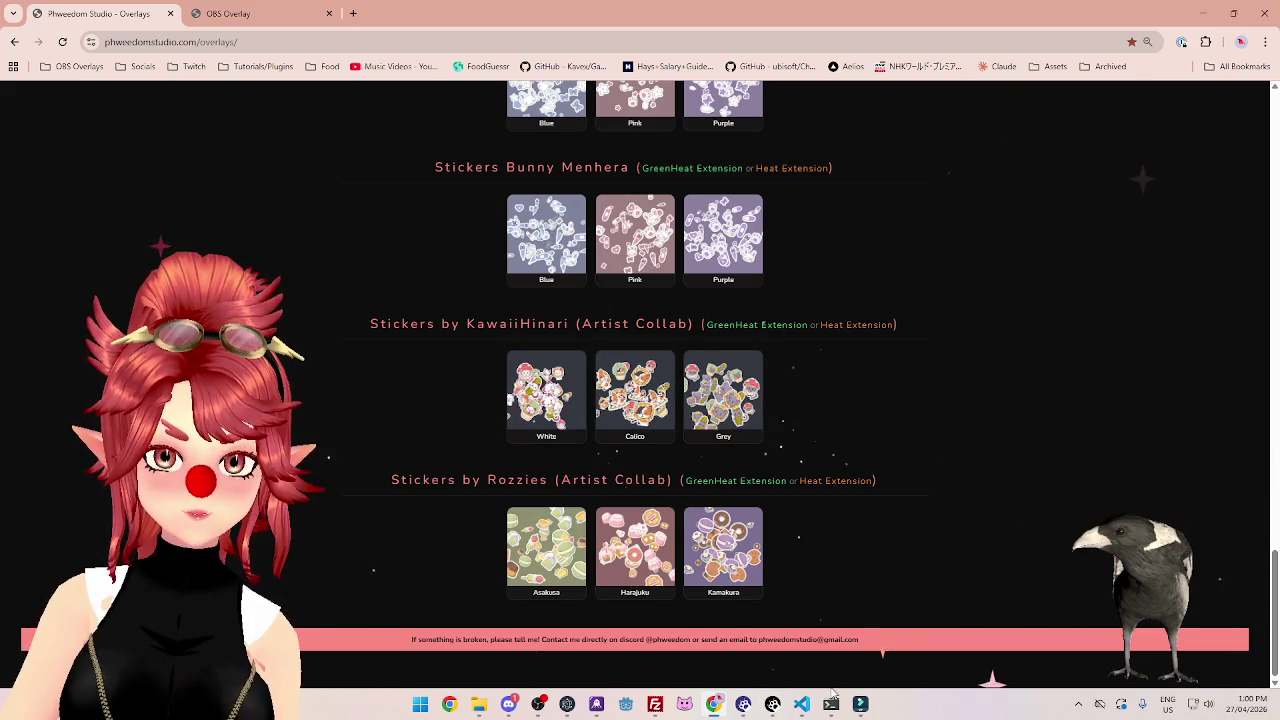
left_click(803, 705)
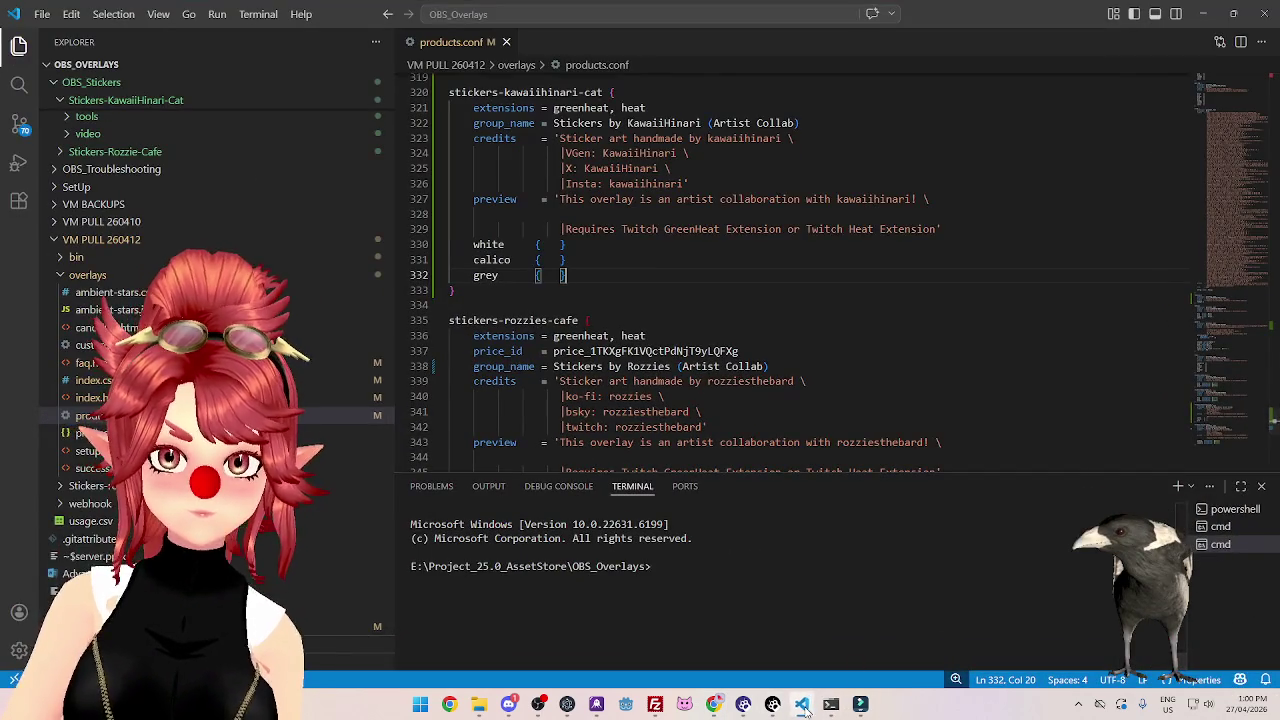
left_click(803, 705)
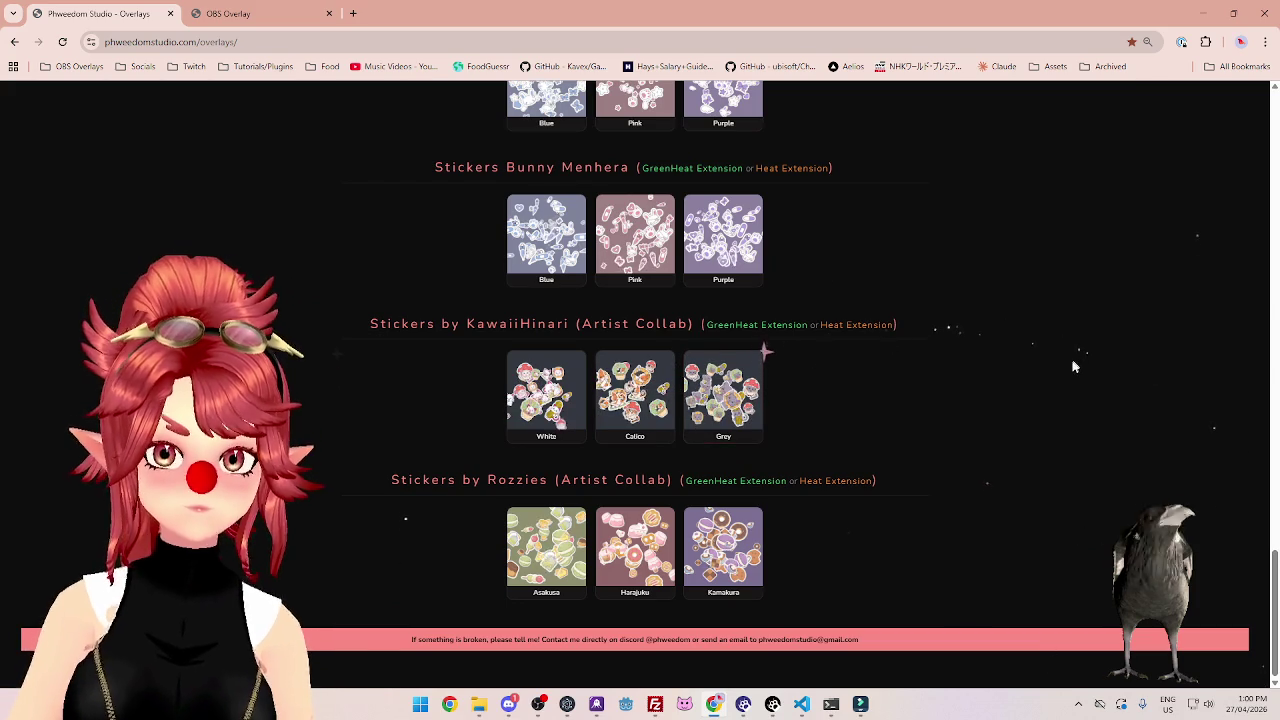
scroll(600, 315, "up", 4)
scroll(540, 310, "up", 3)
scroll(542, 306, "down", 5)
scroll(542, 306, "up", 2)
scroll(540, 313, "up", 6)
scroll(540, 313, "up", 5)
scroll(540, 300, "up", 5)
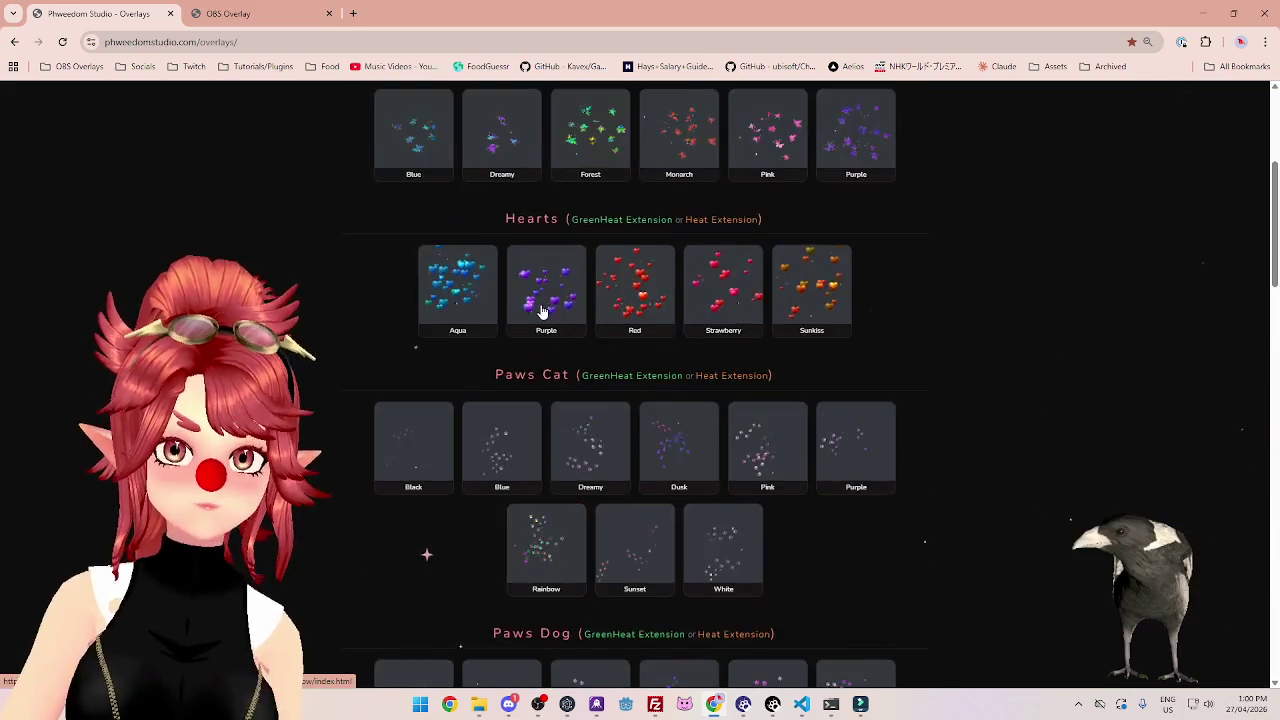
scroll(539, 281, "up", 4)
scroll(505, 290, "down", 3)
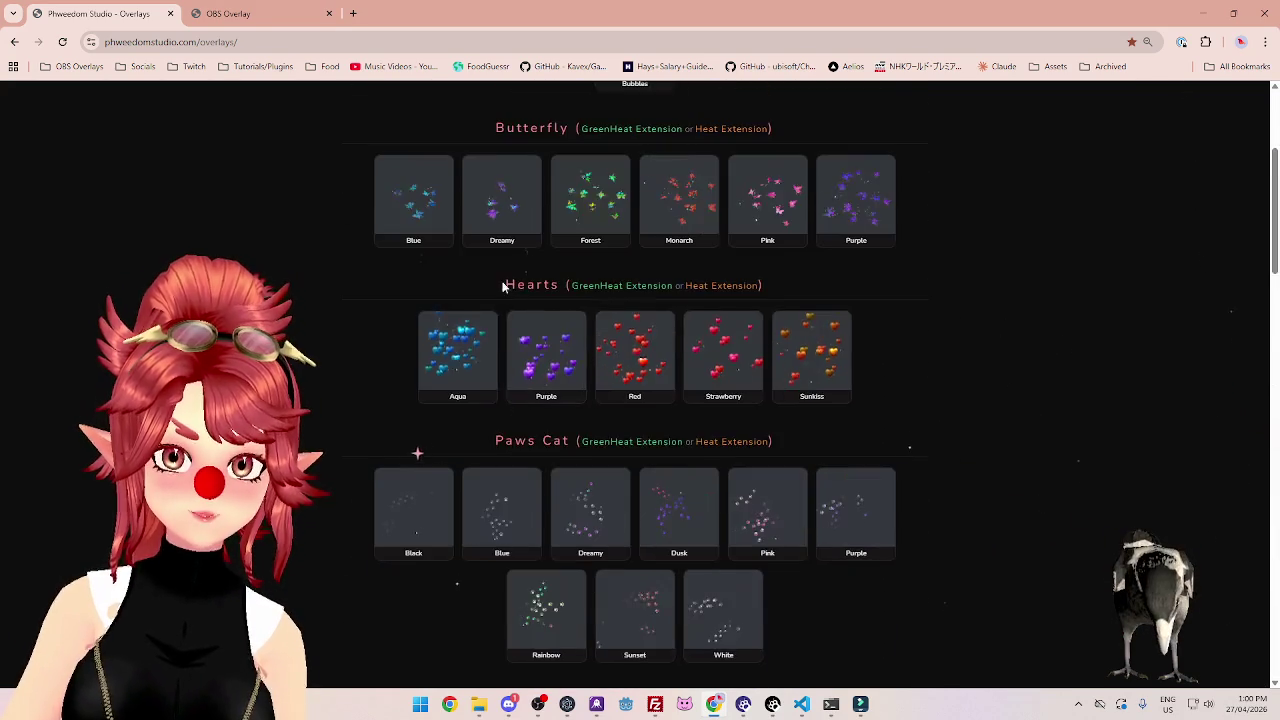
scroll(529, 320, "down", 3)
scroll(562, 296, "down", 1)
scroll(560, 300, "down", 5)
scroll(545, 295, "down", 4)
scroll(540, 290, "down", 3)
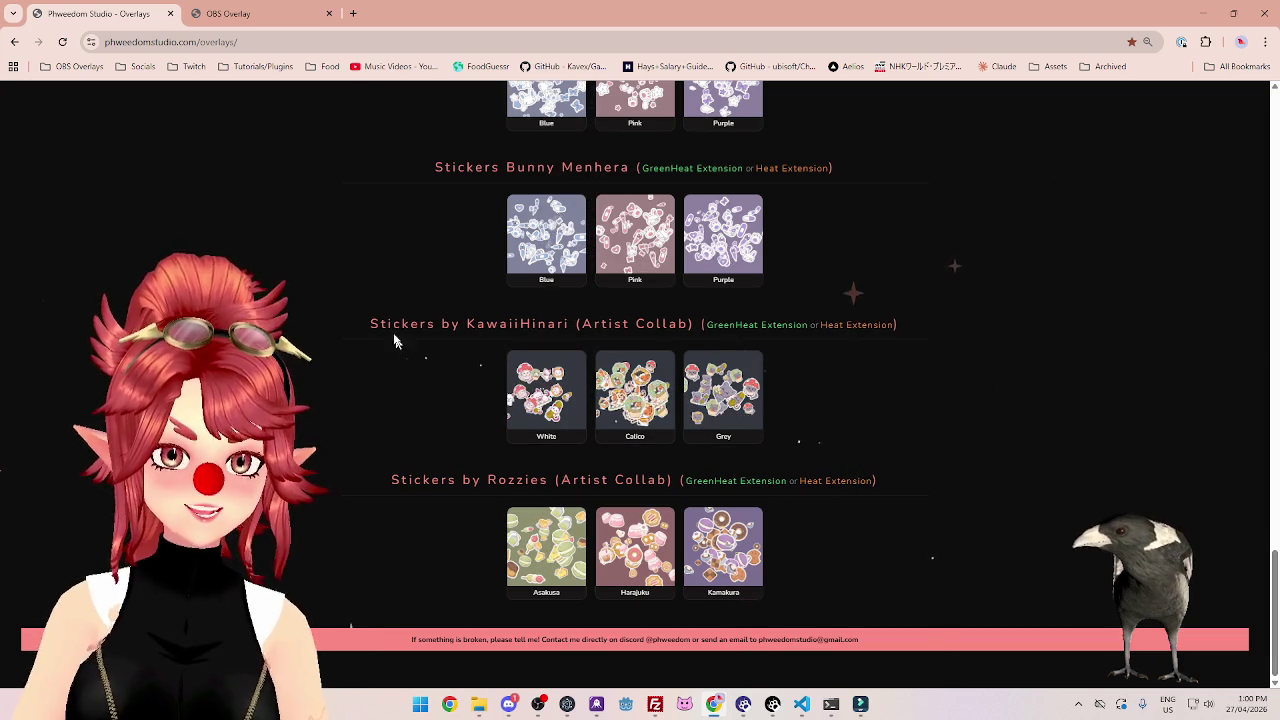
scroll(386, 326, "up", 3)
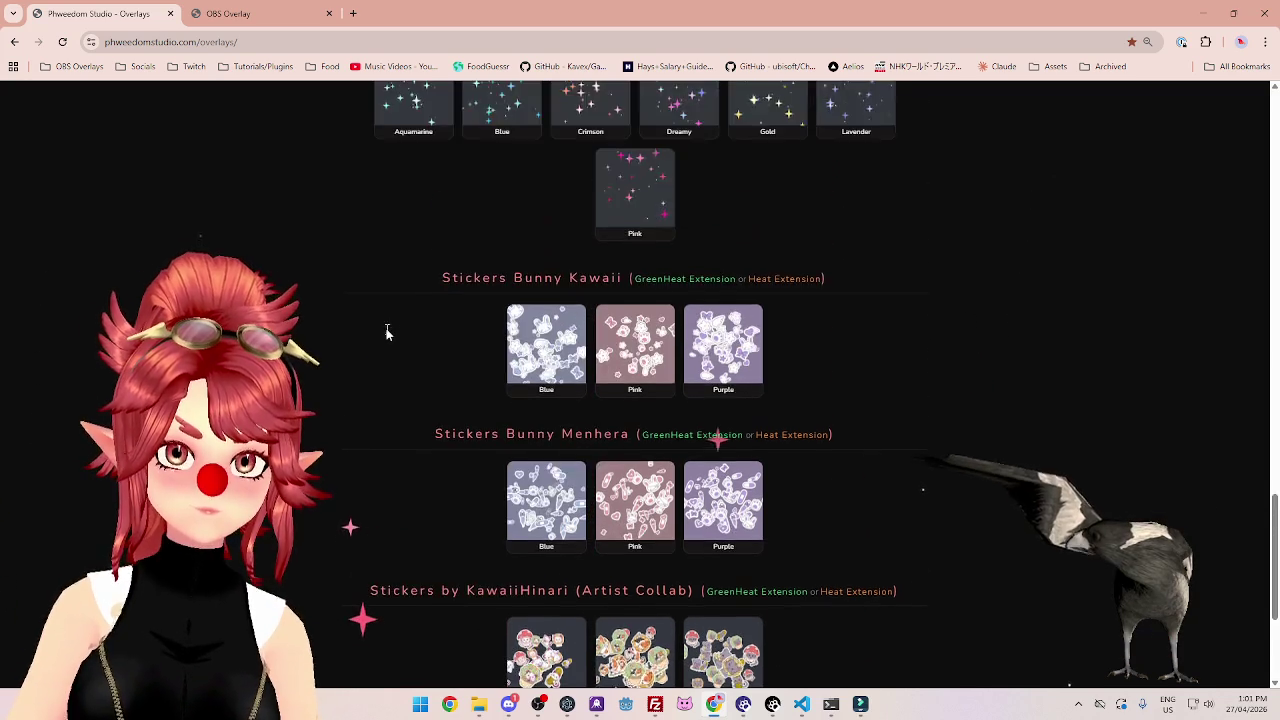
scroll(387, 332, "up", 2)
scroll(387, 335, "up", 3)
scroll(387, 335, "up", 4)
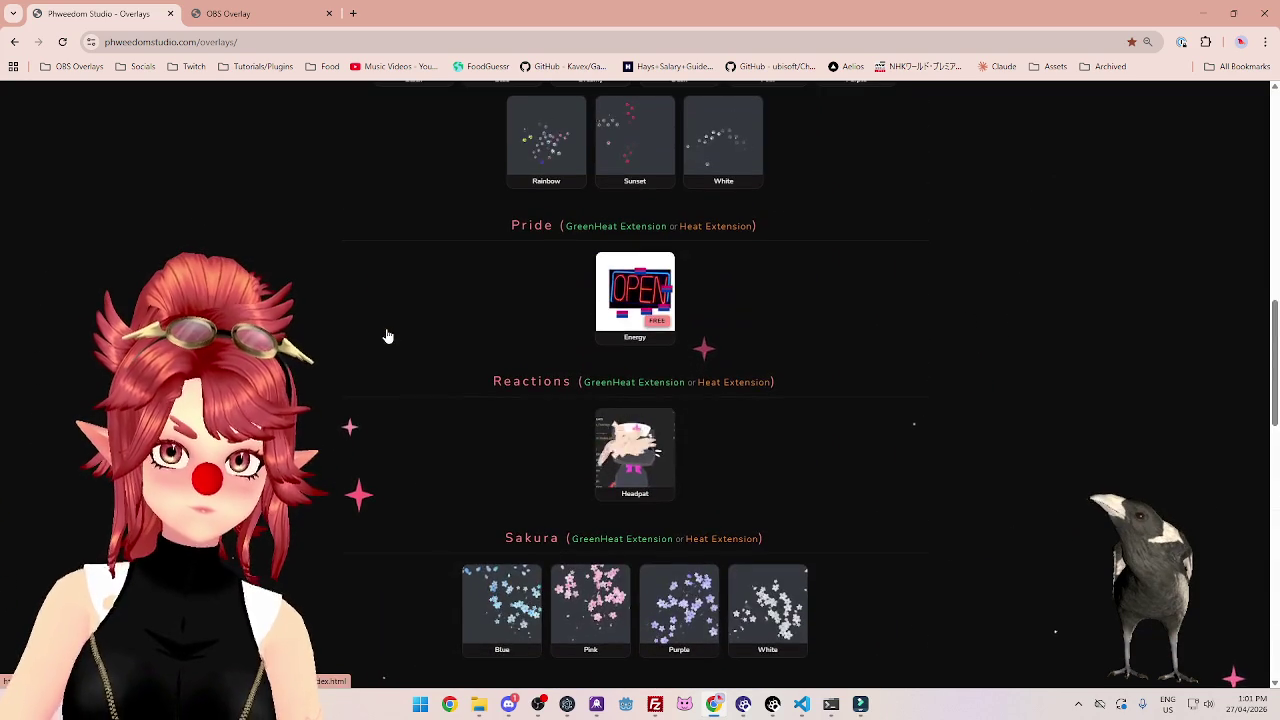
scroll(386, 337, "down", 4)
scroll(386, 337, "down", 7)
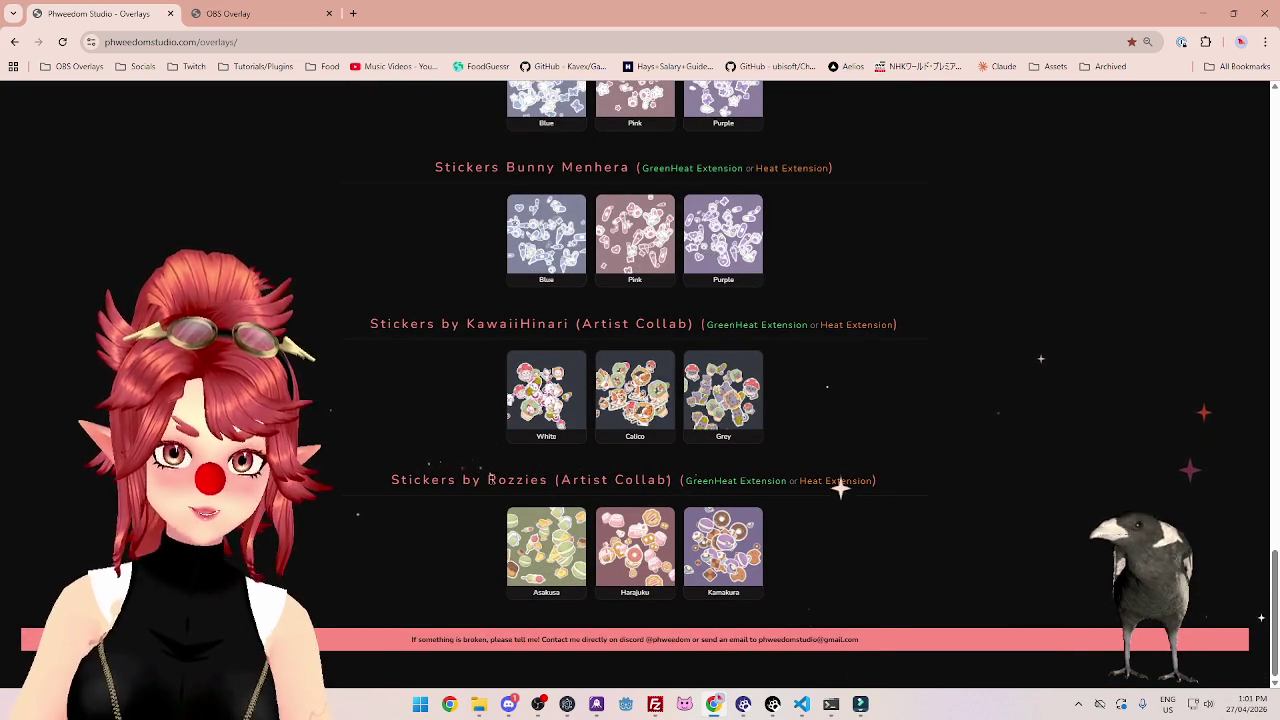
scroll(509, 420, "up", 5)
scroll(503, 420, "up", 3)
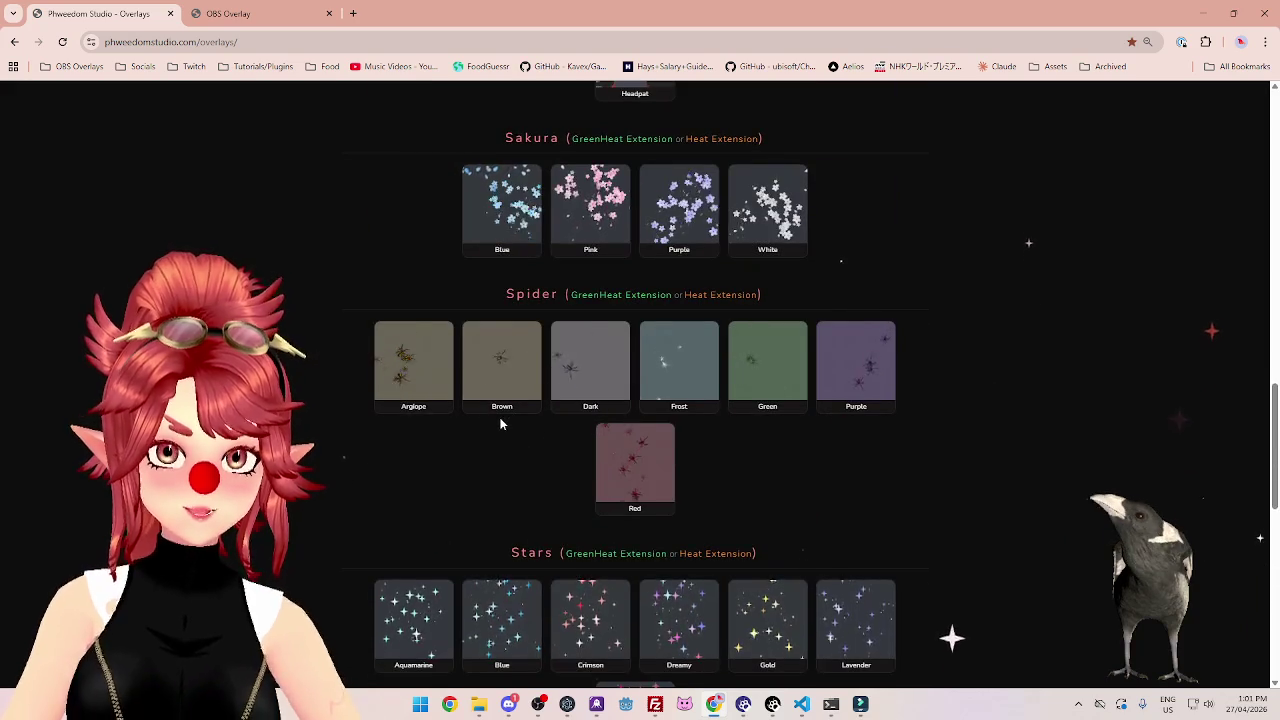
scroll(503, 424, "up", 5)
scroll(504, 420, "up", 4)
scroll(504, 420, "up", 2)
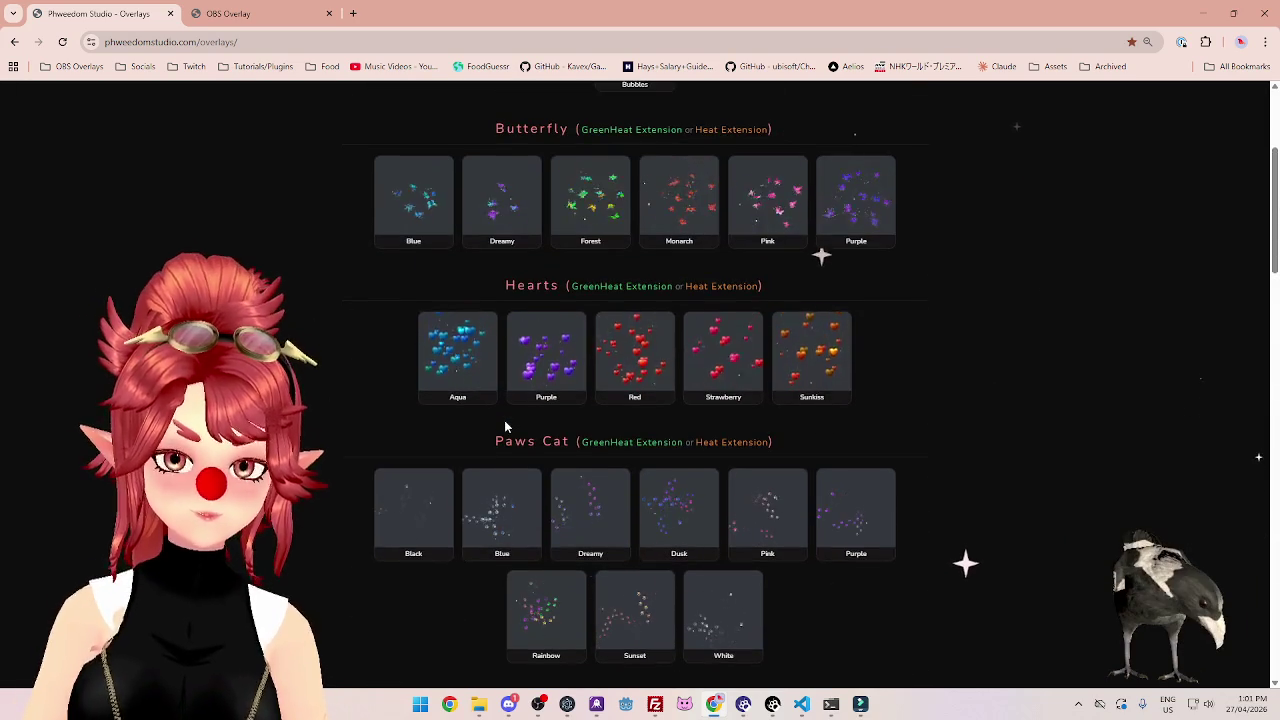
scroll(504, 420, "down", 4)
scroll(504, 420, "up", 5)
scroll(504, 420, "down", 9)
scroll(494, 444, "down", 6)
scroll(494, 444, "down", 5)
scroll(511, 360, "up", 5)
scroll(520, 371, "up", 8)
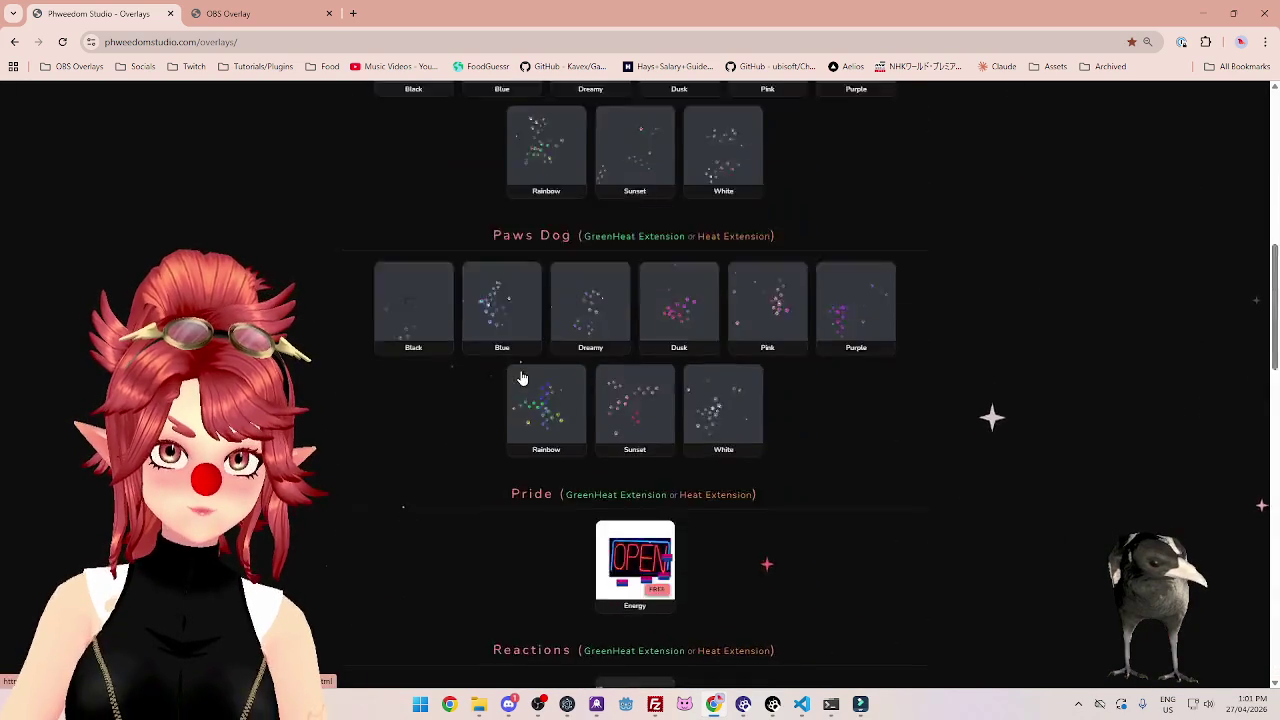
scroll(520, 371, "up", 8)
scroll(518, 375, "up", 2)
scroll(540, 400, "down", 4)
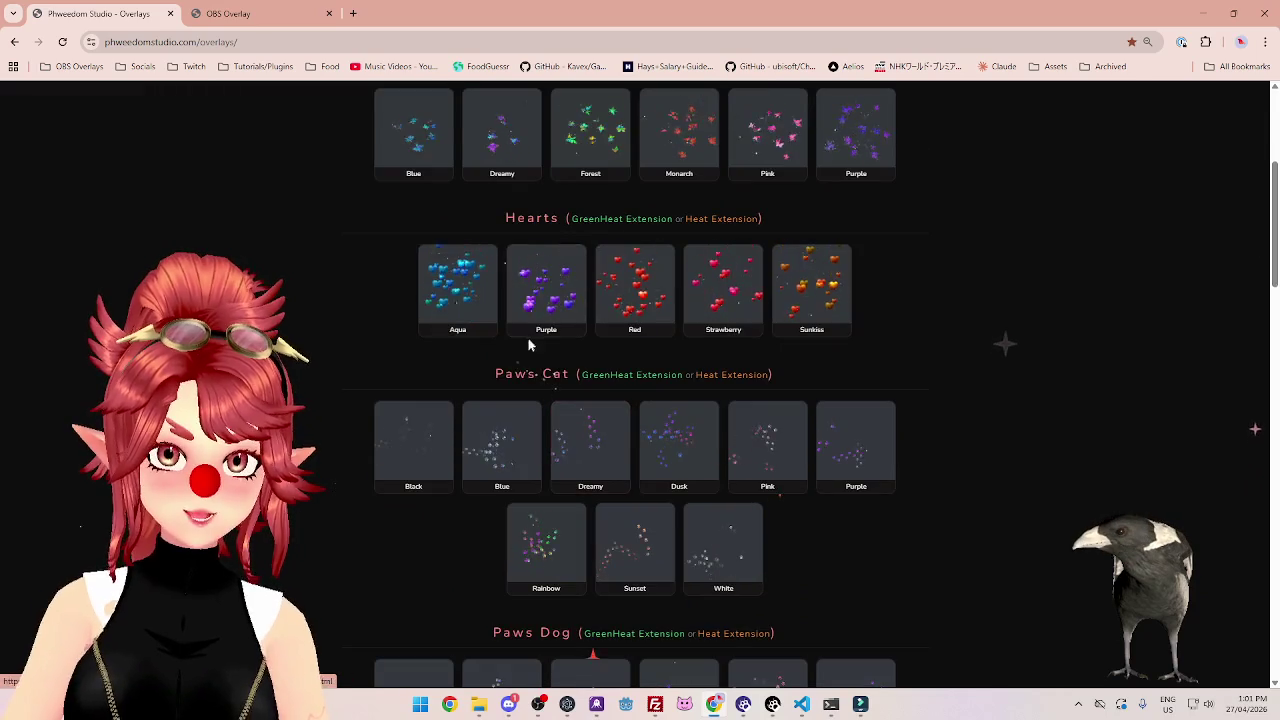
scroll(528, 397, "up", 2)
scroll(571, 428, "down", 10)
scroll(578, 430, "down", 5)
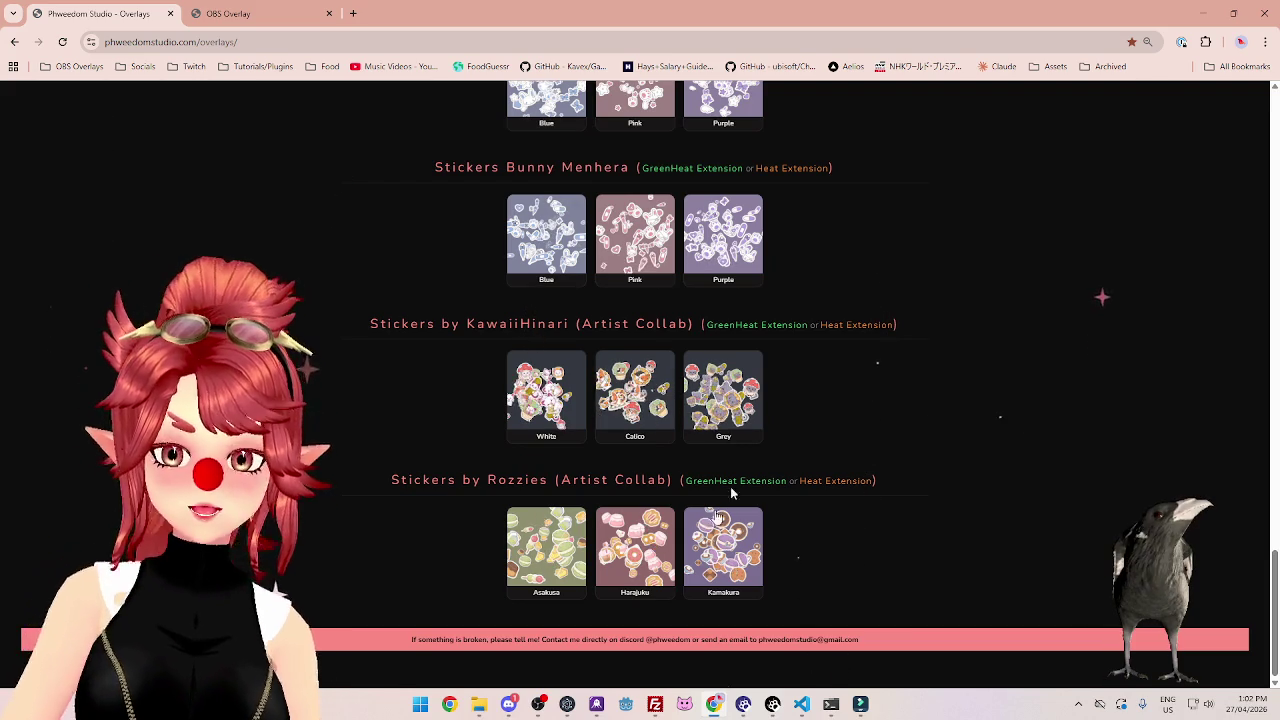
left_click(635, 395)
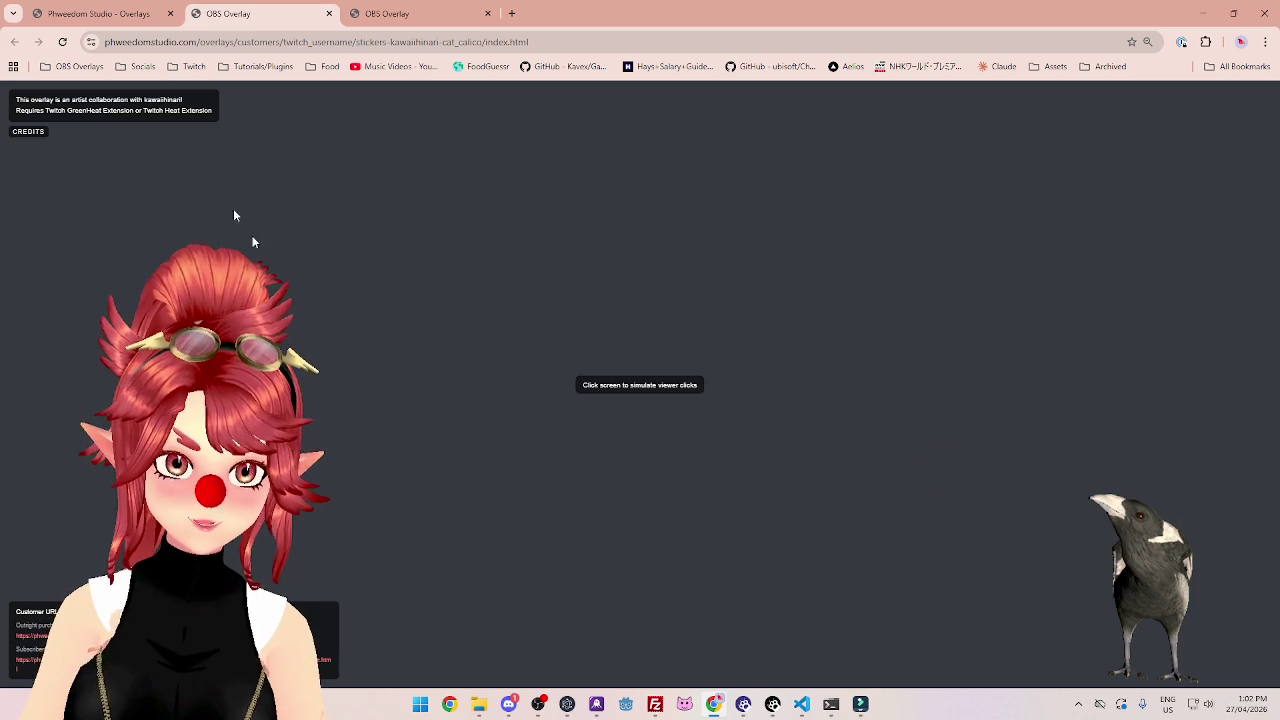
Close the calico overlay preview tabs and open a new blank browser tab.
left_click(329, 13)
left_click(329, 13)
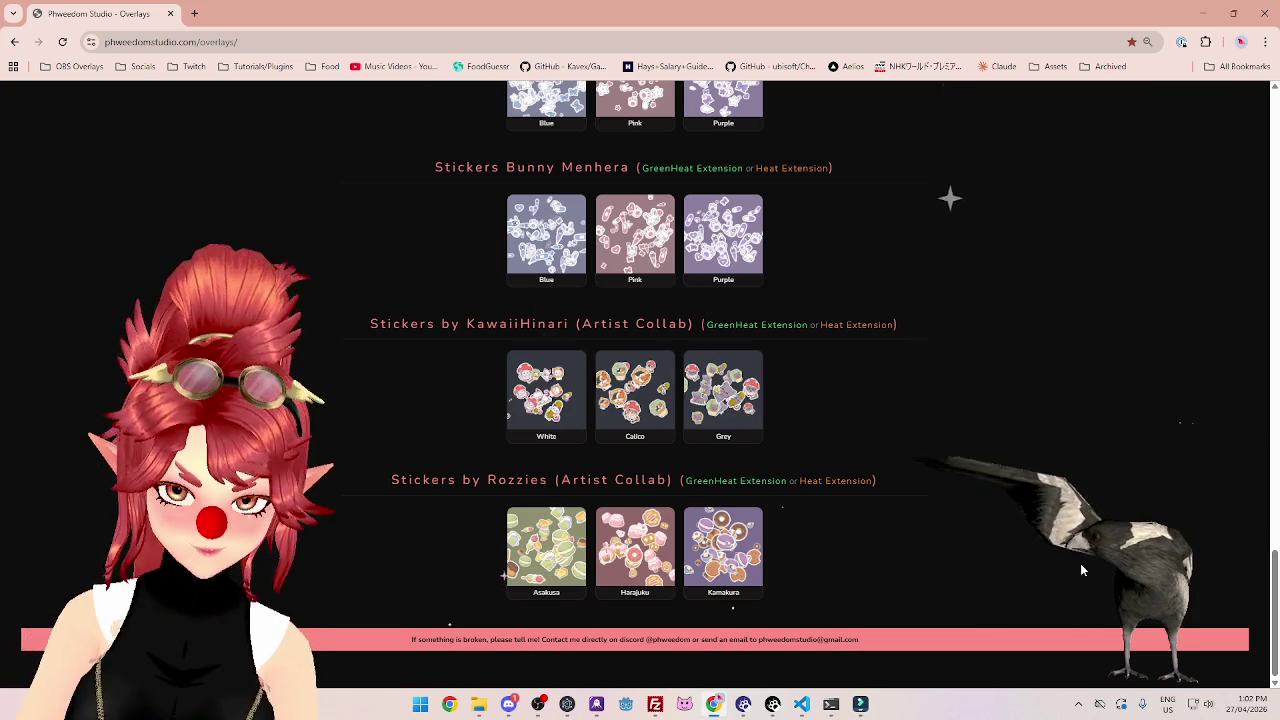
key("ctrl+t")
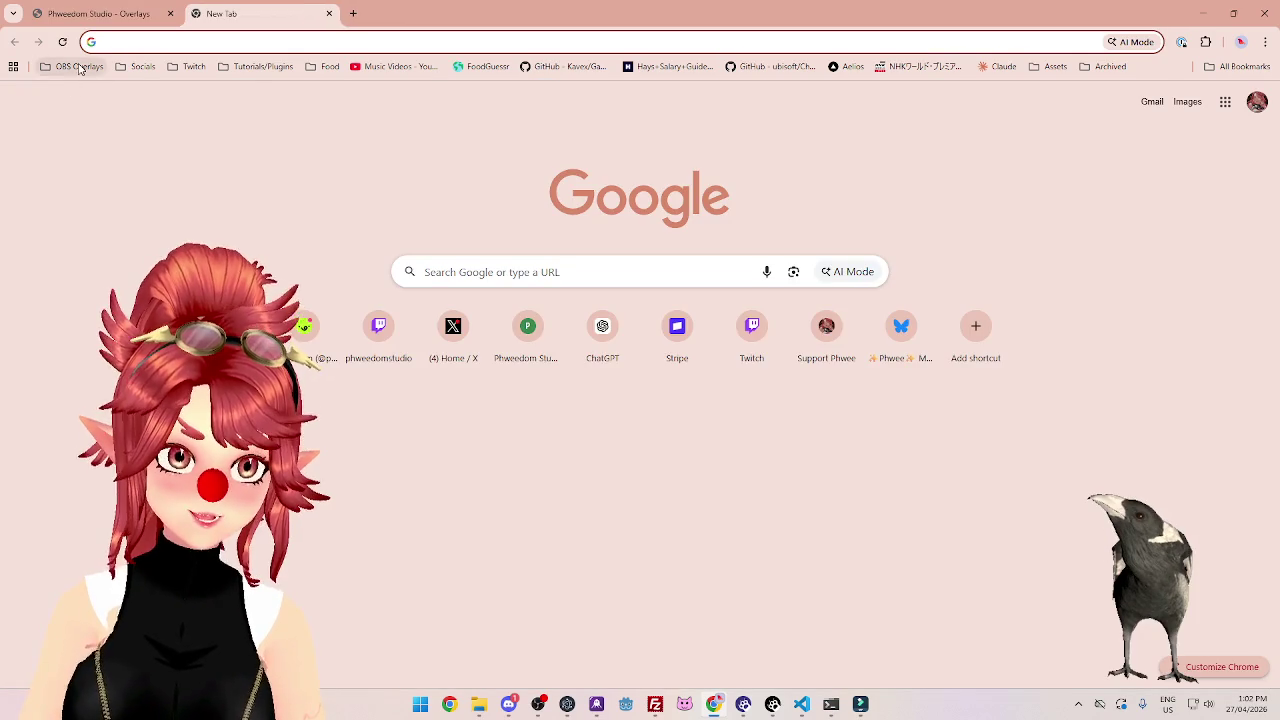
Go to the Overlays Trello board and open the kawaiihinari card.
left_click(79, 68)
left_click(126, 113)
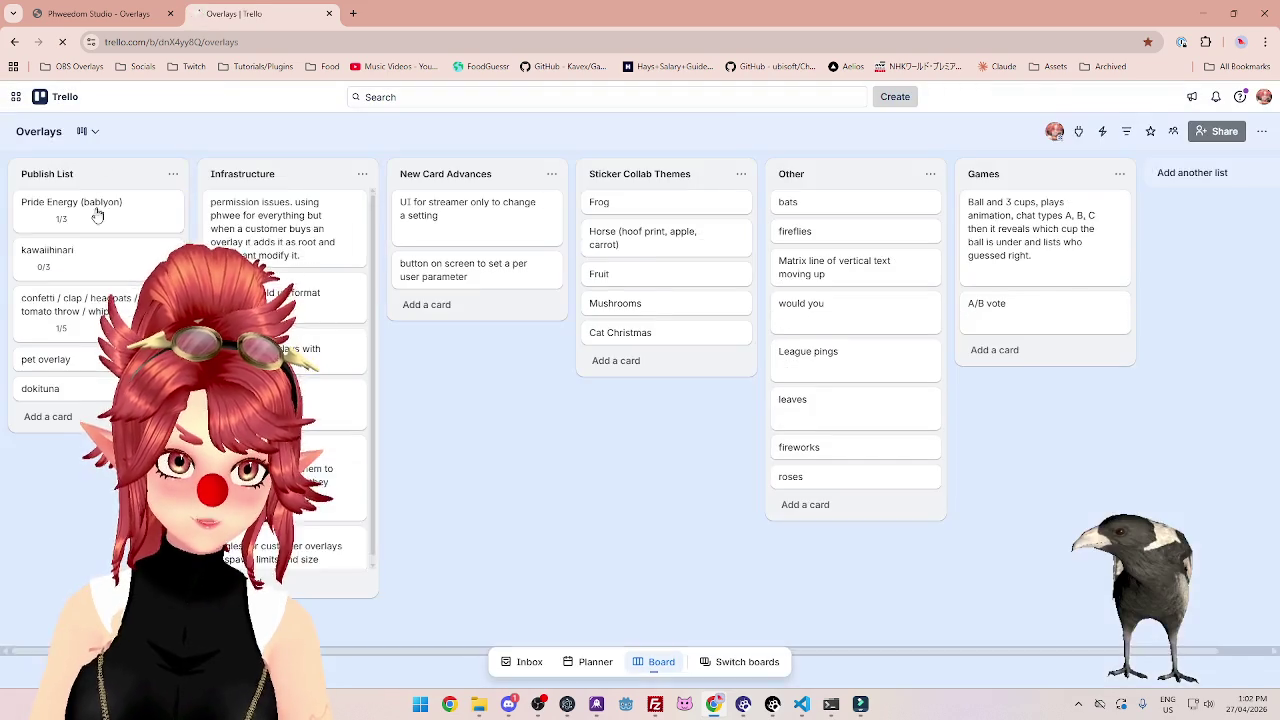
left_click(98, 253)
left_click(423, 534)
key("Down")
key("Return")
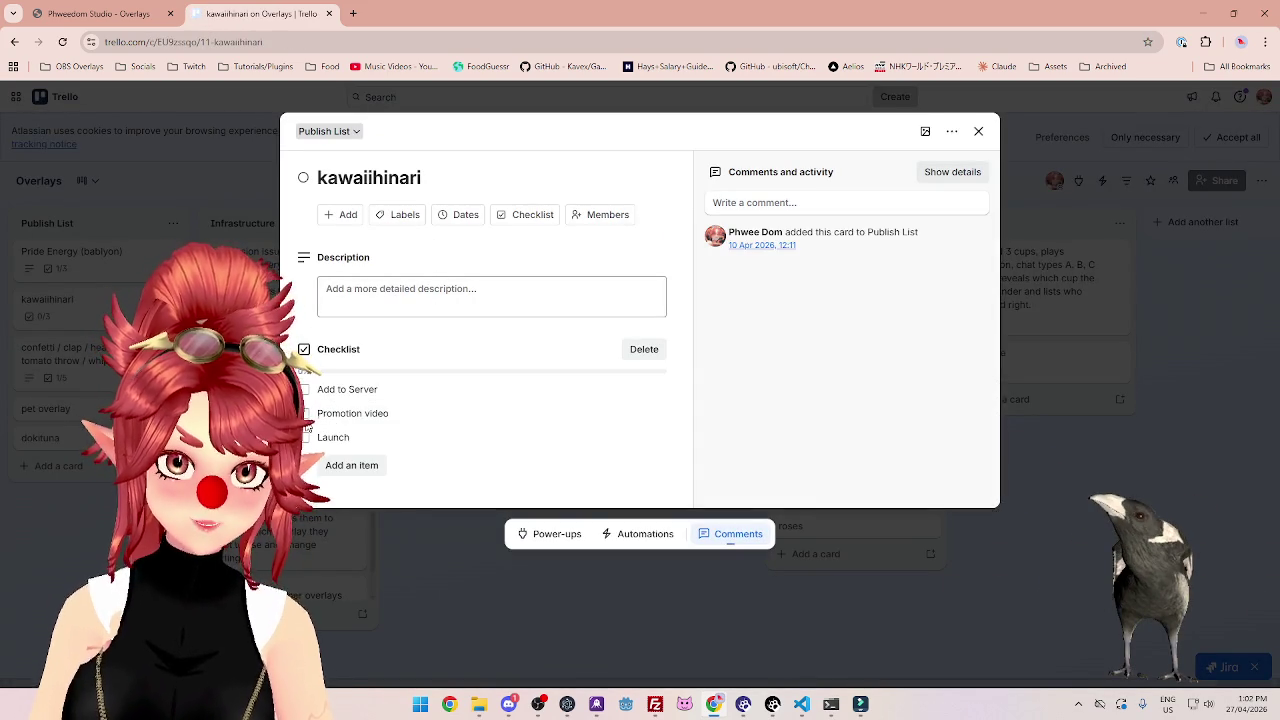
Tick Add to Server and add a correctly spelled 'Make Purchasable' item directly after it.
left_click(305, 392)
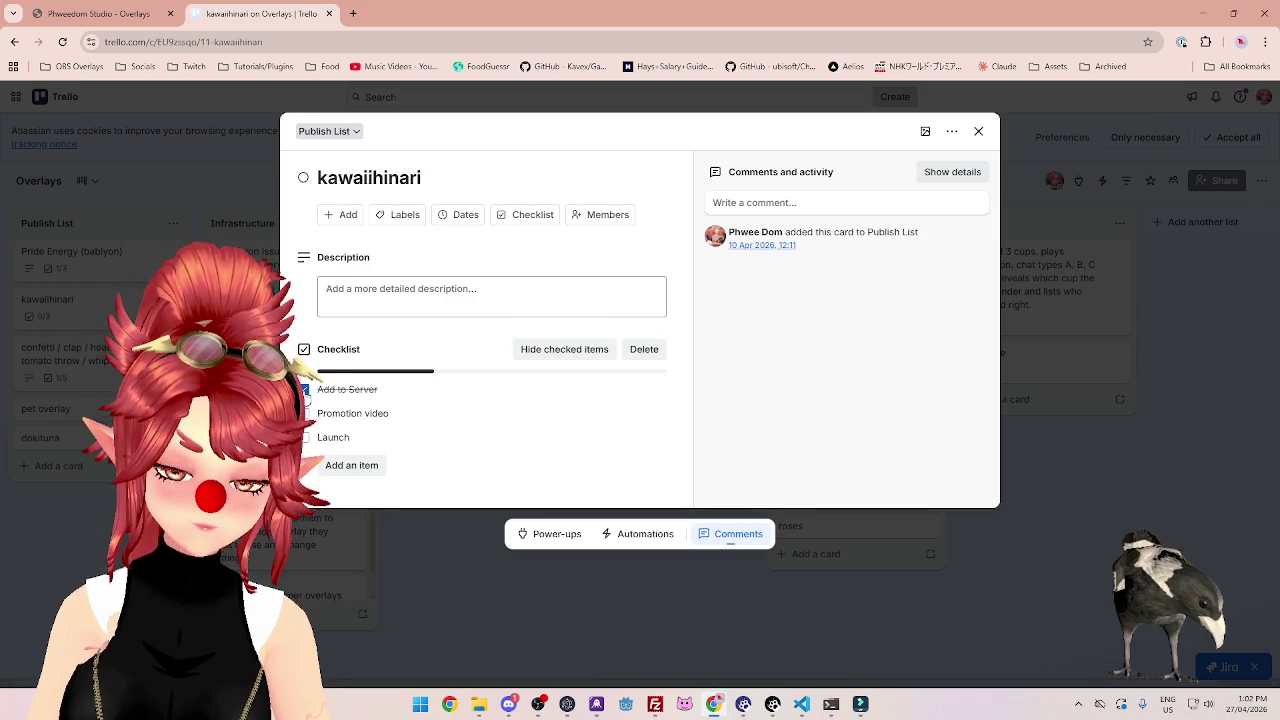
left_click(351, 465)
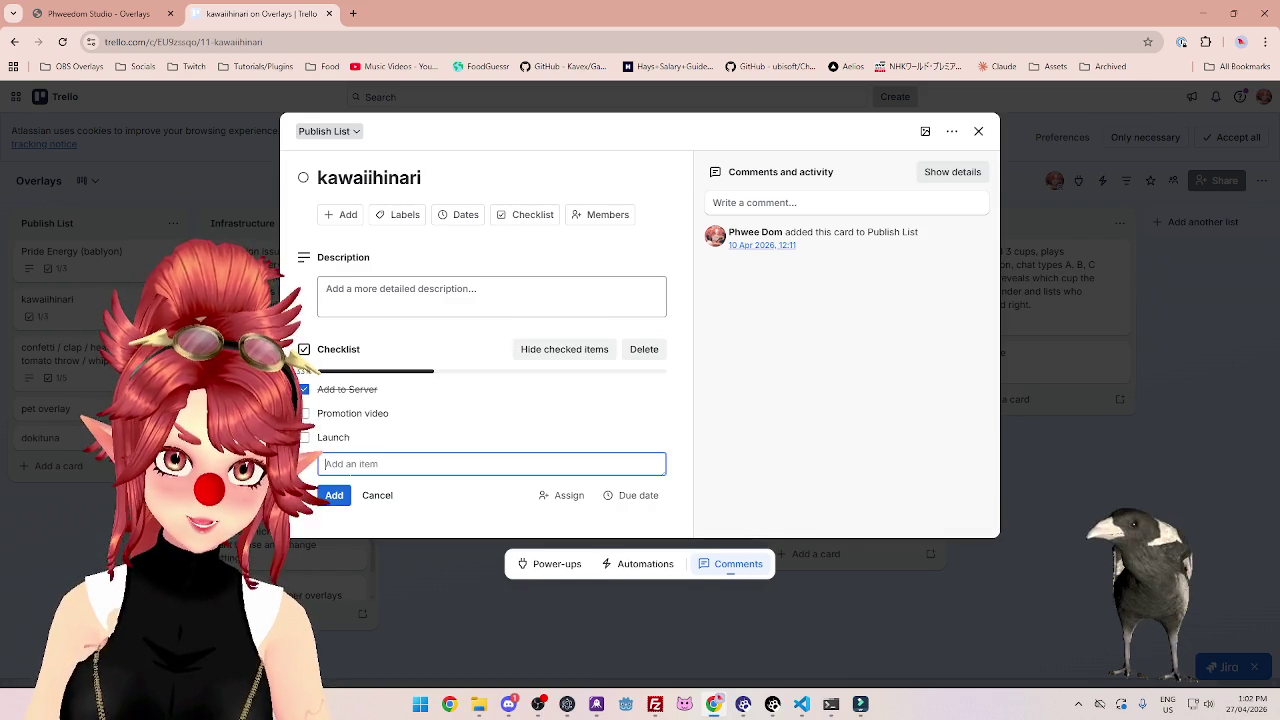
type("Make Purchasable")
key("Return")
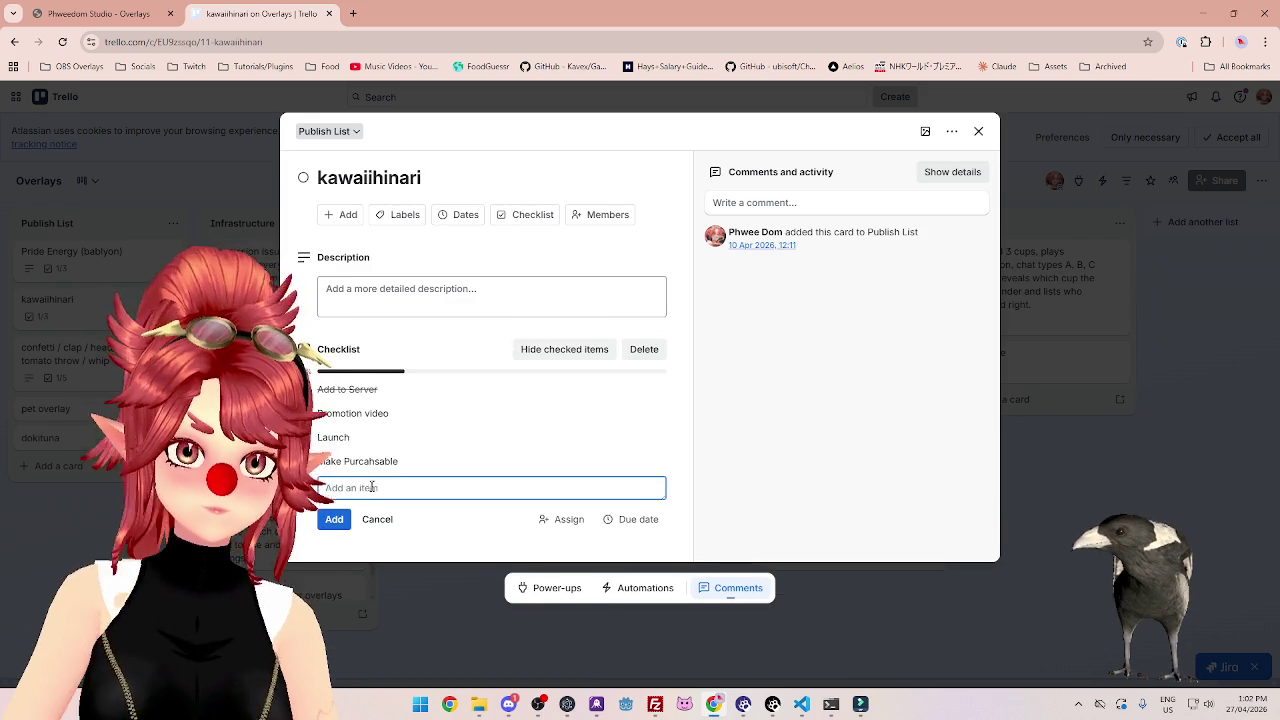
left_click_drag(522, 446, 514, 416)
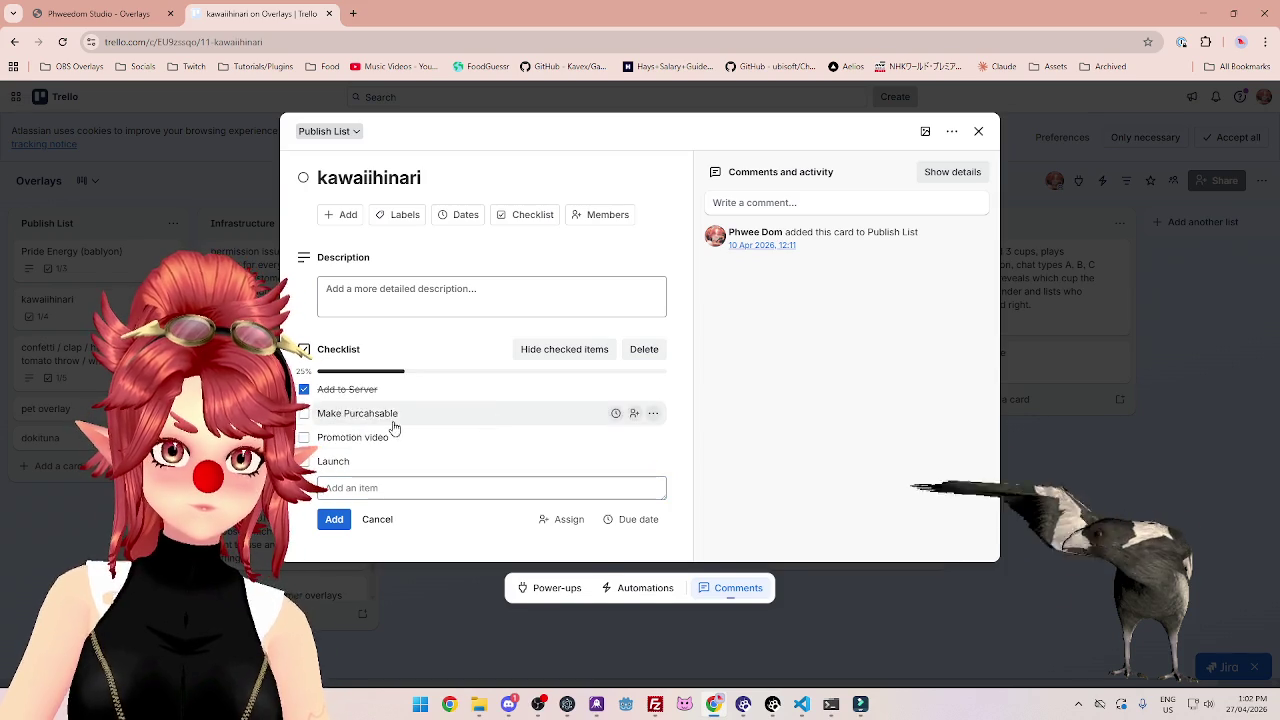
left_click(366, 418)
left_click(368, 418)
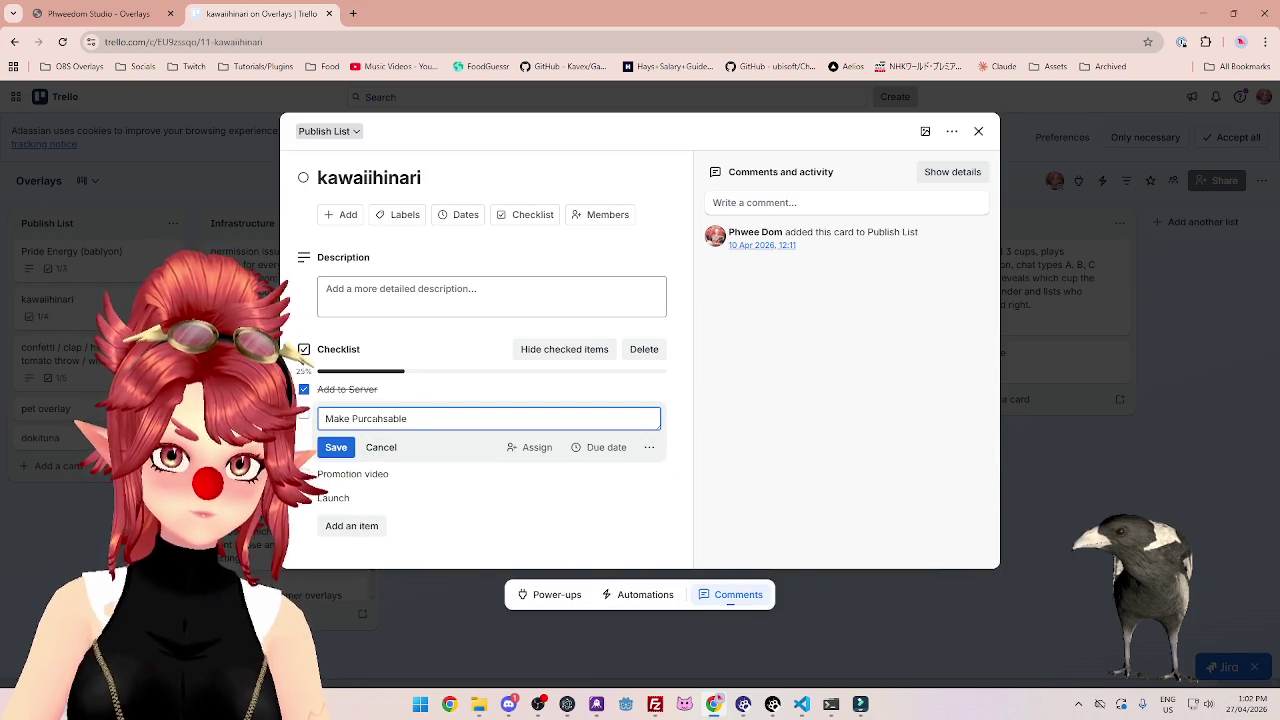
type("h")
left_click(338, 446)
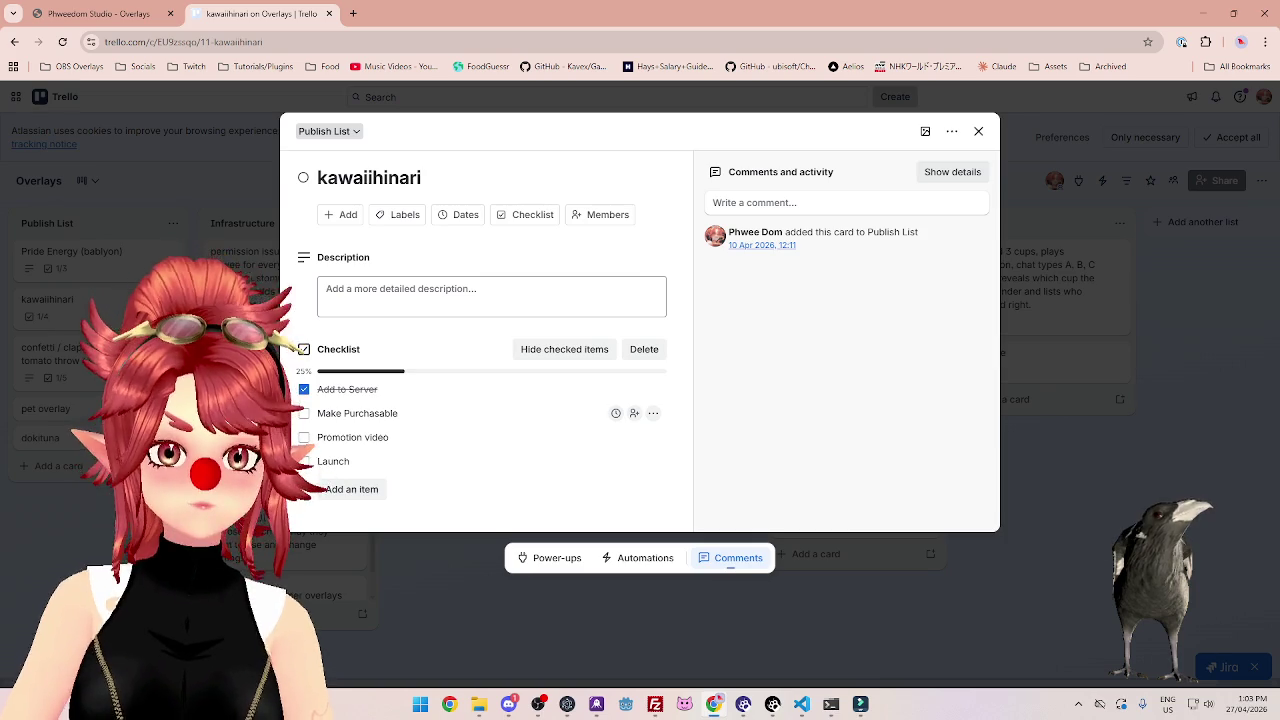
key("Escape")
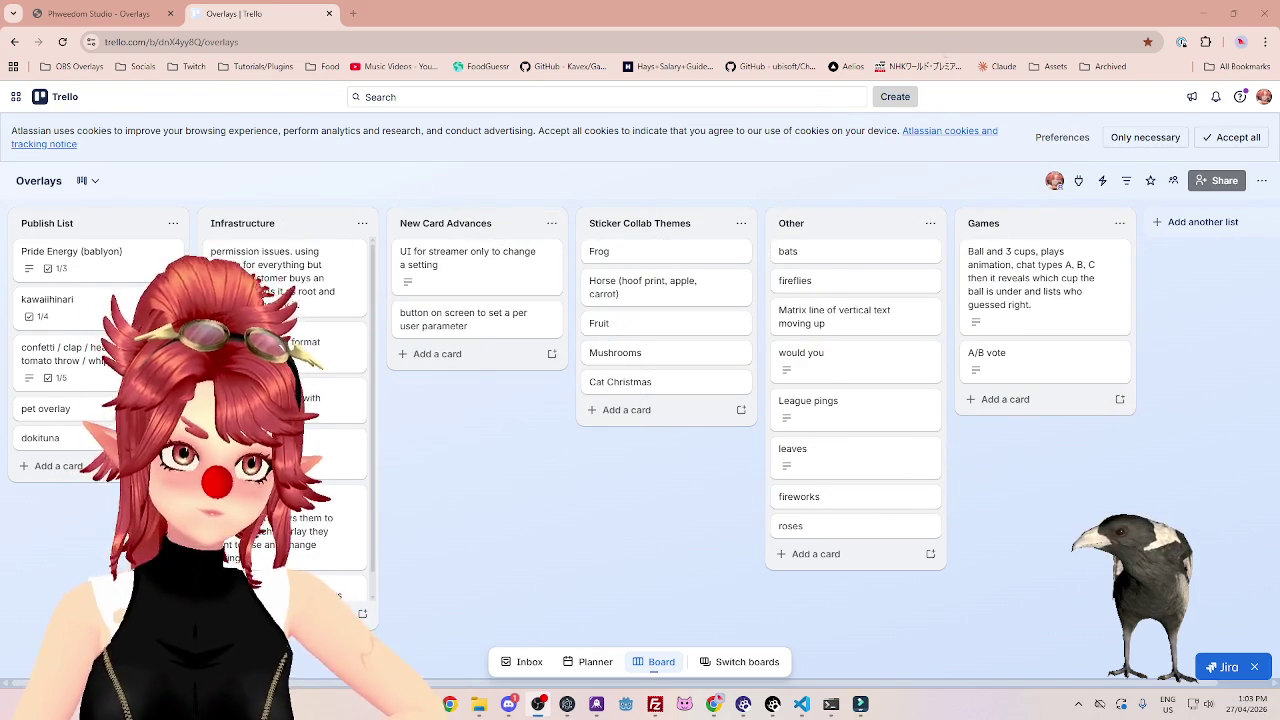
Hide the browser, FileZilla, terminal, Filmora and video folder windows to reveal VTS P.O.G. Main Settings.
left_click(1200, 21)
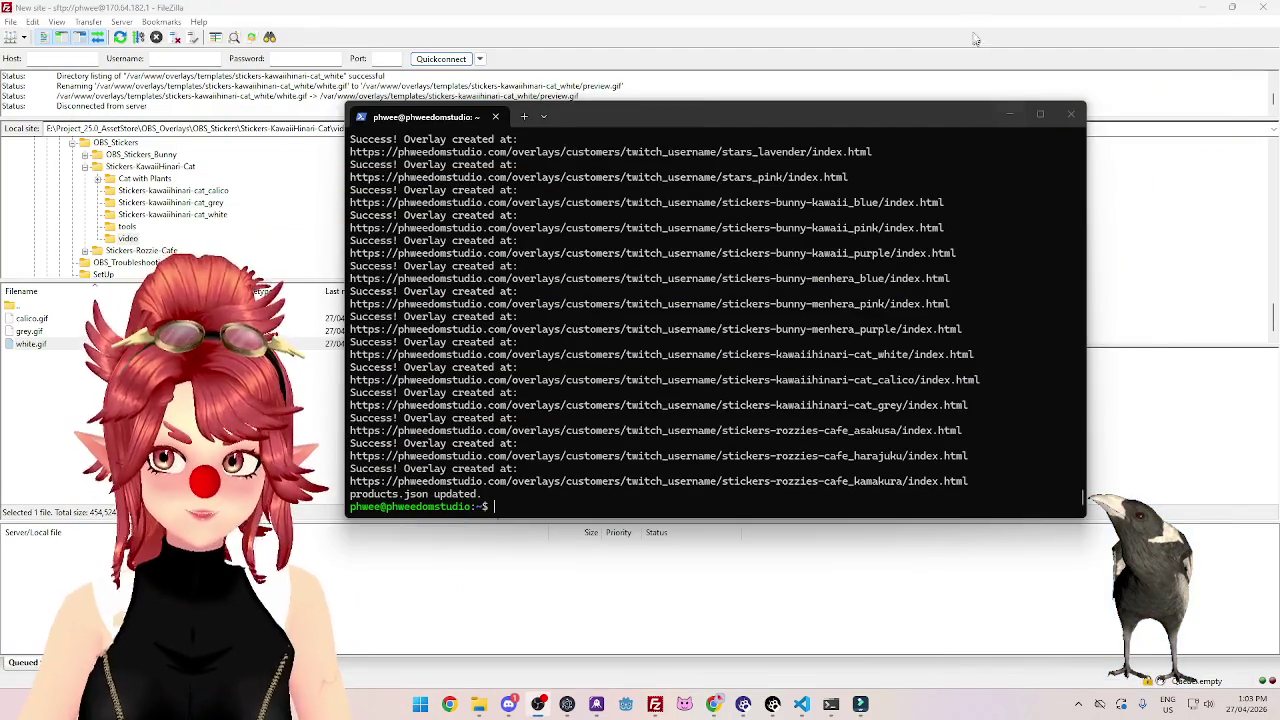
left_click(1202, 8)
left_click(1010, 114)
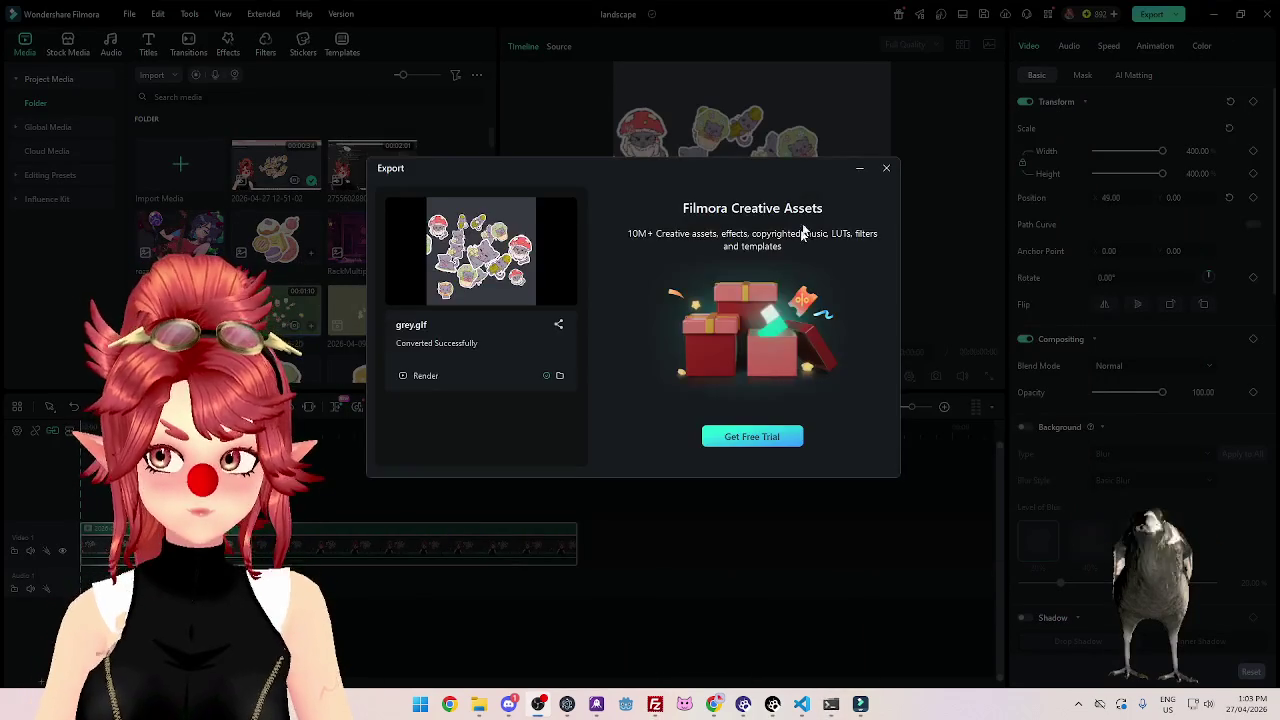
left_click(886, 169)
left_click(1212, 14)
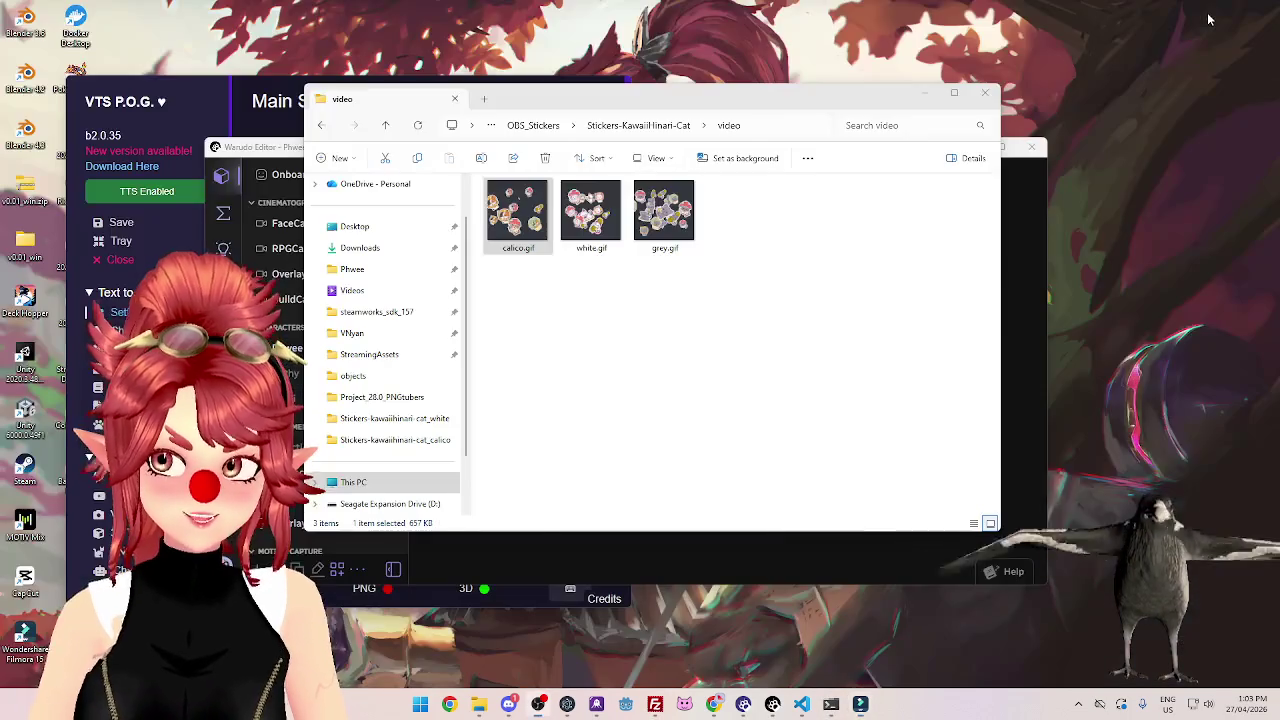
left_click(924, 93)
left_click(970, 147)
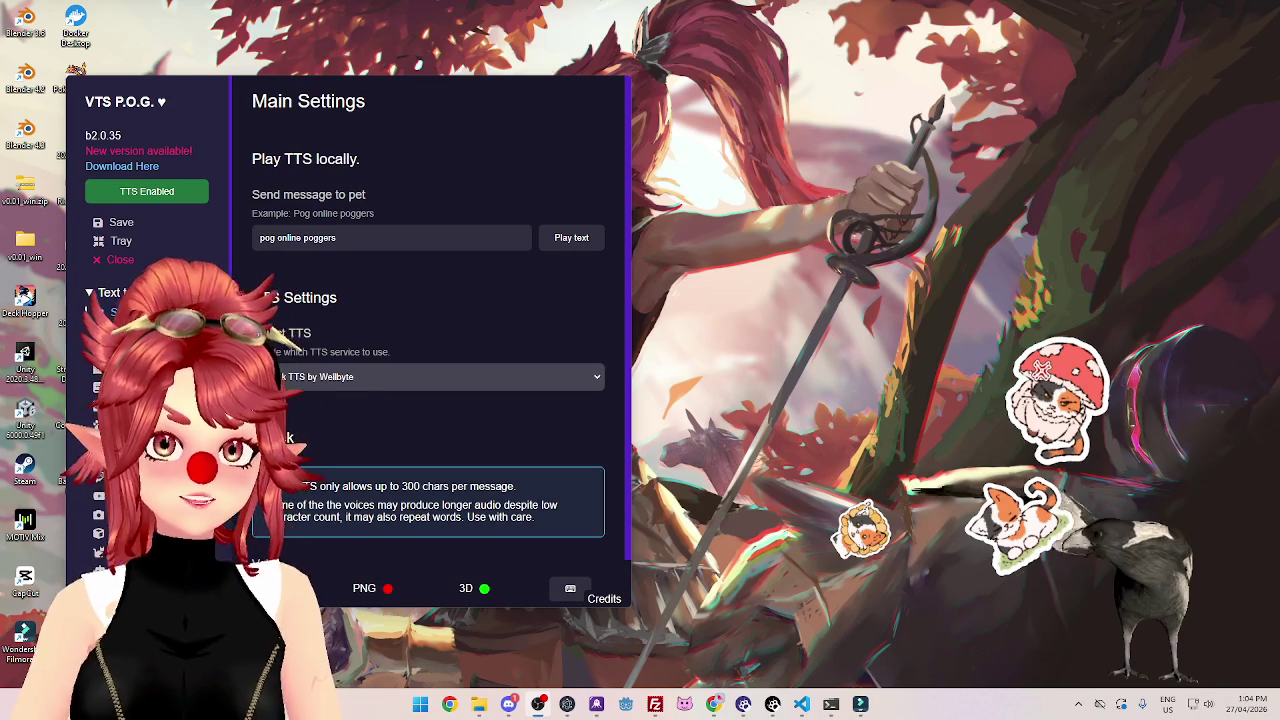
Drag the OBS interaction window out of the way.
left_click_drag(693, 191, 743, 218)
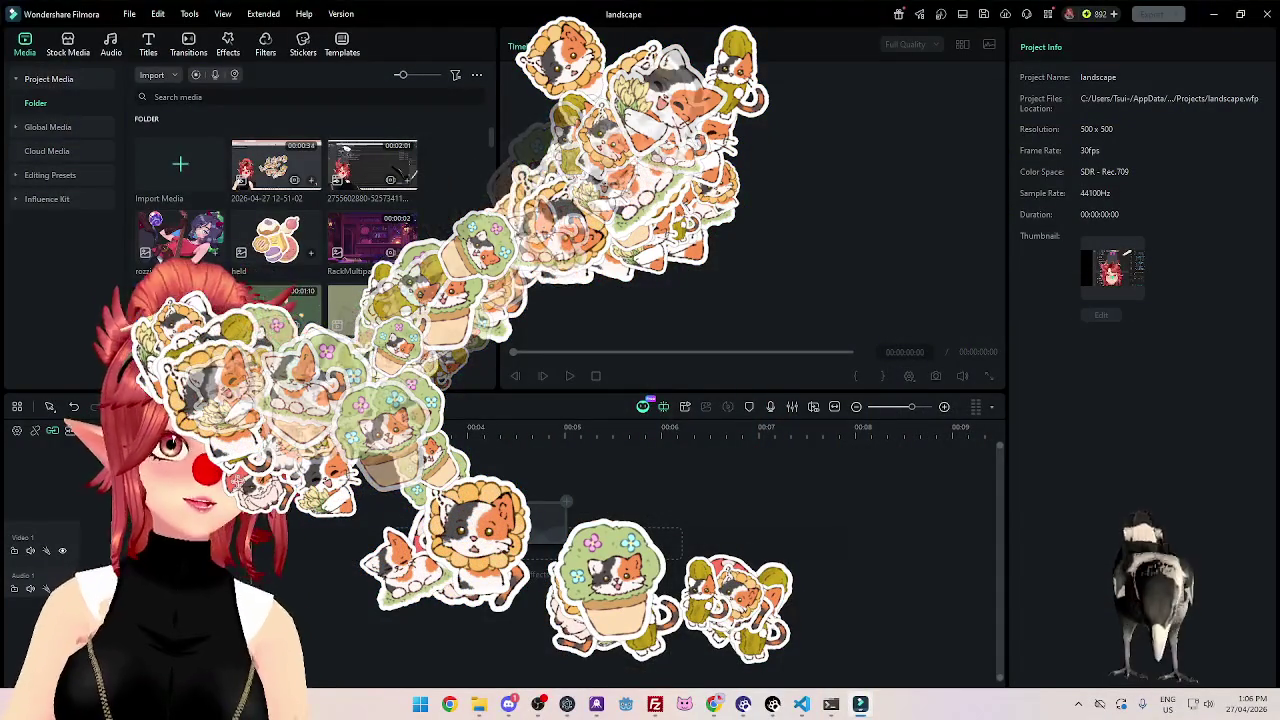
Bring up the OBS_Stickers video folder, then hide it to return to Filmora.
left_click(479, 704)
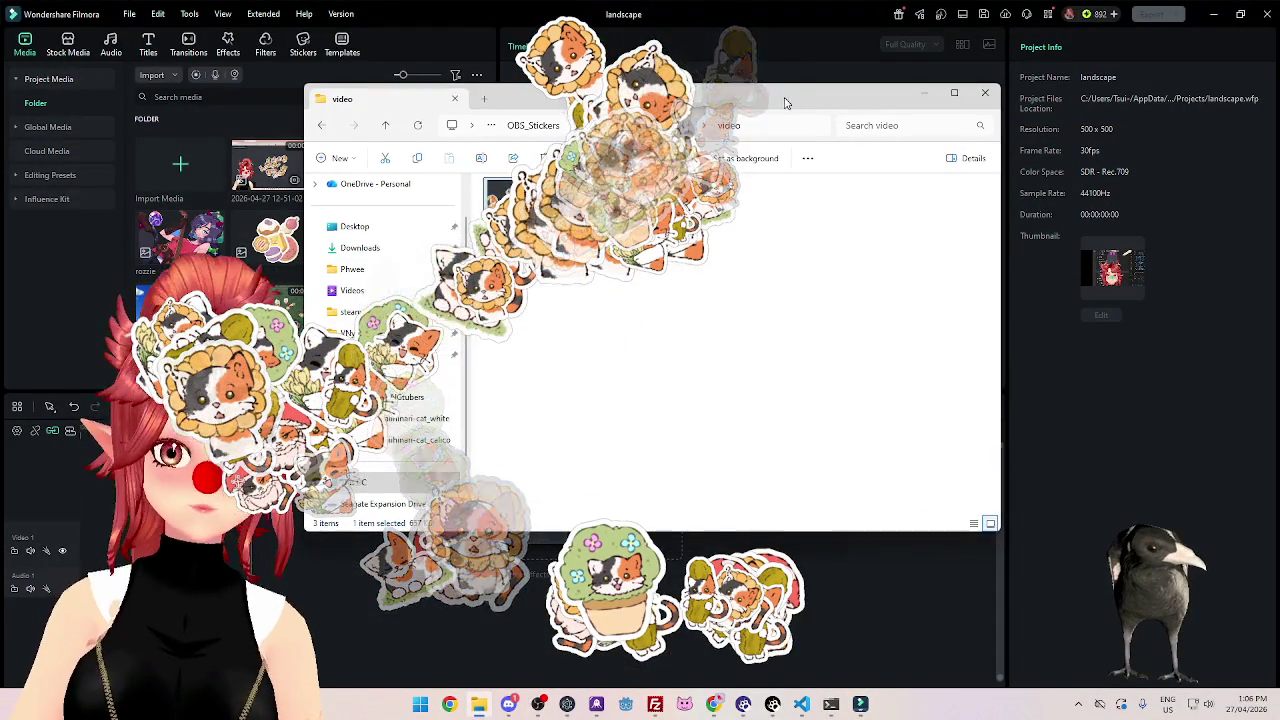
left_click(924, 92)
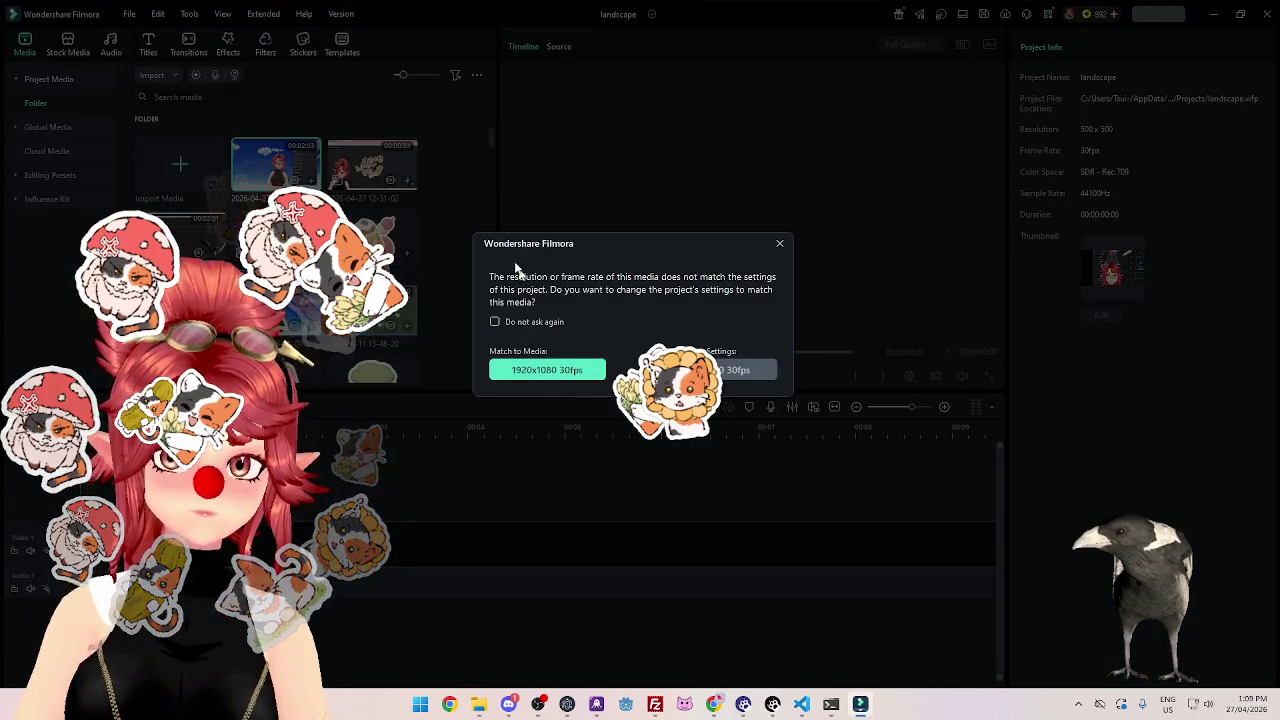
Match the project to the 1920x1080 30fps recording and close the OBS overlay.
left_click(547, 369)
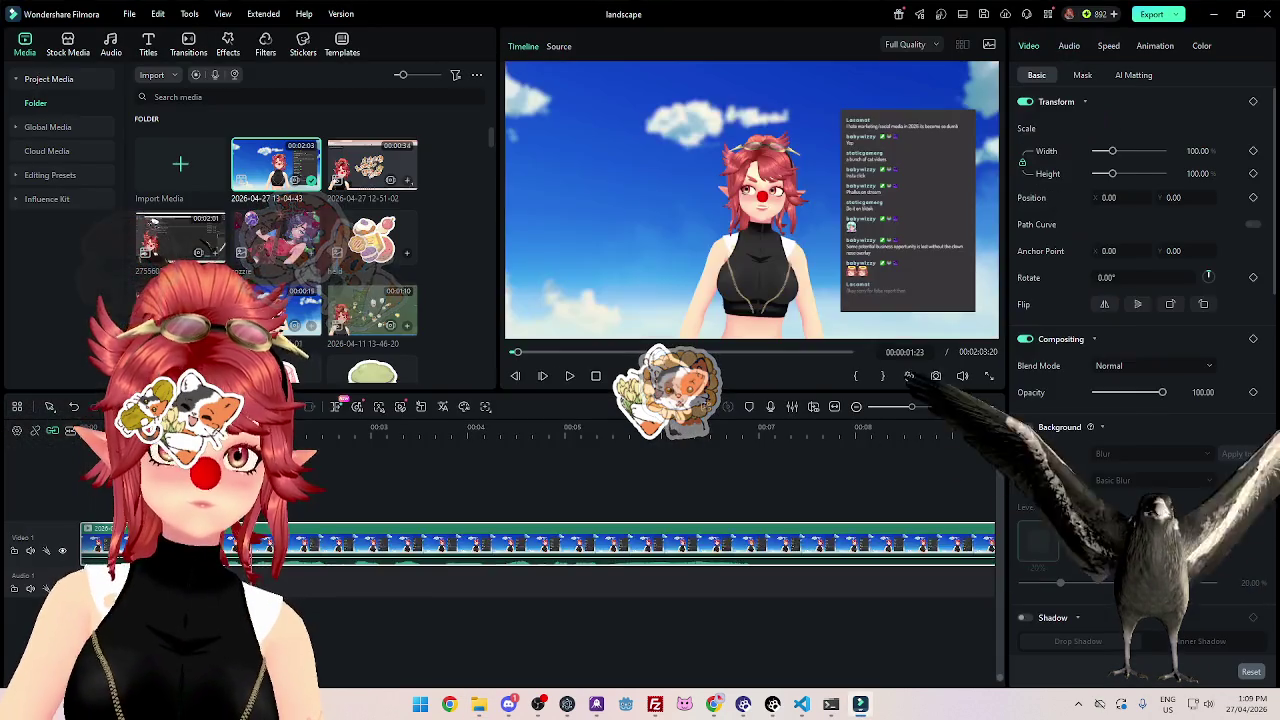
left_click(1121, 45)
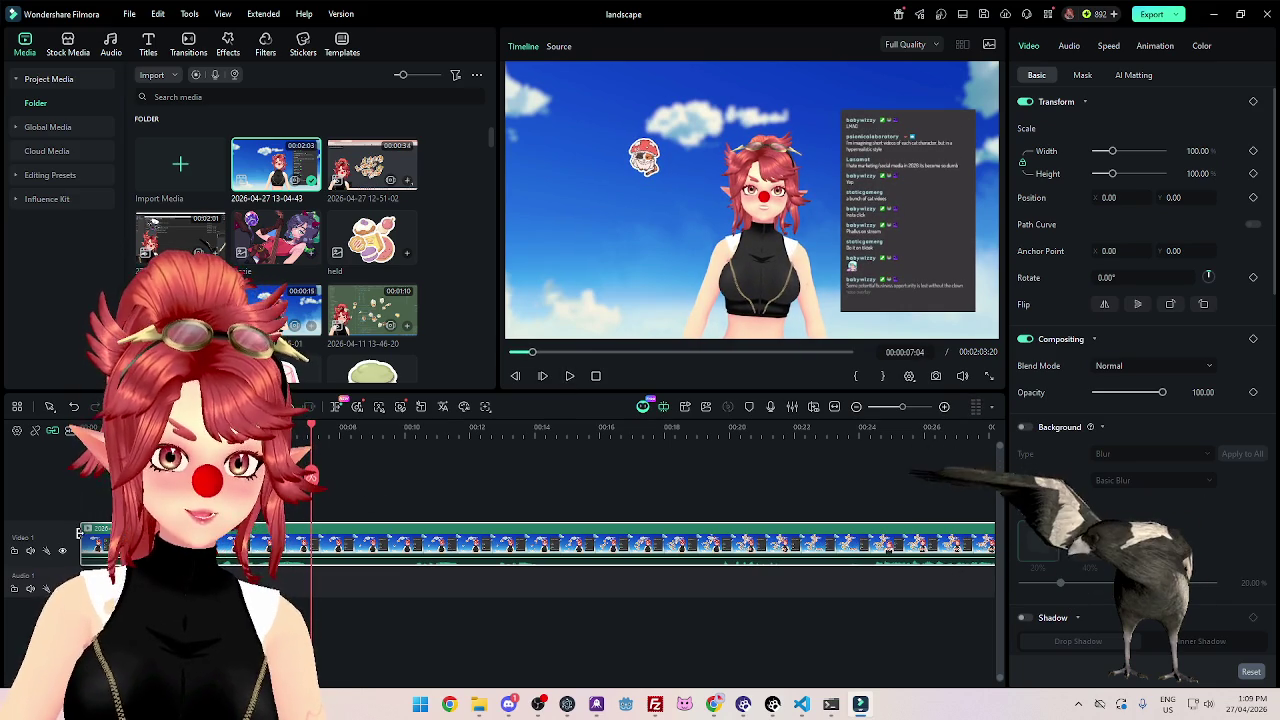
Delete the clip's opening piece, preview the trim, and bring the Asset Ideas presentation forward.
key("Delete")
key("Delete")
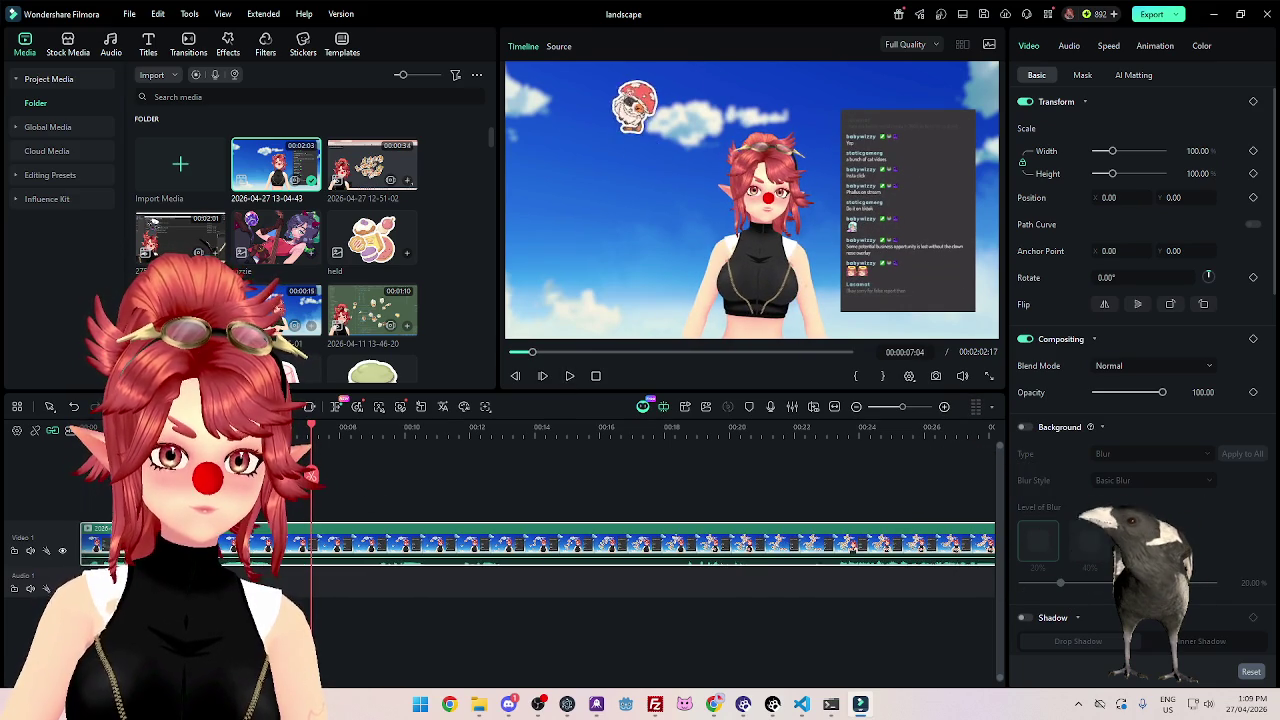
left_click(569, 376)
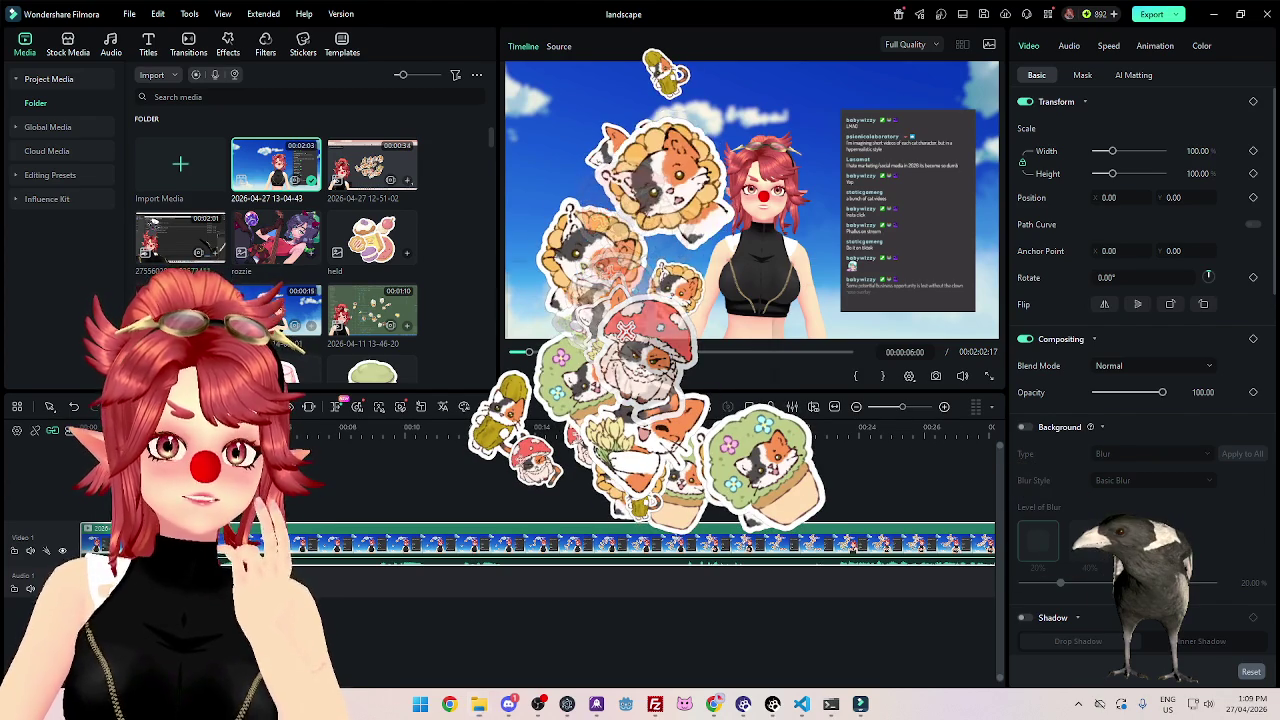
key("alt+Tab")
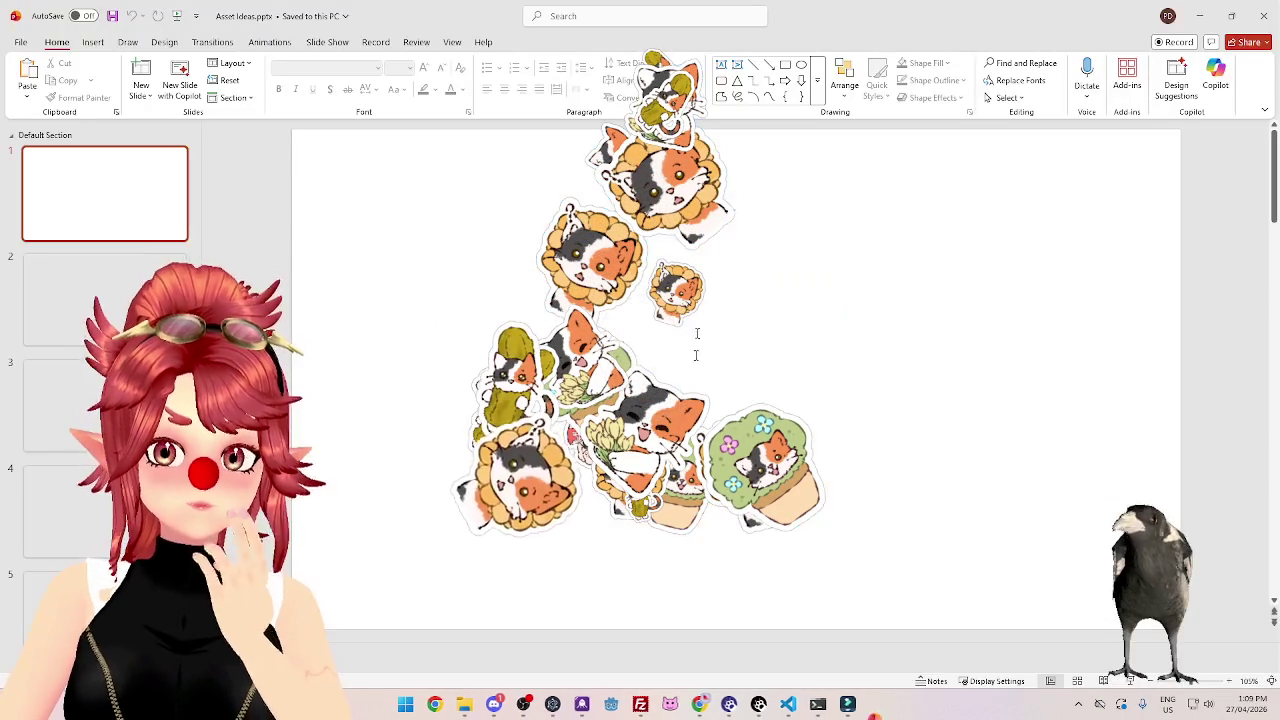
Review lines 4 and 5 on slide 5, Marketing Media, then close Chrome's owl meme tab.
left_click(1186, 528)
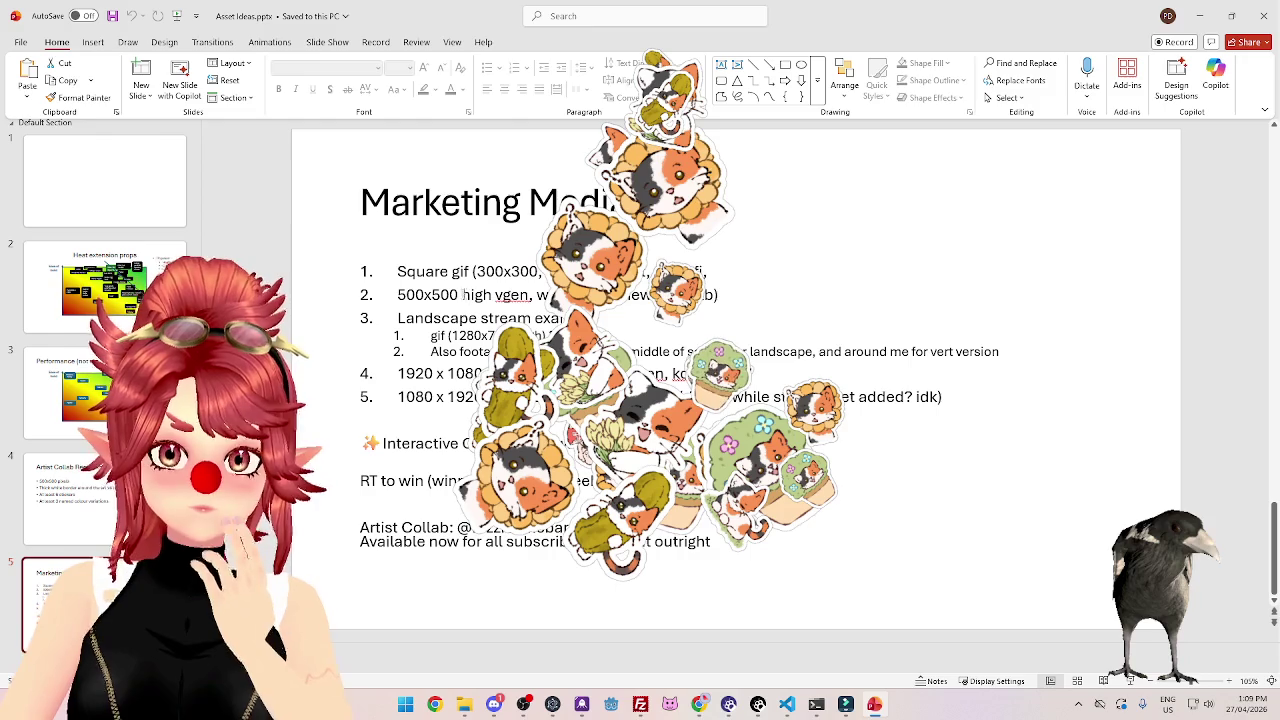
left_click(468, 294)
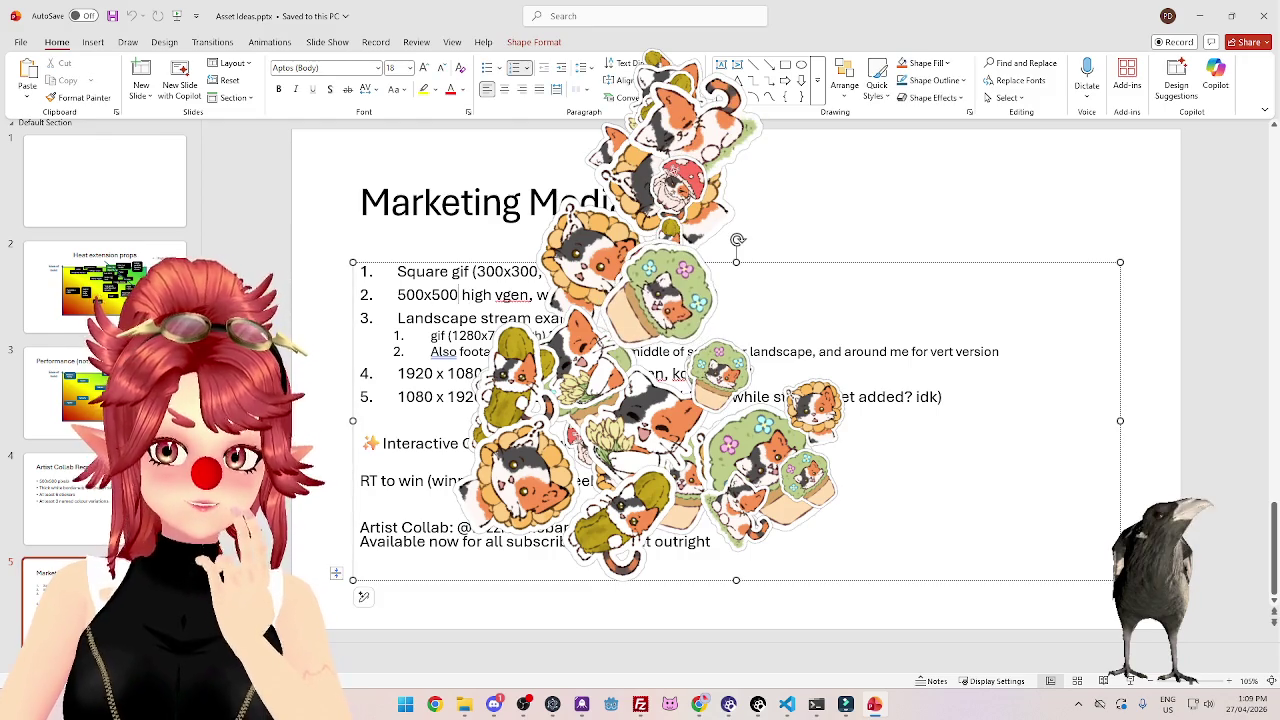
double_click(463, 373)
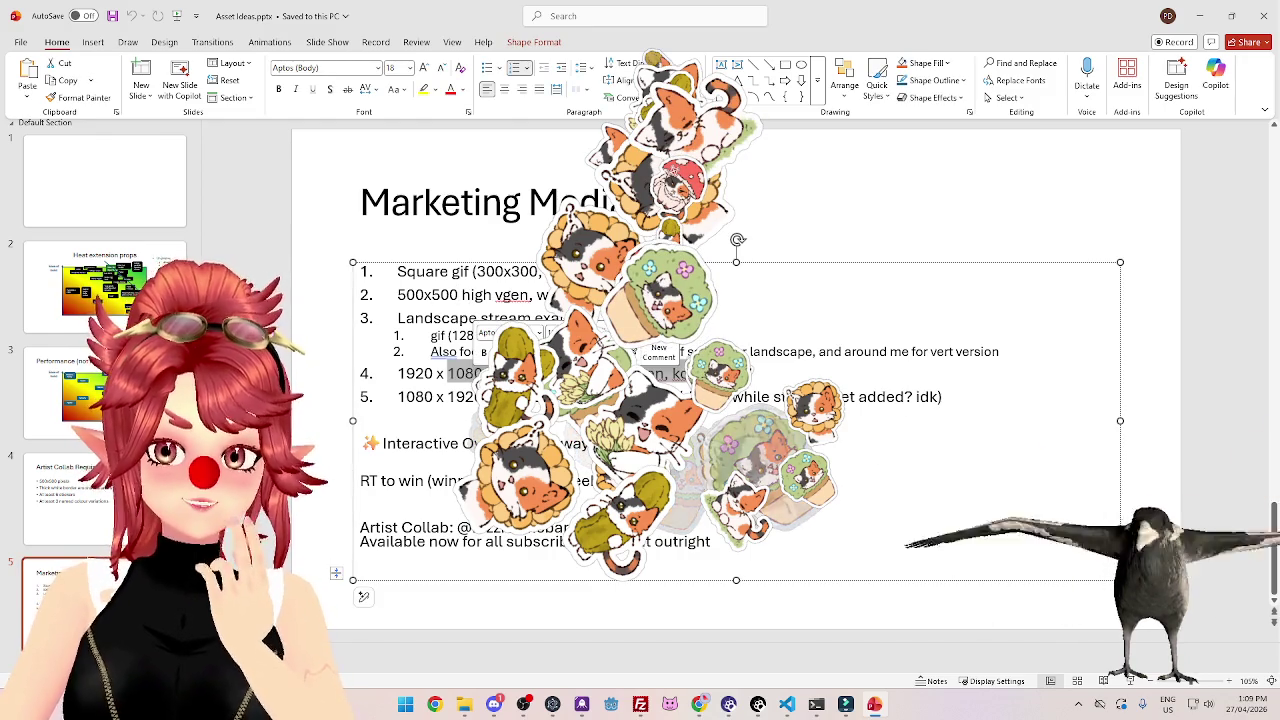
key("Right")
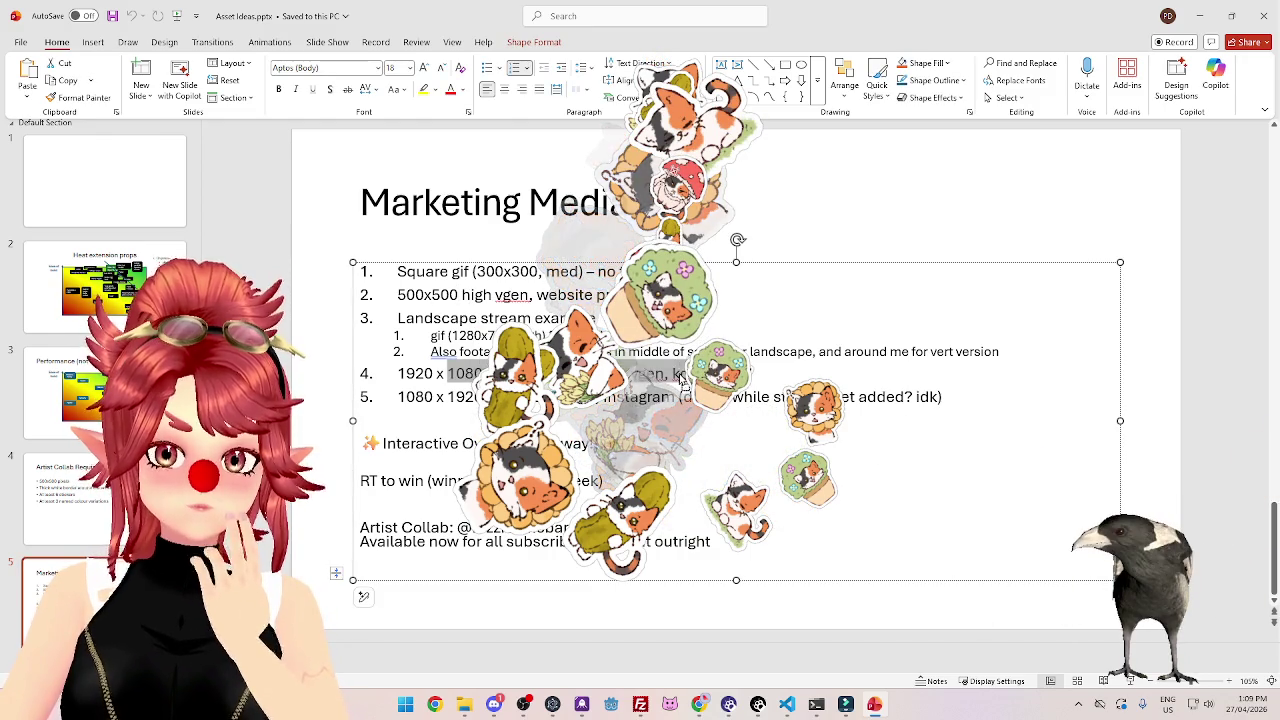
left_click_drag(485, 397, 676, 400)
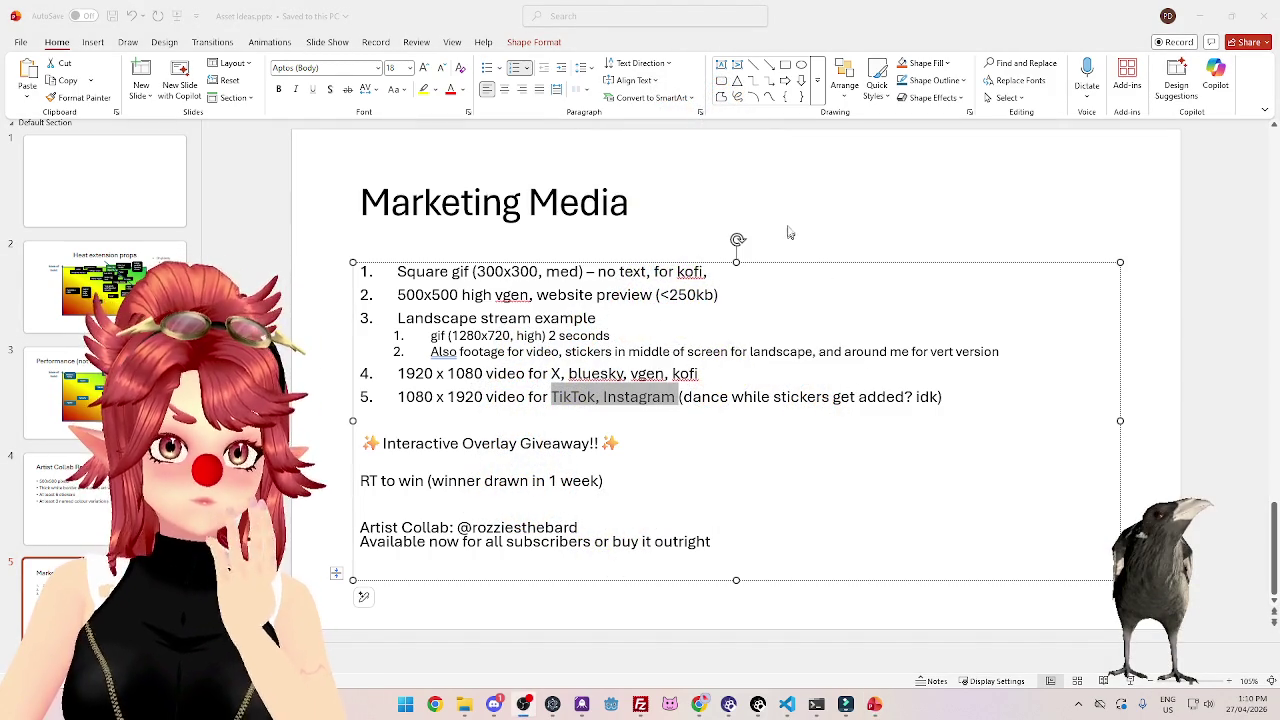
key("alt+Tab")
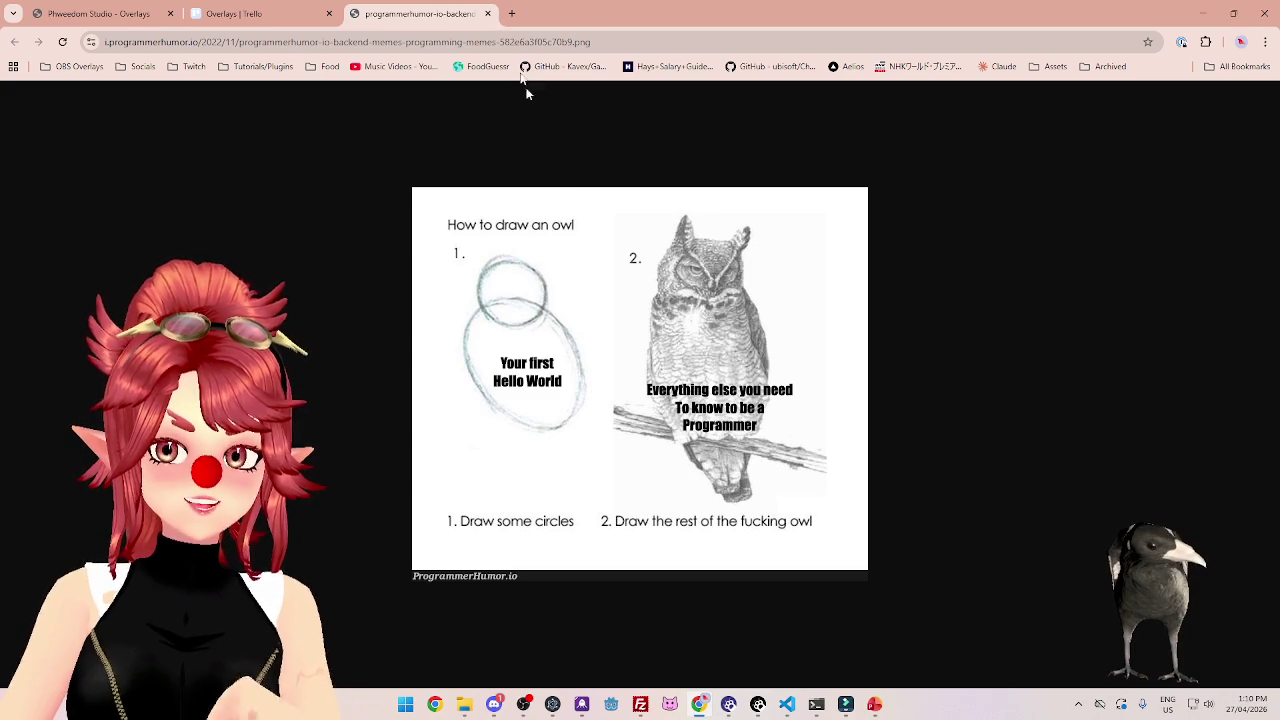
left_click(488, 14)
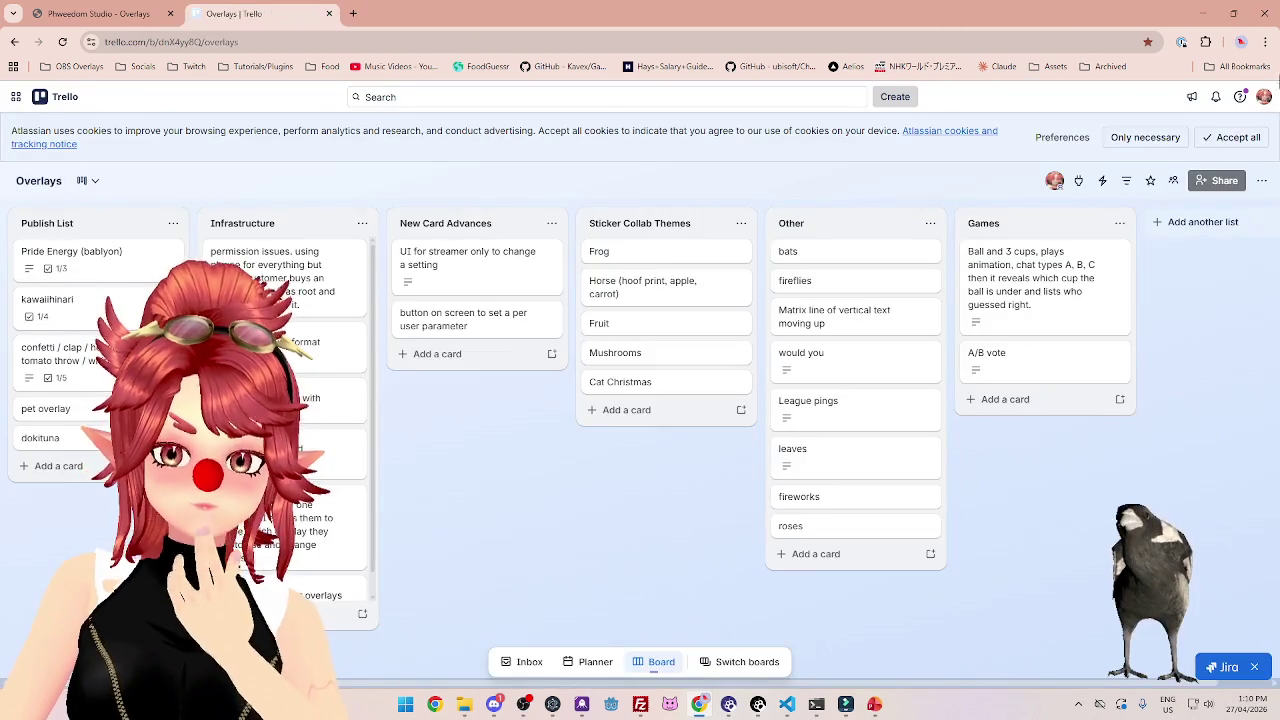
Minimise Chrome and then PowerPoint to bring the Filmora editor back.
left_click(1201, 13)
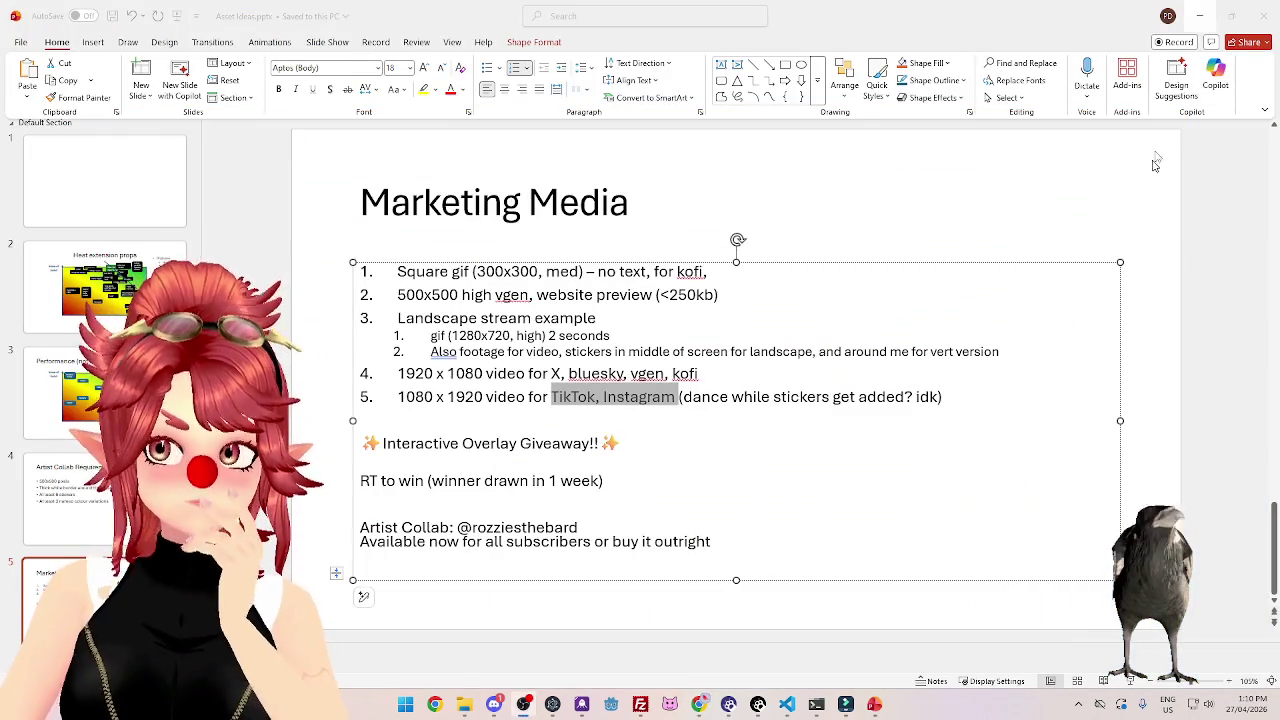
left_click(1203, 17)
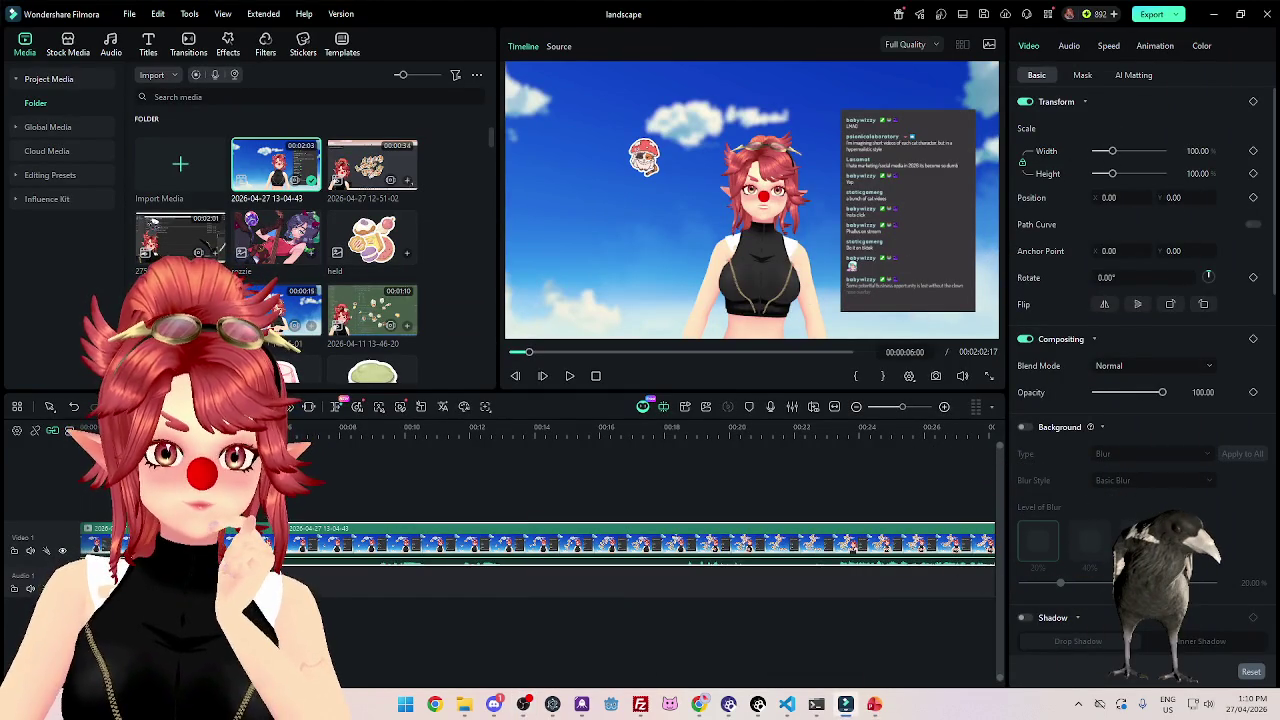
Move the opening clip piece onto a new Video 2 track and show its Mask options.
mouse_move(370, 437)
left_mouse_down()
mouse_move(620, 454)
mouse_move(565, 452)
left_mouse_up()
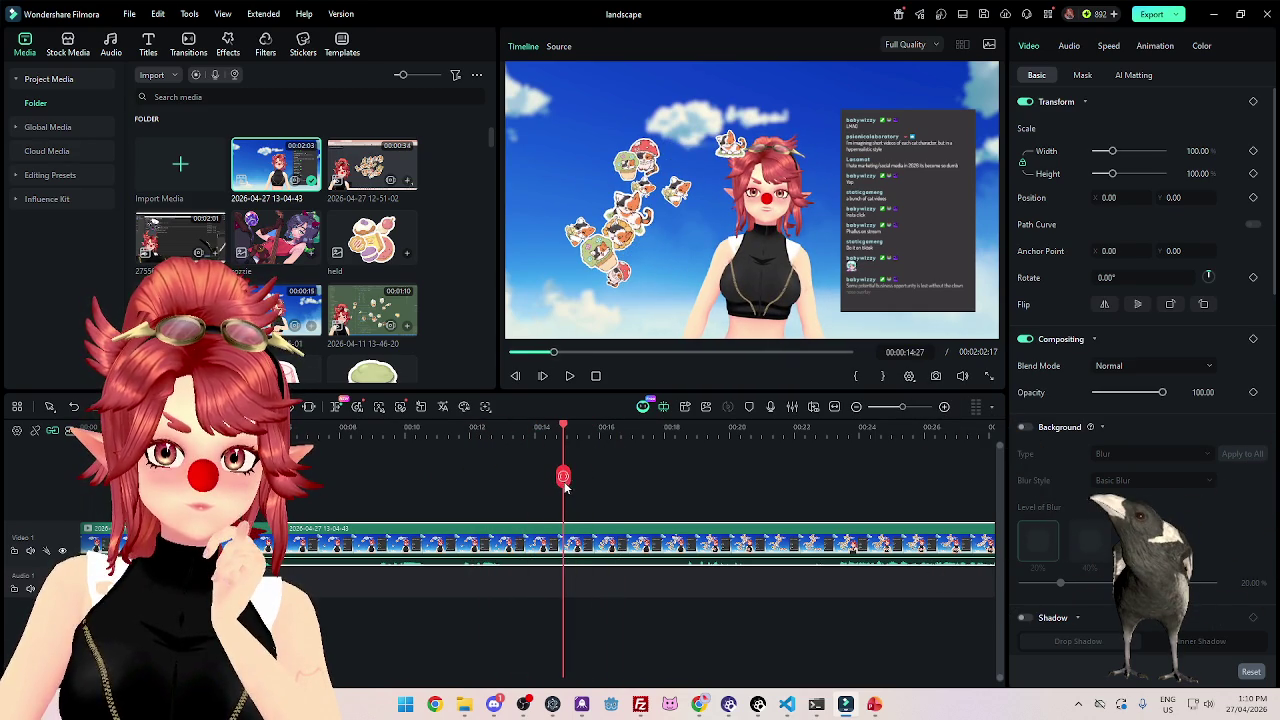
left_click_drag(437, 537, 330, 518)
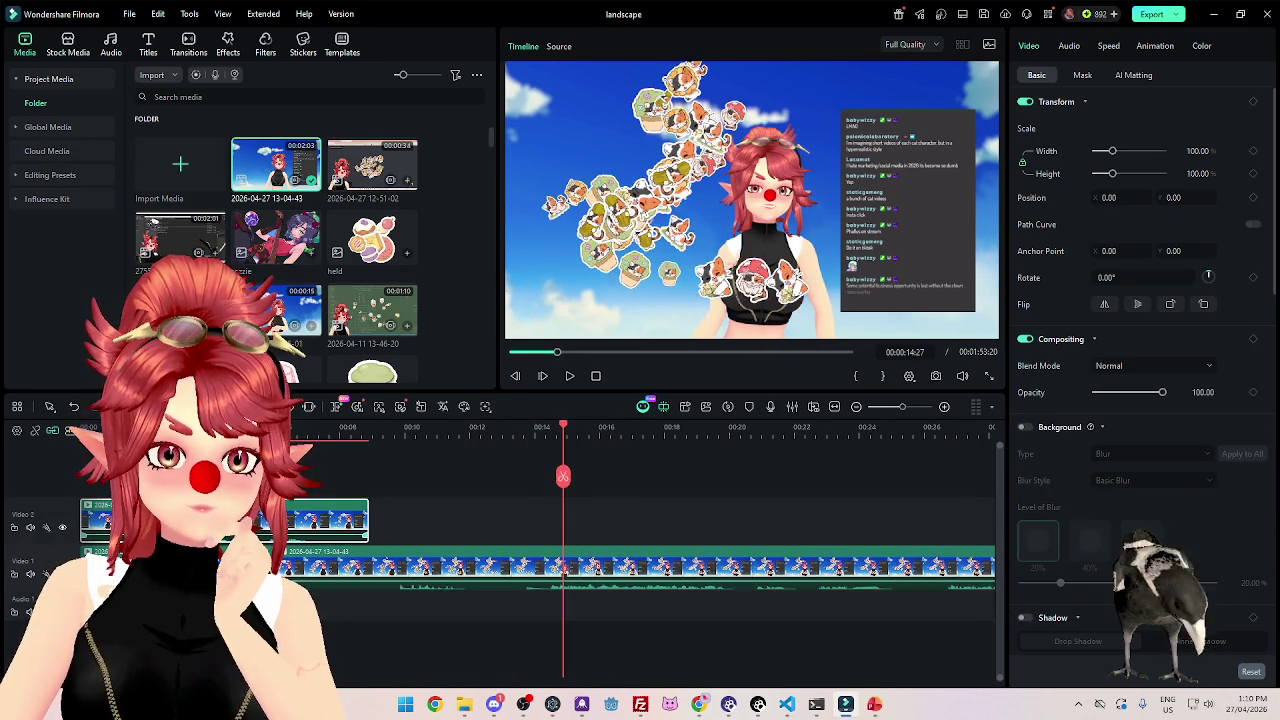
left_click(29, 529)
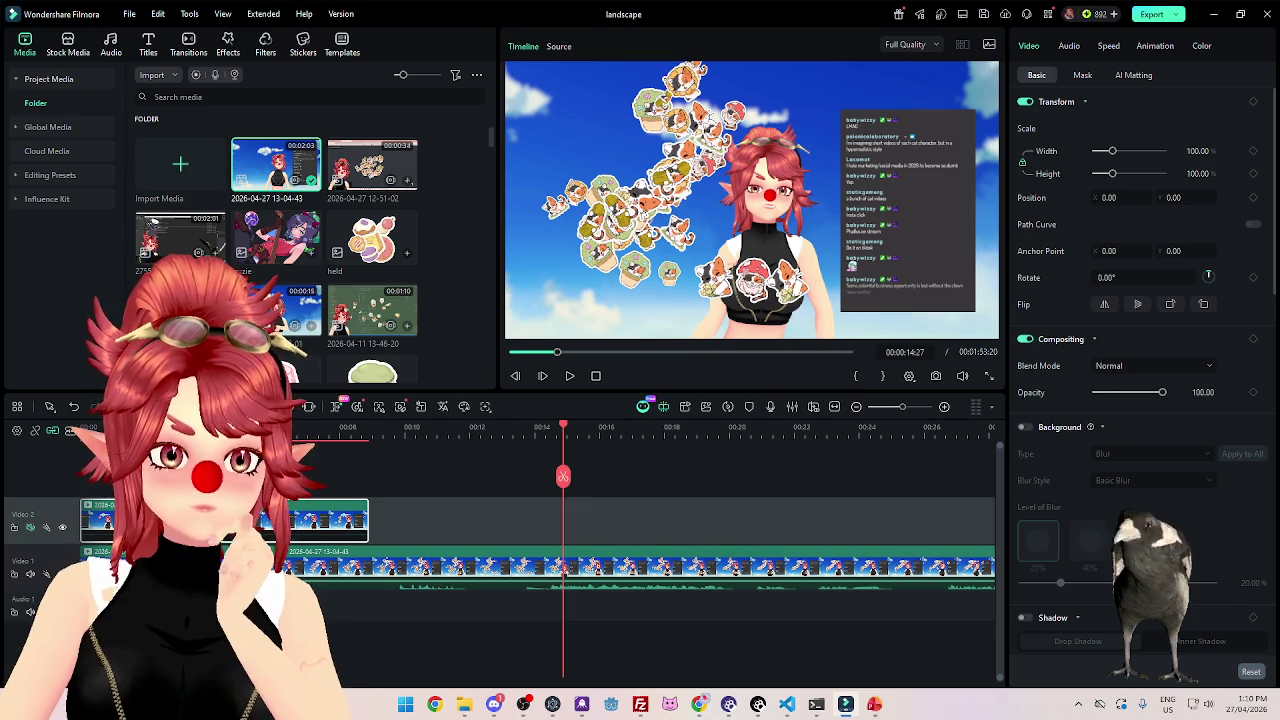
left_click(276, 430)
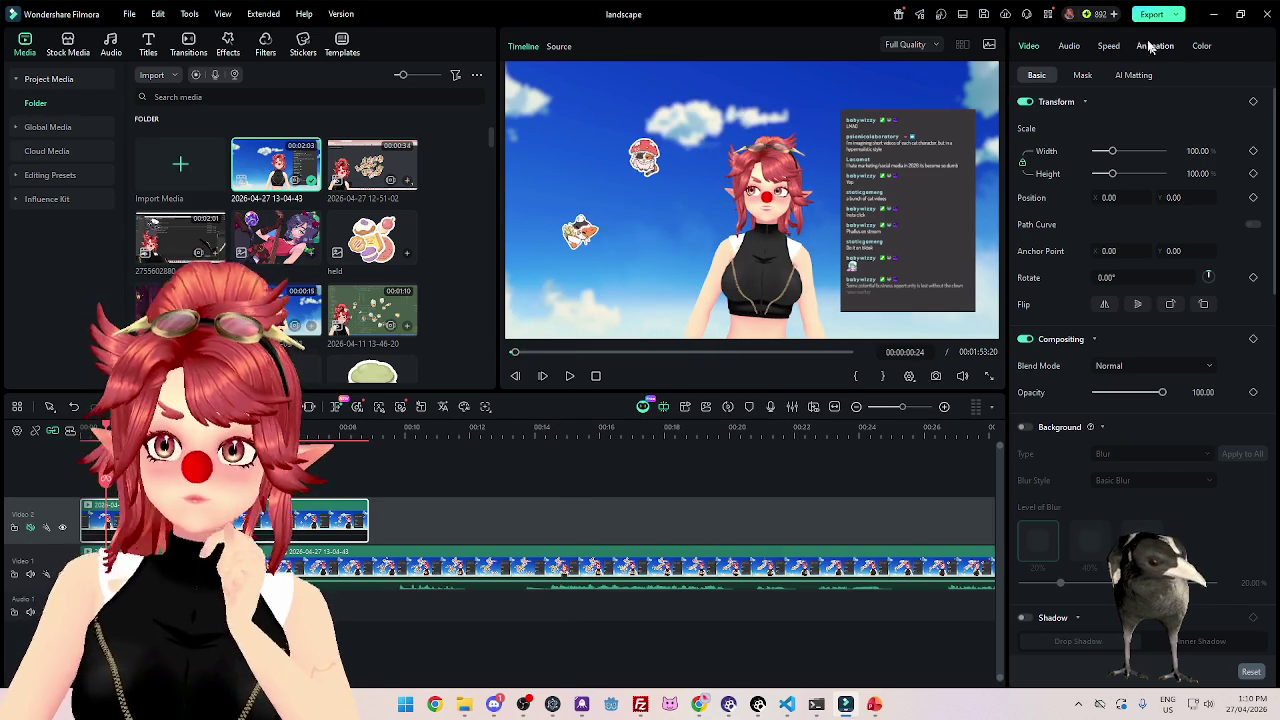
left_click(1082, 75)
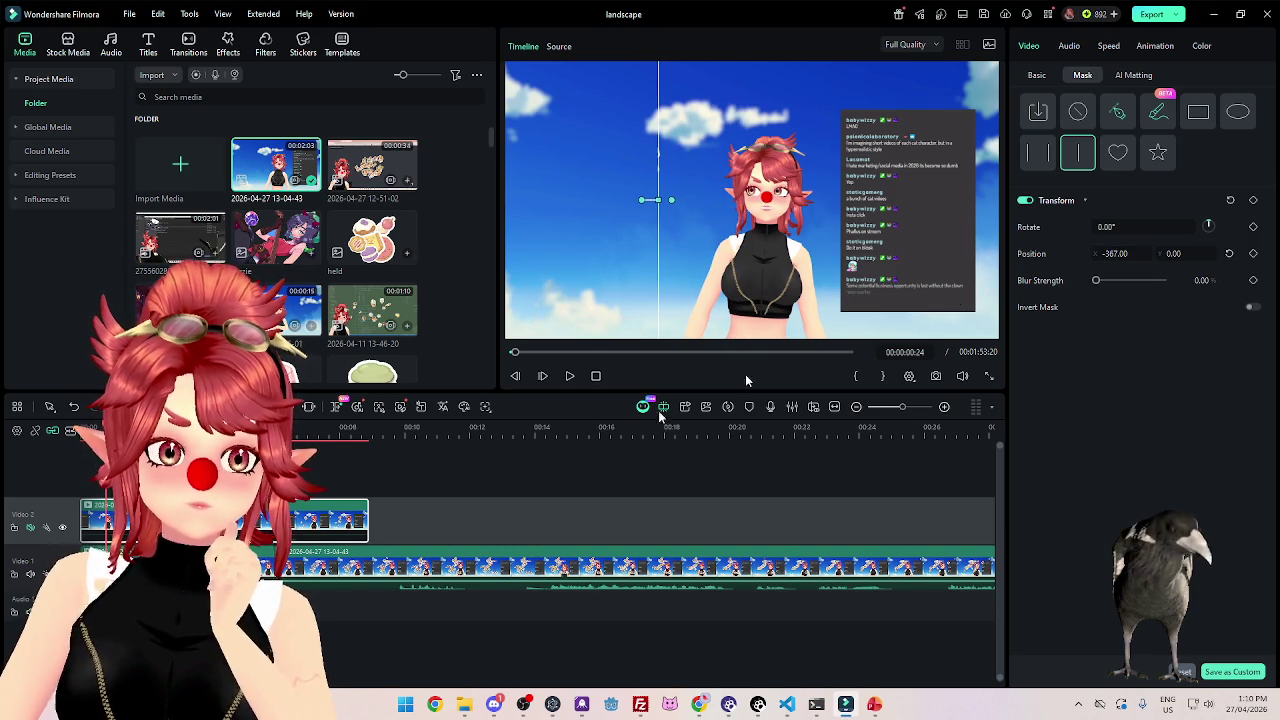
left_click(569, 379)
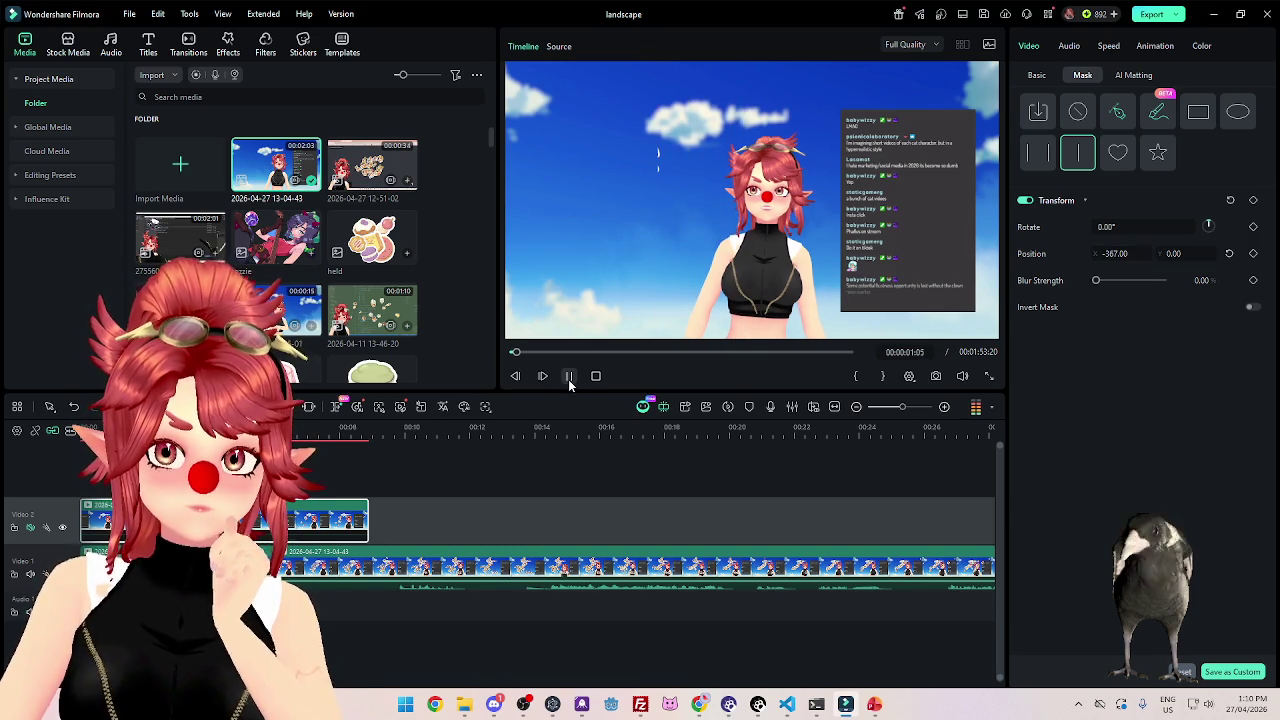
left_click(569, 379)
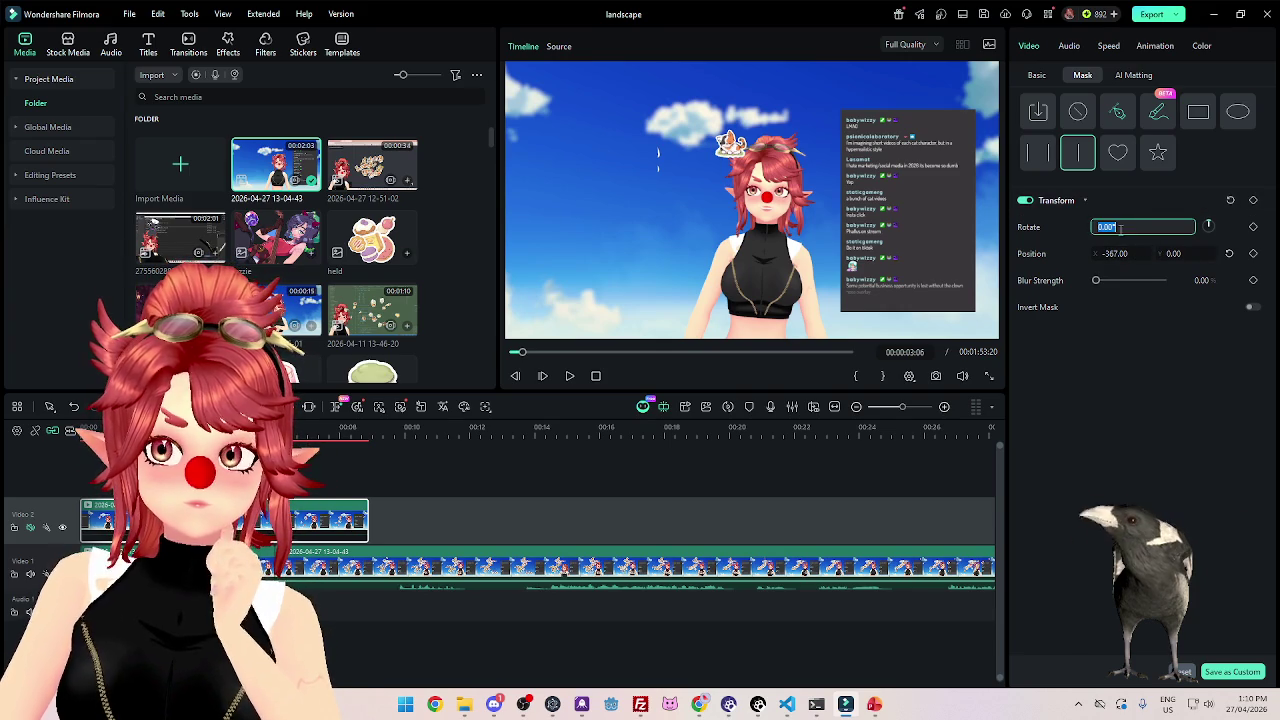
left_click(1144, 232)
type("270")
type("180")
key("Return")
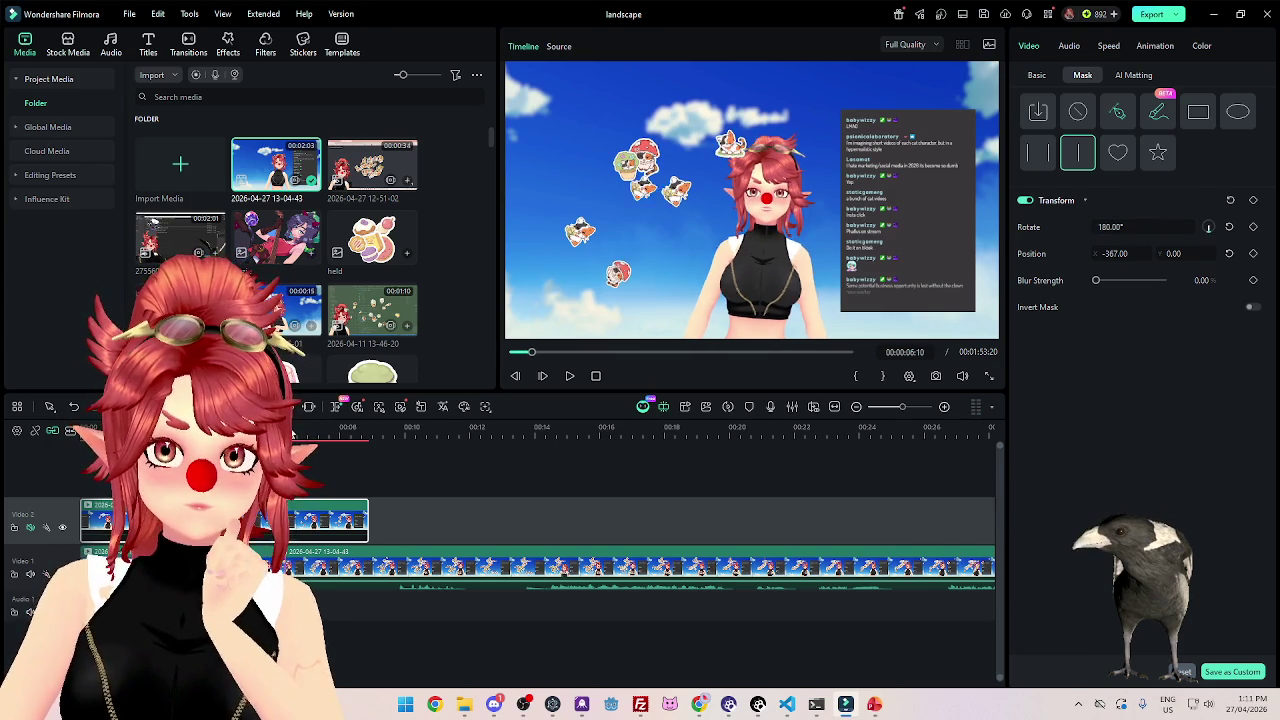
left_click(290, 433)
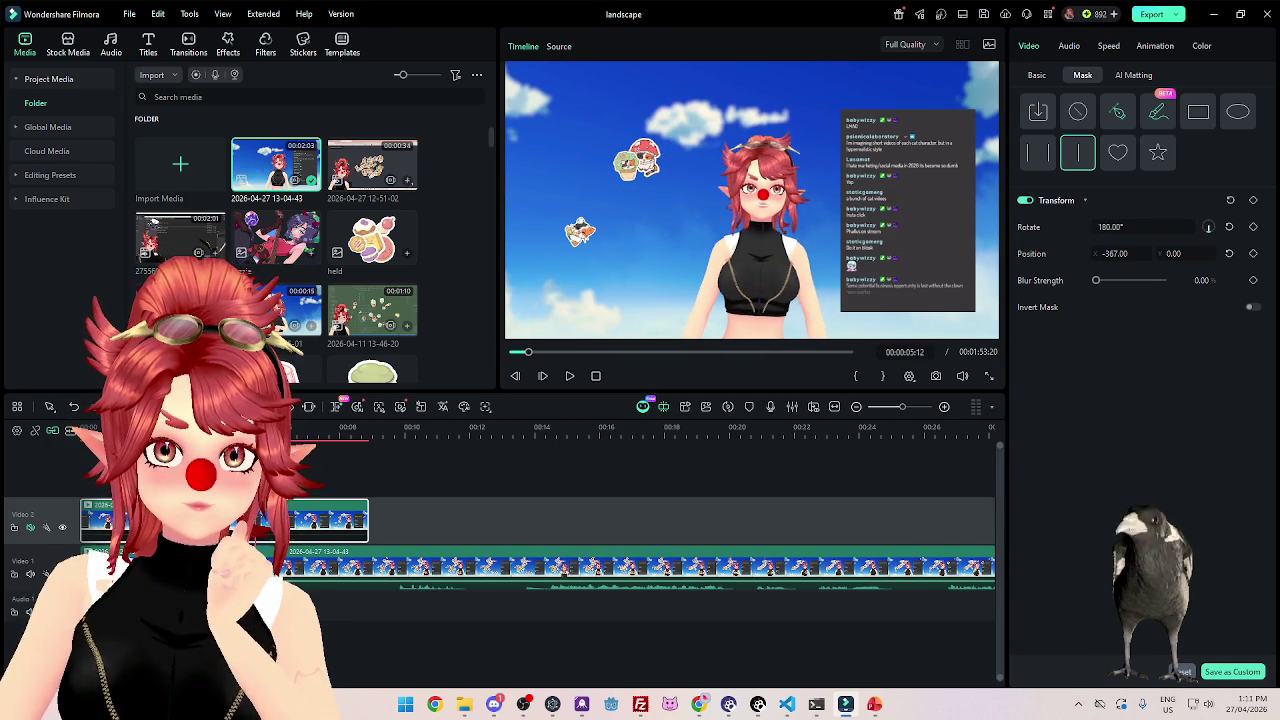
left_click(292, 433)
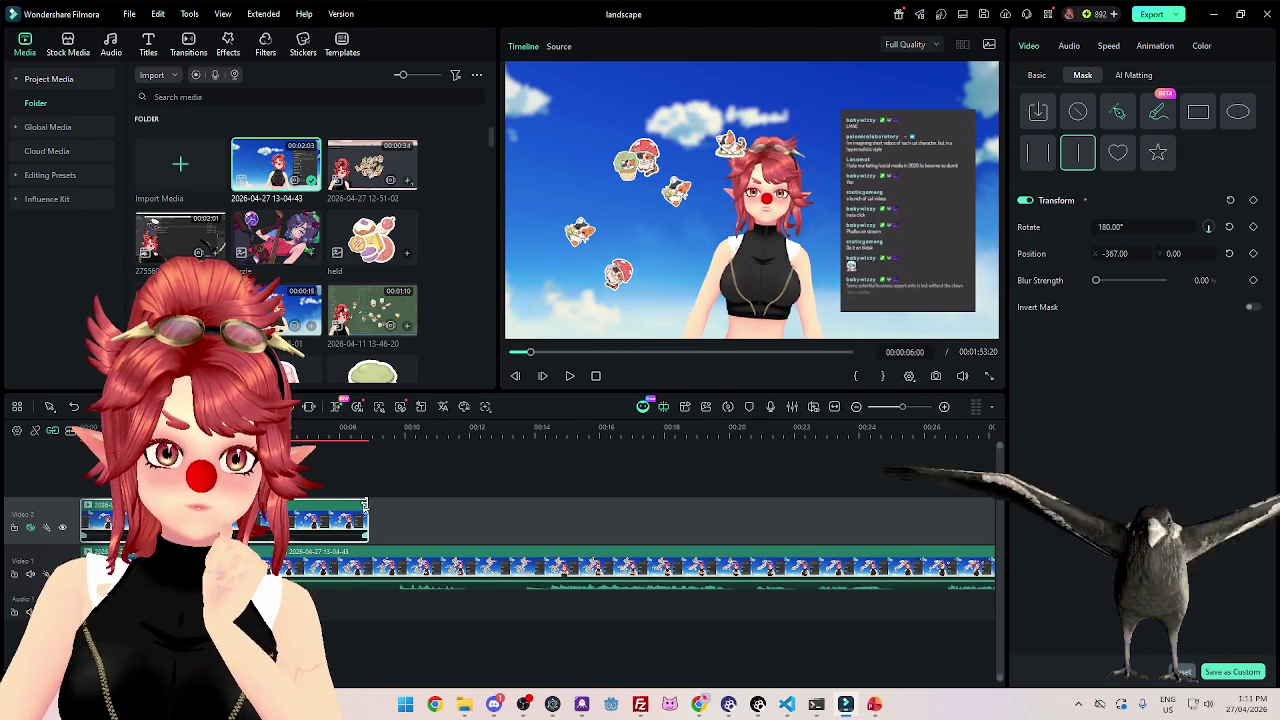
left_click_drag(363, 507, 275, 508)
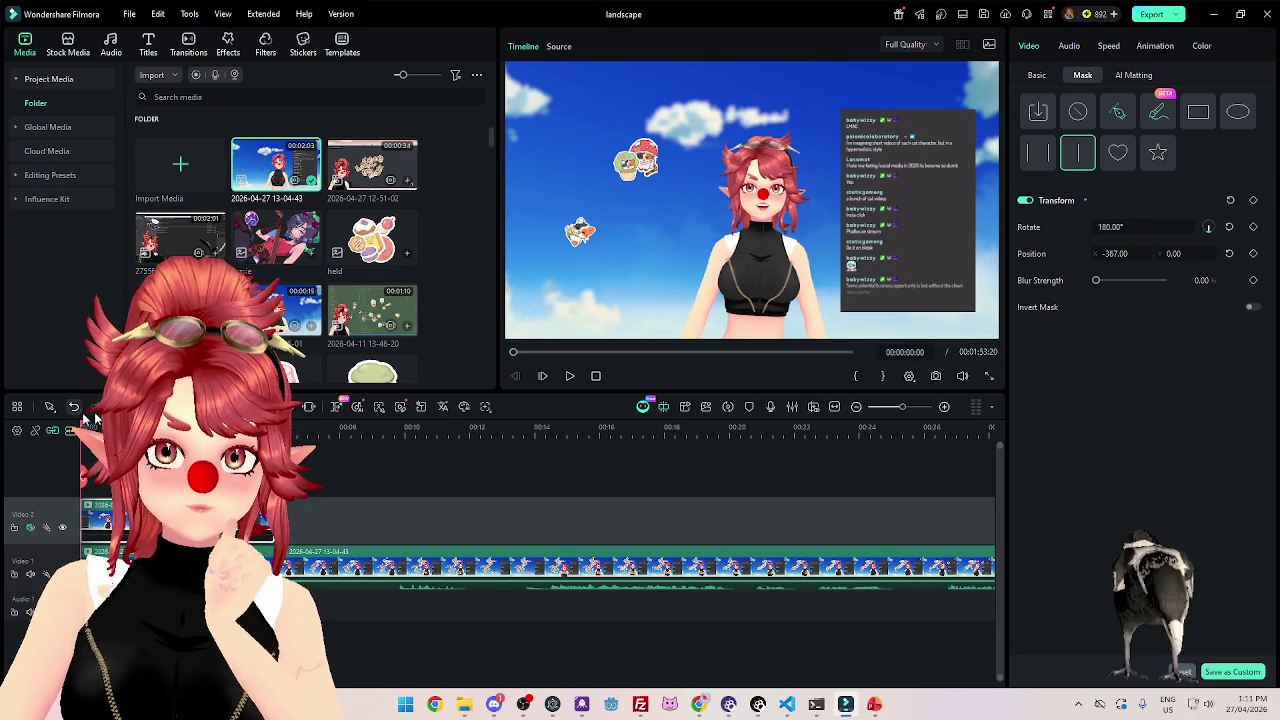
left_click(570, 378)
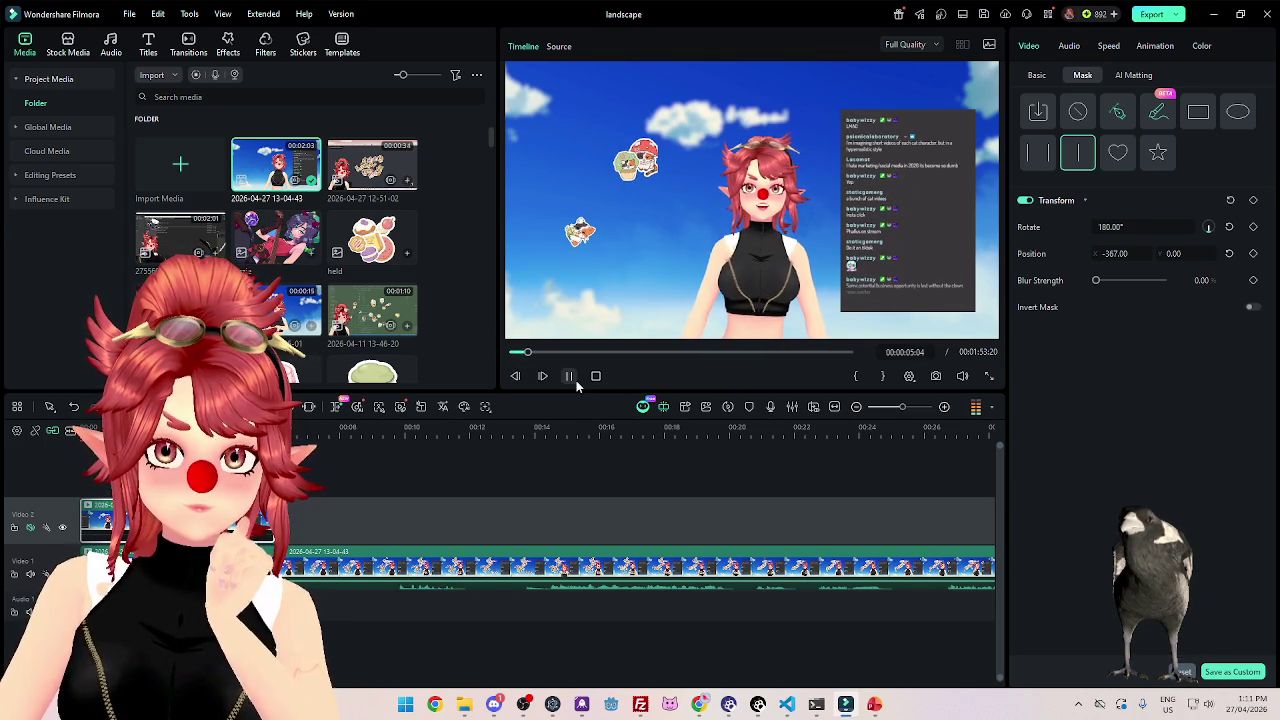
left_click(570, 377)
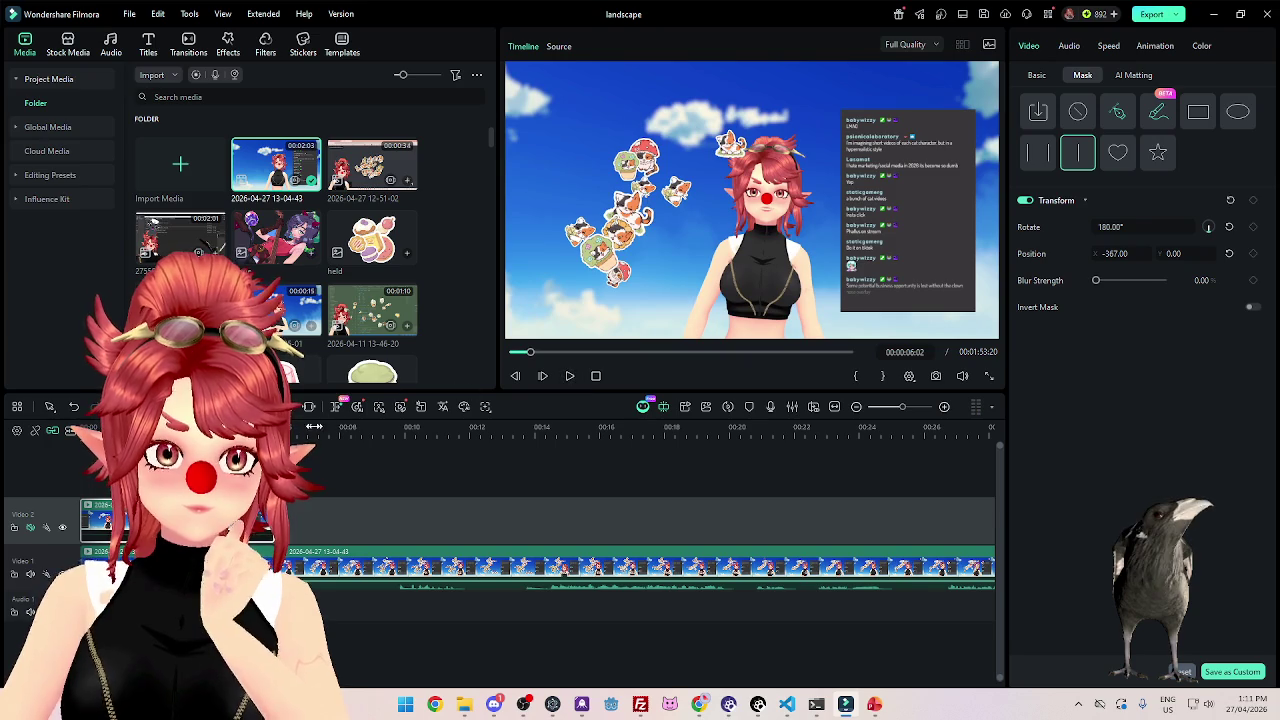
mouse_move(319, 427)
left_mouse_down()
mouse_move(448, 453)
mouse_move(731, 466)
left_mouse_up()
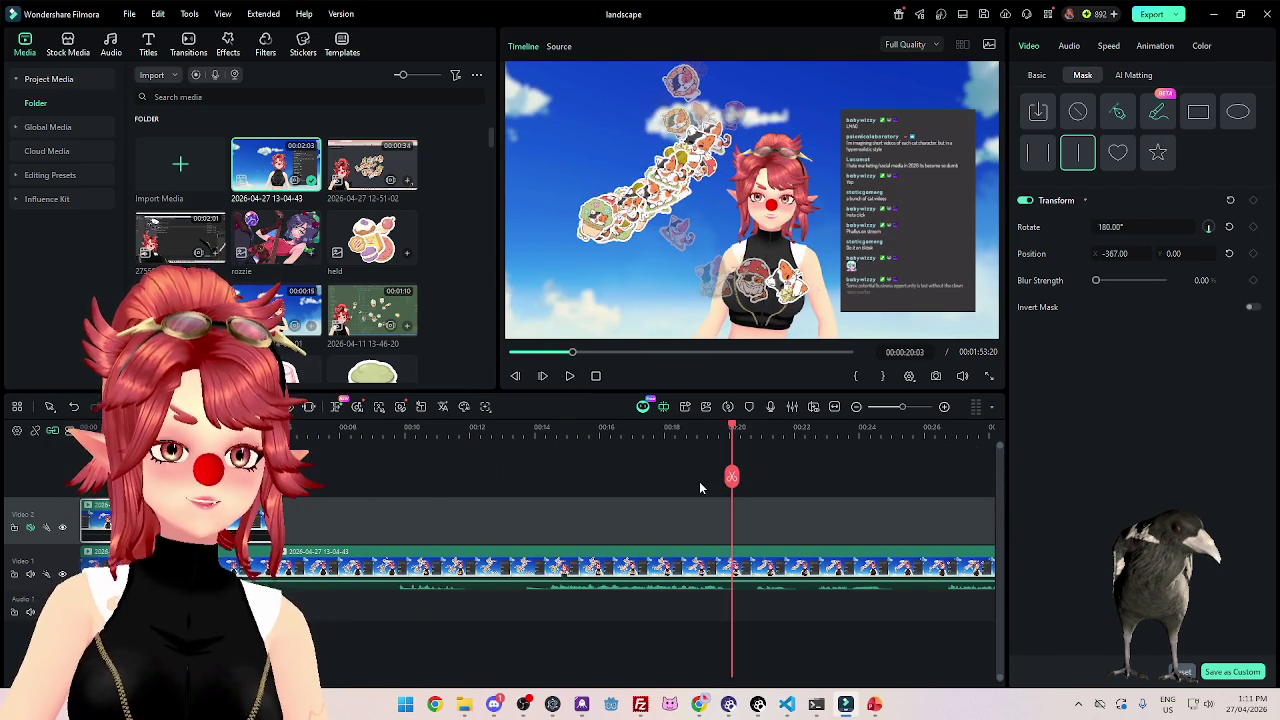
Zoom out the timeline, park the playhead near 01:23, and trim Video 1 to 00:35:28.
scroll(700, 535, "down", 3)
scroll(600, 520, "down", 2)
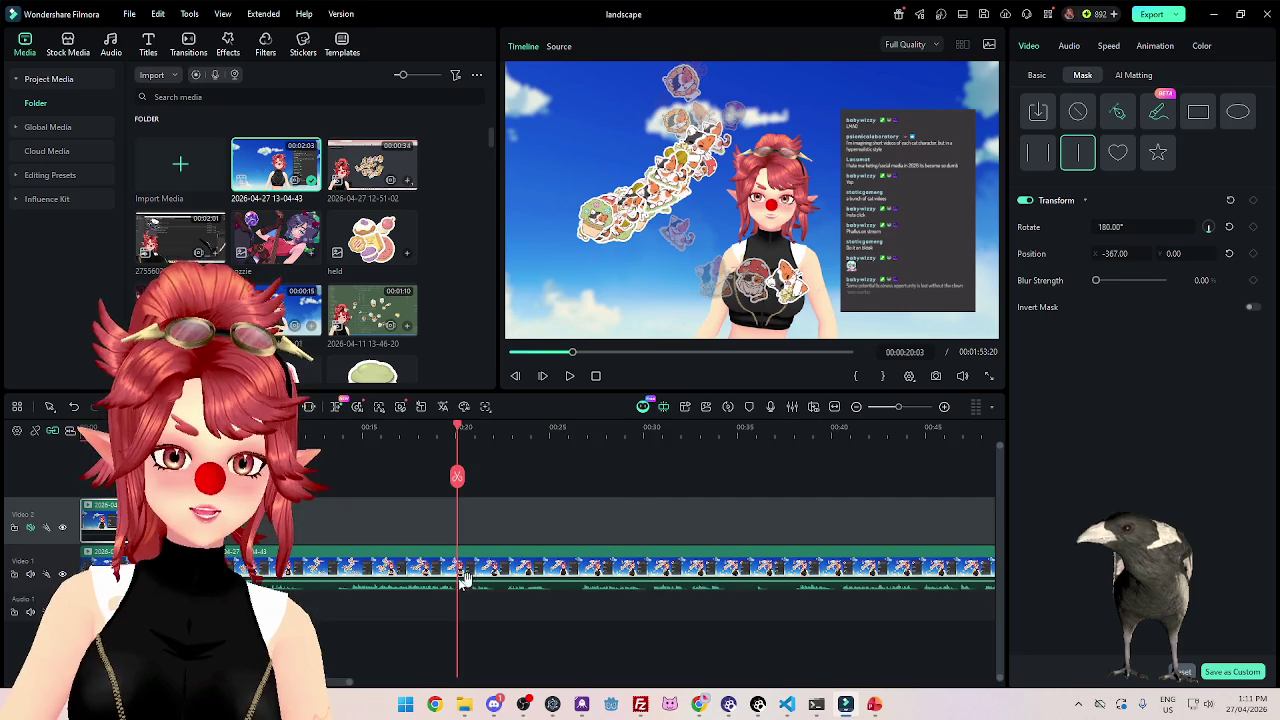
scroll(450, 560, "down", 2)
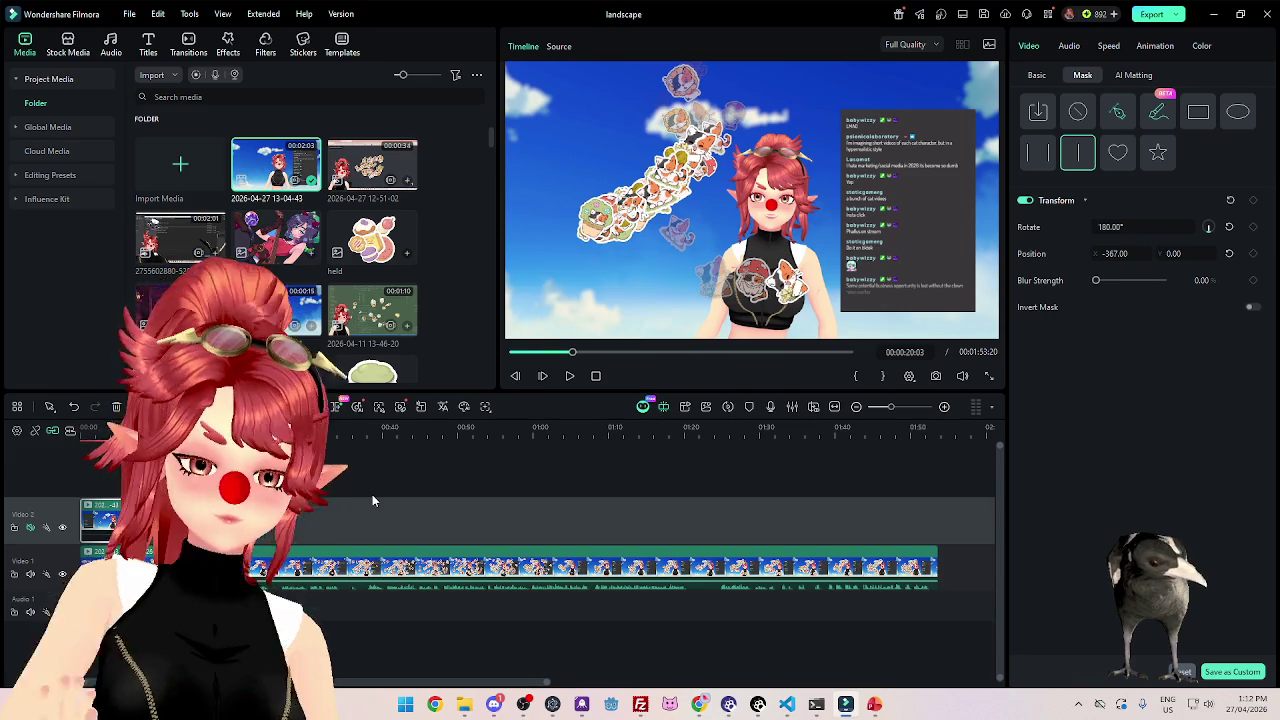
left_click(398, 427)
left_click_drag(398, 427, 707, 455)
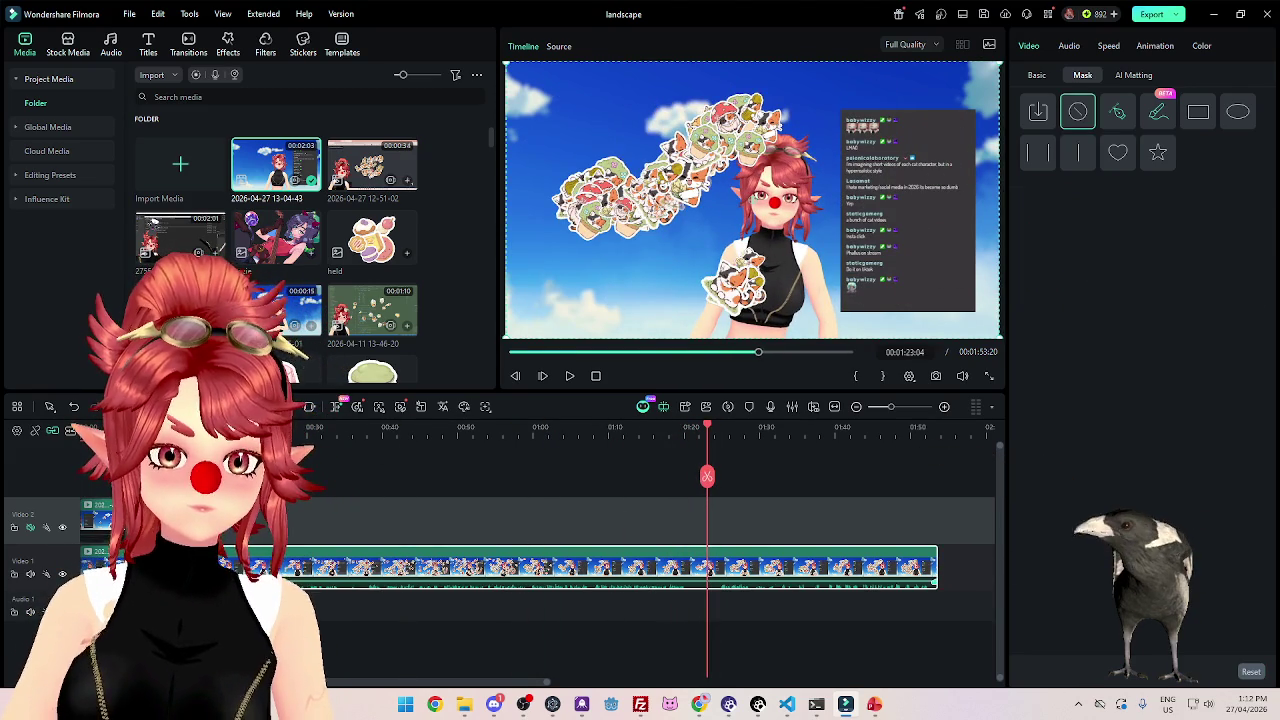
left_click_drag(232, 567, 713, 591)
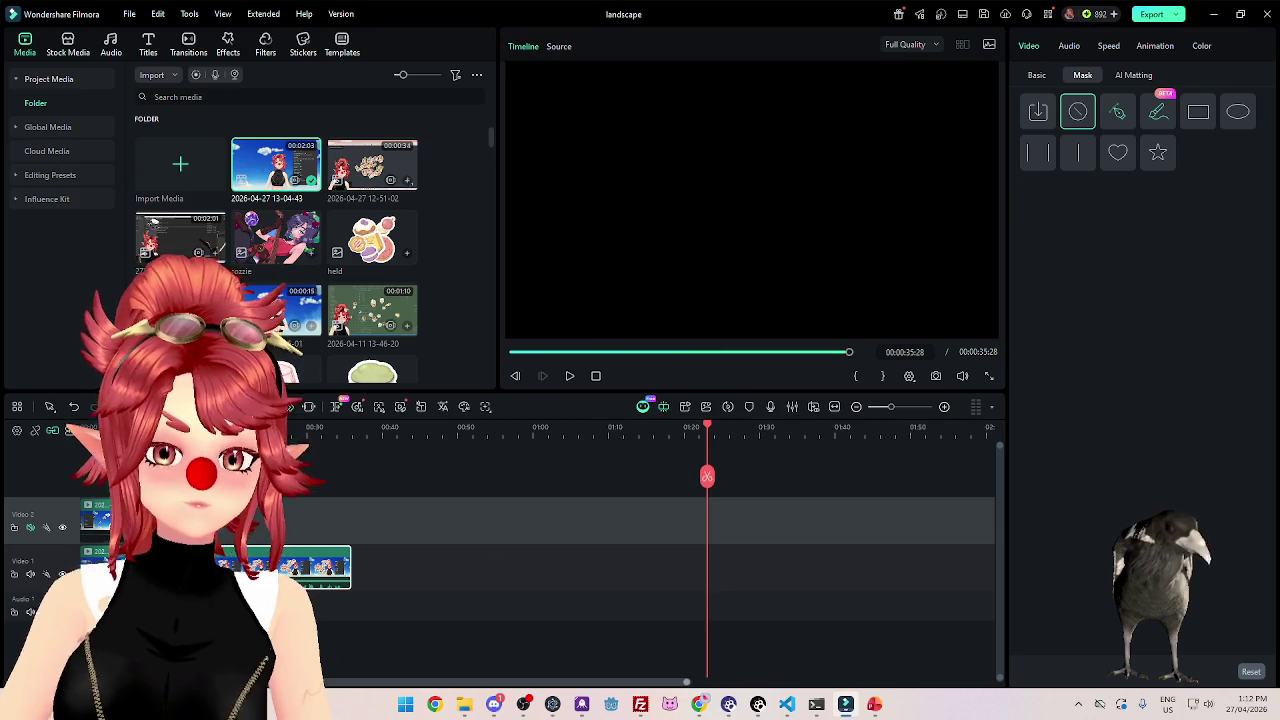
left_click(118, 430)
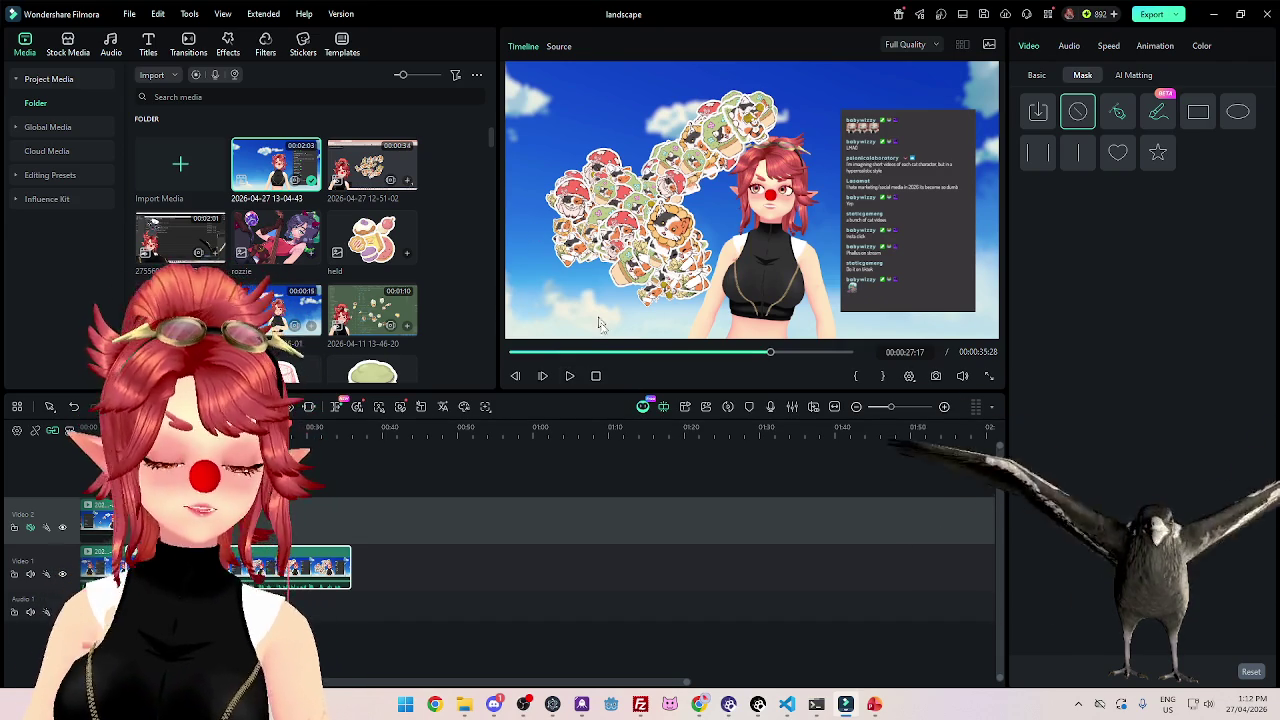
left_click_drag(685, 685, 520, 666)
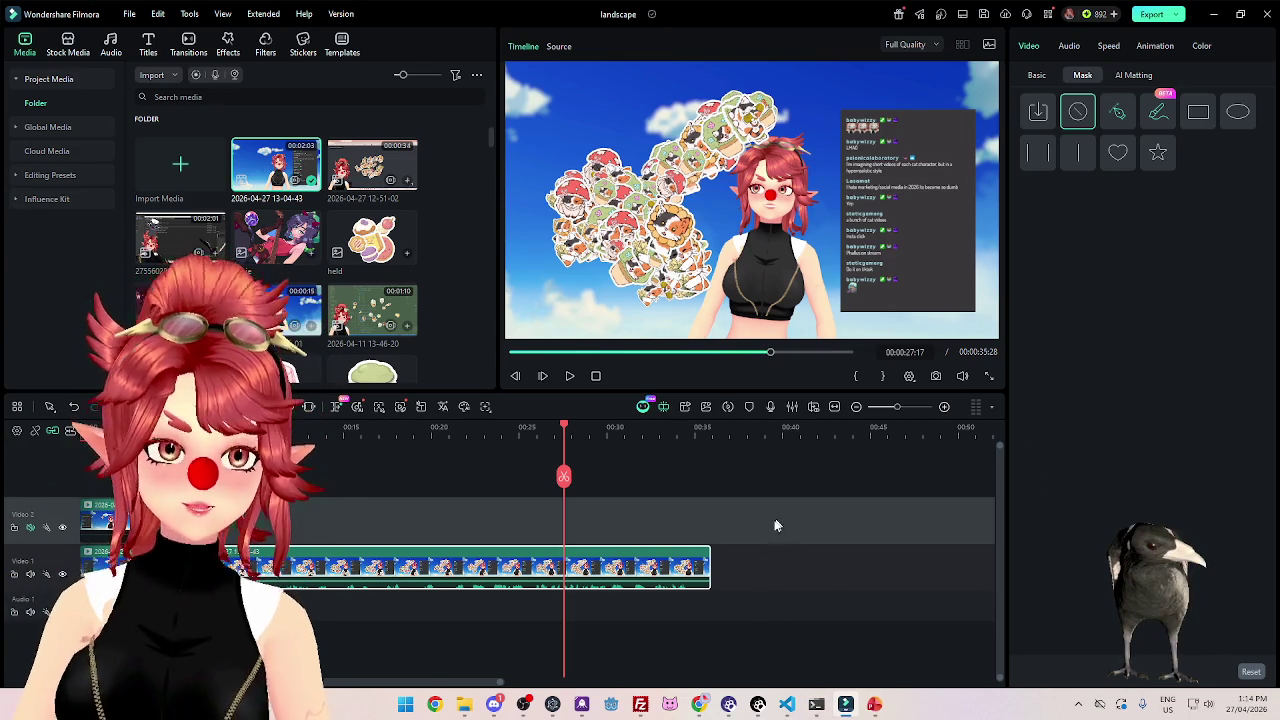
Search Google Images for 'vanitas mo carte' in a new tab and enlarge the Reddit illustration.
left_click(697, 707)
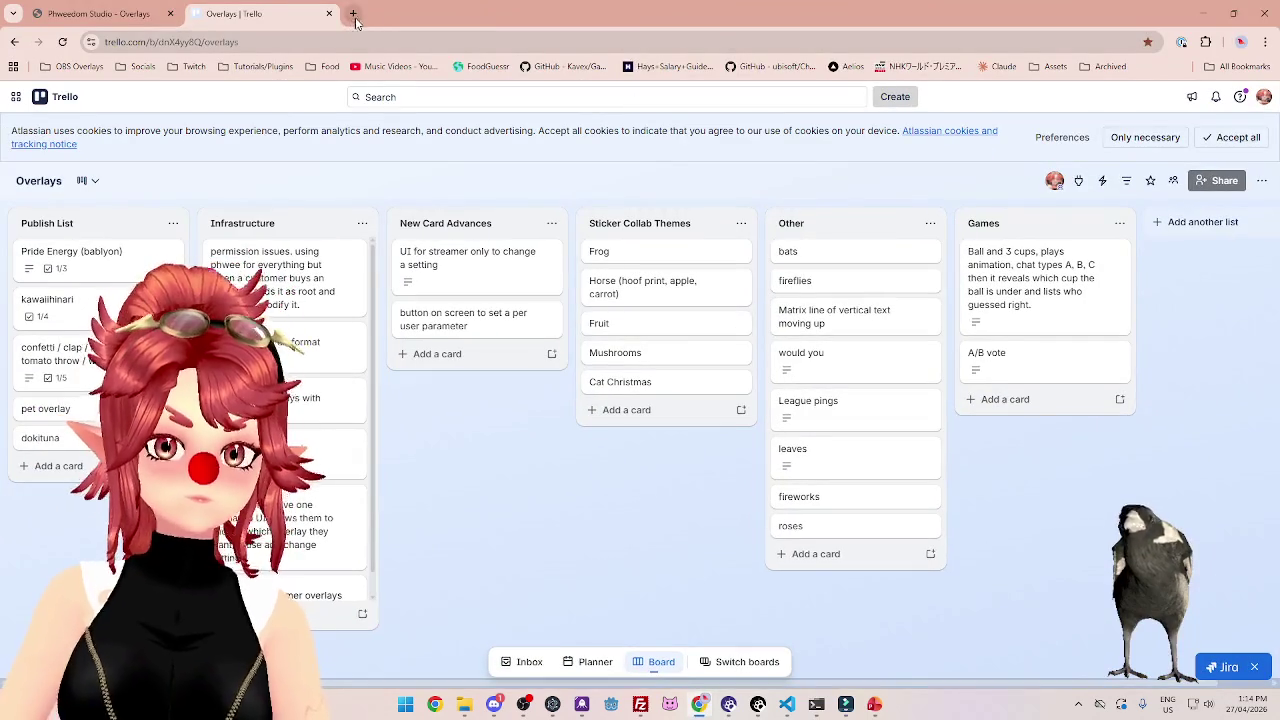
left_click(352, 14)
type("vanitas m")
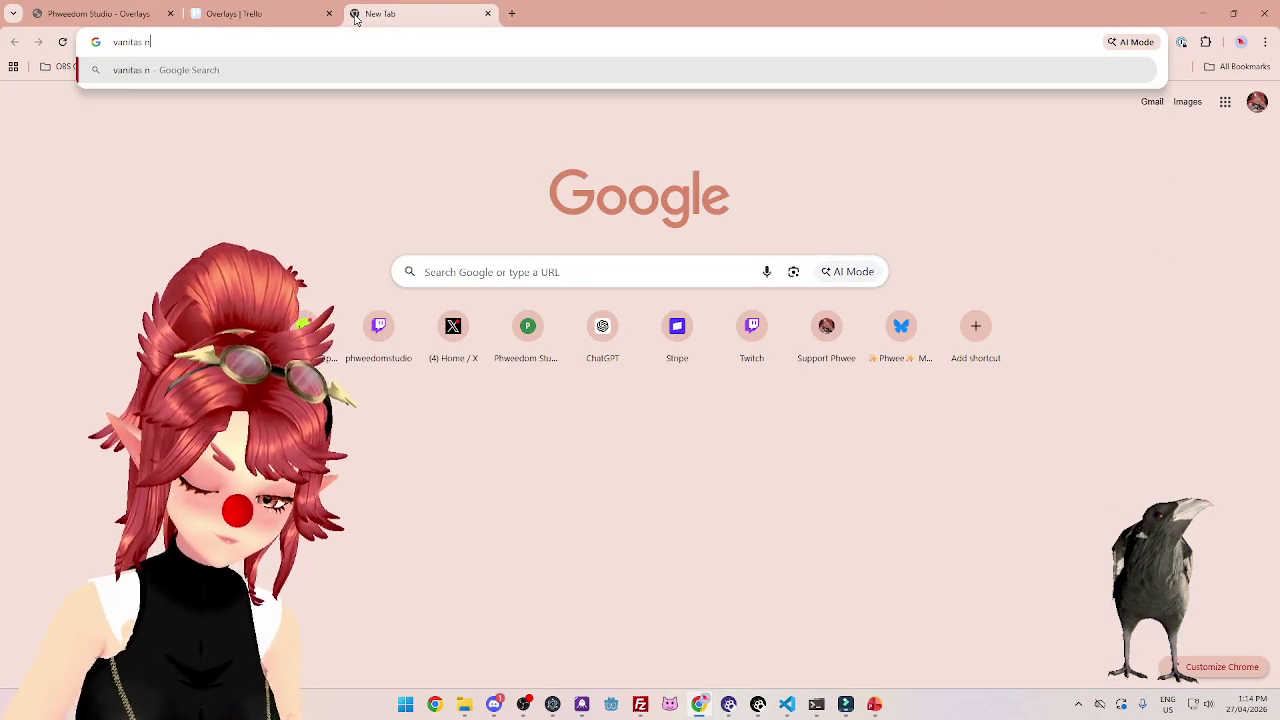
type("o carte")
key("Return")
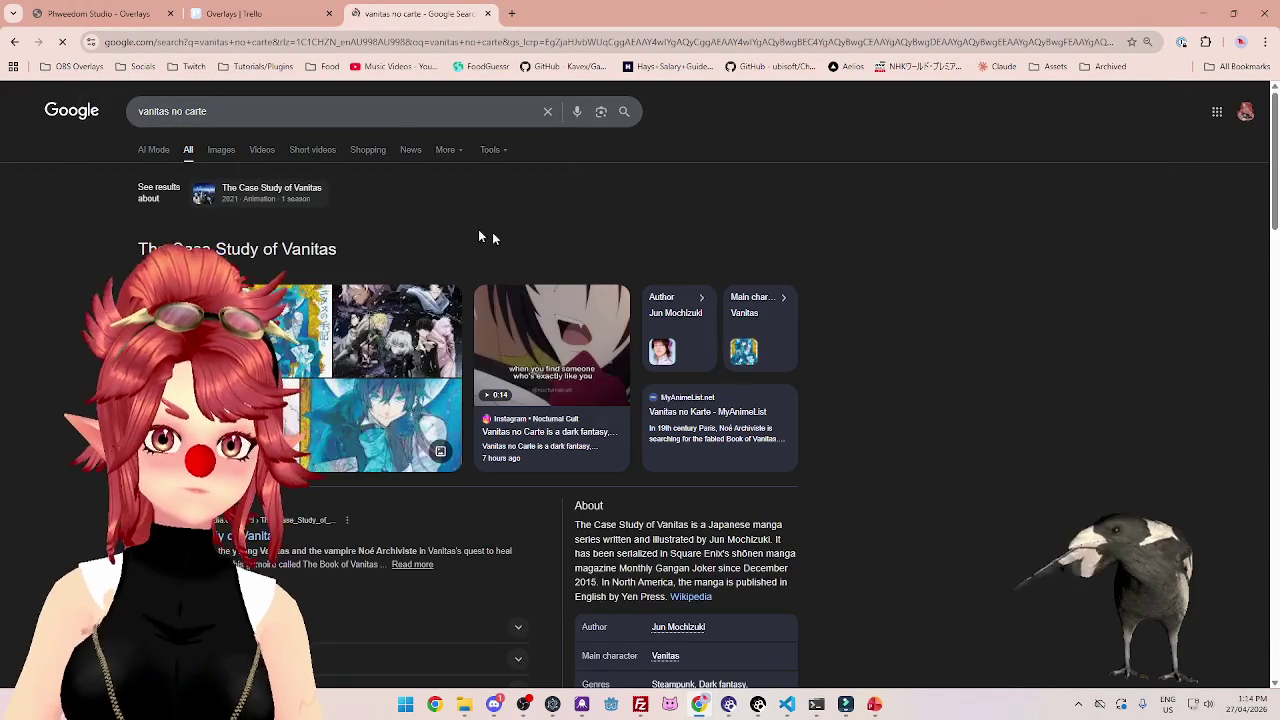
left_click(221, 150)
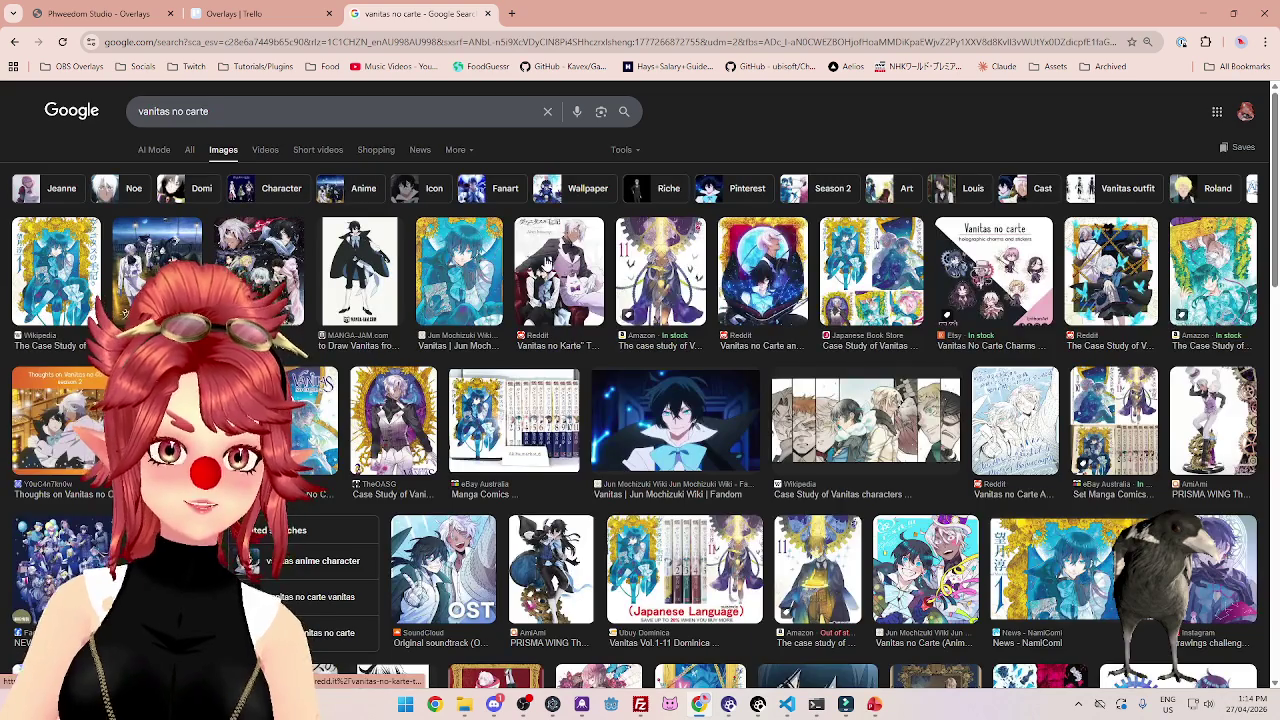
left_click(548, 262)
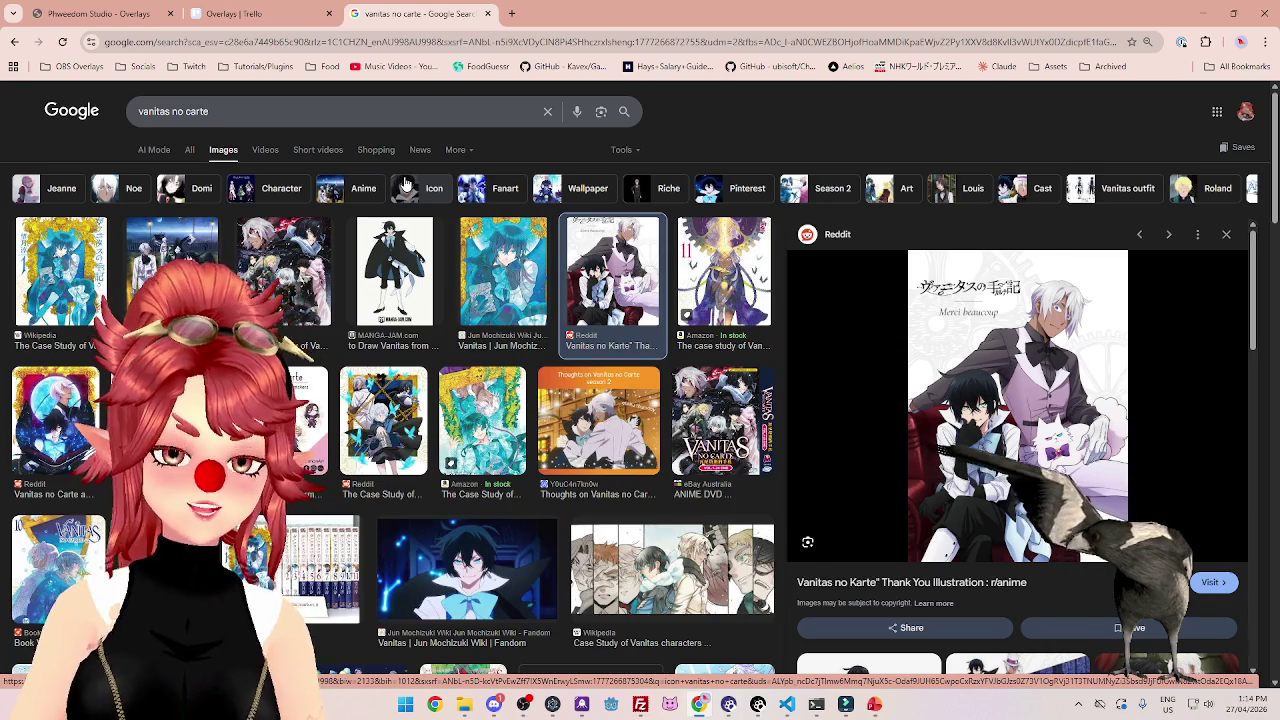
Search 'vacationing nobel', view A Gentle Noble's Vacation Recommendation cover, then close the tab.
left_click(302, 110)
key("ctrl+a")
type("va")
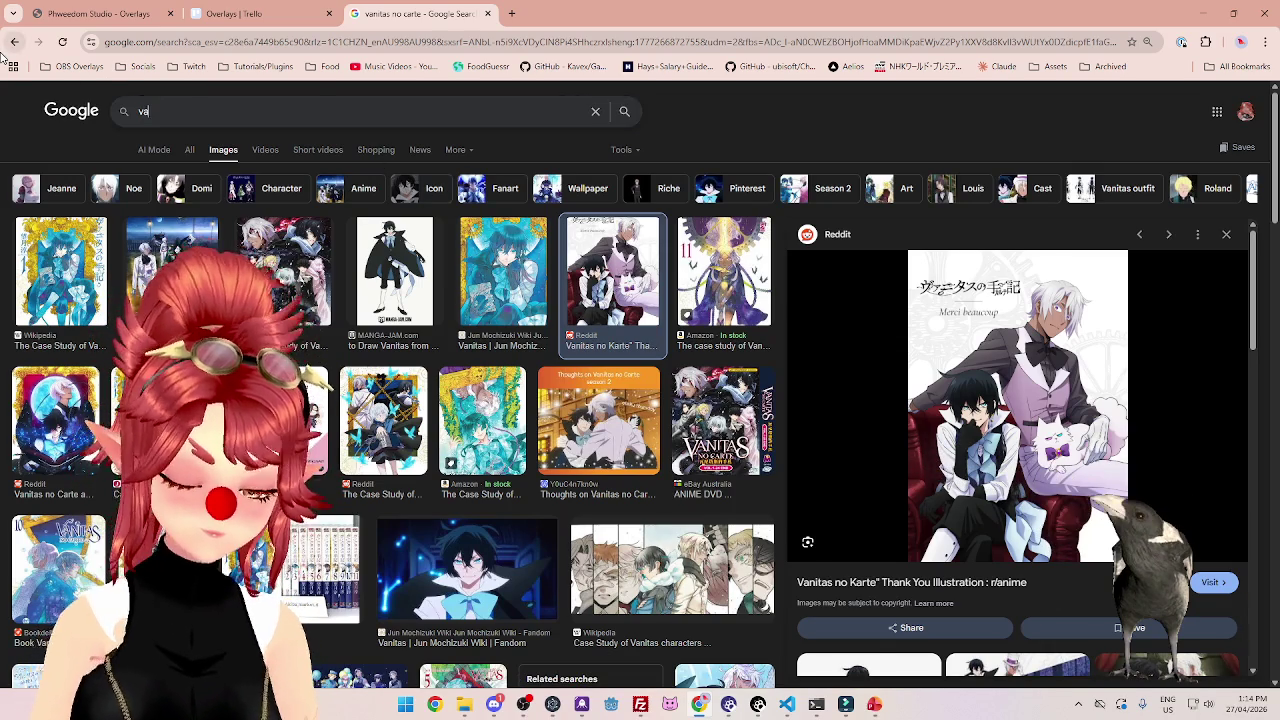
type("cationing nobel")
key("Return")
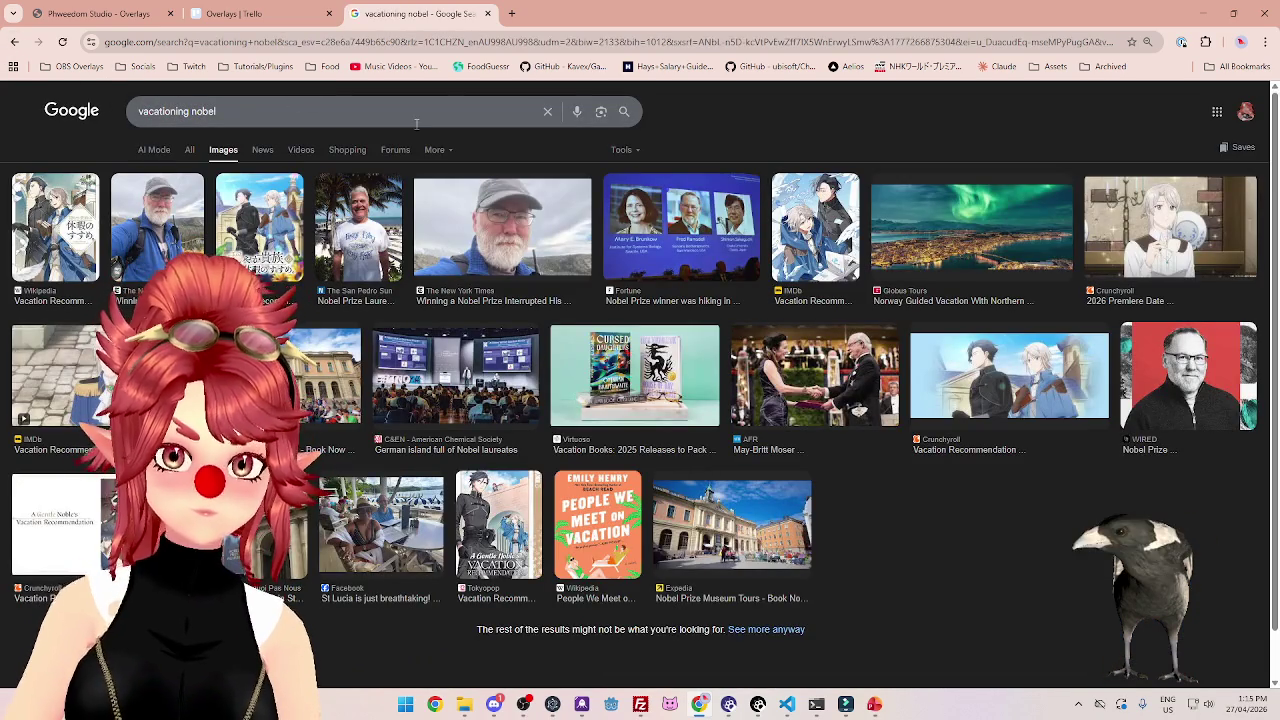
left_click(36, 238)
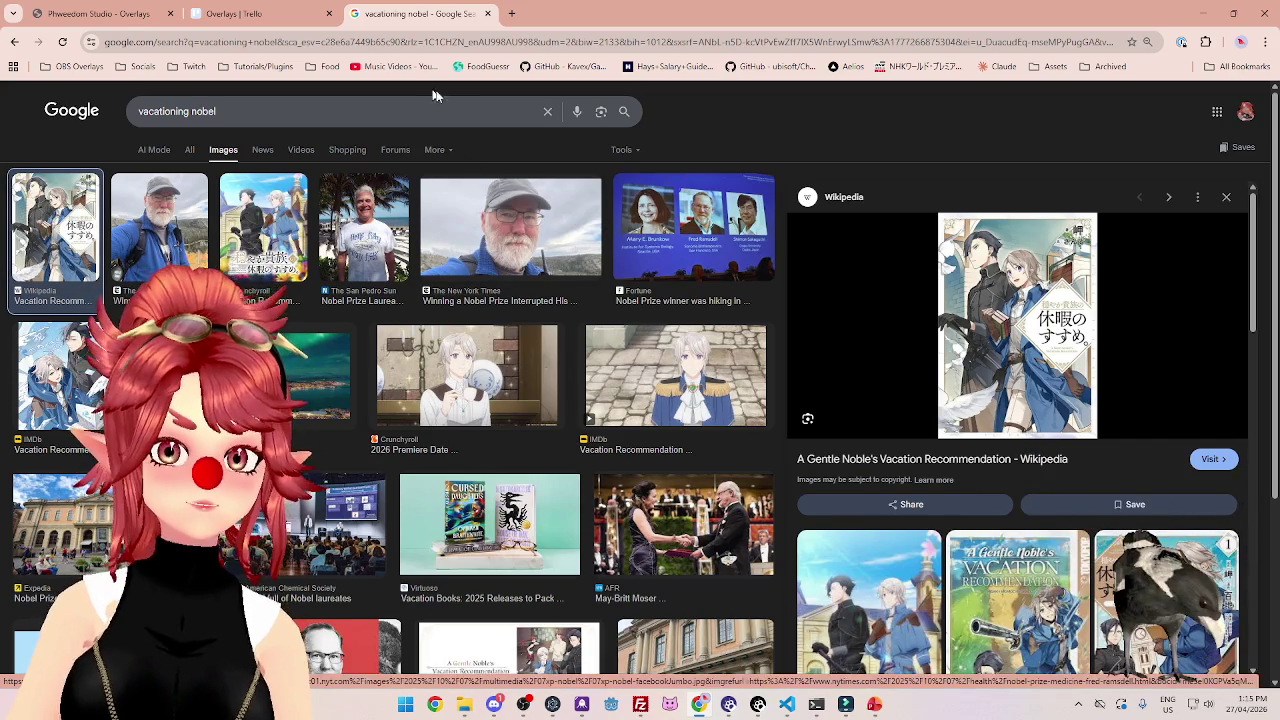
left_click(488, 16)
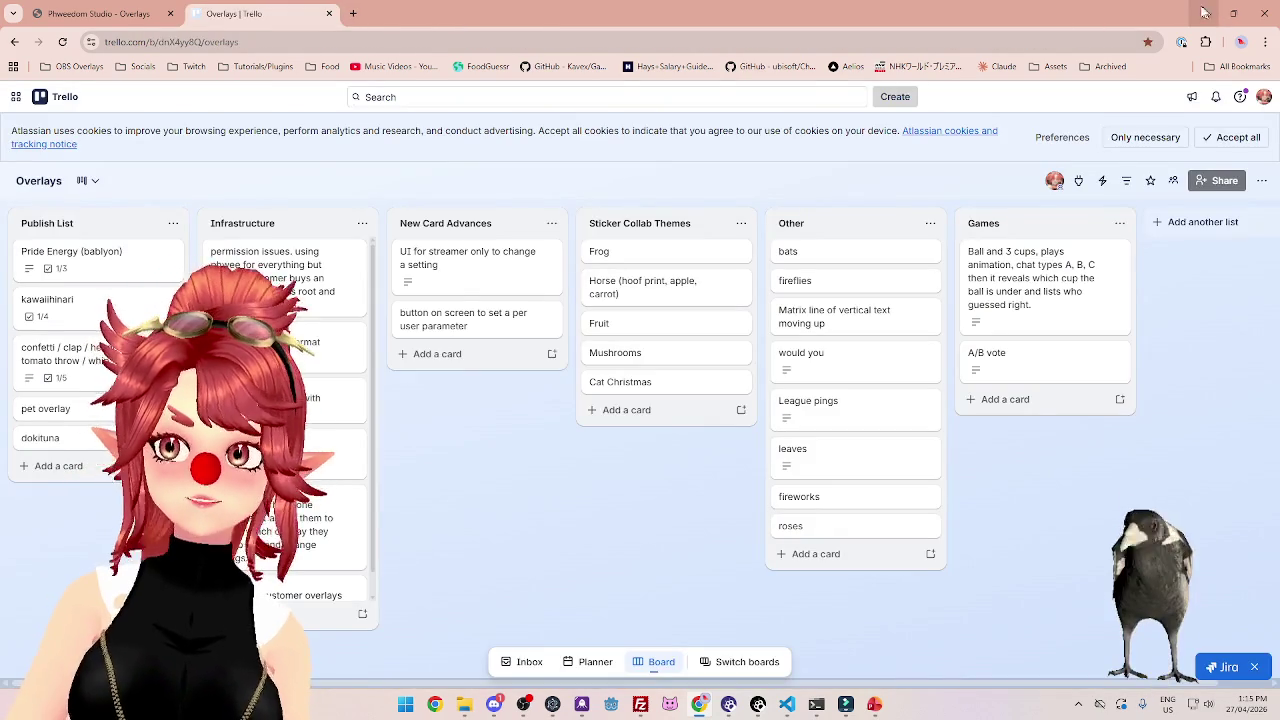
Review playback around 25 seconds and split the Video 1 clip at 00:00:25:26.
left_click(1205, 14)
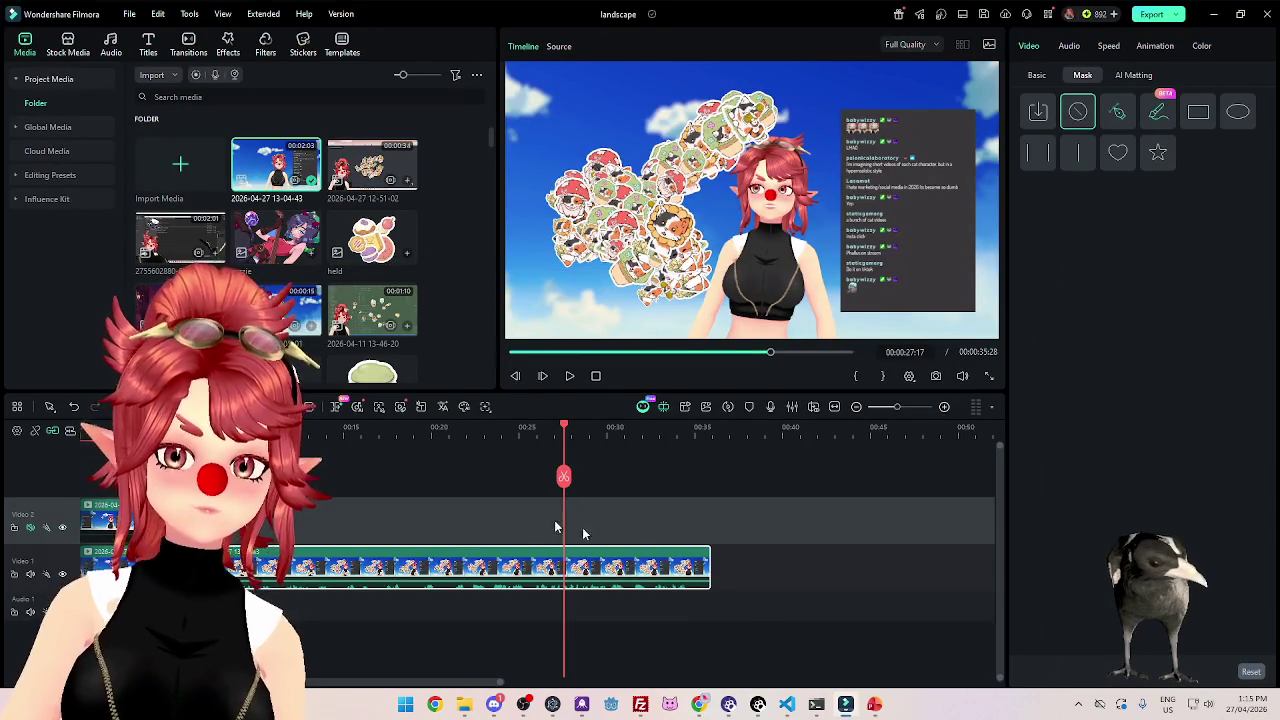
left_click_drag(565, 427, 531, 427)
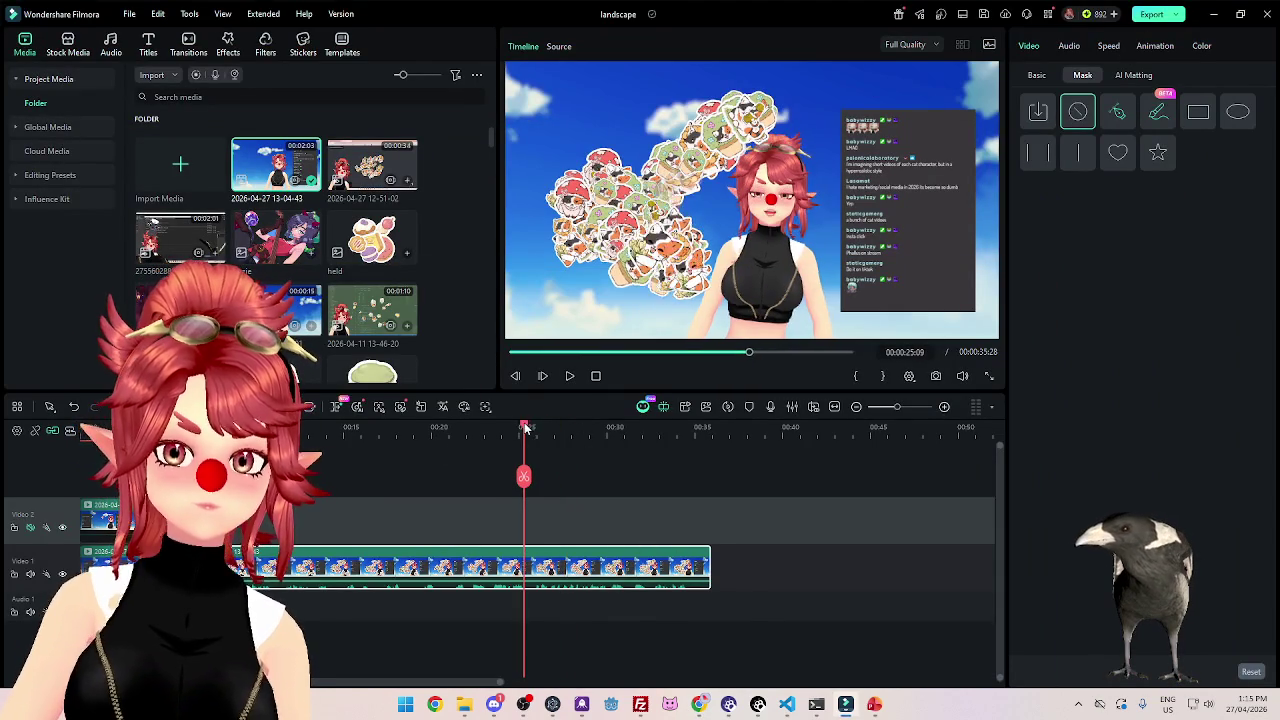
left_click(569, 376)
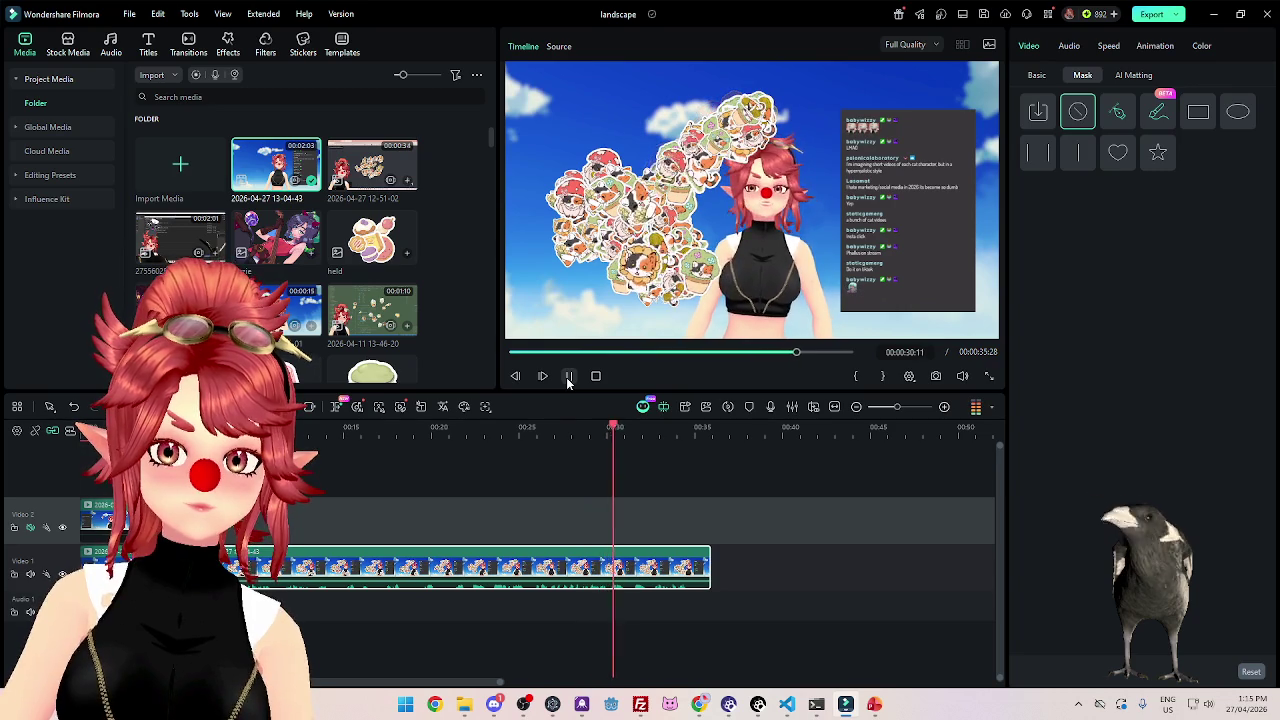
left_click(569, 376)
left_click(531, 430)
left_click(488, 430)
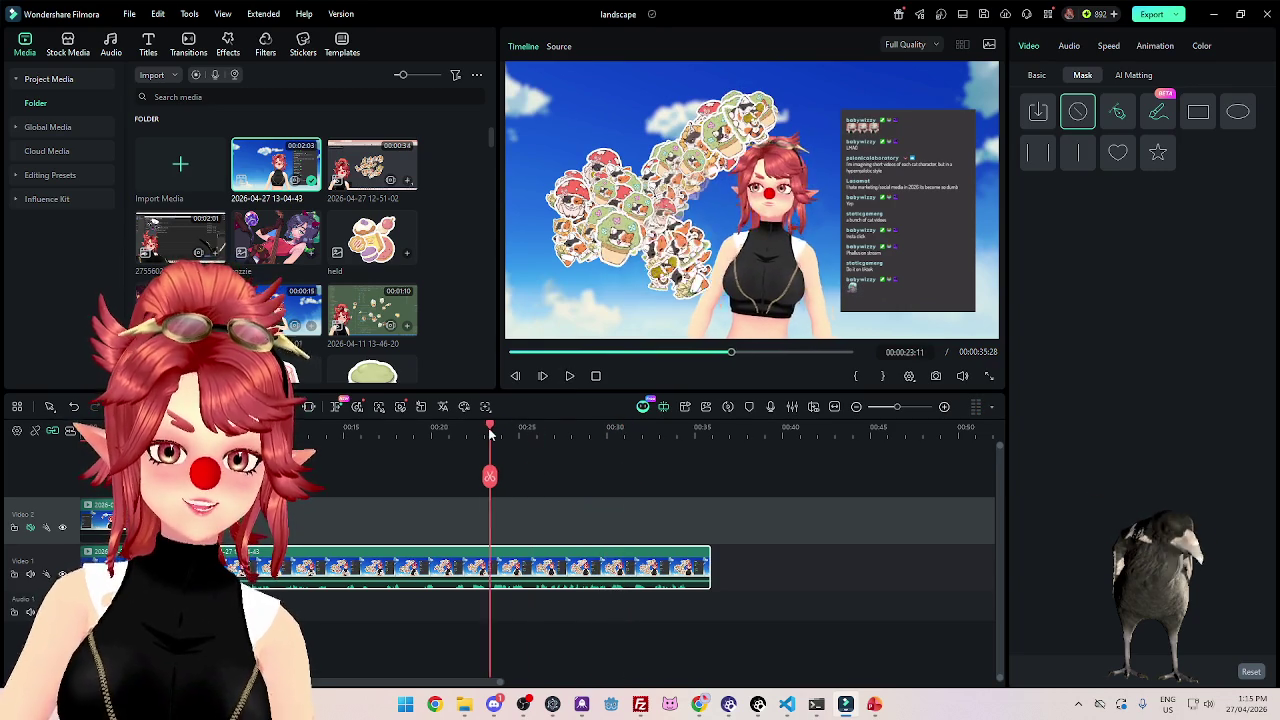
left_click(569, 376)
left_click(560, 432)
left_click_drag(558, 432, 534, 432)
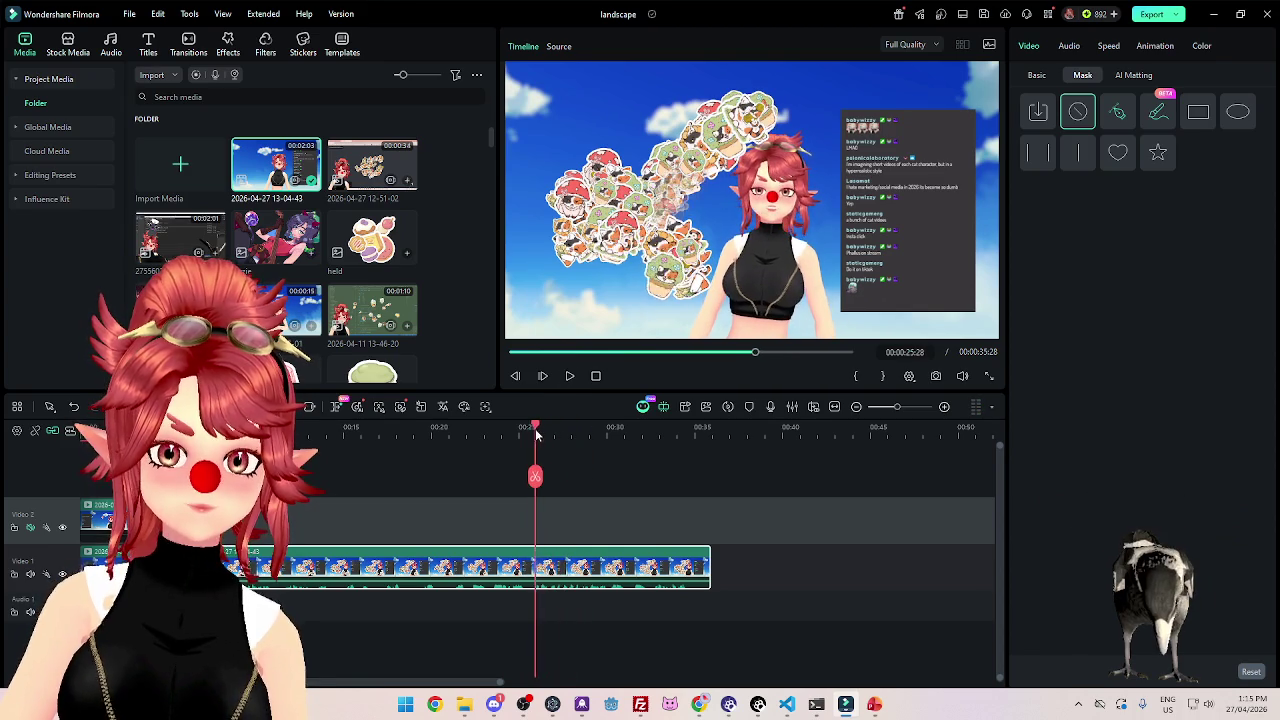
left_click(534, 477)
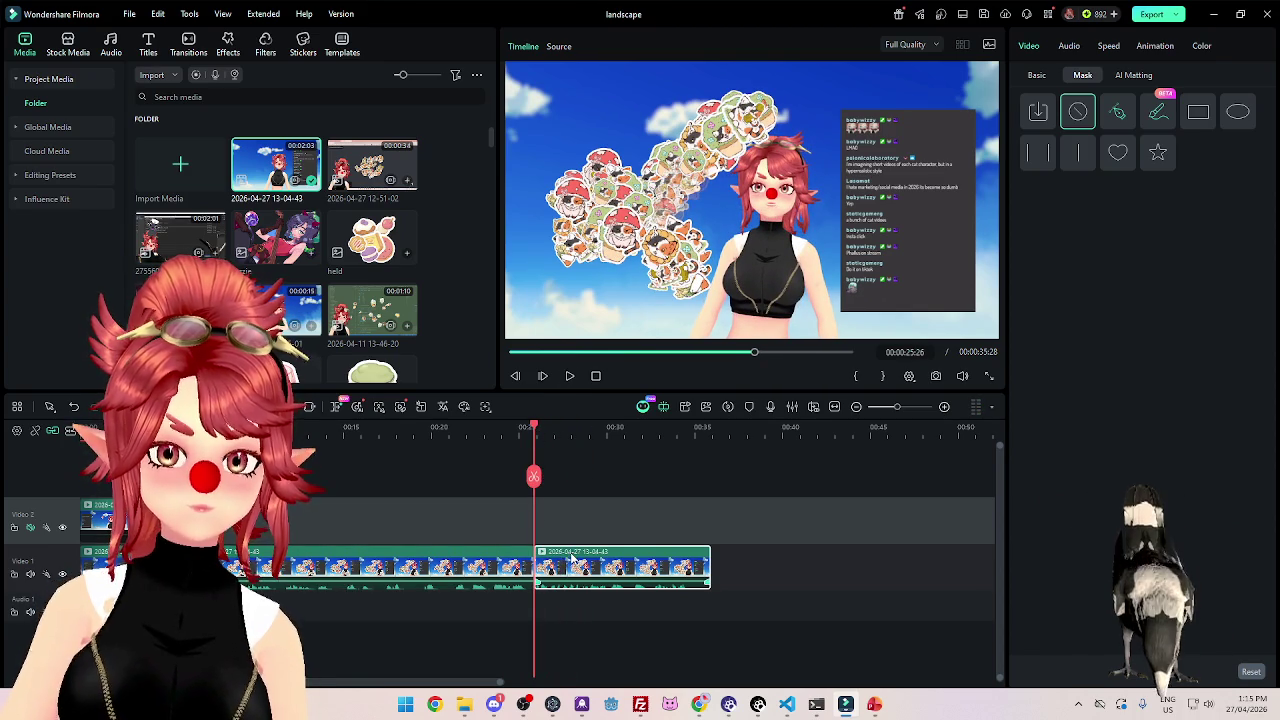
Delete the piece after the cut and reposition the Video 2 clip to start near 00:09:15.
left_click(571, 558)
key("Delete")
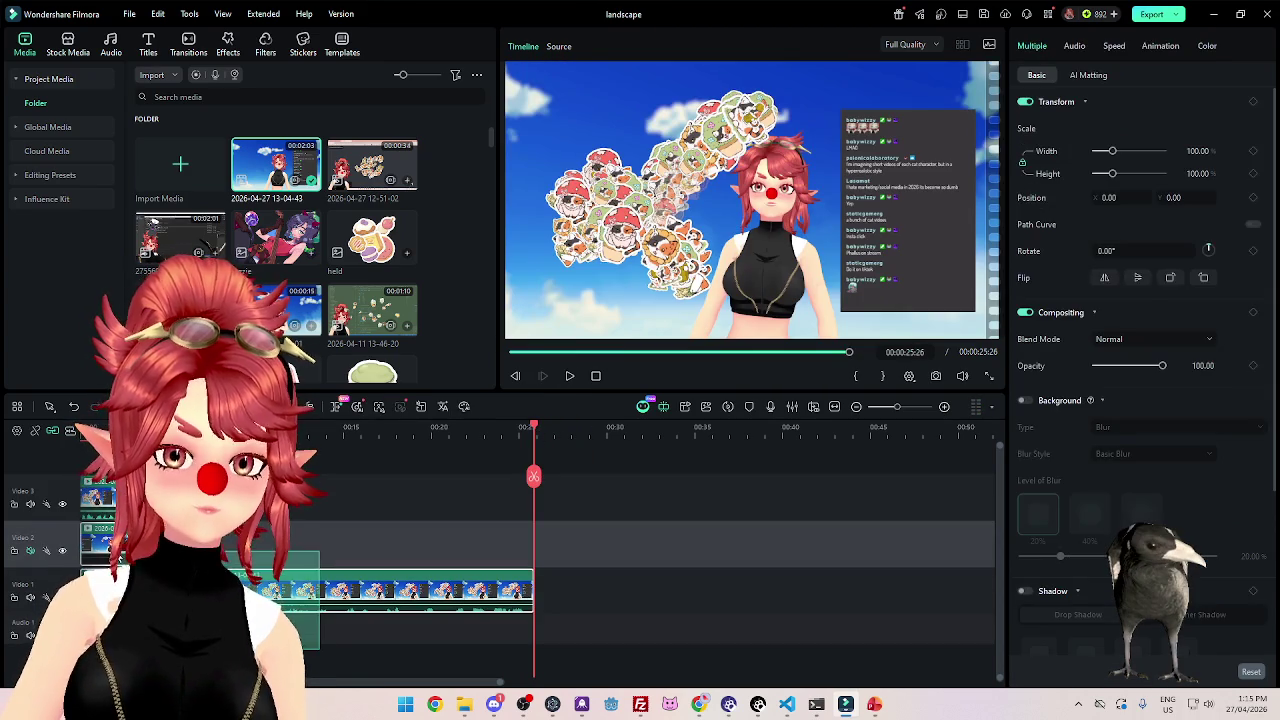
mouse_move(103, 543)
left_mouse_down()
mouse_move(292, 562)
mouse_move(225, 538)
left_mouse_up()
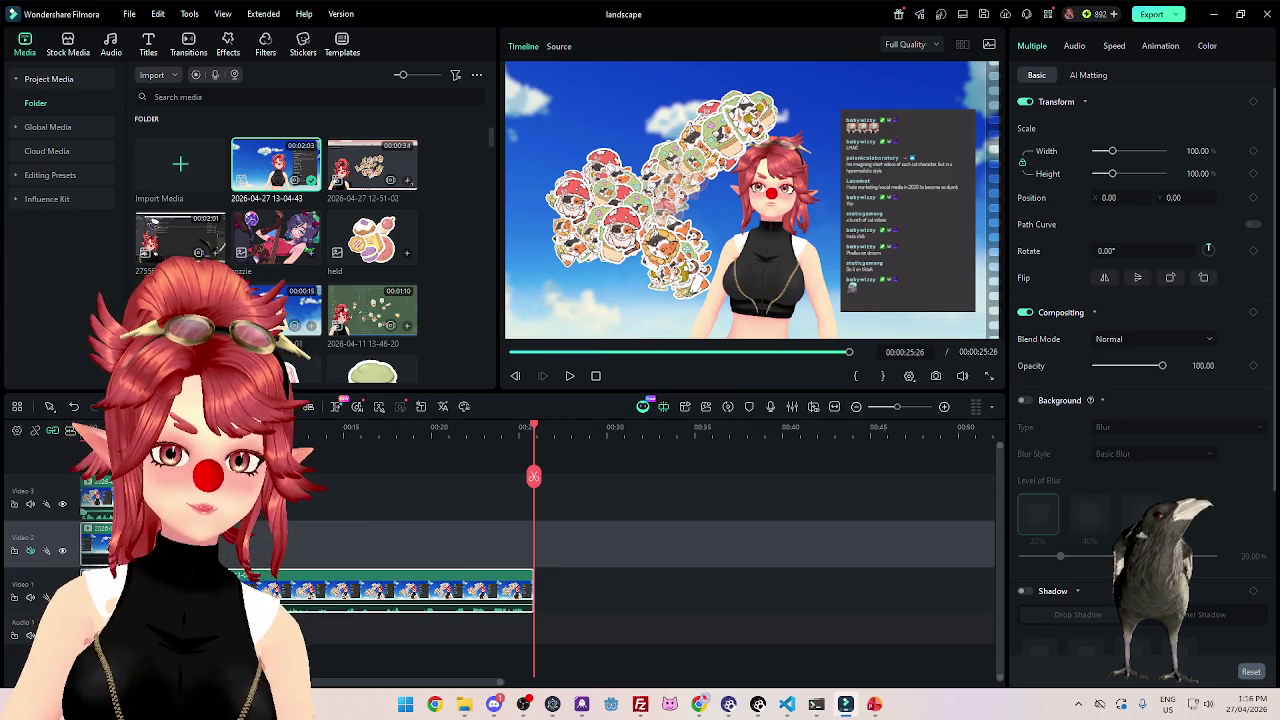
key("ctrl+z")
left_click_drag(100, 515, 265, 518)
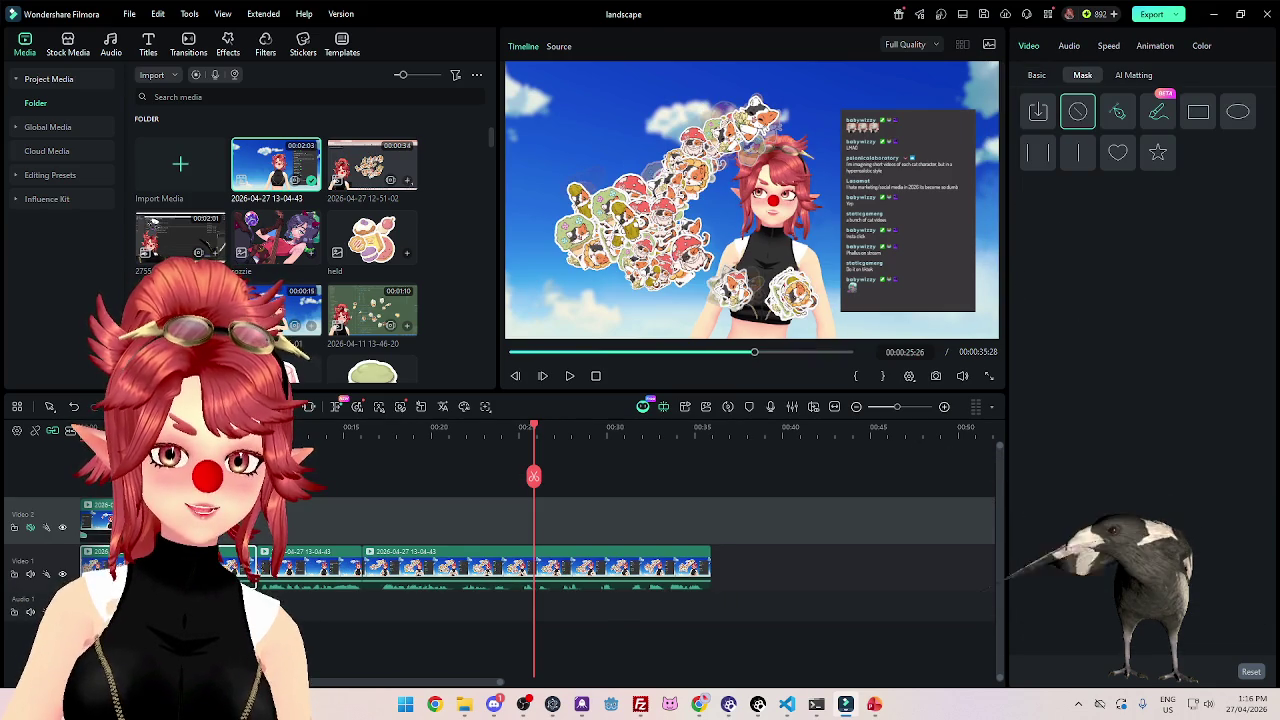
left_click_drag(339, 533, 329, 533)
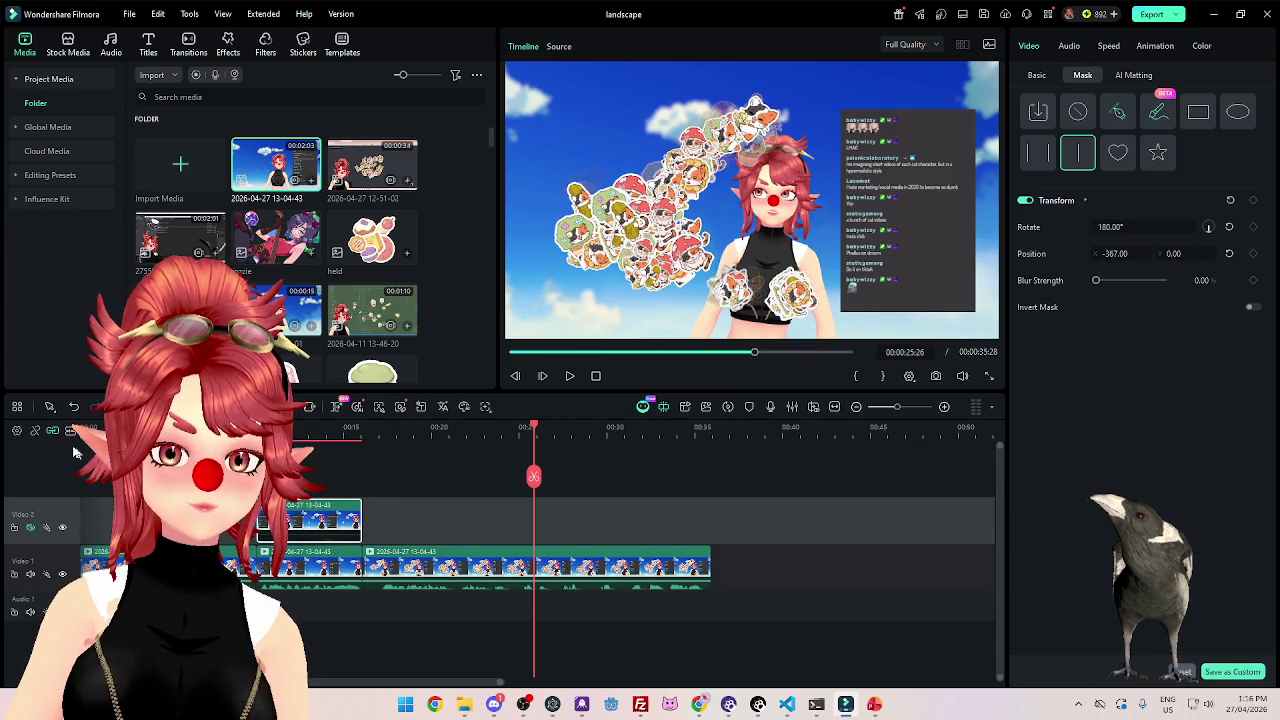
key("Home")
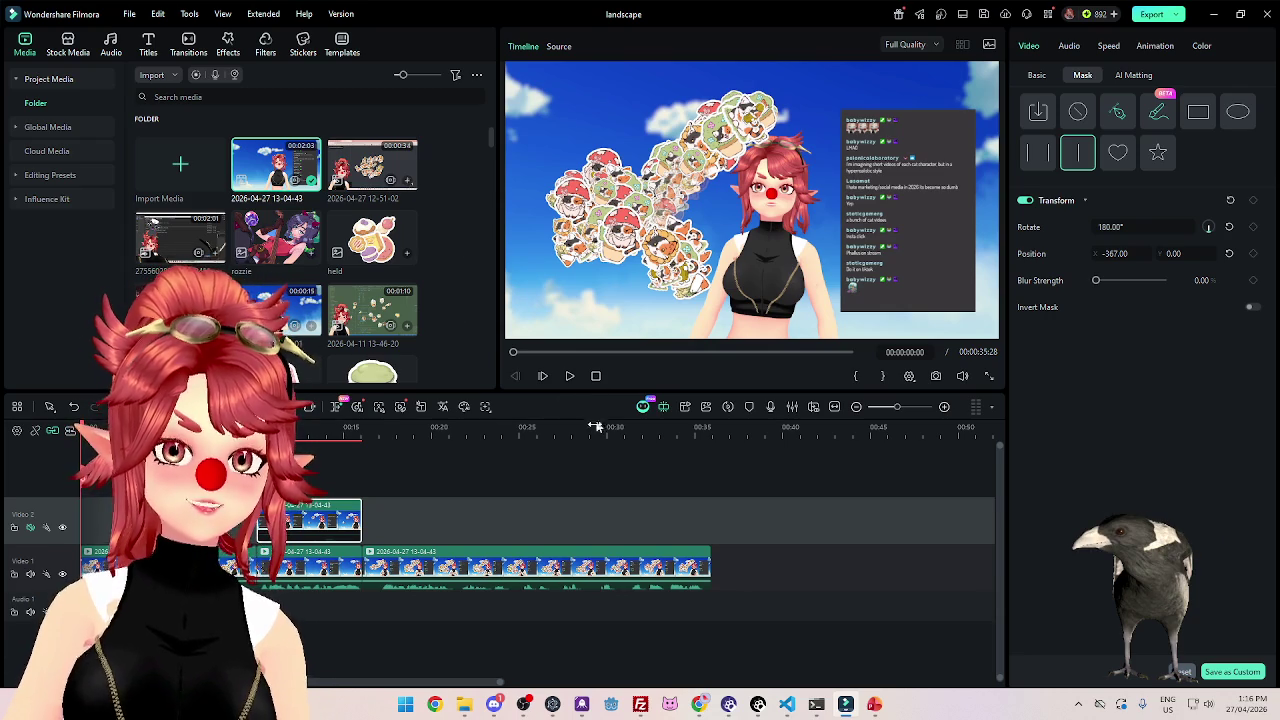
Preview the edit from the beginning through the first few seconds.
left_click(570, 378)
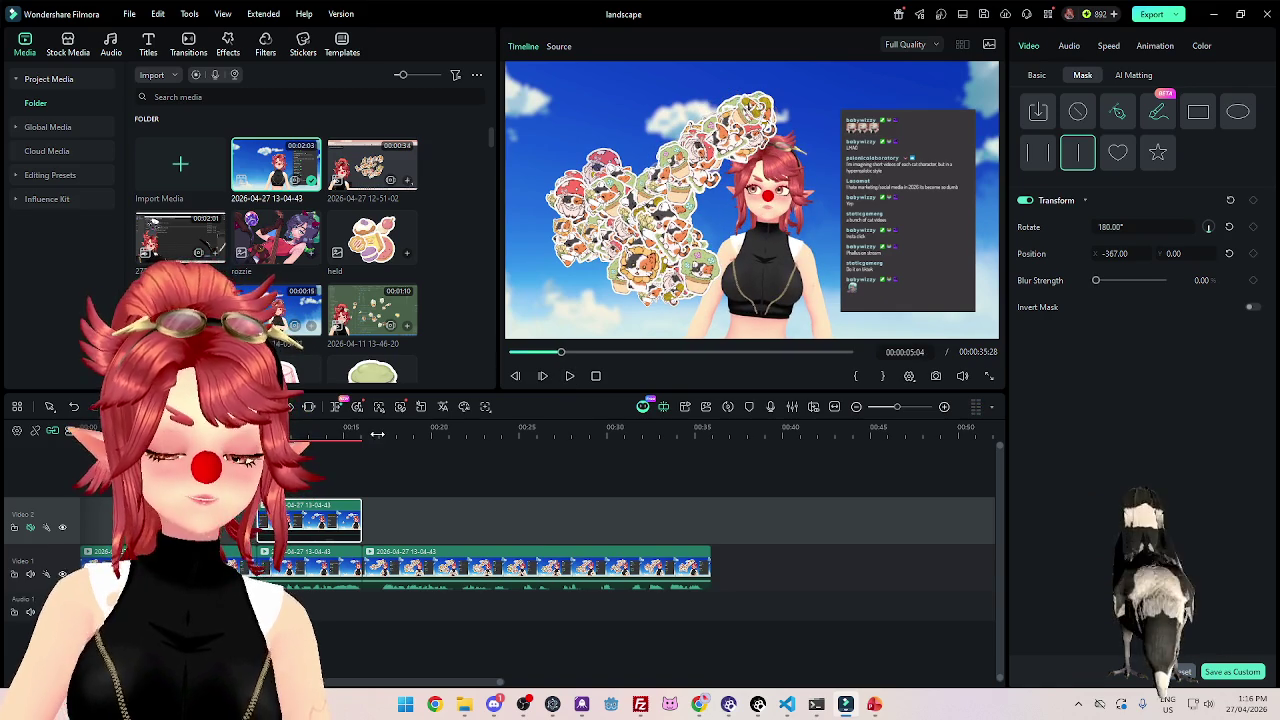
left_click(145, 432)
left_click(570, 377)
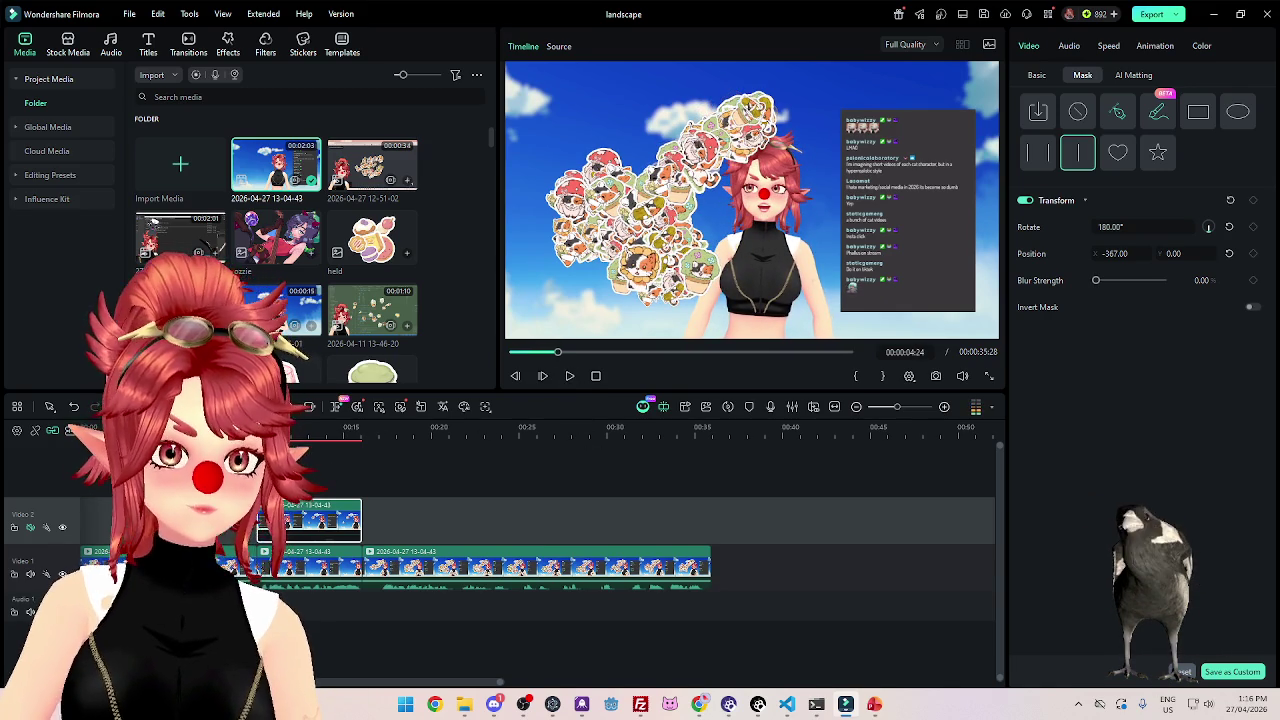
left_click(97, 432)
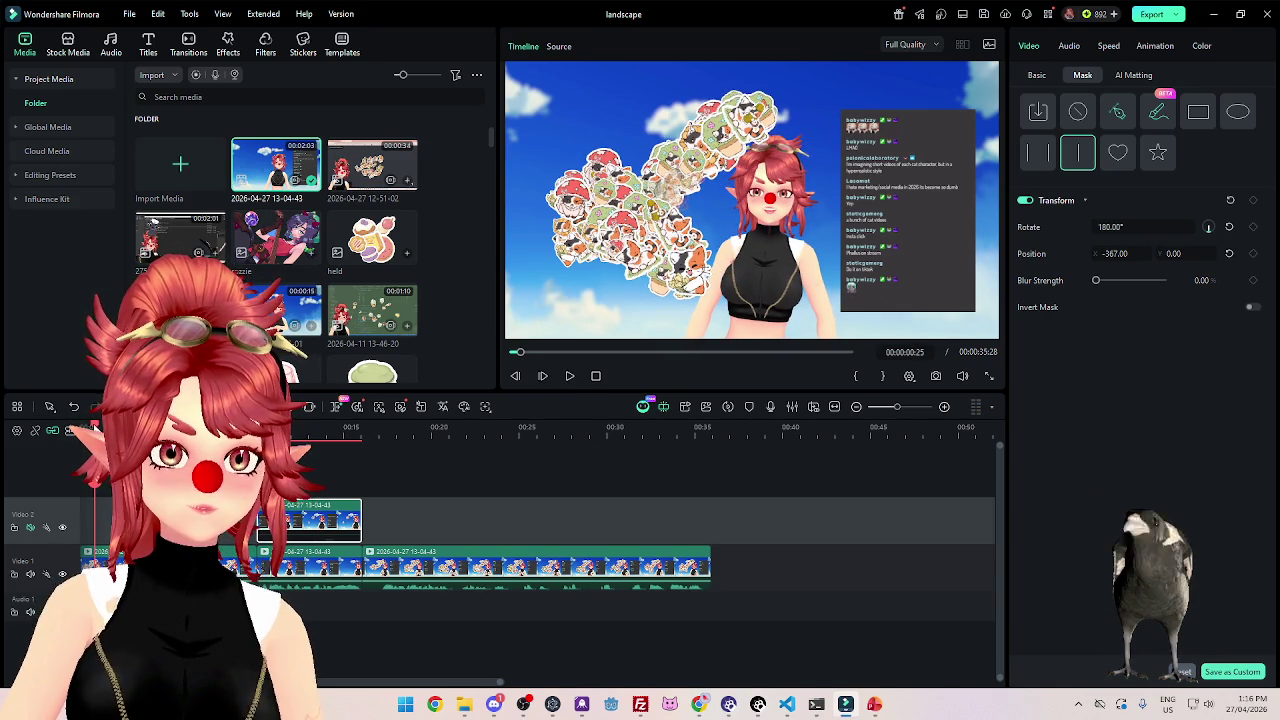
key("Home")
left_click(569, 376)
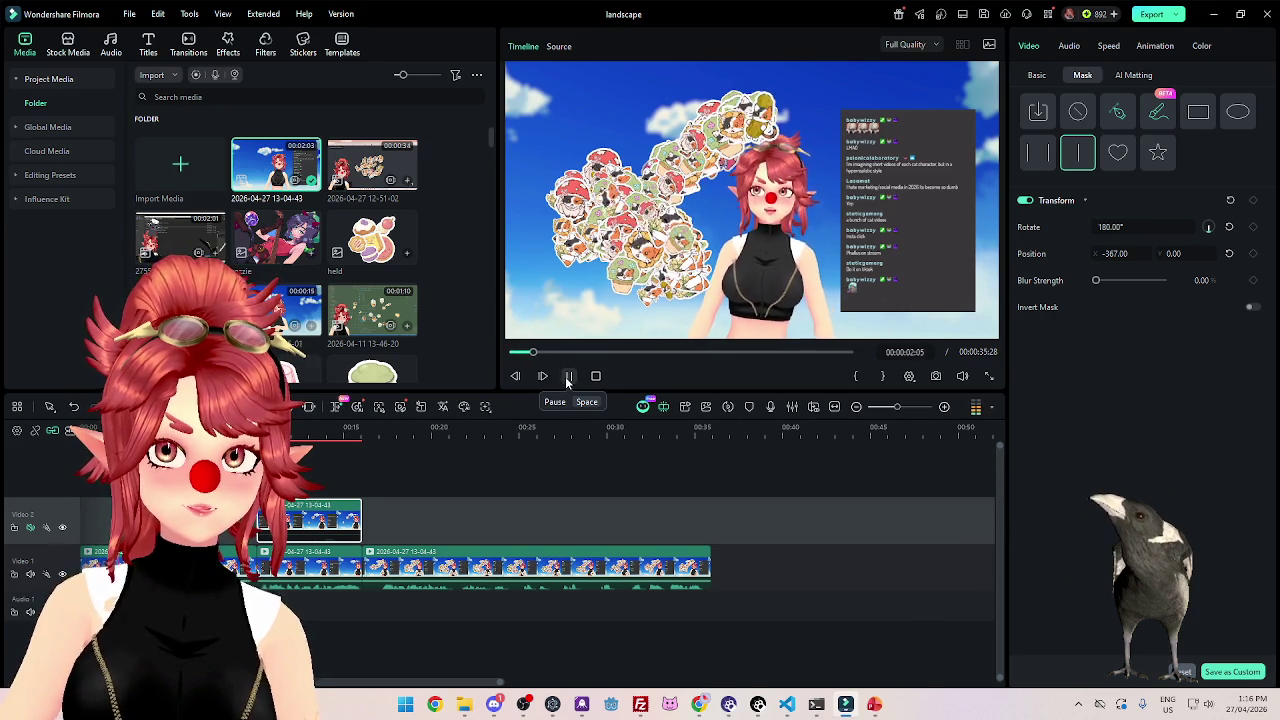
left_click(568, 378)
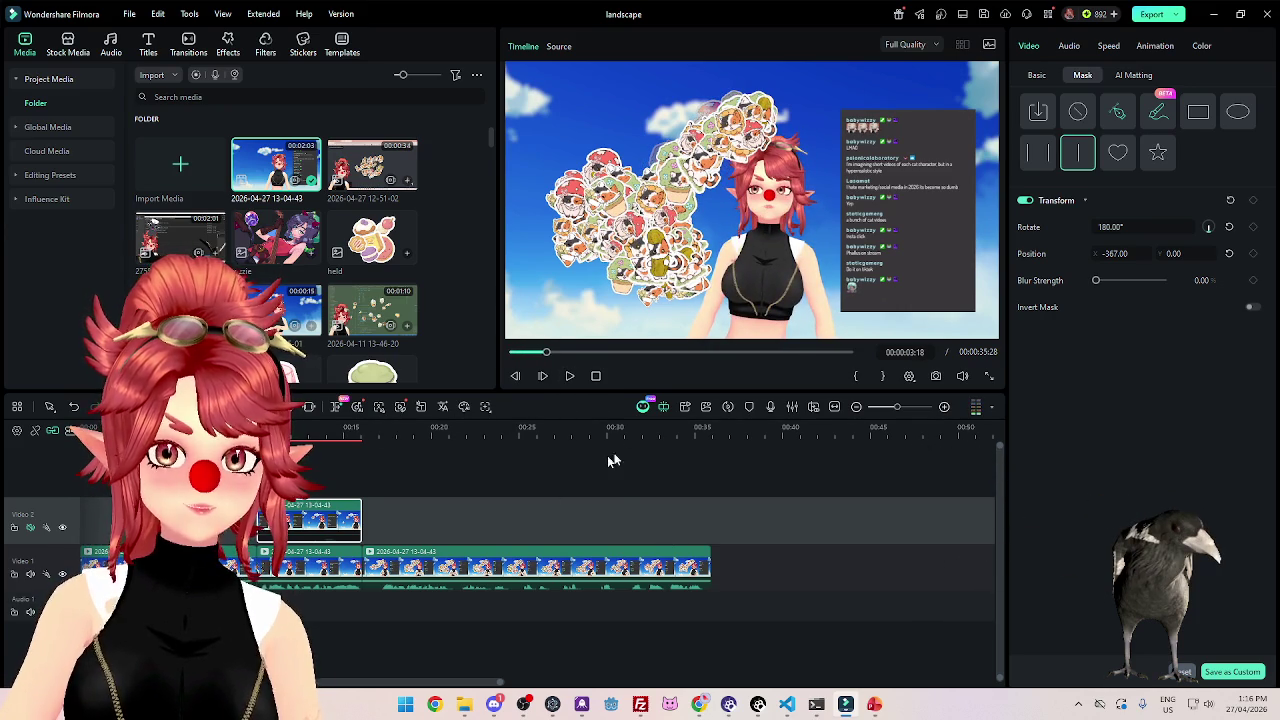
Review the final seconds around 30–33 s and split Video 1 at 00:00:31:08.
left_click_drag(626, 430, 650, 430)
left_click(570, 376)
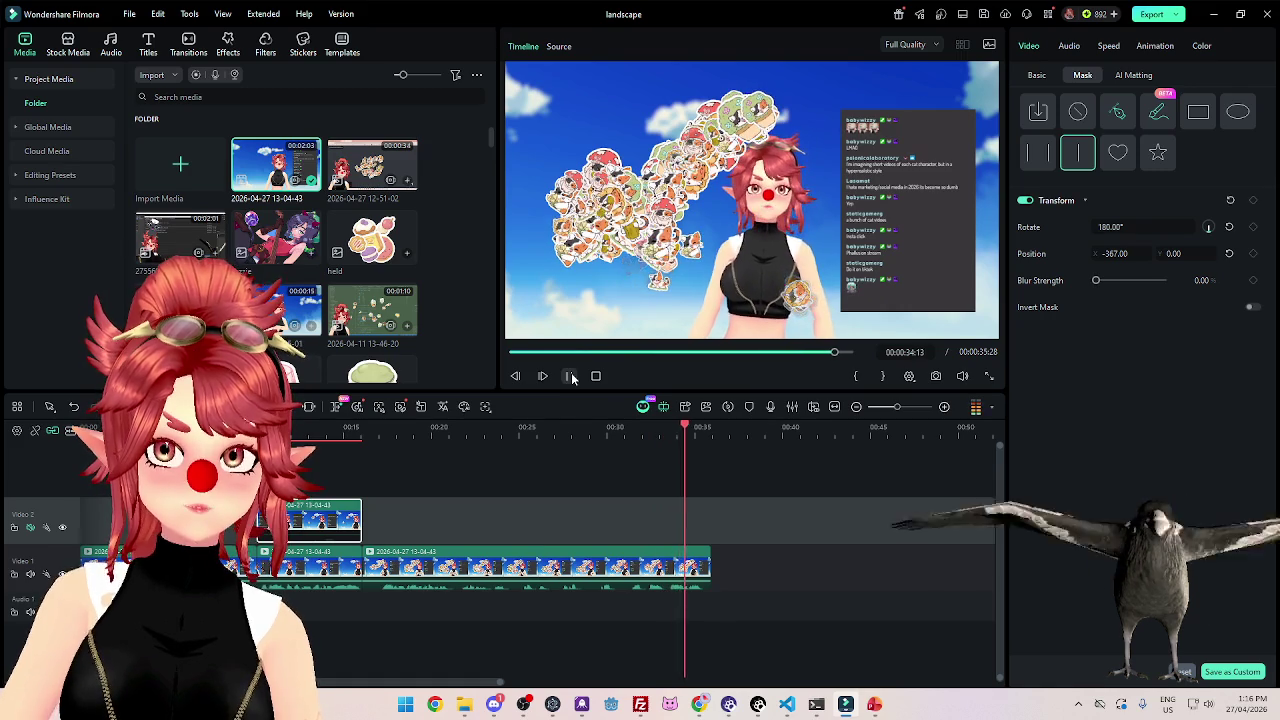
left_click(570, 376)
left_click_drag(691, 476, 603, 476)
left_click(570, 376)
left_click(570, 376)
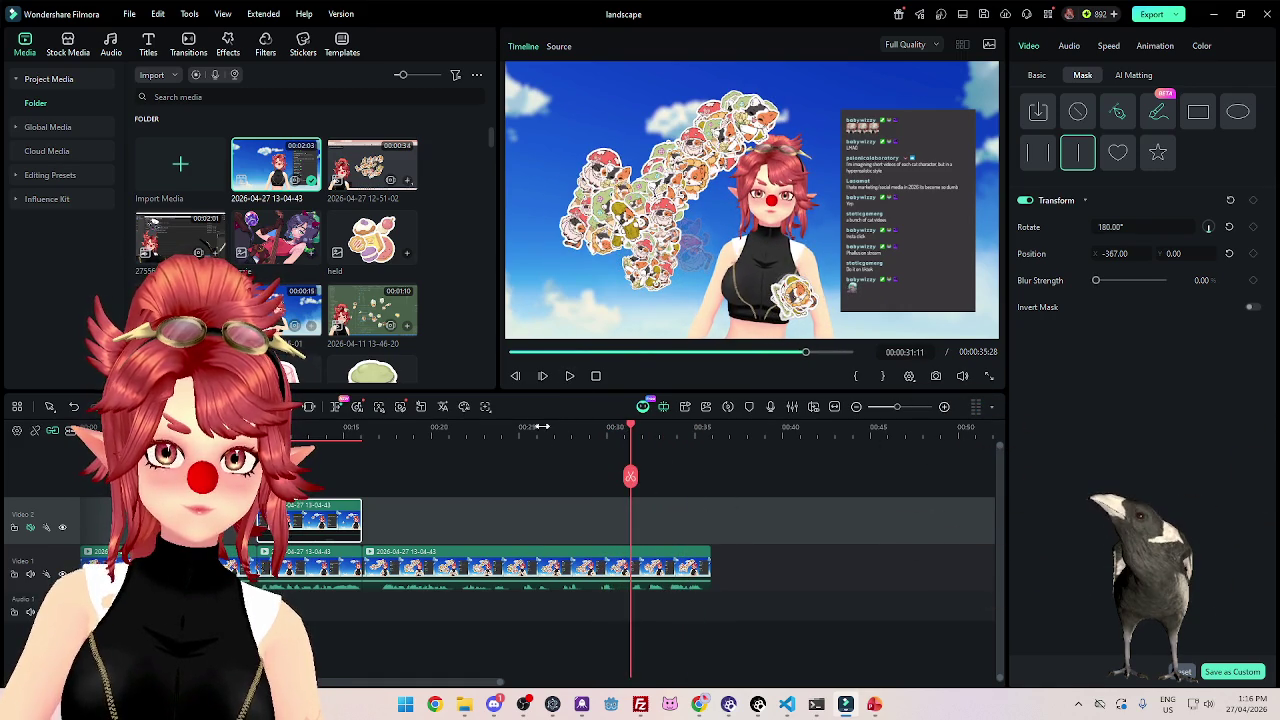
left_click(551, 427)
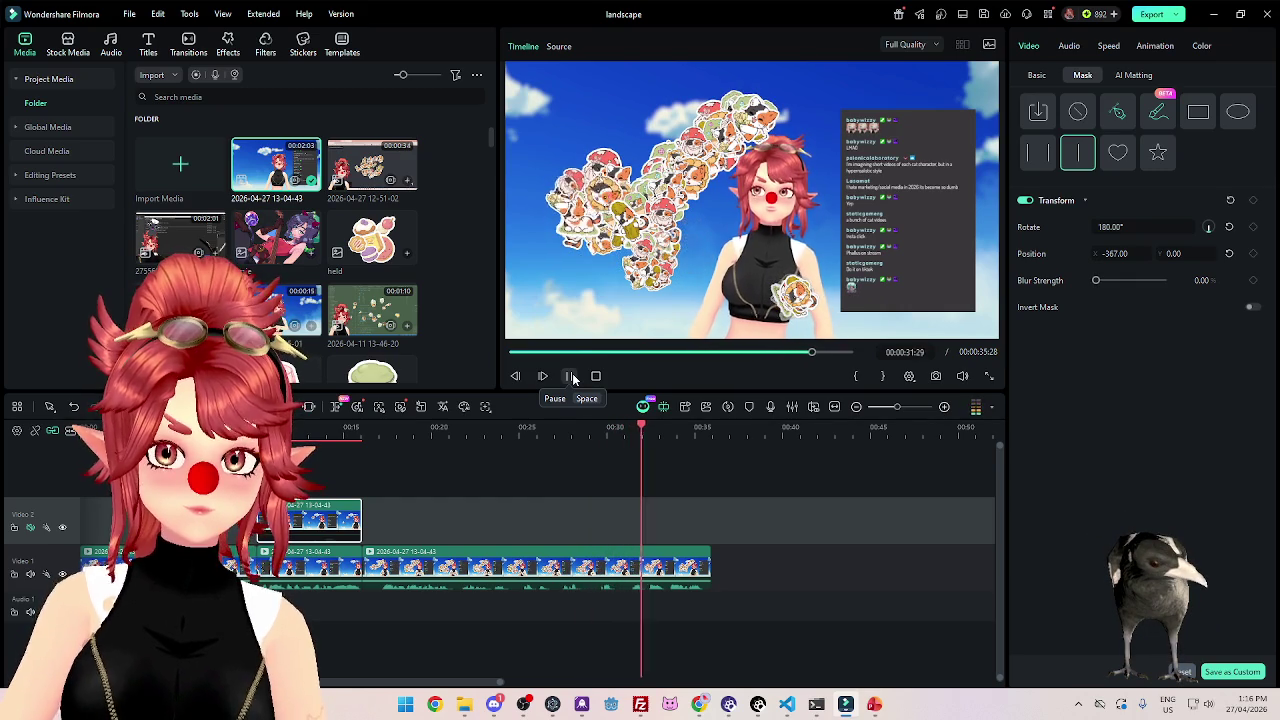
left_click(571, 377)
left_click(628, 437)
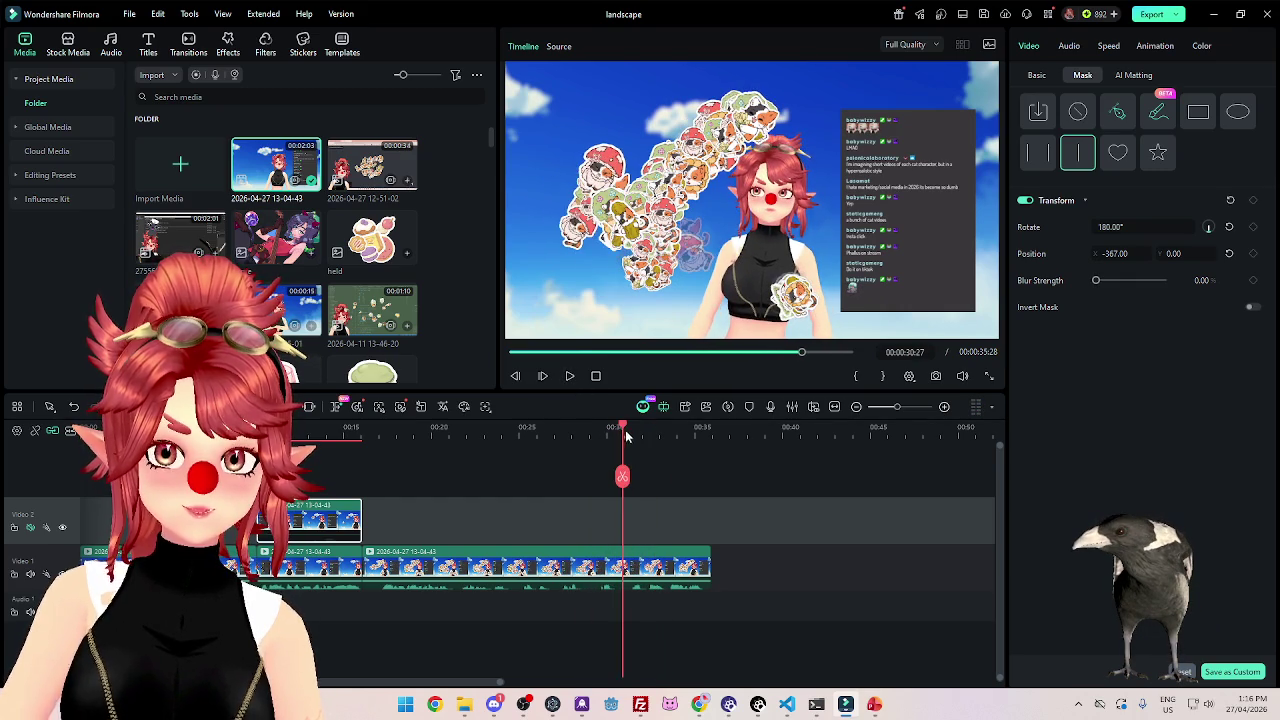
left_click(628, 476)
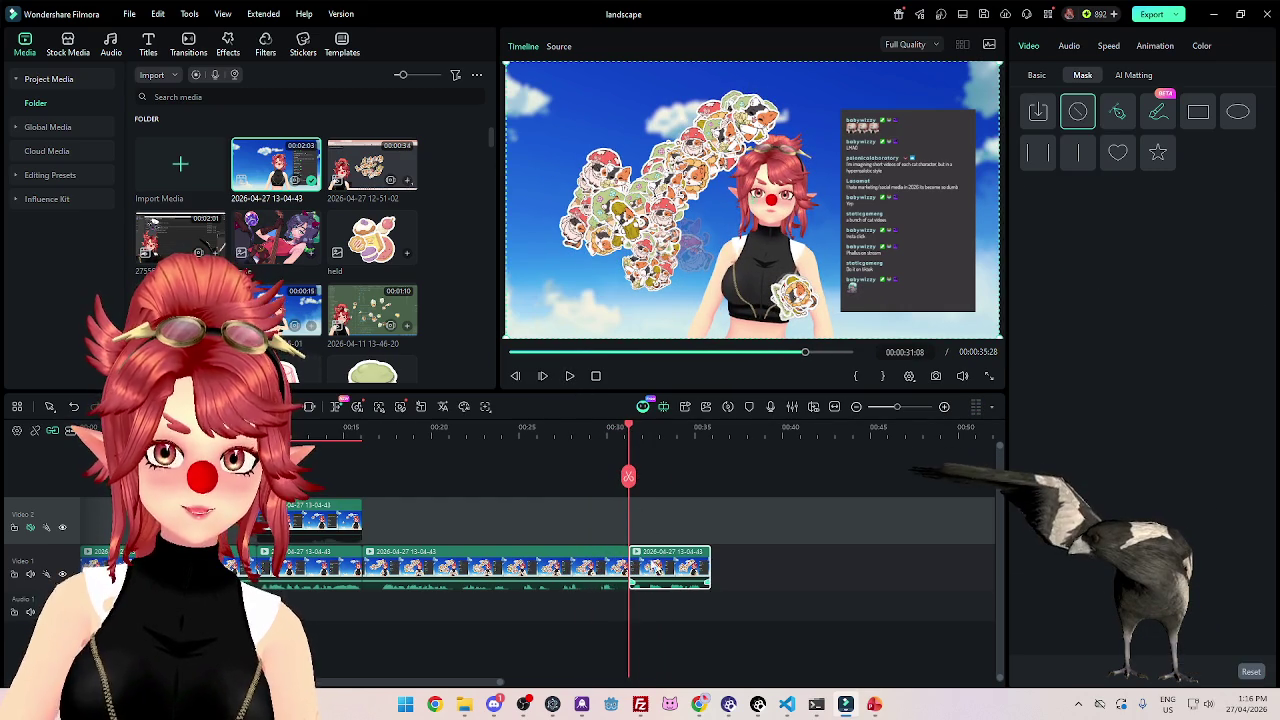
Move the split-off end piece earlier along Video 1 and replay the sequence from the start.
left_click(673, 565)
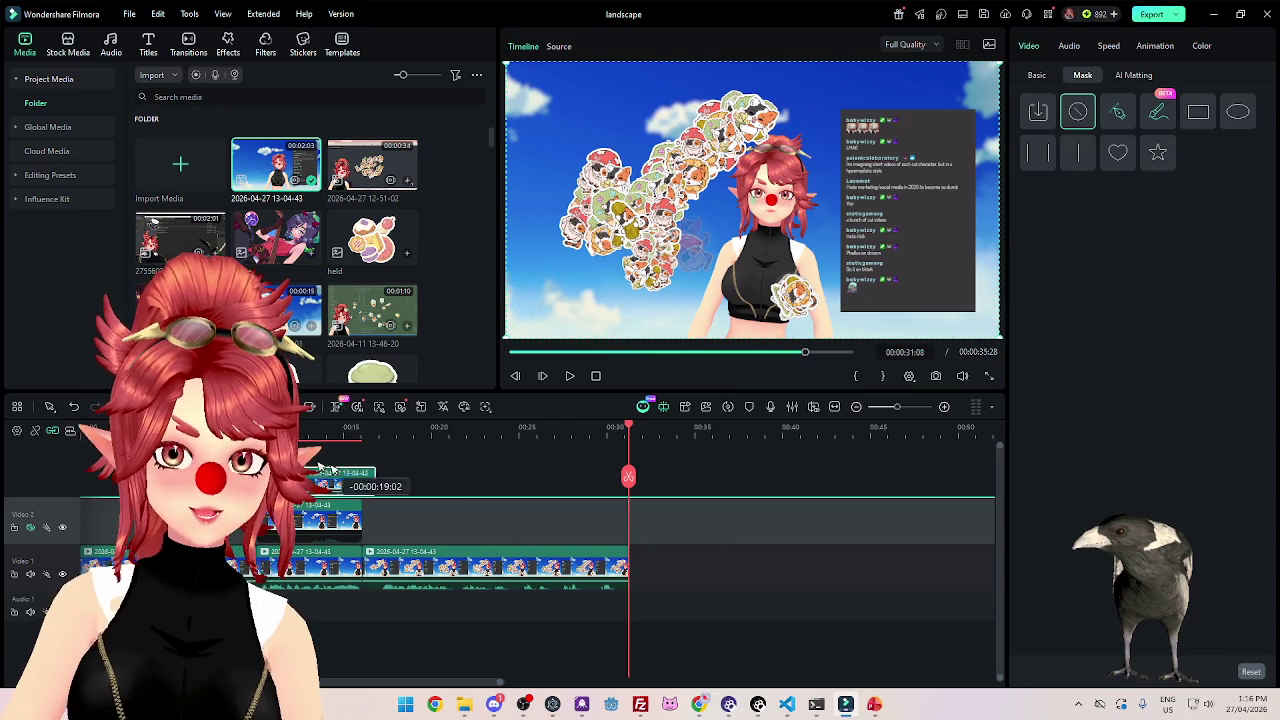
mouse_move(673, 565)
left_mouse_down()
mouse_move(350, 565)
mouse_move(428, 507)
left_mouse_up()
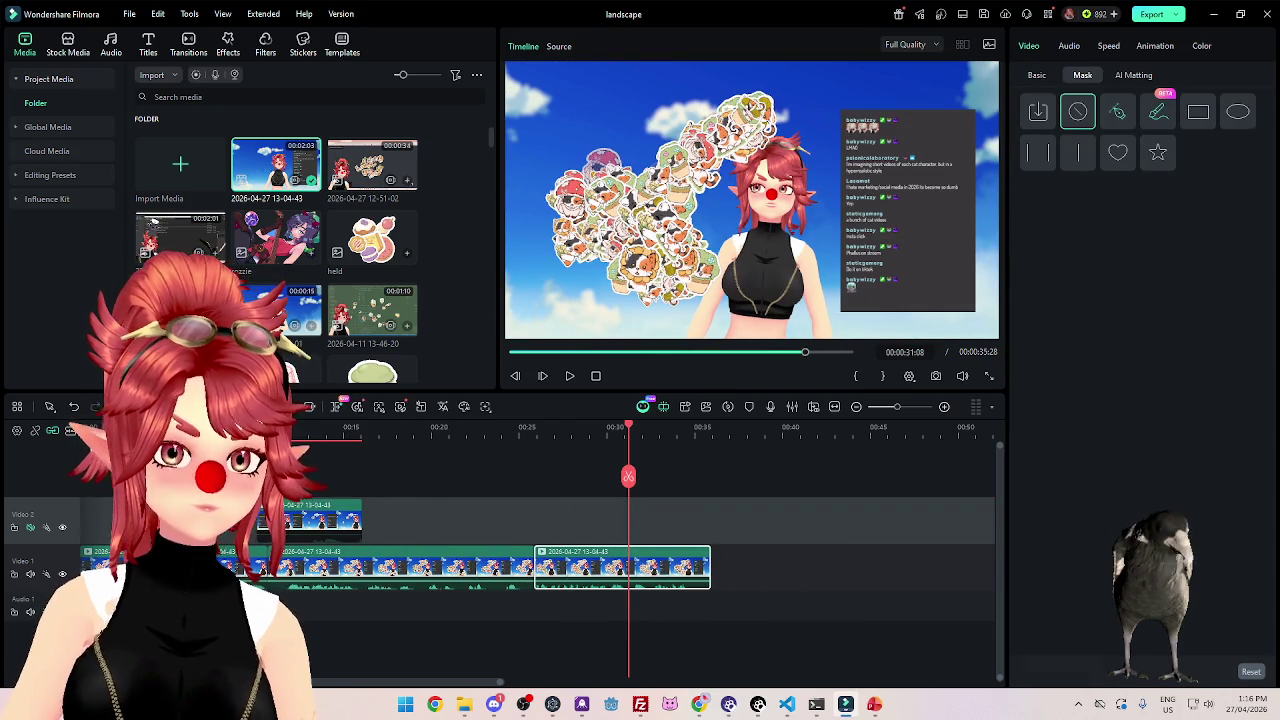
left_click(98, 427)
key("Home")
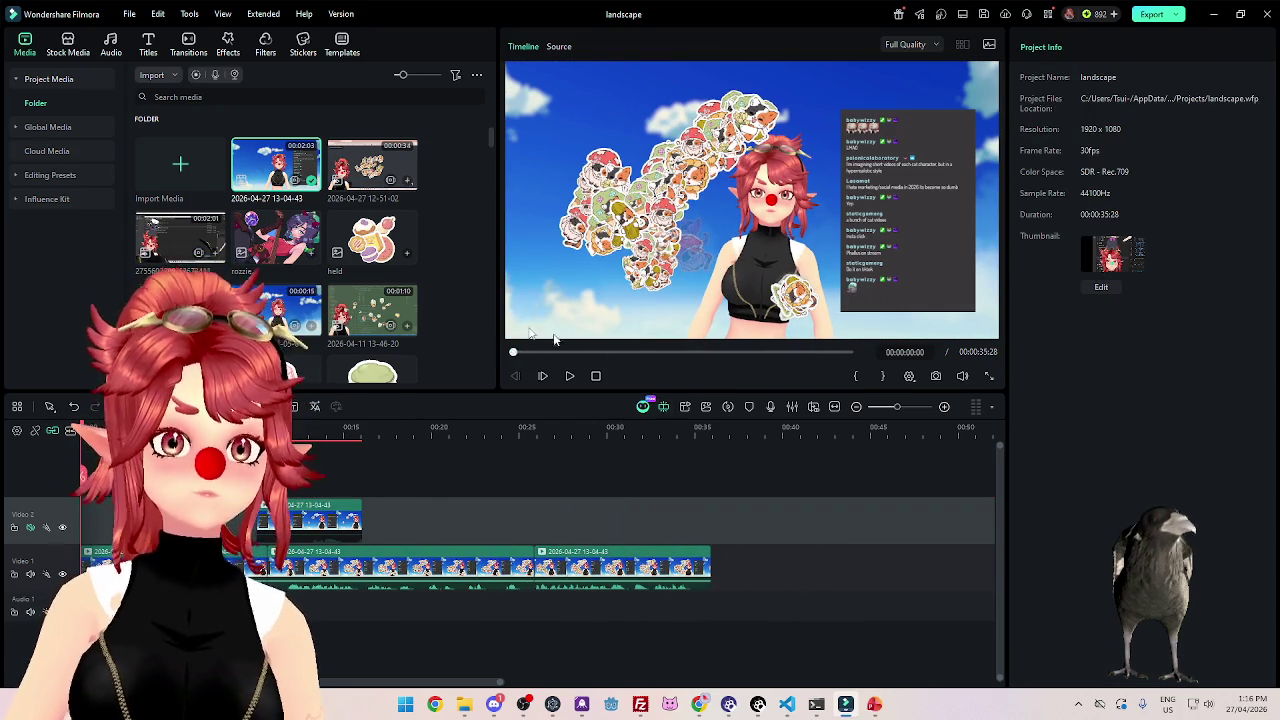
left_click(569, 376)
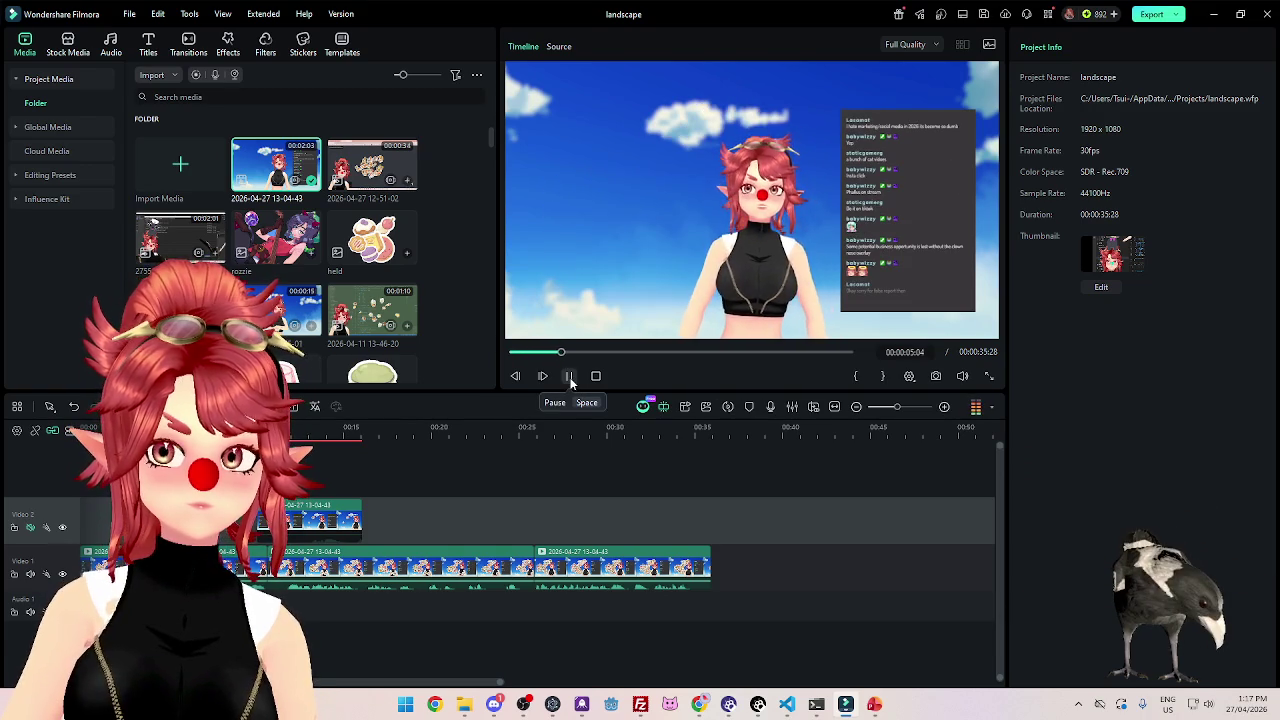
left_click(570, 379)
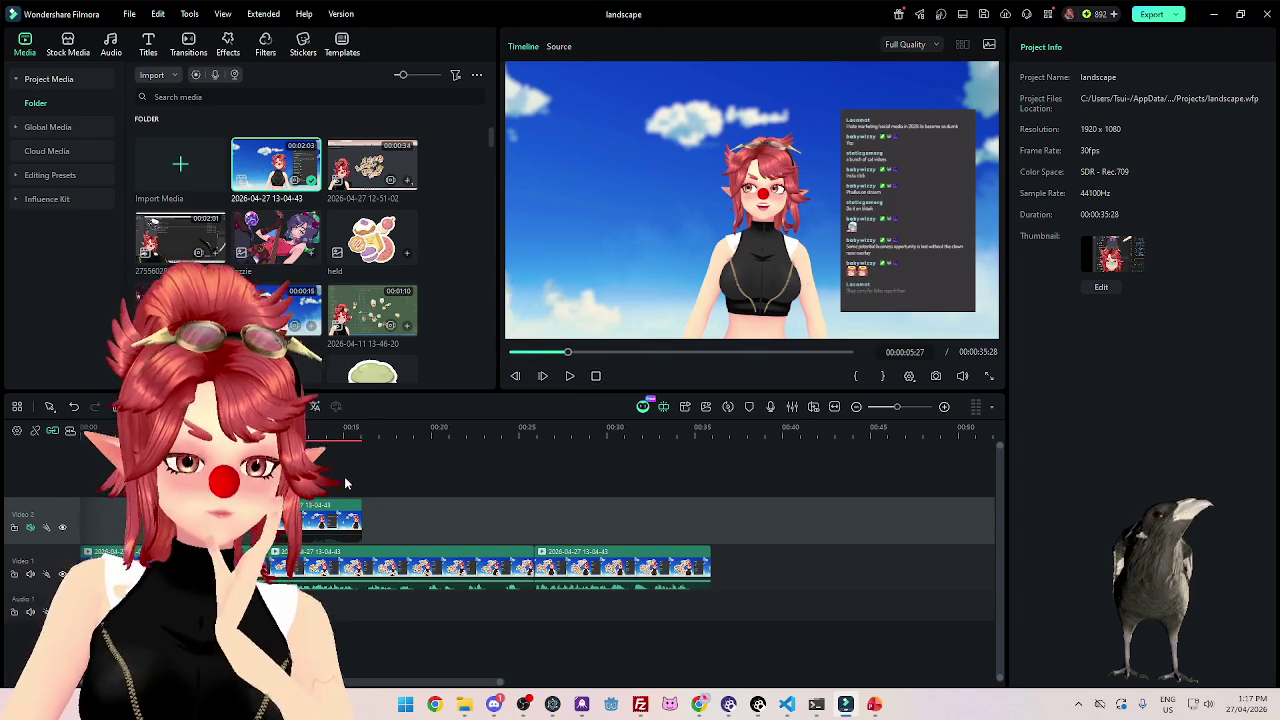
left_click(531, 352)
left_click(515, 352)
left_click(569, 376)
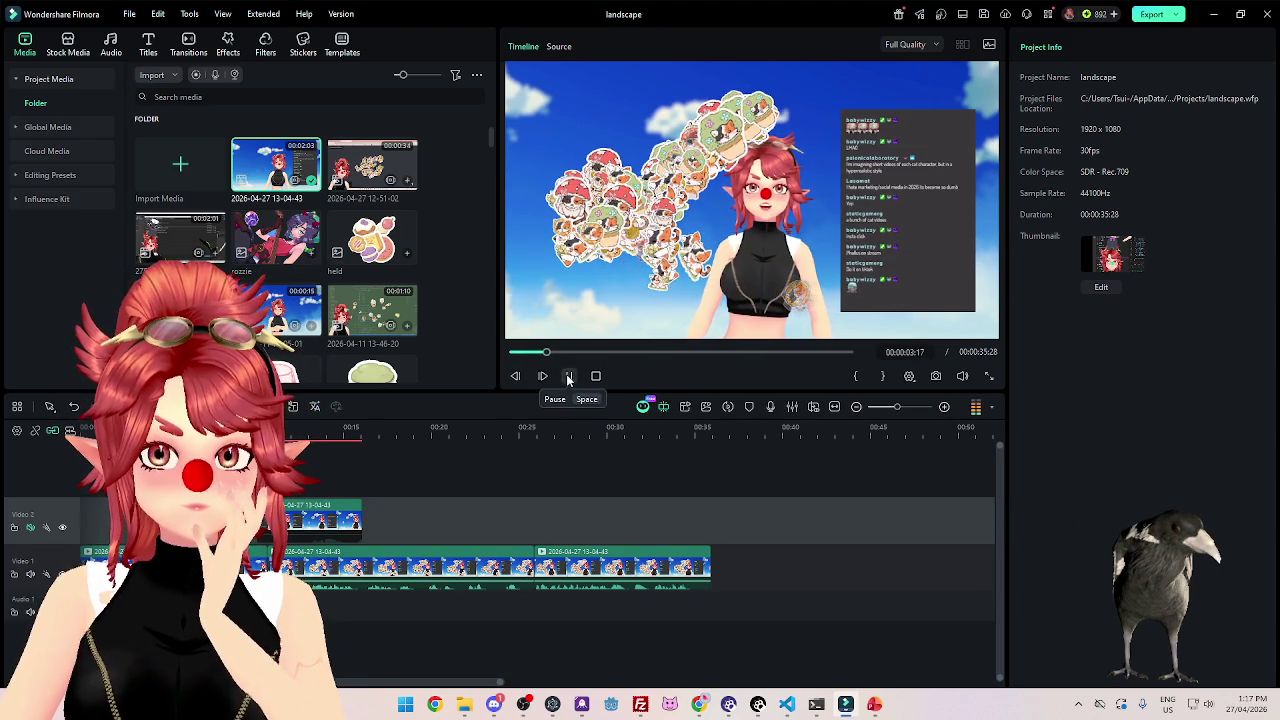
left_click(568, 377)
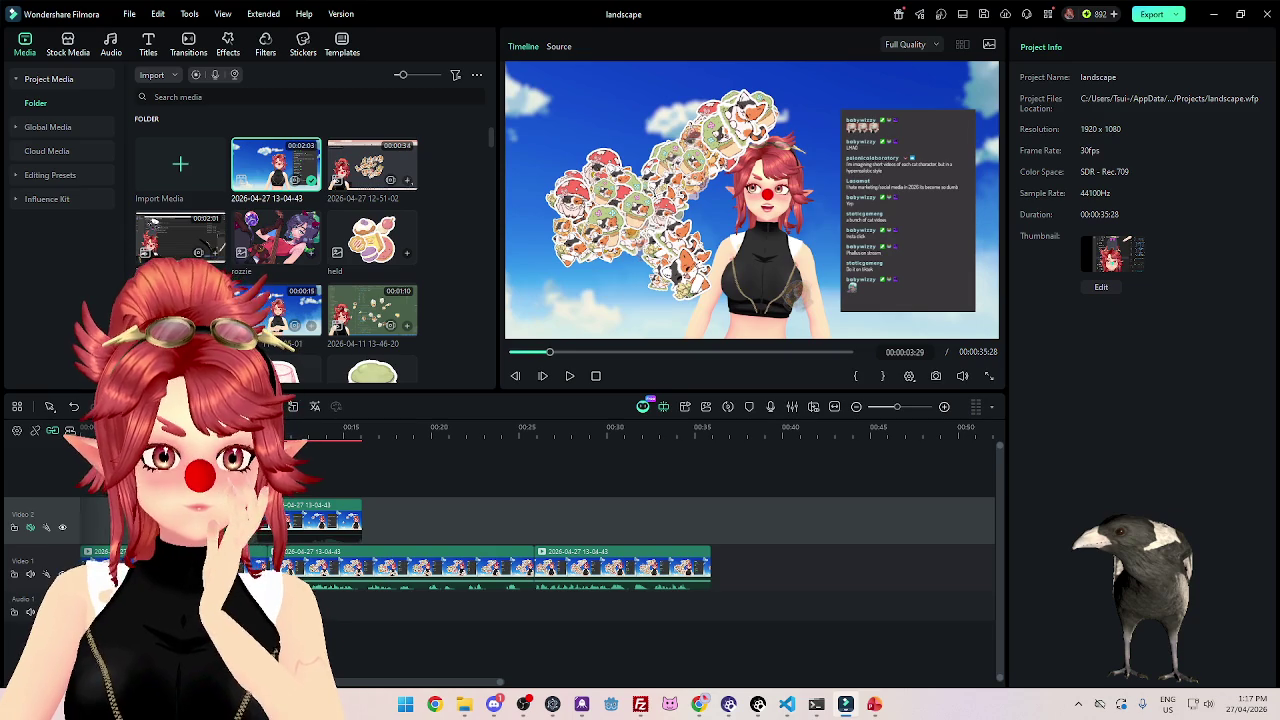
left_click(516, 352)
left_click(569, 376)
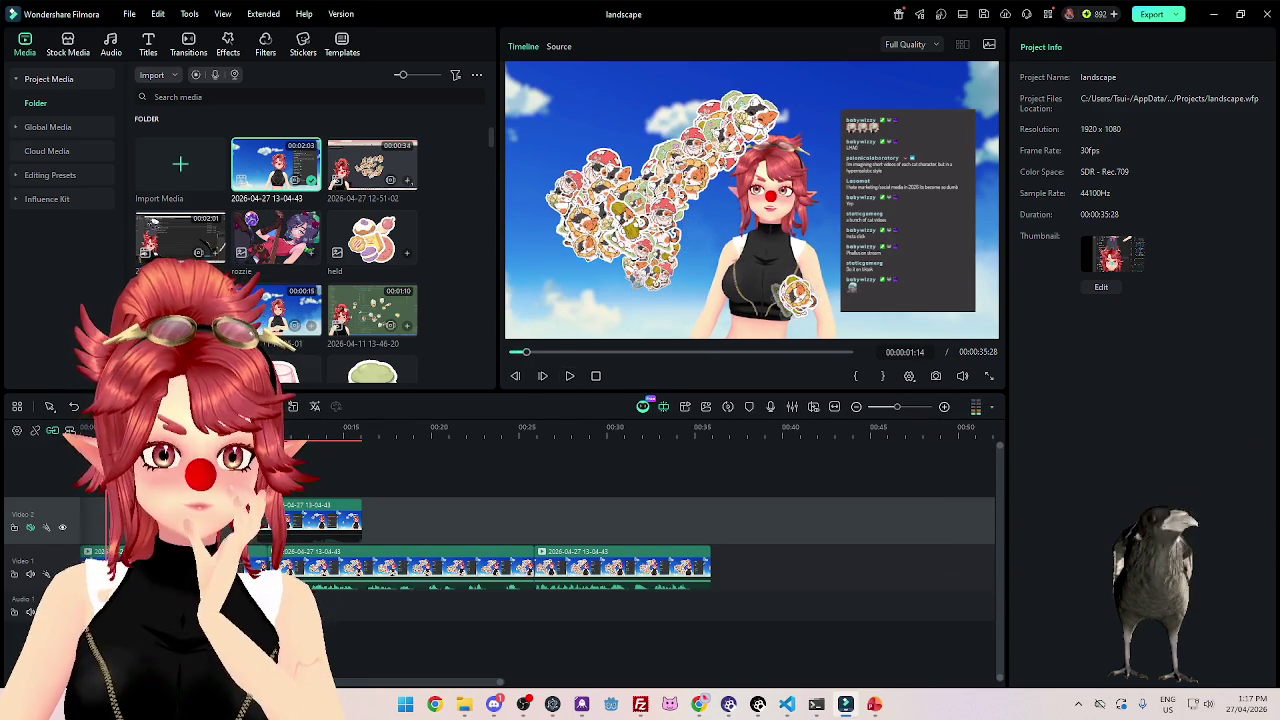
left_click(596, 376)
scroll(533, 425, "up", 3)
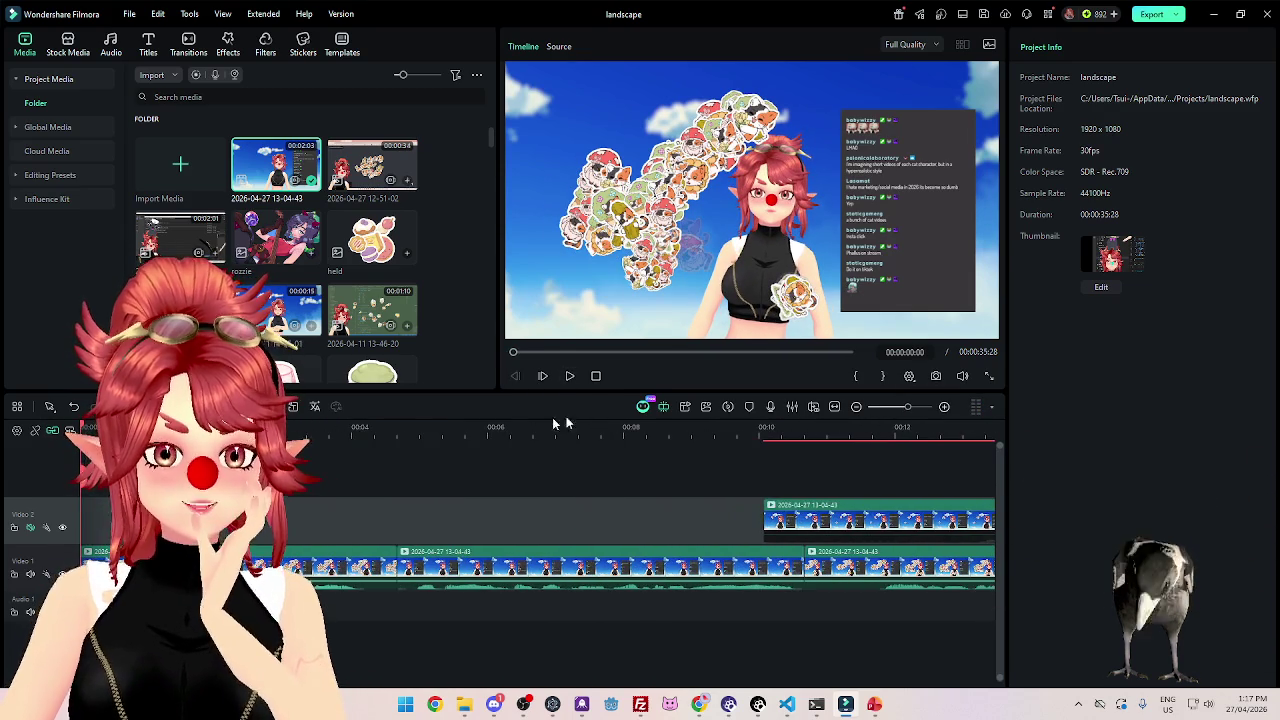
left_click(569, 376)
left_click(569, 376)
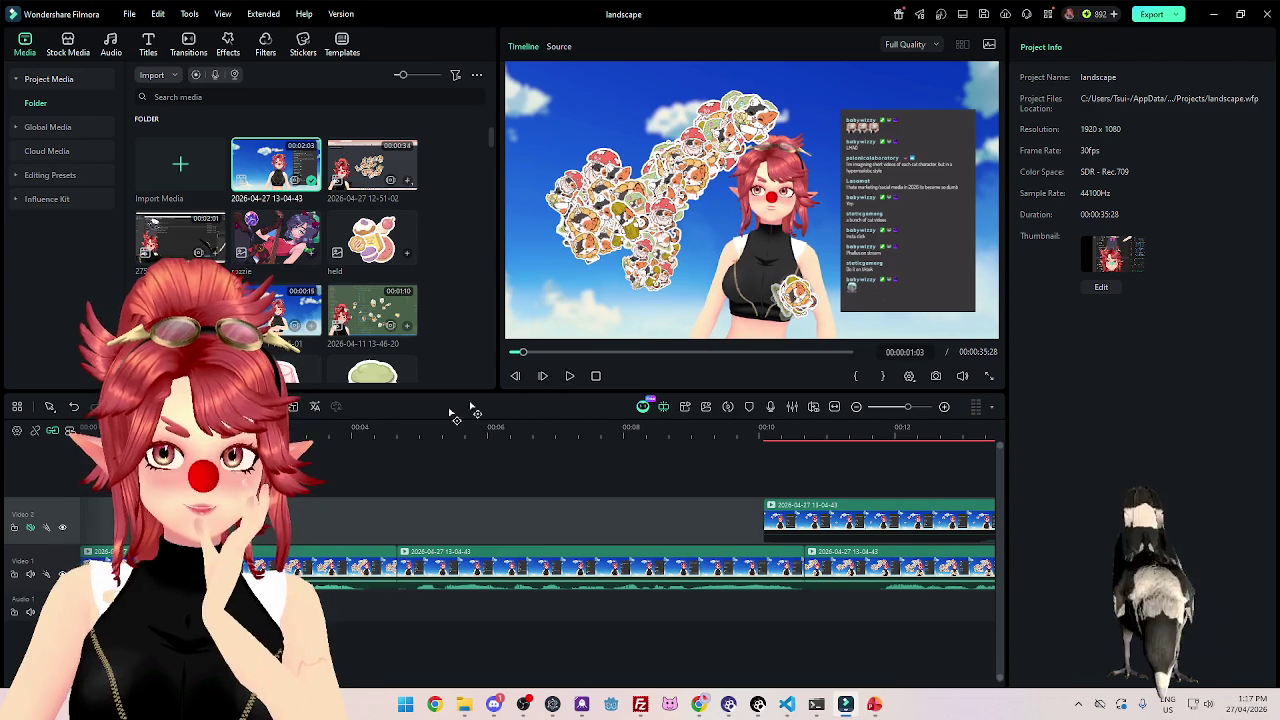
left_click(350, 567)
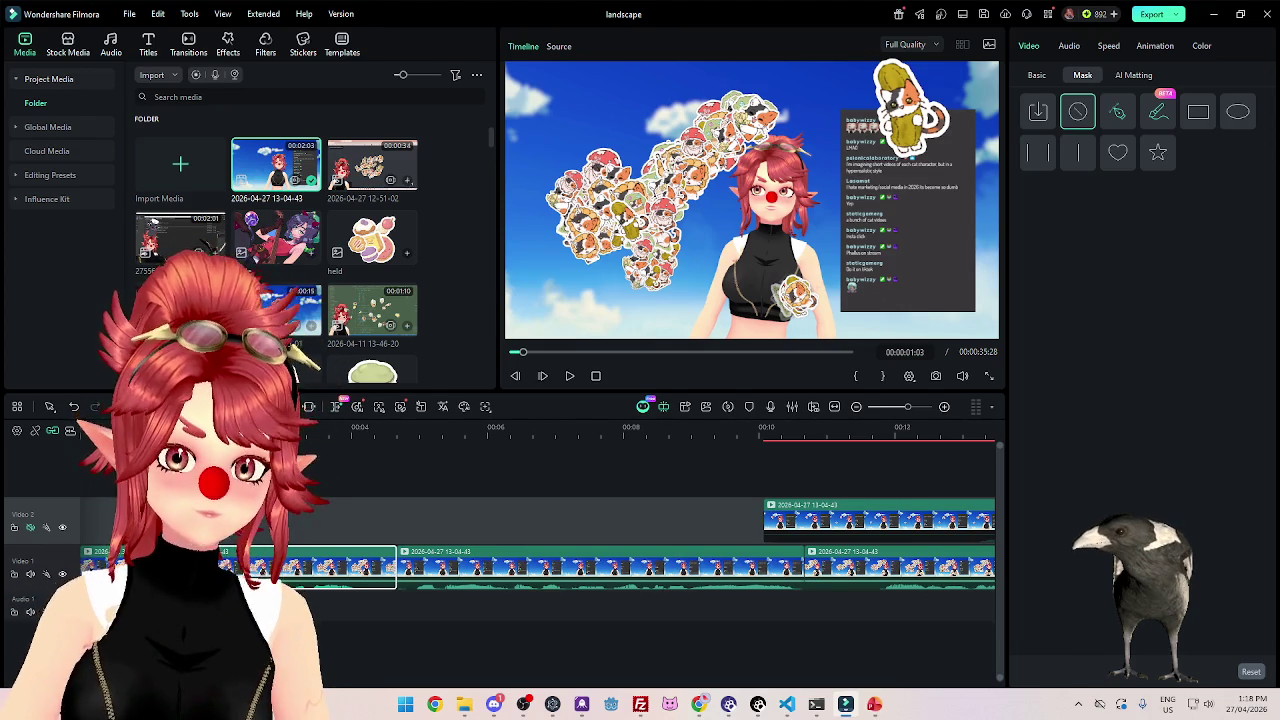
left_click(570, 377)
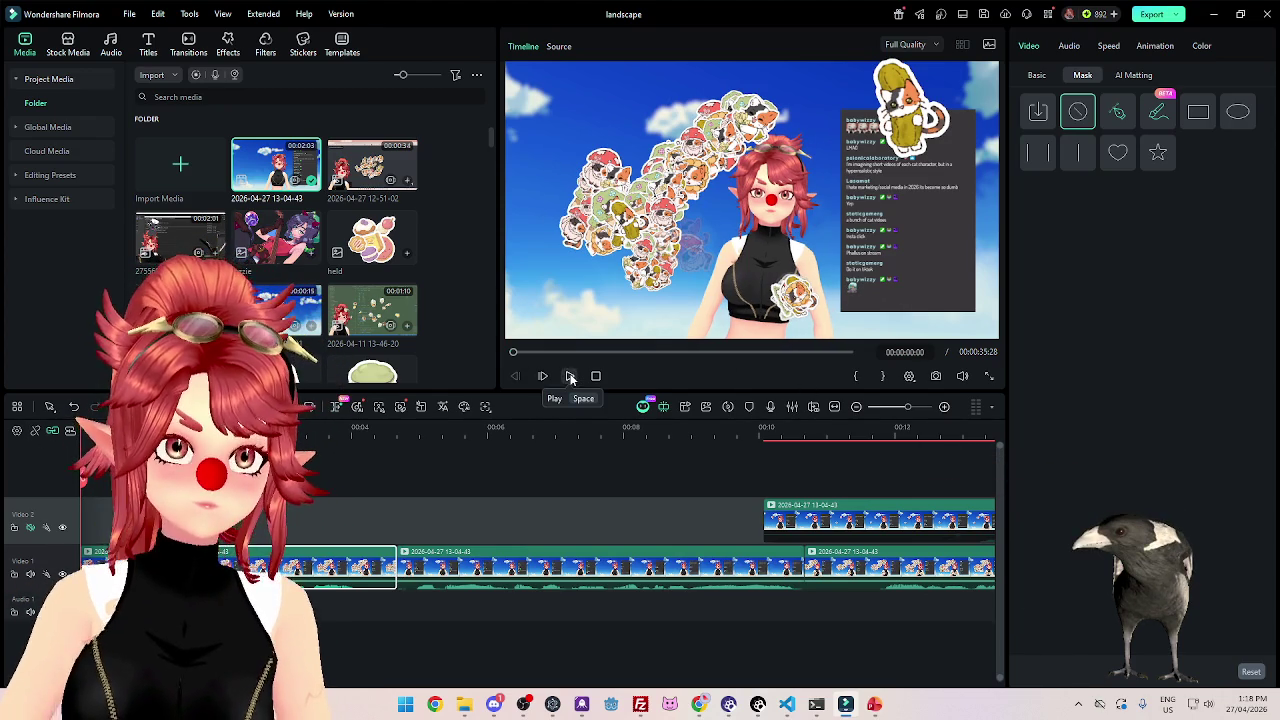
left_click(570, 377)
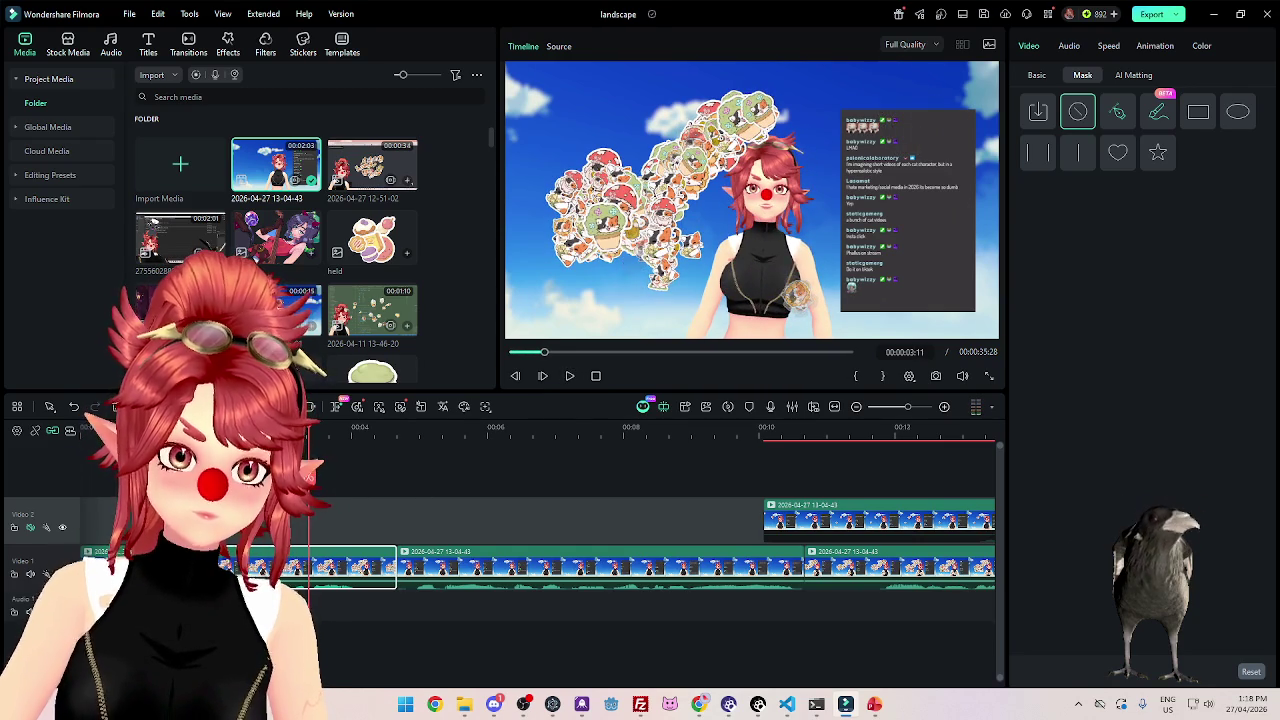
left_click(515, 376)
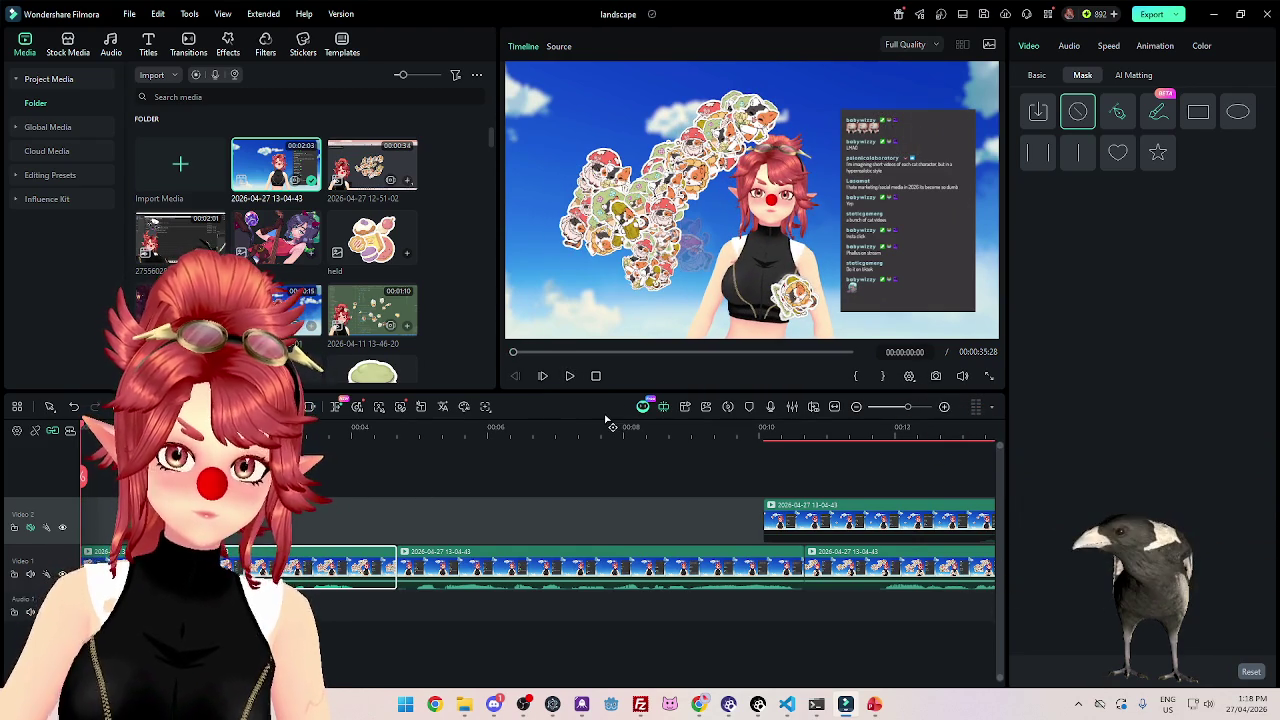
left_click(548, 531)
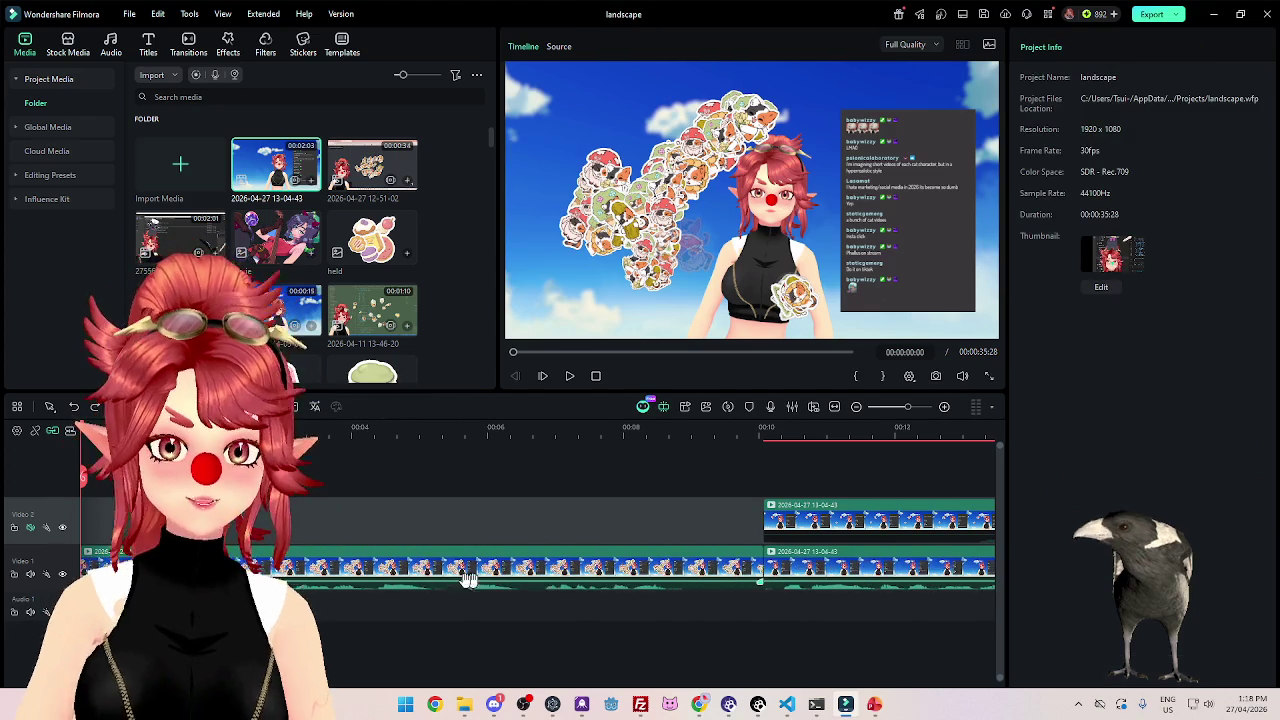
scroll(372, 549, "down", 3)
scroll(297, 529, "down", 2)
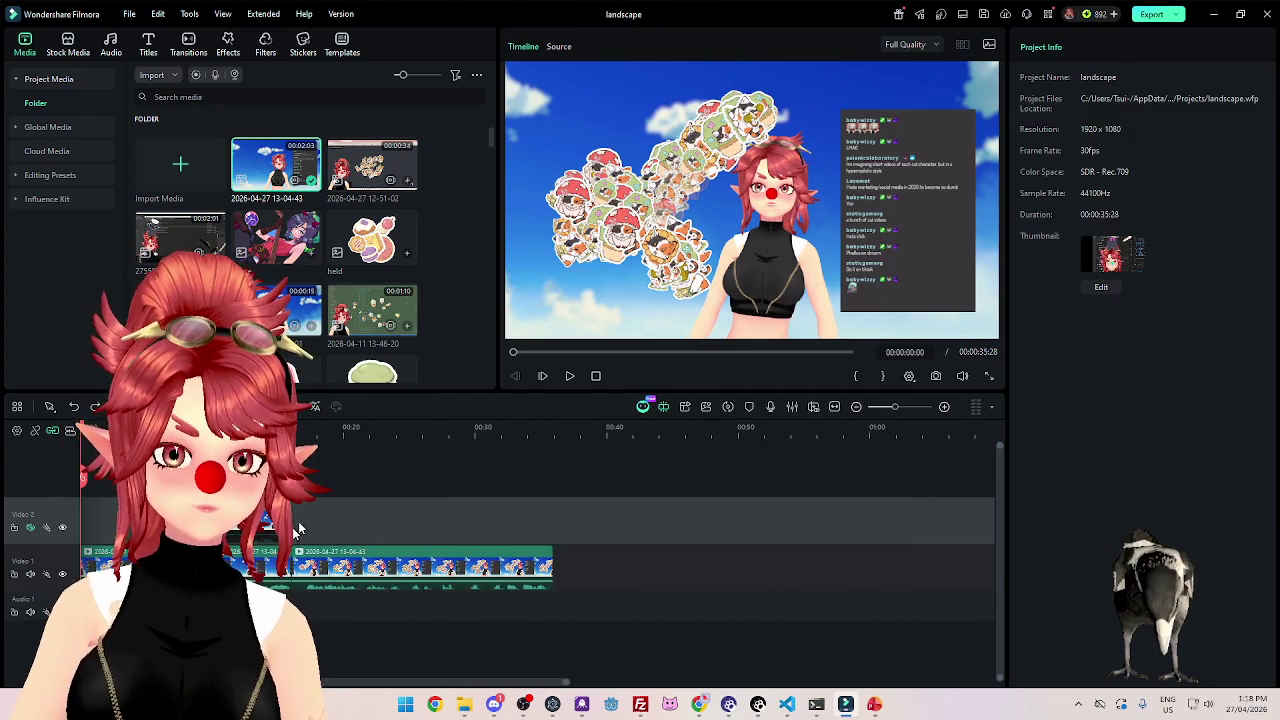
left_click(567, 380)
left_click_drag(462, 560, 462, 557)
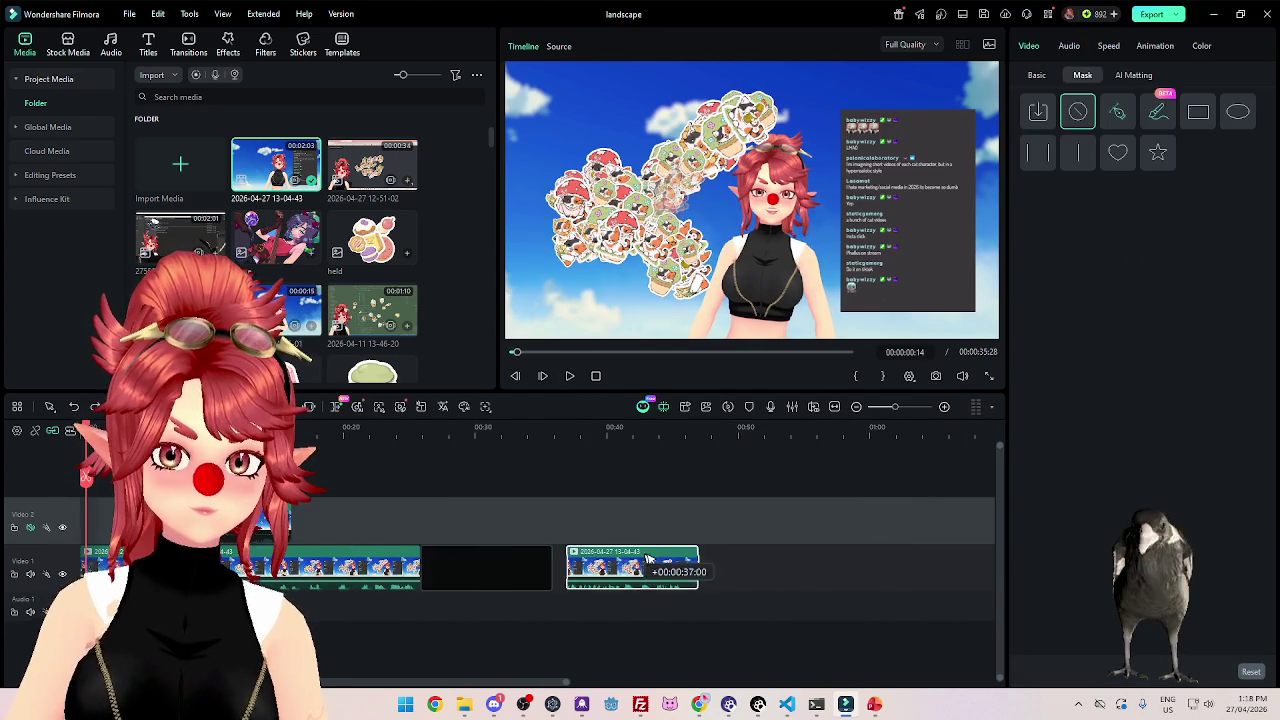
left_click(575, 379)
key("Home")
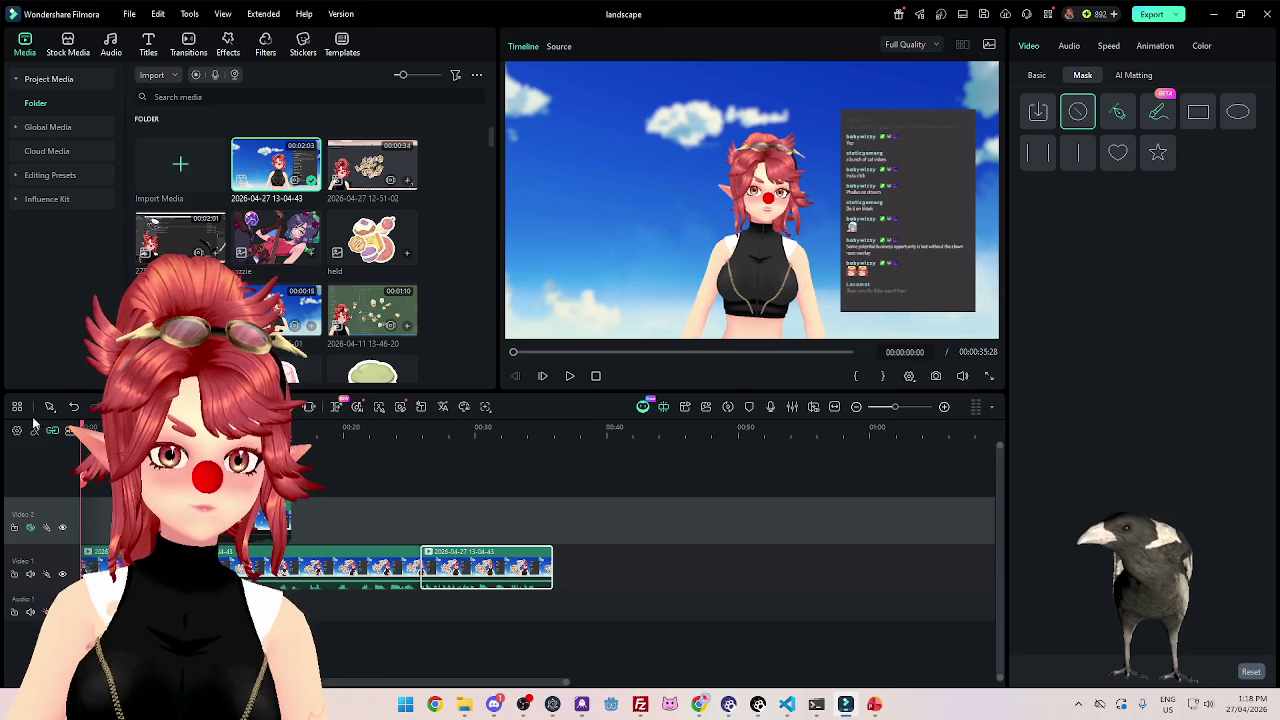
key("ctrl+equal")
key("ctrl+equal")
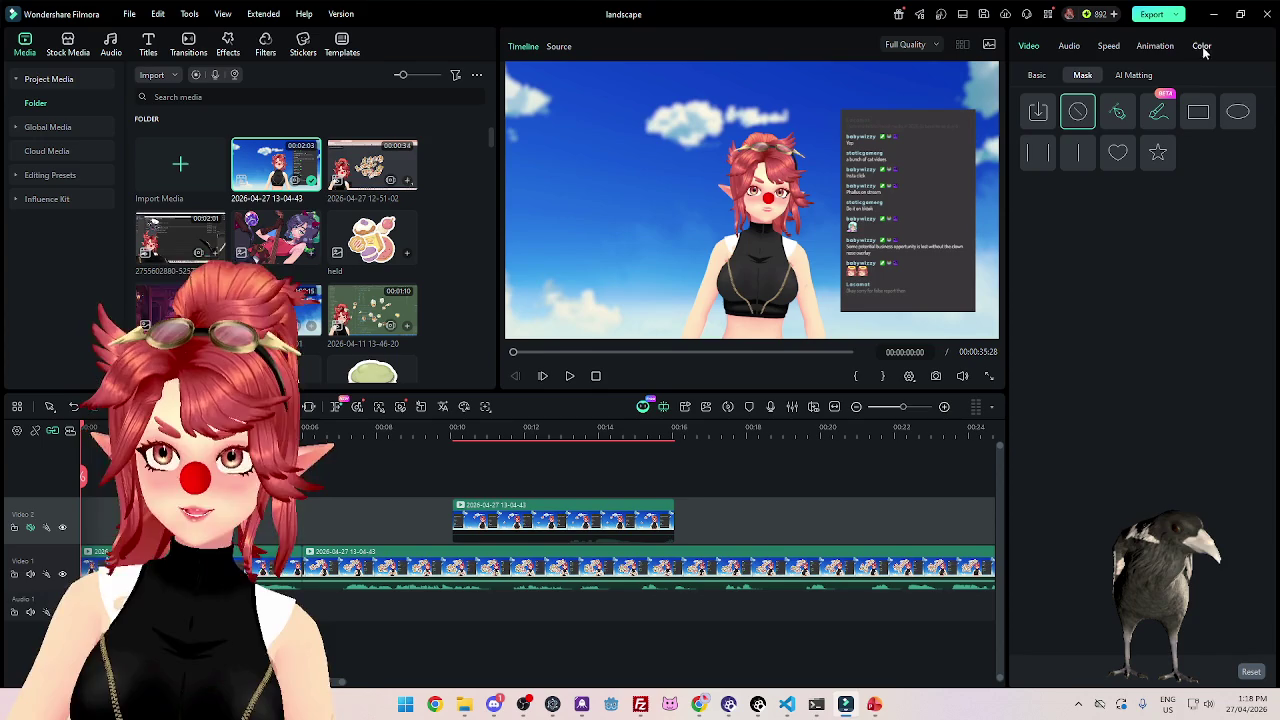
Add a Basic 6 title reading 'Added these cute cat stickers, what could possibly go wrong?', broken after 'stickers,'.
left_click(148, 45)
left_click_drag(90, 515, 90, 515)
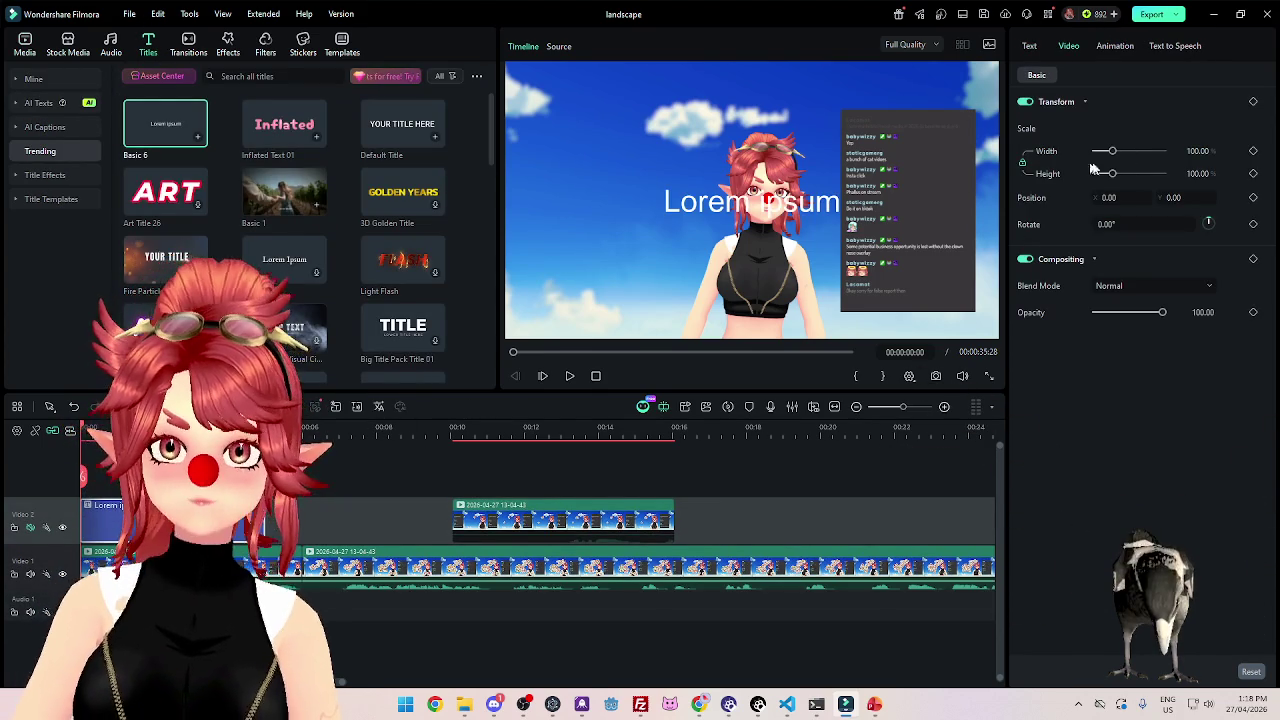
left_click(1033, 46)
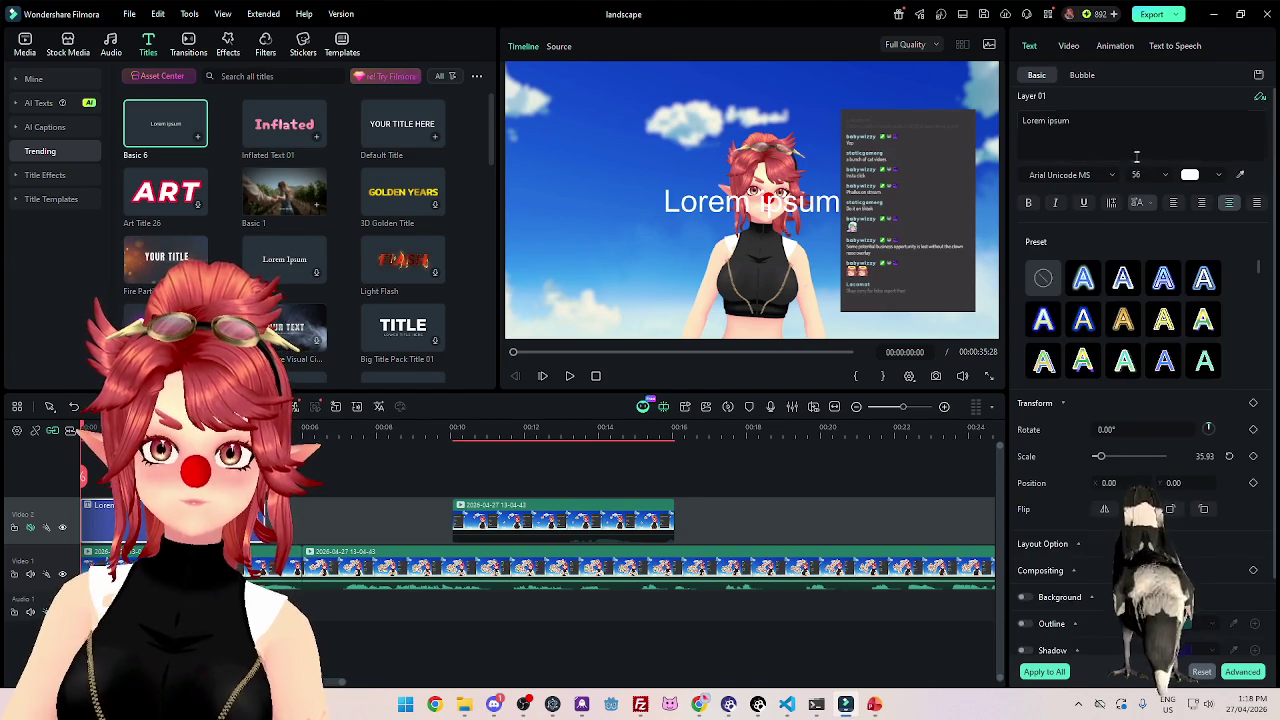
type("Ju")
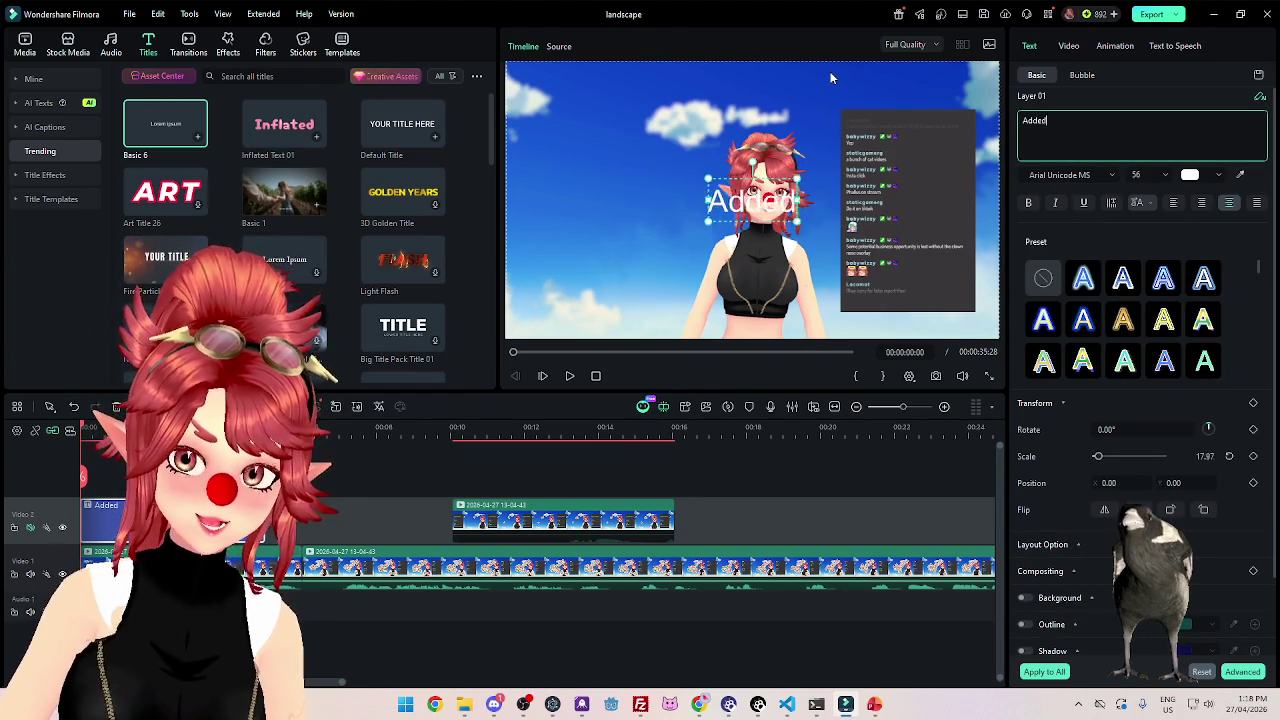
type("d this cute c")
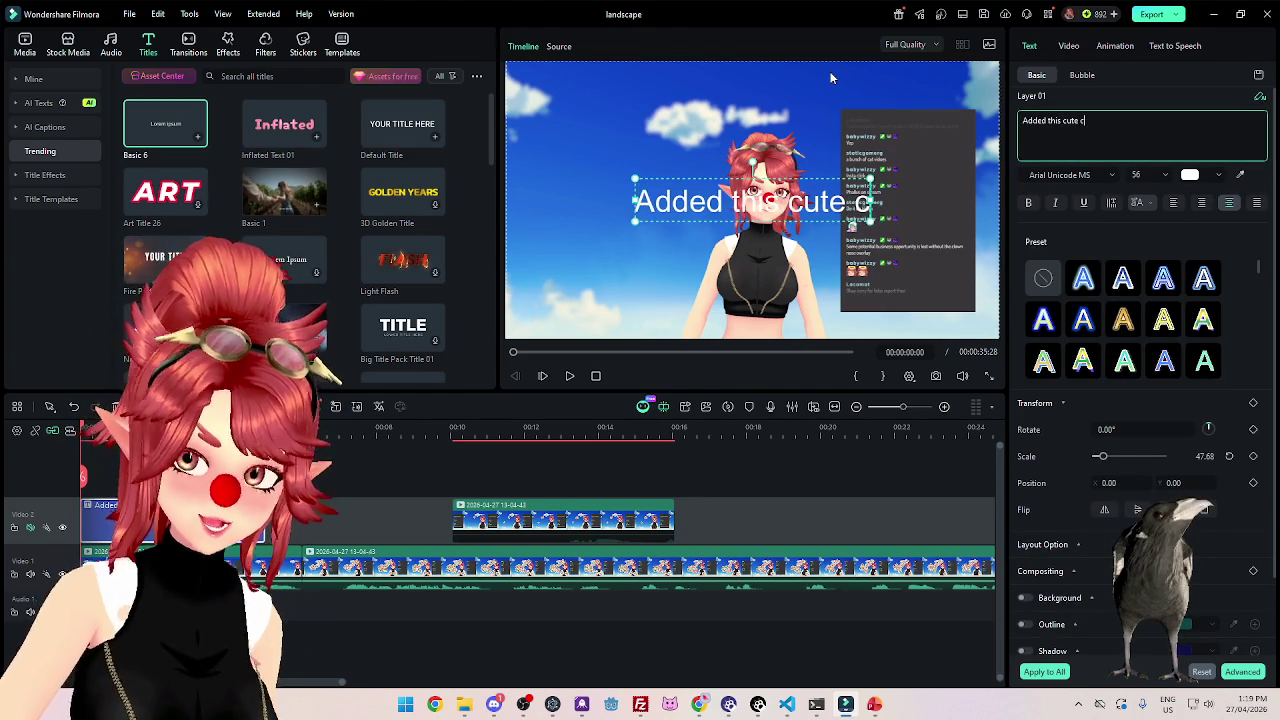
key("BackSpace")
key("BackSpace")
key("BackSpace")
key("BackSpace")
key("BackSpace")
type("ese")
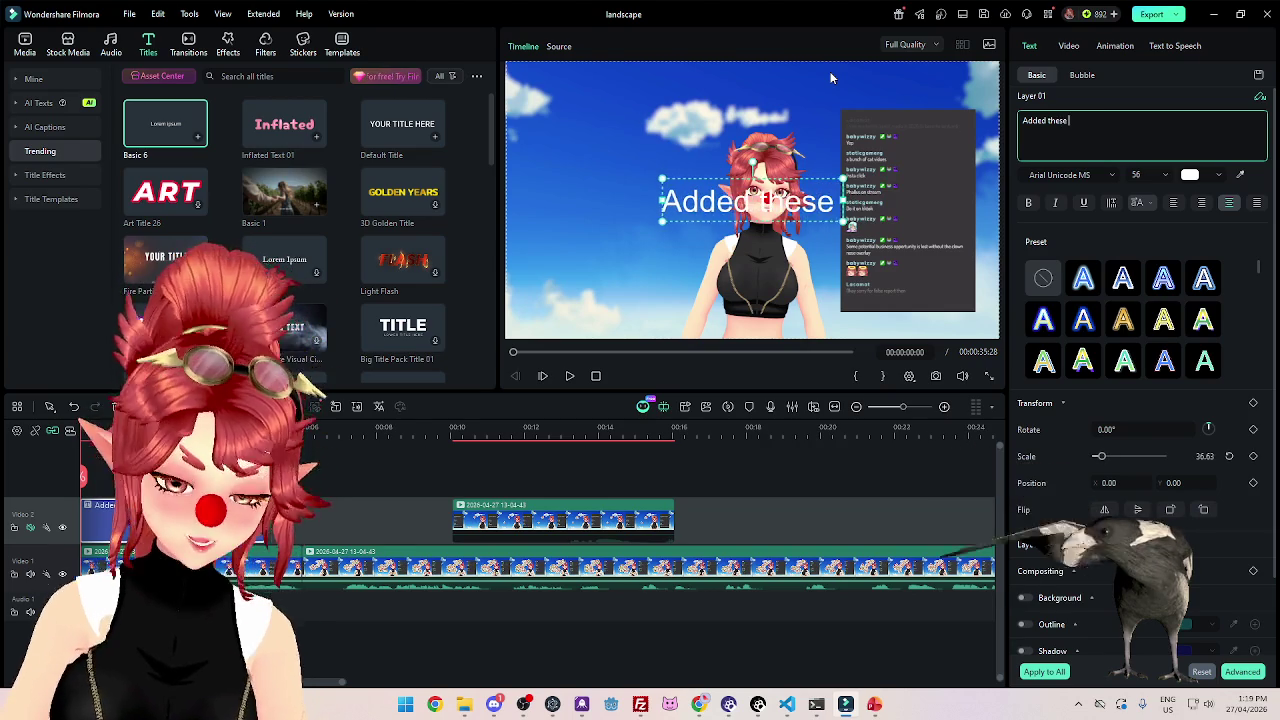
type(" cute cat stickers, what could possibly go wrong?")
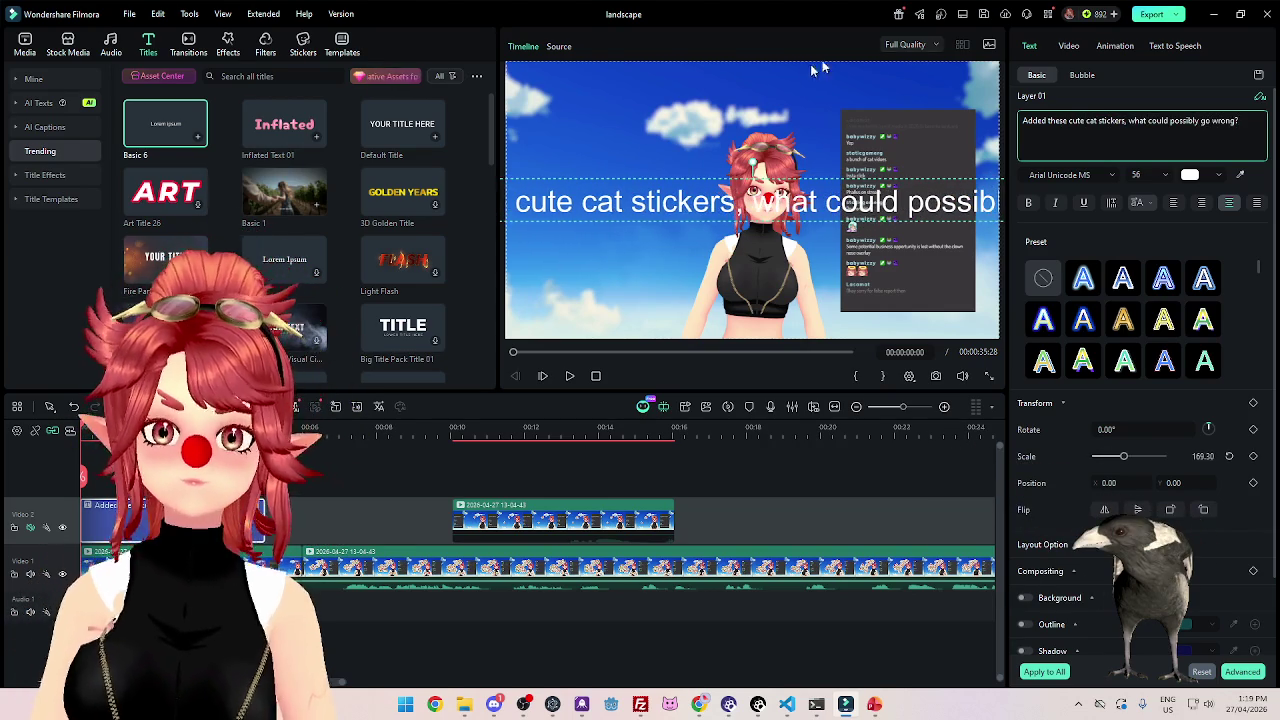
left_click(1130, 120)
key("Return")
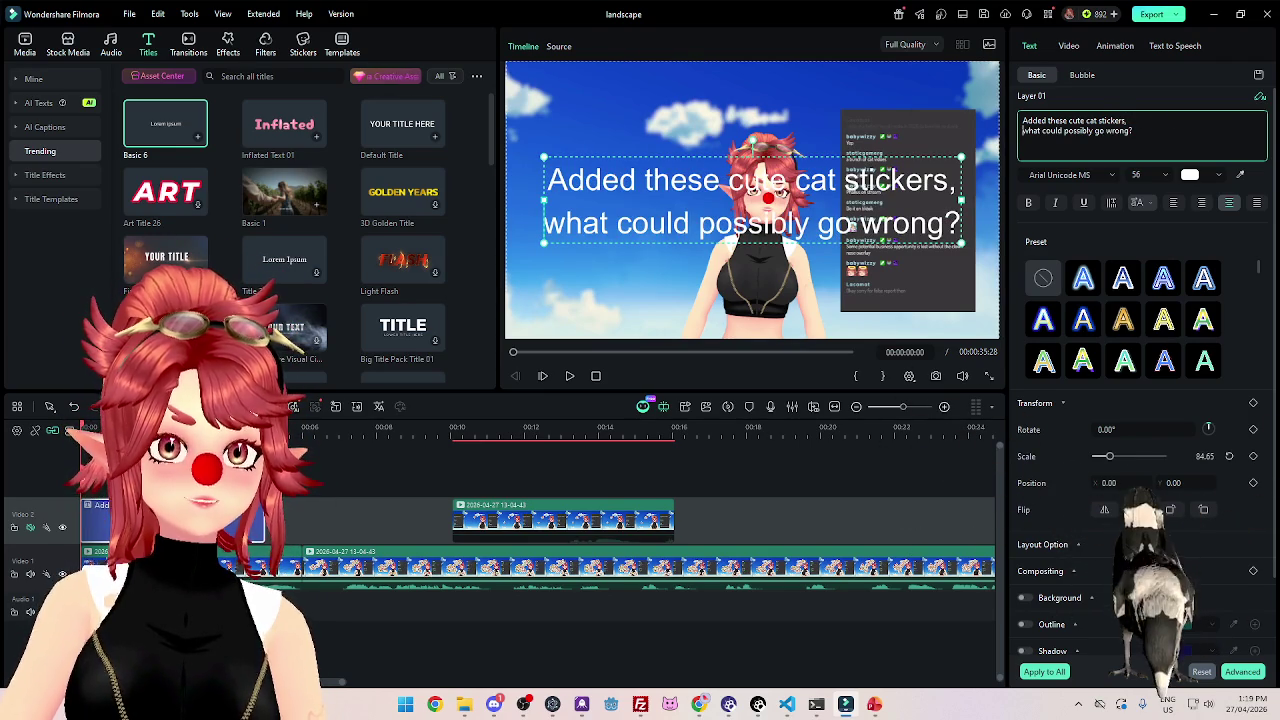
Shrink the caption toward the upper-left, enlarge it slightly to size 31, and preview it.
mouse_move(958, 242)
left_mouse_down()
mouse_move(714, 164)
mouse_move(686, 119)
left_mouse_up()
scroll(1165, 330, "down", 2)
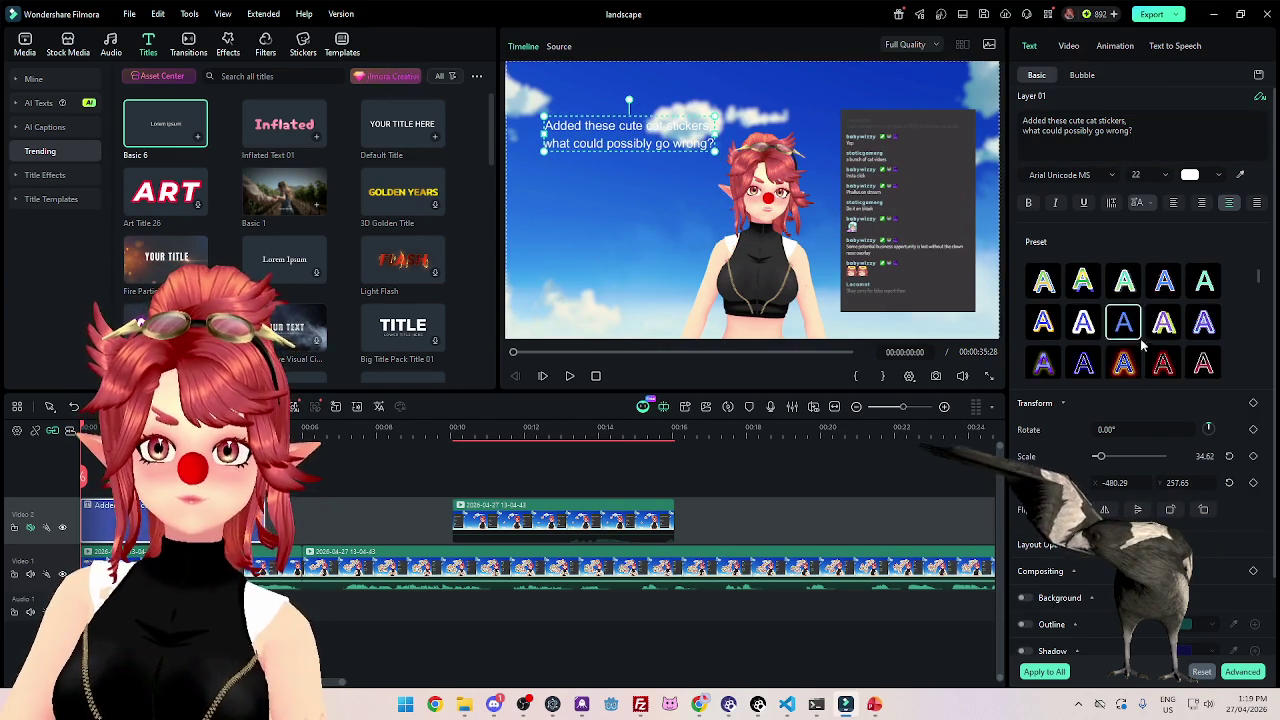
scroll(1165, 340, "down", 2)
scroll(1165, 345, "down", 2)
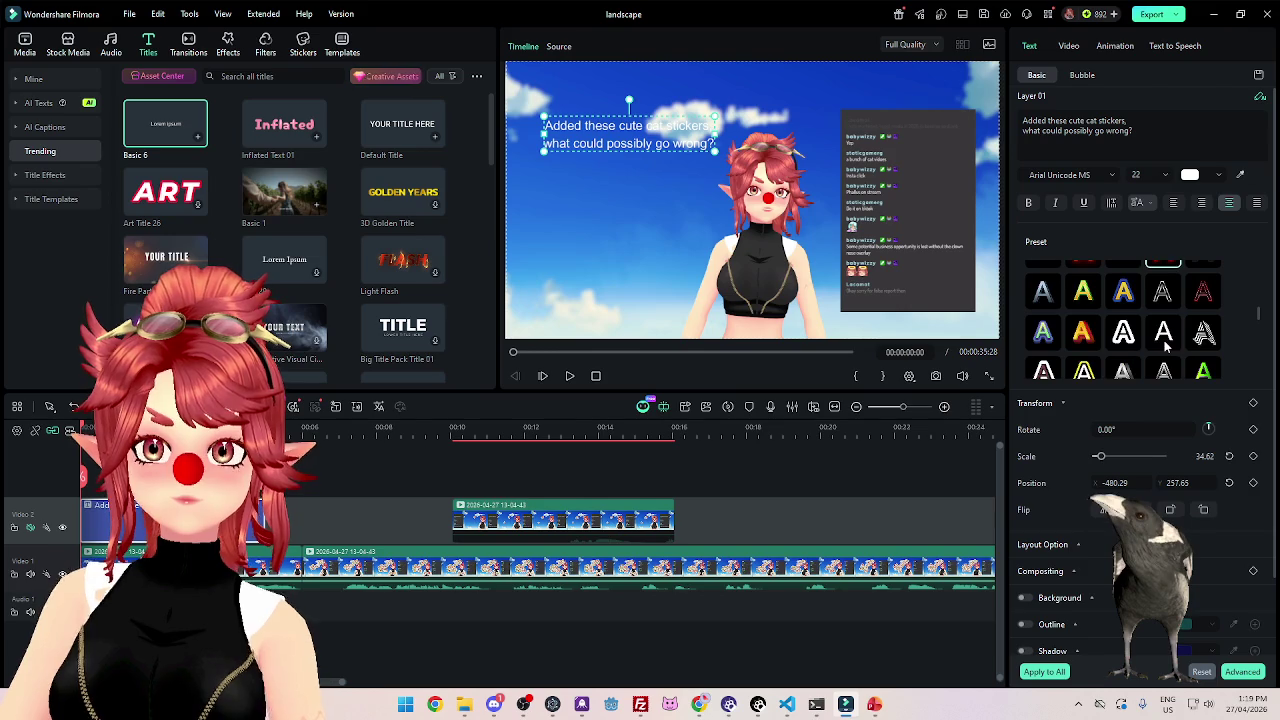
left_click_drag(714, 150, 781, 164)
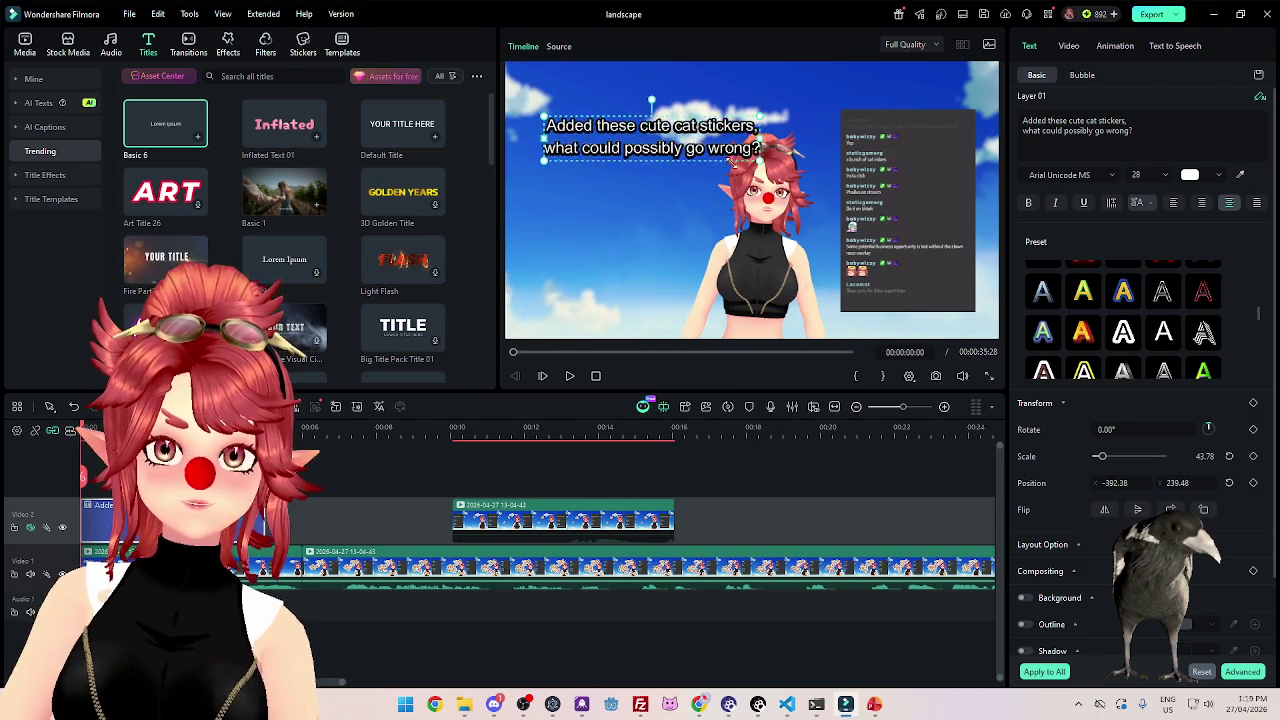
left_click(568, 377)
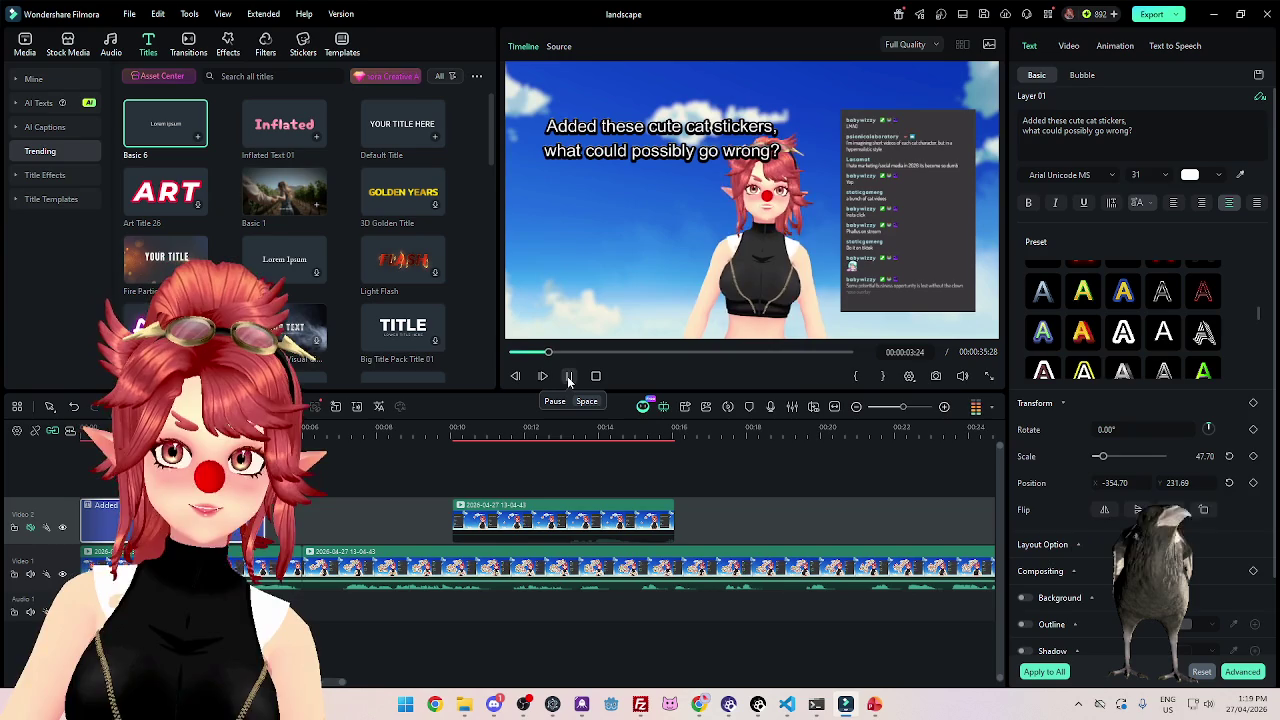
Move the Video 2 sticker overlay clip to 00:00 and replay from the start.
left_click(568, 377)
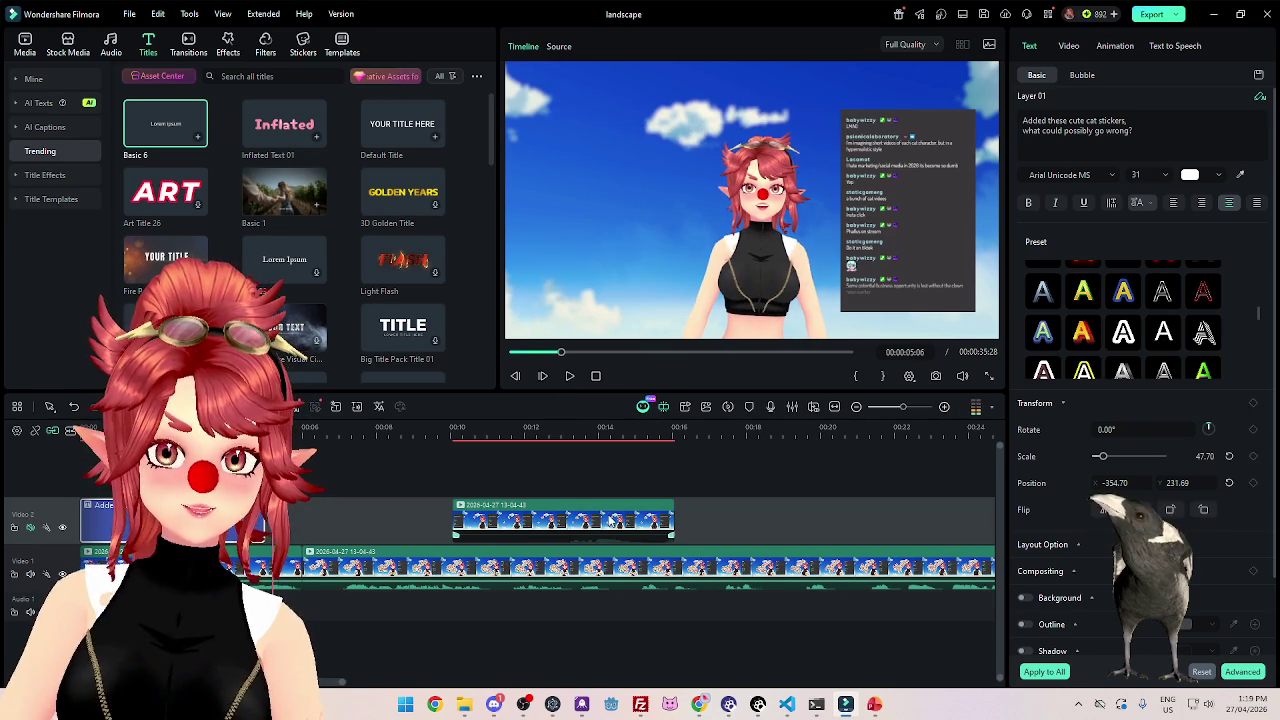
left_click_drag(560, 518, 188, 528)
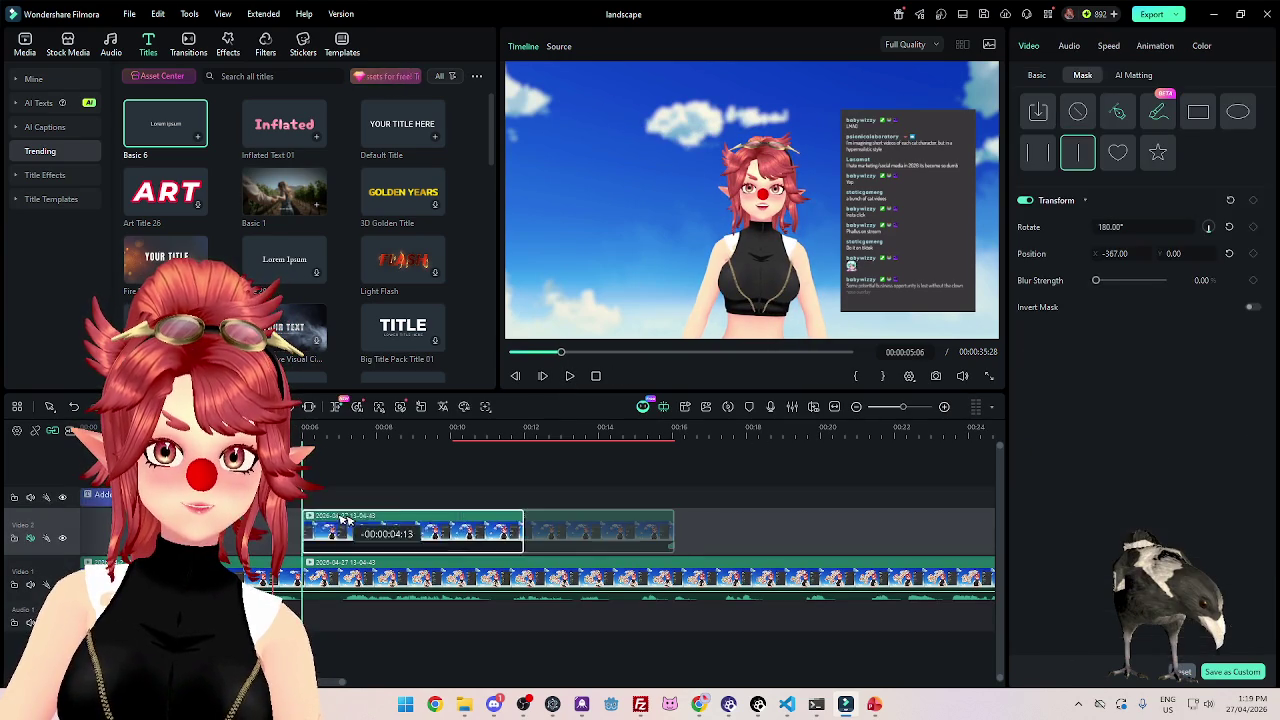
key("Home")
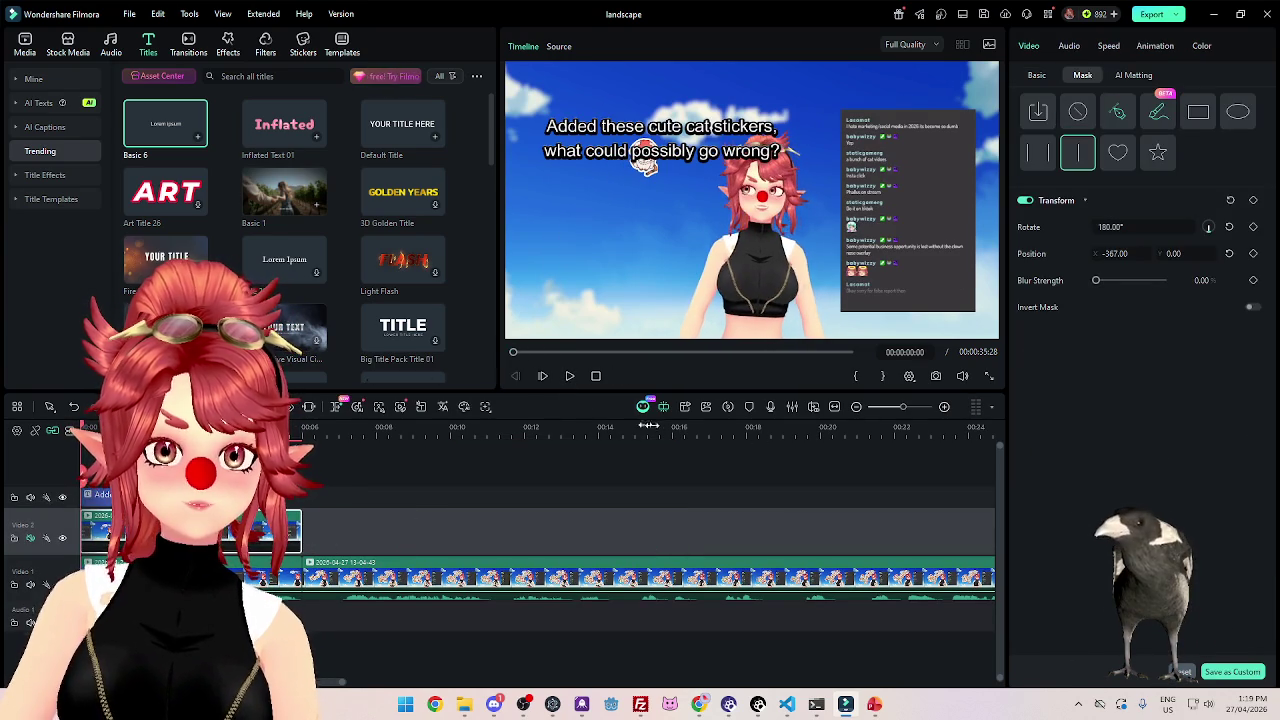
left_click(570, 377)
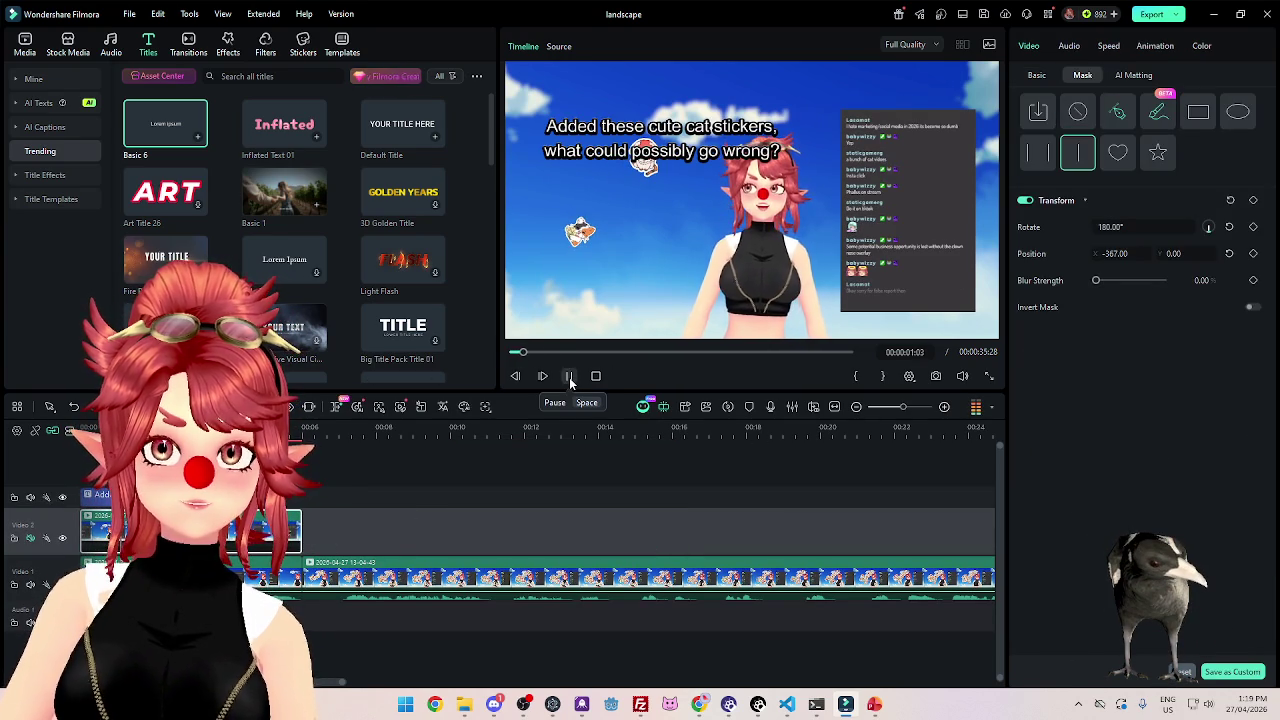
left_click(570, 378)
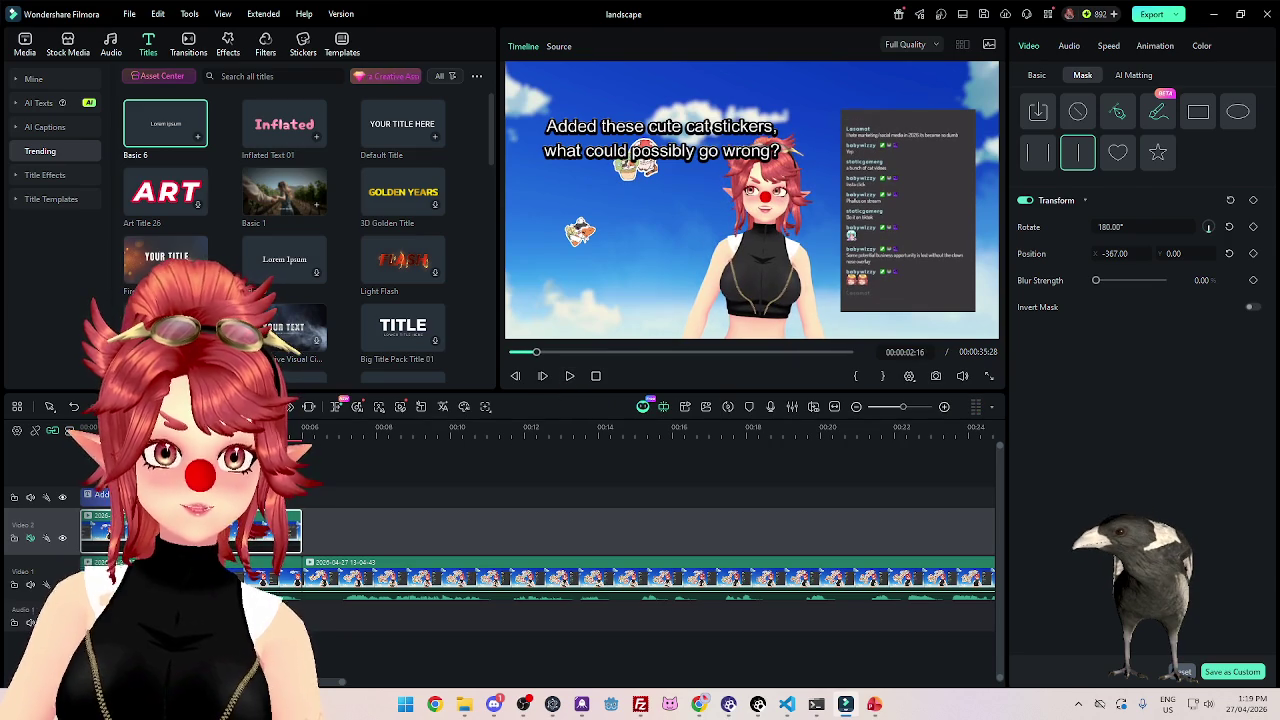
Raise the caption to Position Y 334.69 and resume playback.
left_click(100, 494)
left_click_drag(1185, 495, 1215, 492)
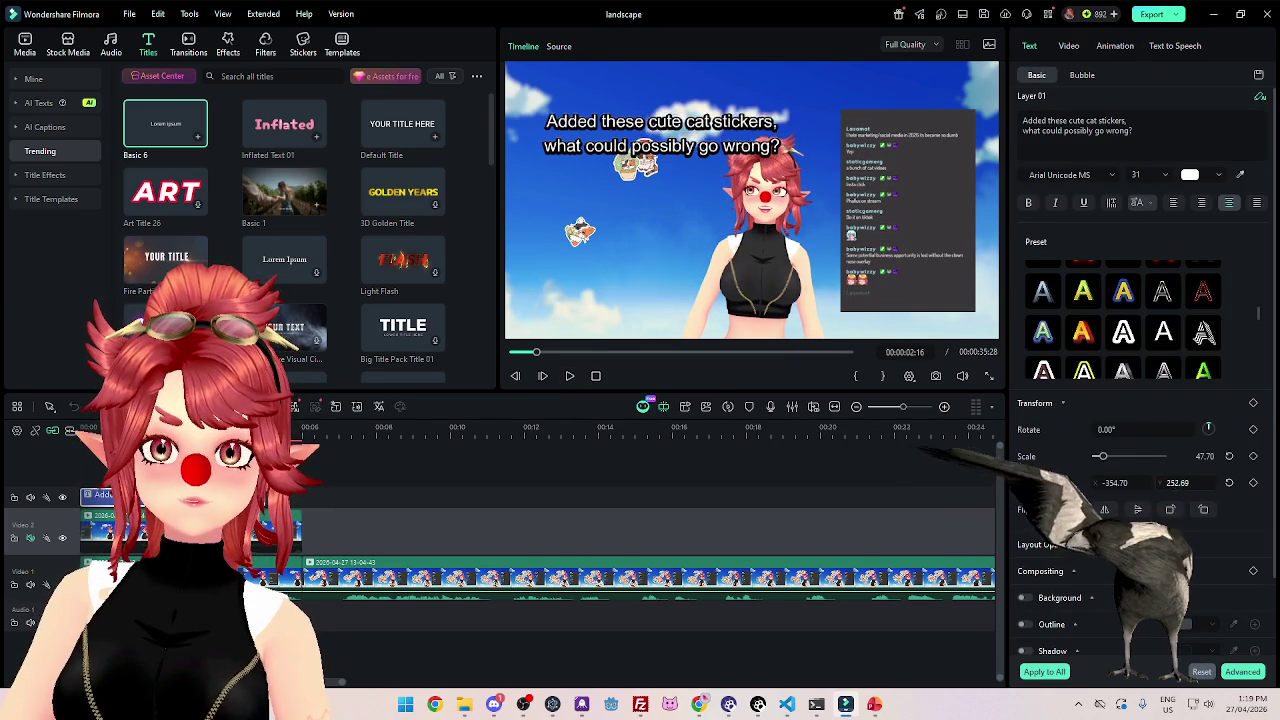
left_click(570, 377)
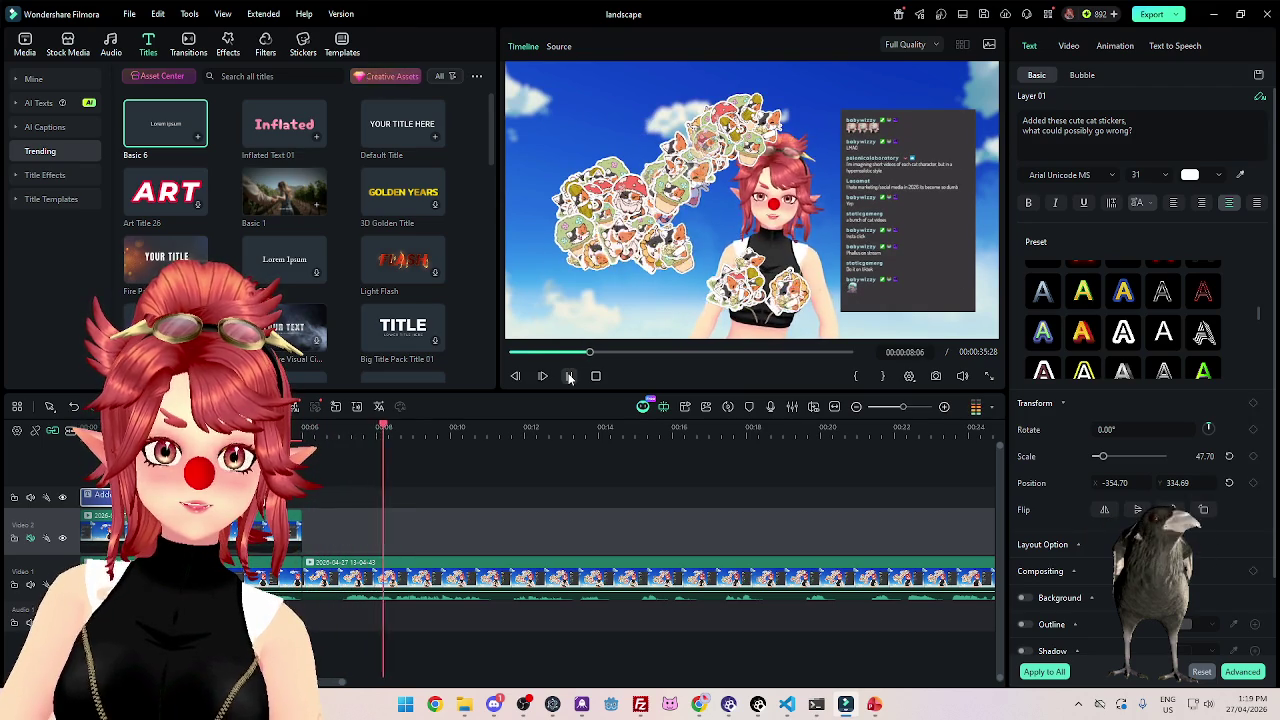
Delete the extra Video 1 clip, shortening the project to 00:00:16:02, and replay it.
left_click(570, 377)
scroll(509, 482, "down", 2)
left_click(443, 577)
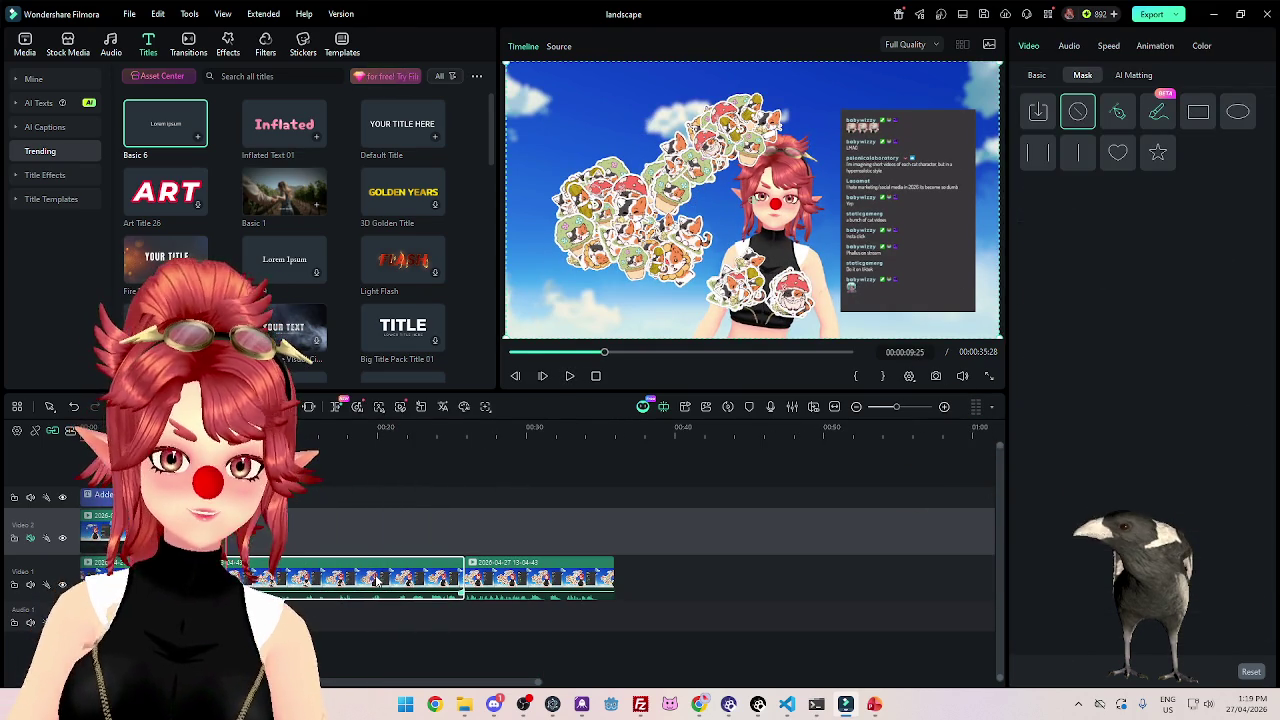
key("Delete")
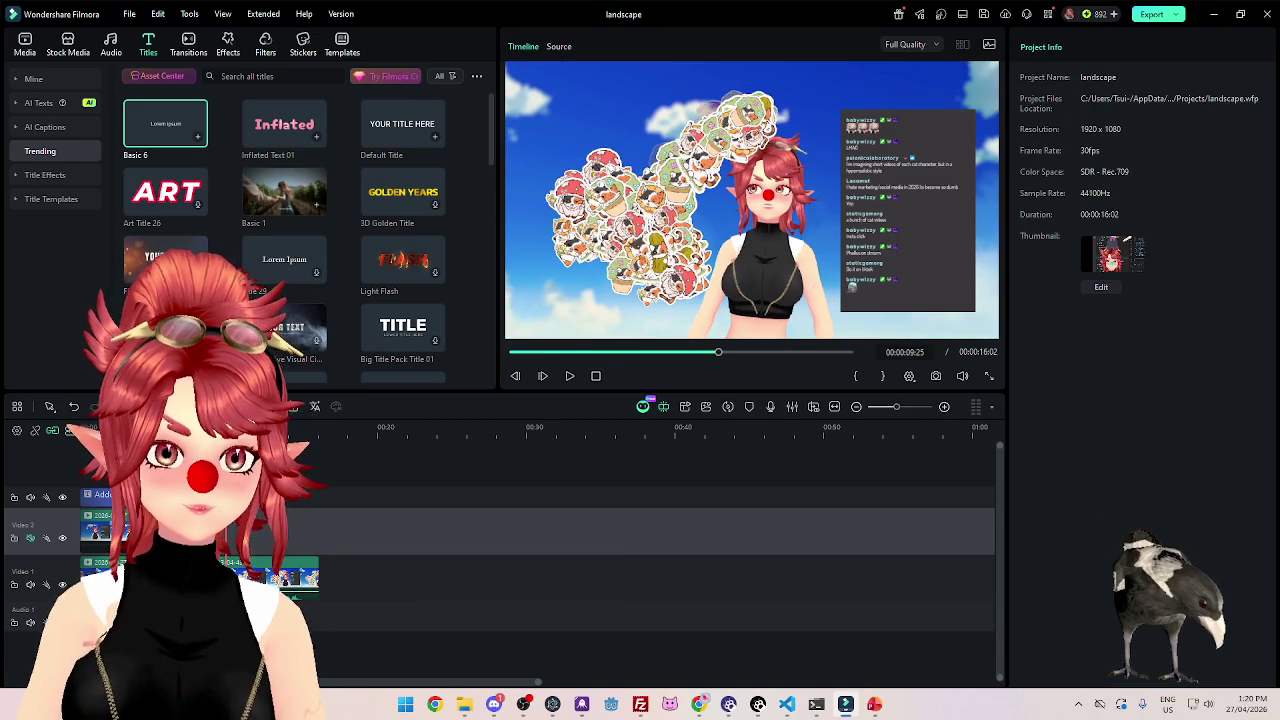
left_click(570, 376)
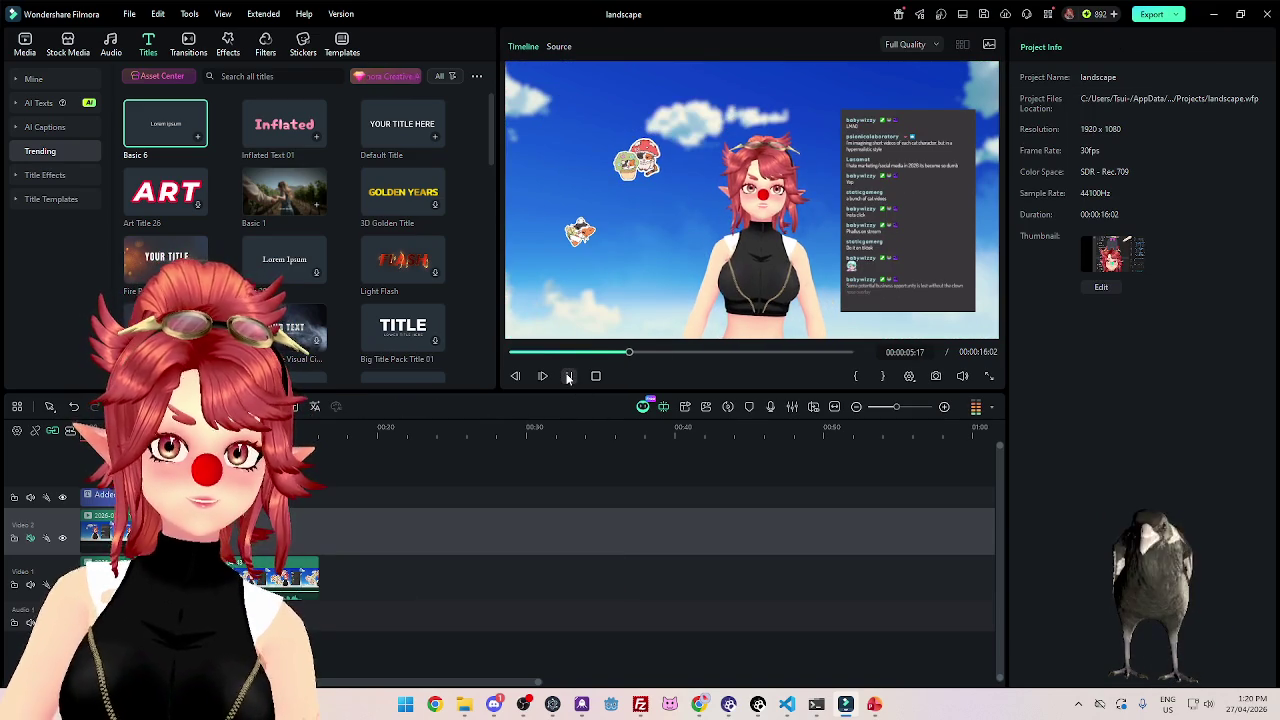
left_click(569, 377)
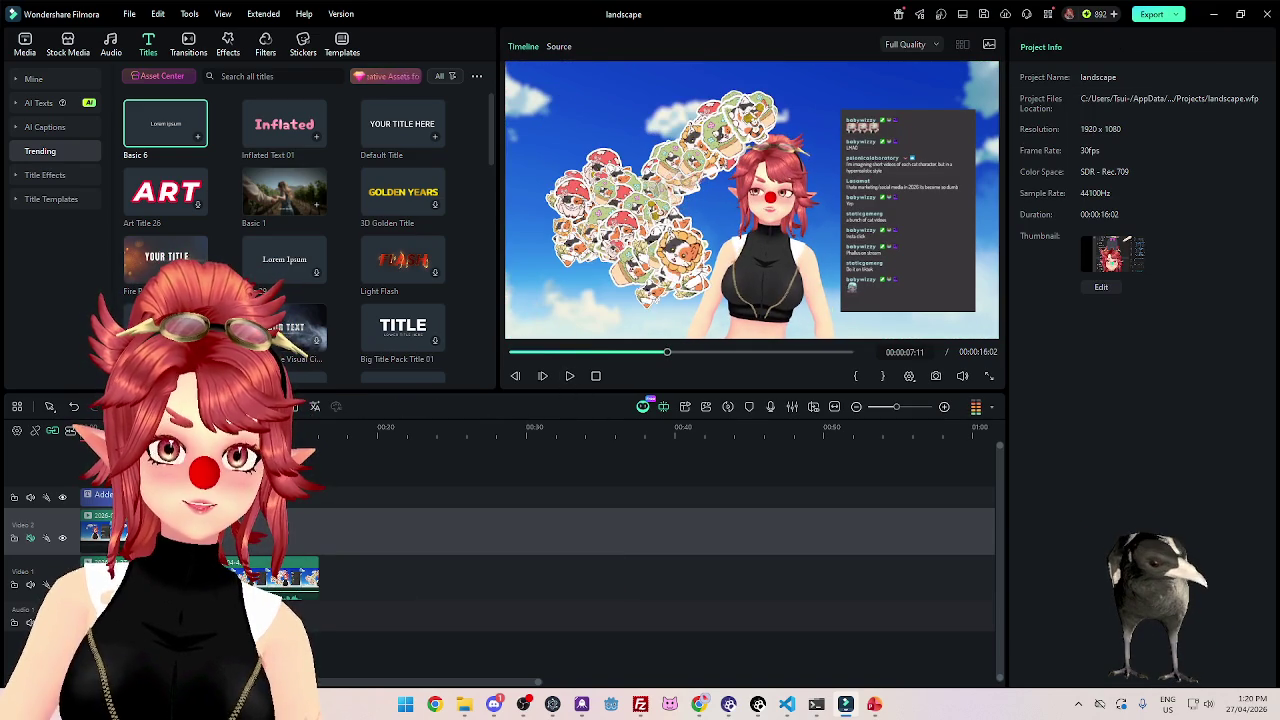
Move the playhead to about 5 seconds and select the sticker overlay clip.
scroll(537, 476, "up", 3)
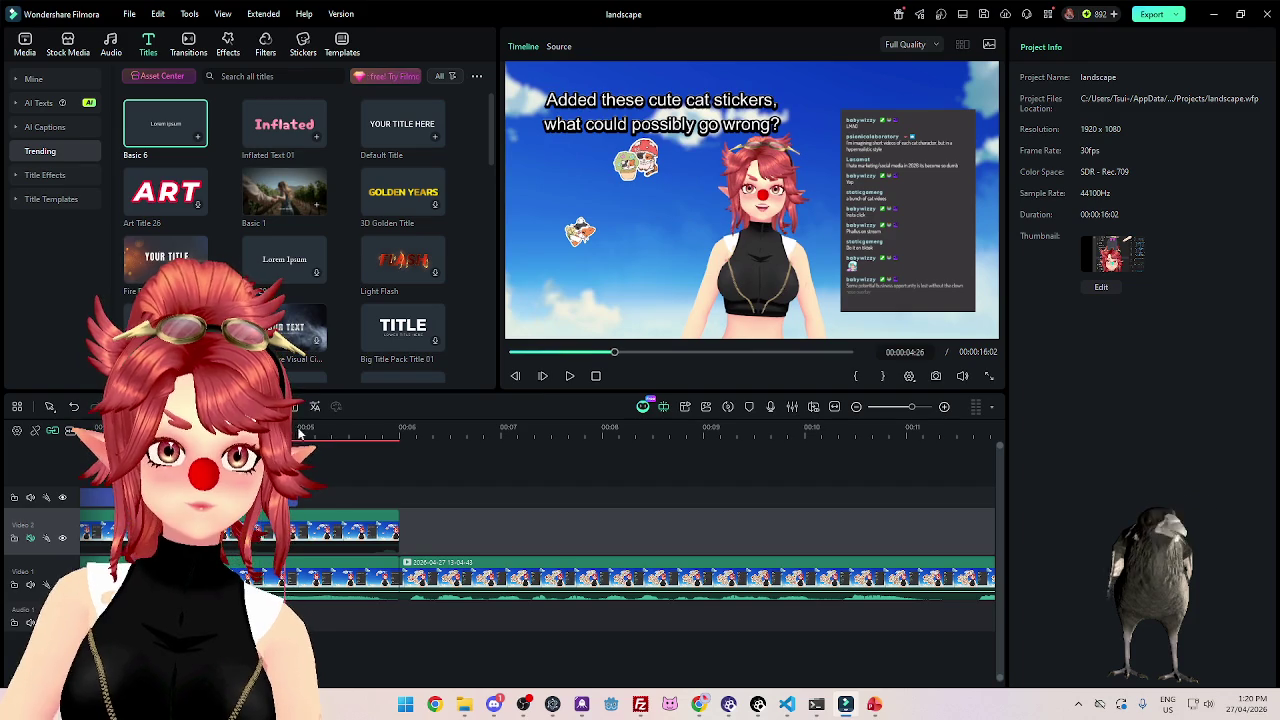
left_click(355, 427)
left_click(325, 530)
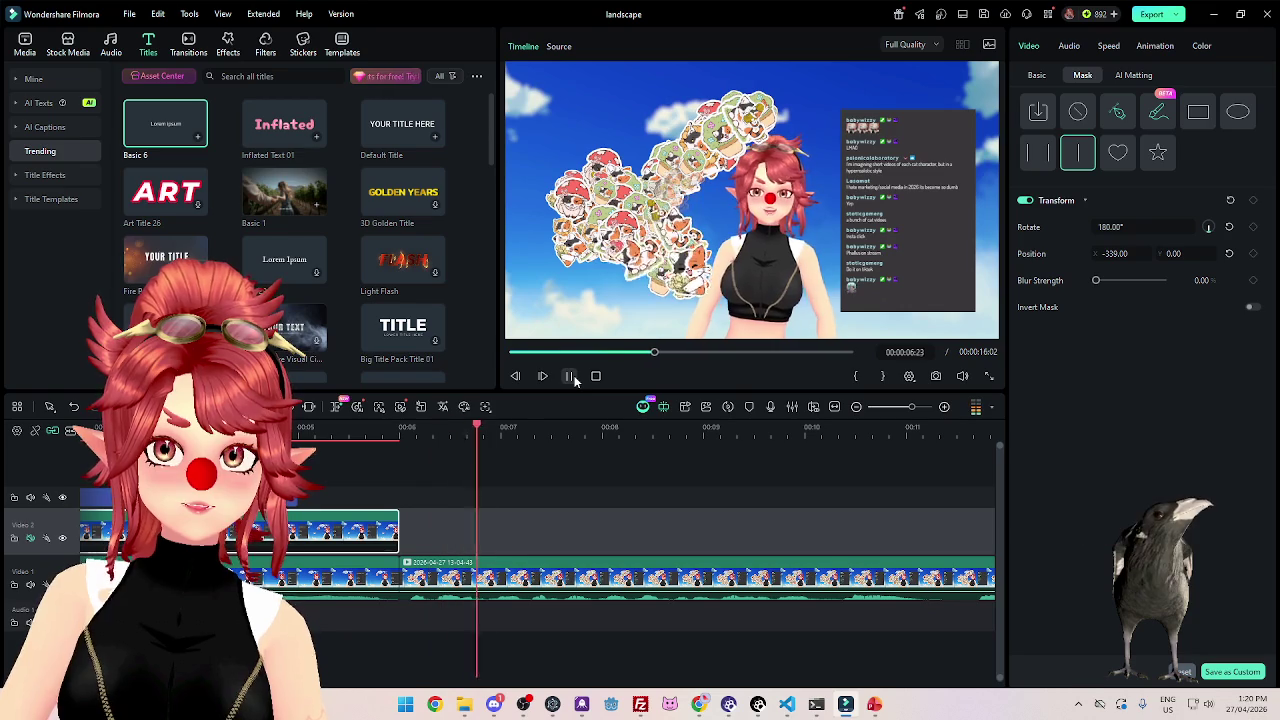
scroll(600, 550, "down", 2)
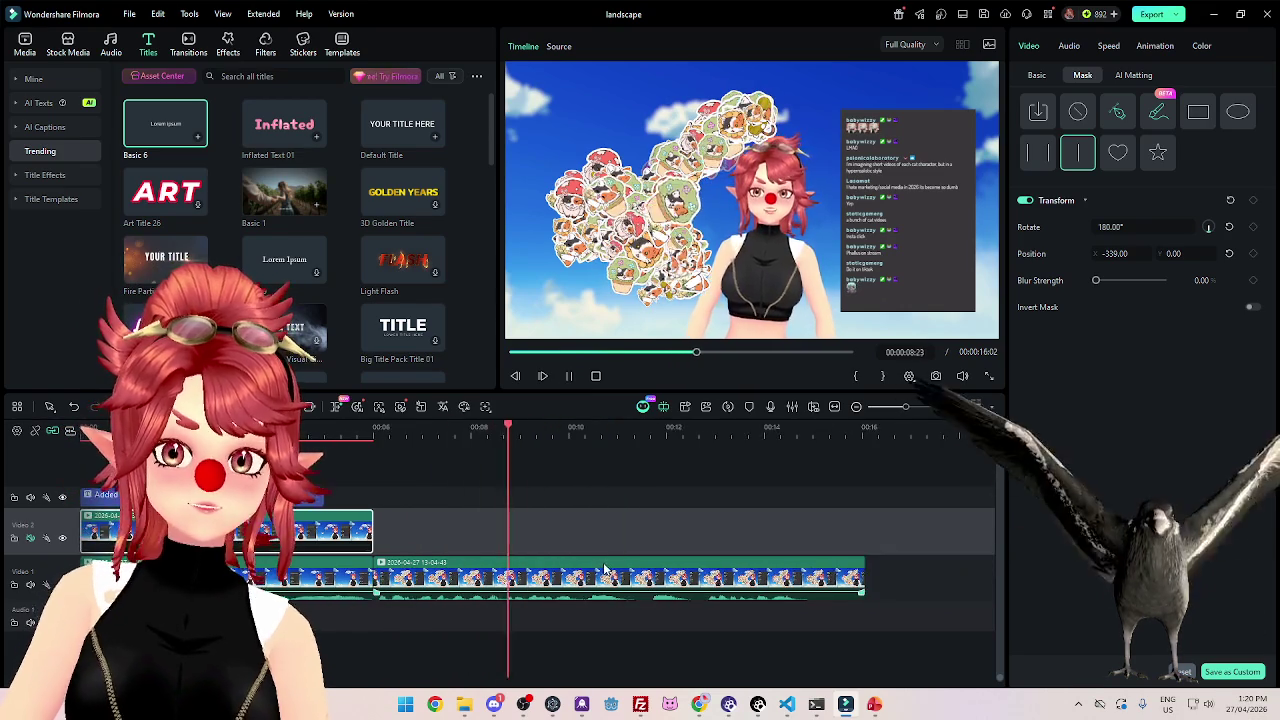
scroll(610, 550, "down", 2)
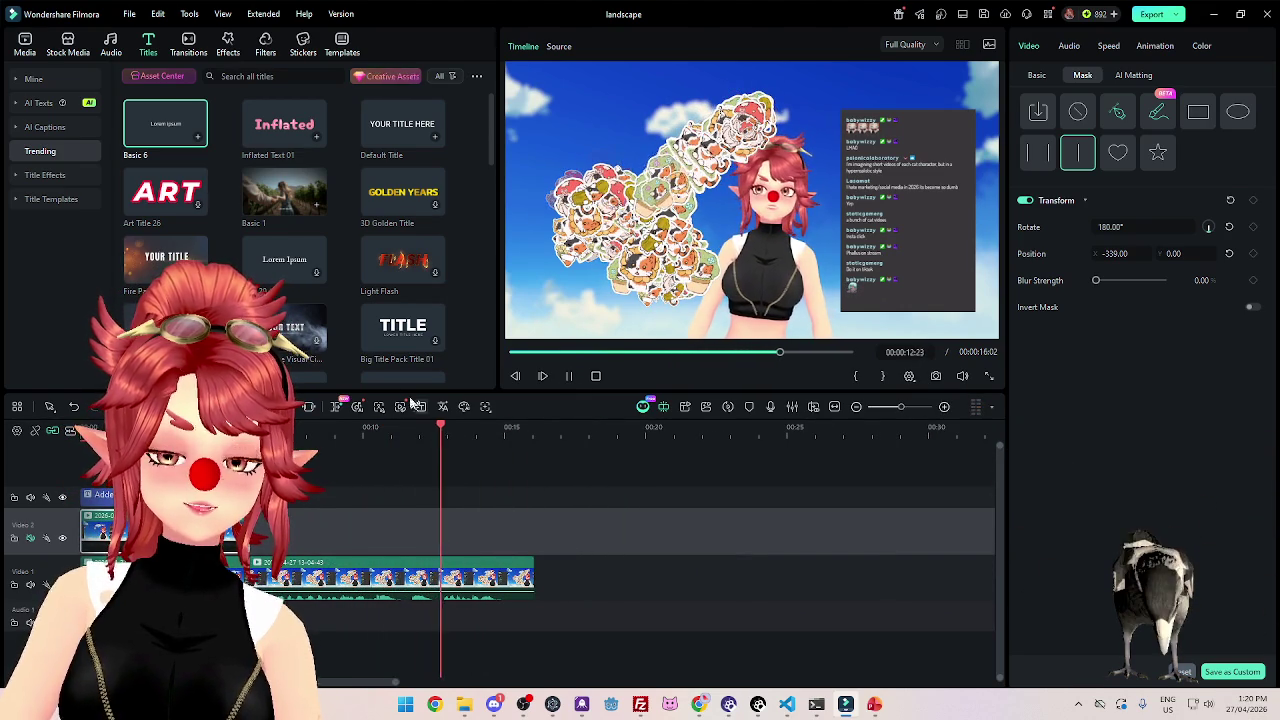
Trim the last Video 1 clip so the project ends at 00:00:15:00, then select the caption clip.
left_click(570, 376)
left_click_drag(534, 578, 504, 578)
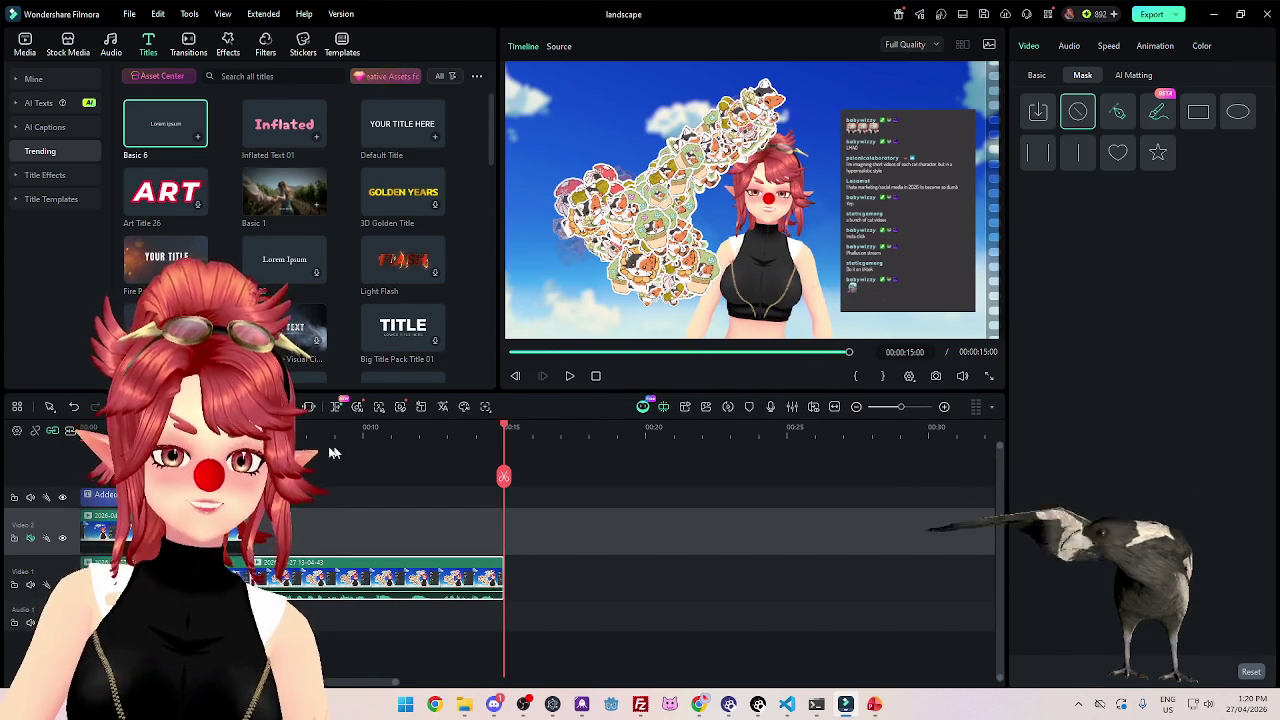
left_click_drag(195, 430, 505, 480)
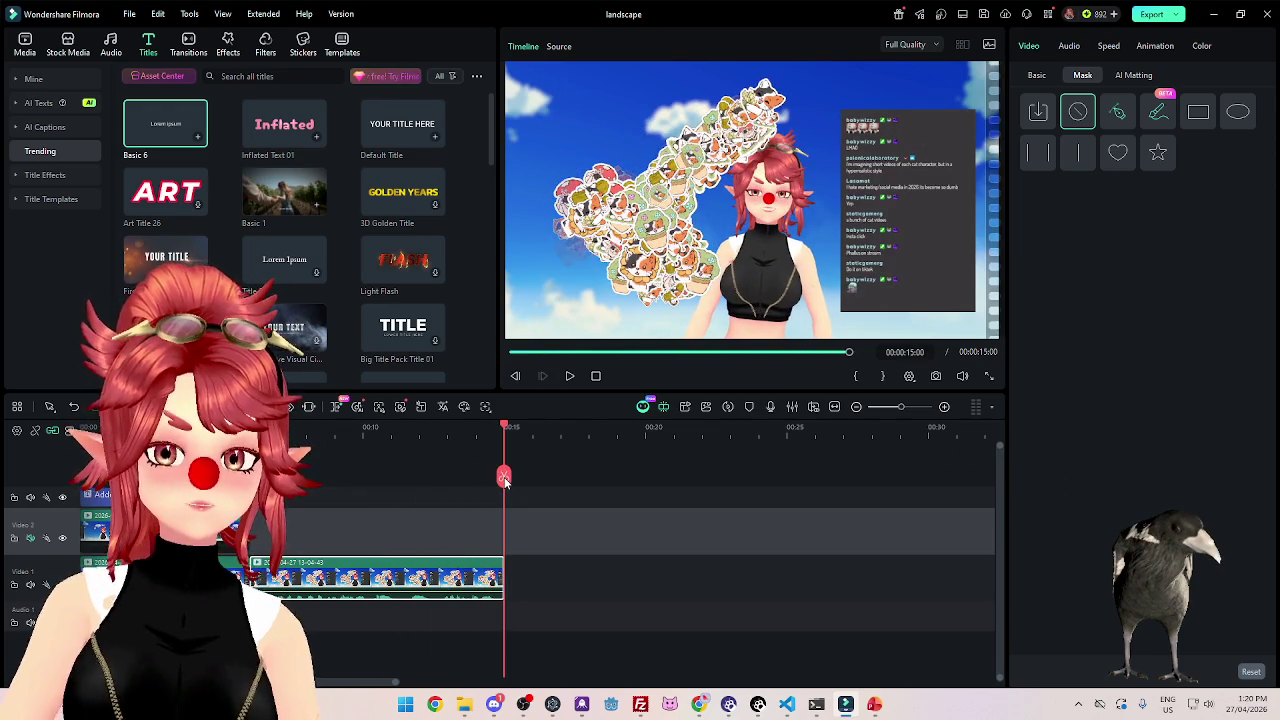
mouse_move(505, 478)
left_mouse_down()
mouse_move(229, 478)
mouse_move(494, 478)
left_mouse_up()
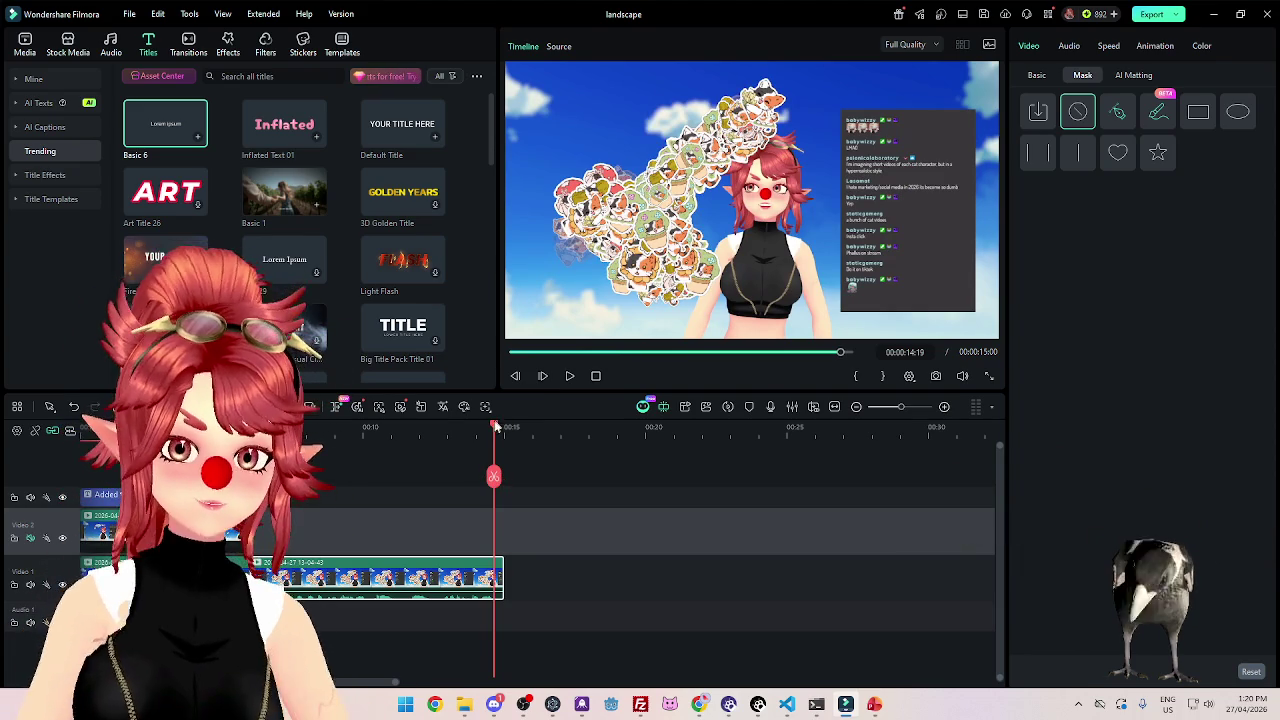
left_click(503, 430)
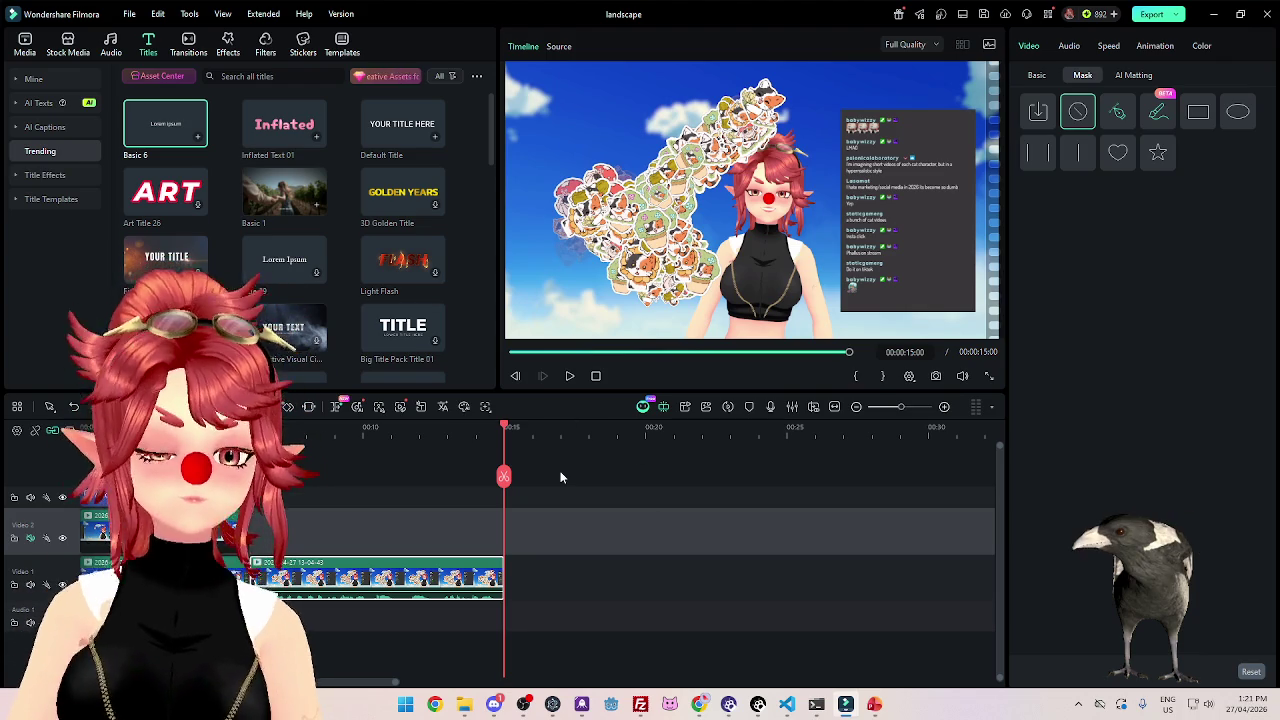
left_click(100, 494)
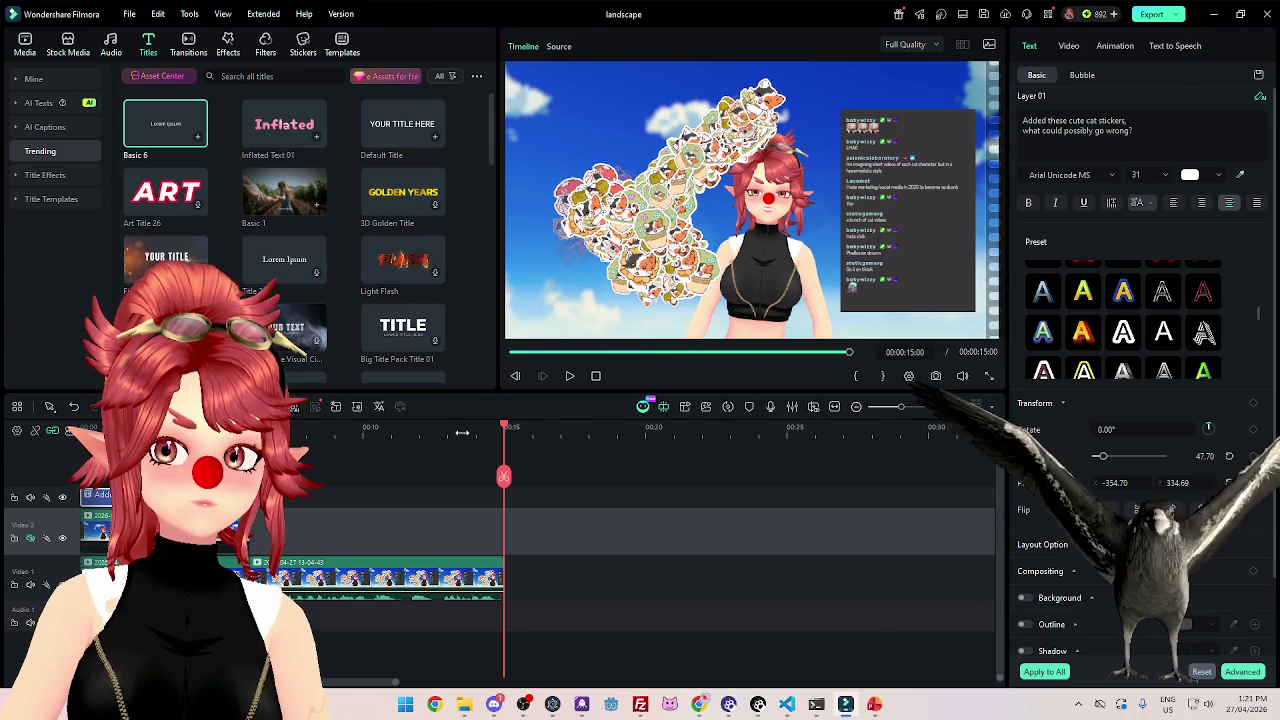
left_click(391, 559)
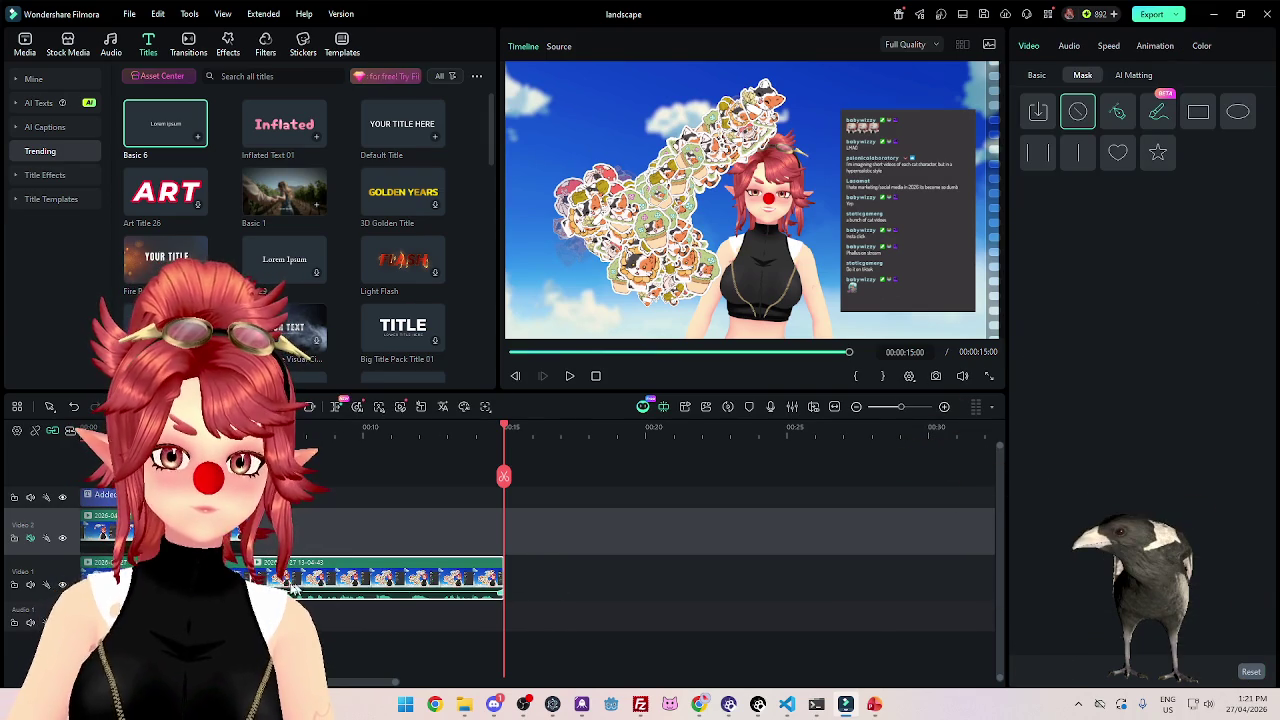
key("ctrl+z")
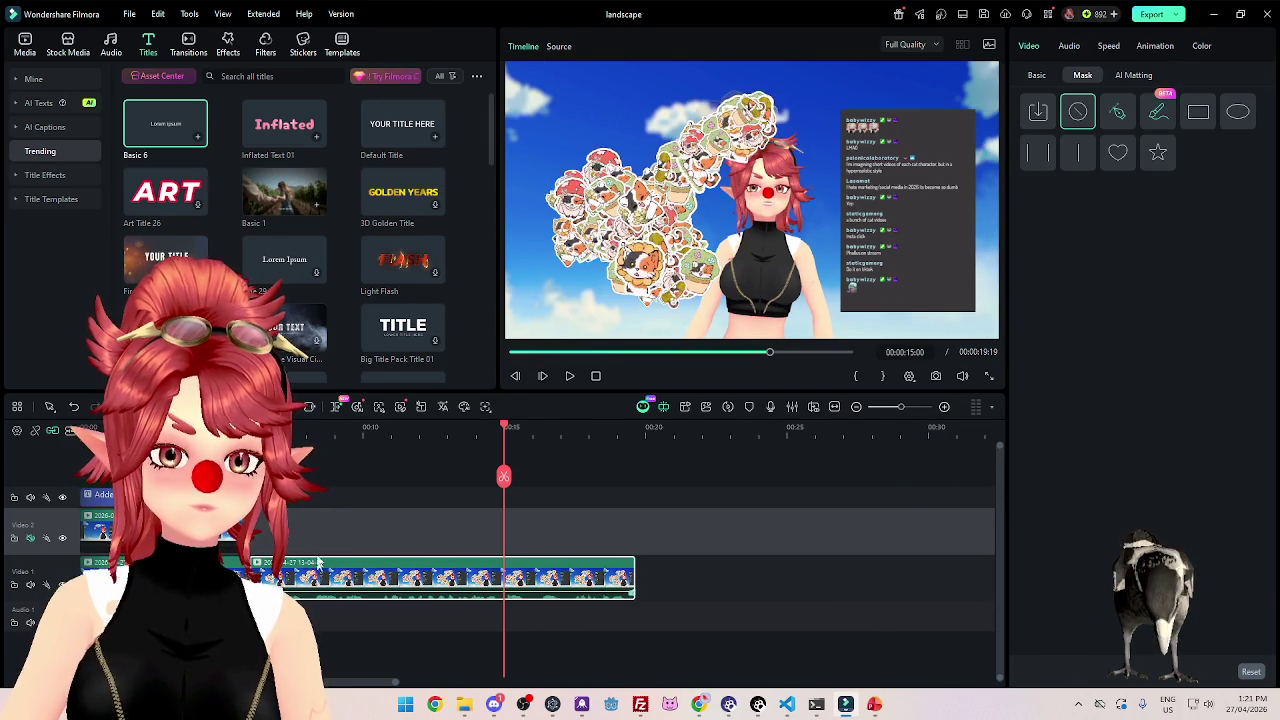
left_click(570, 376)
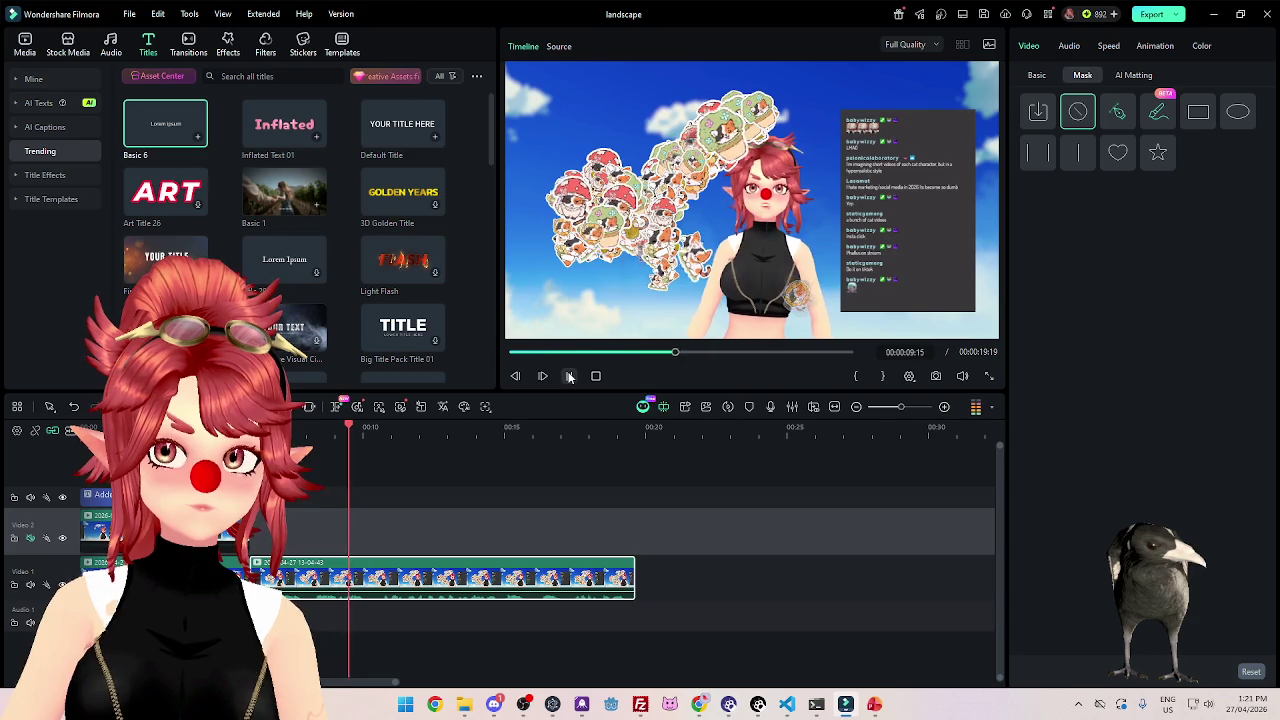
key("ctrl+y")
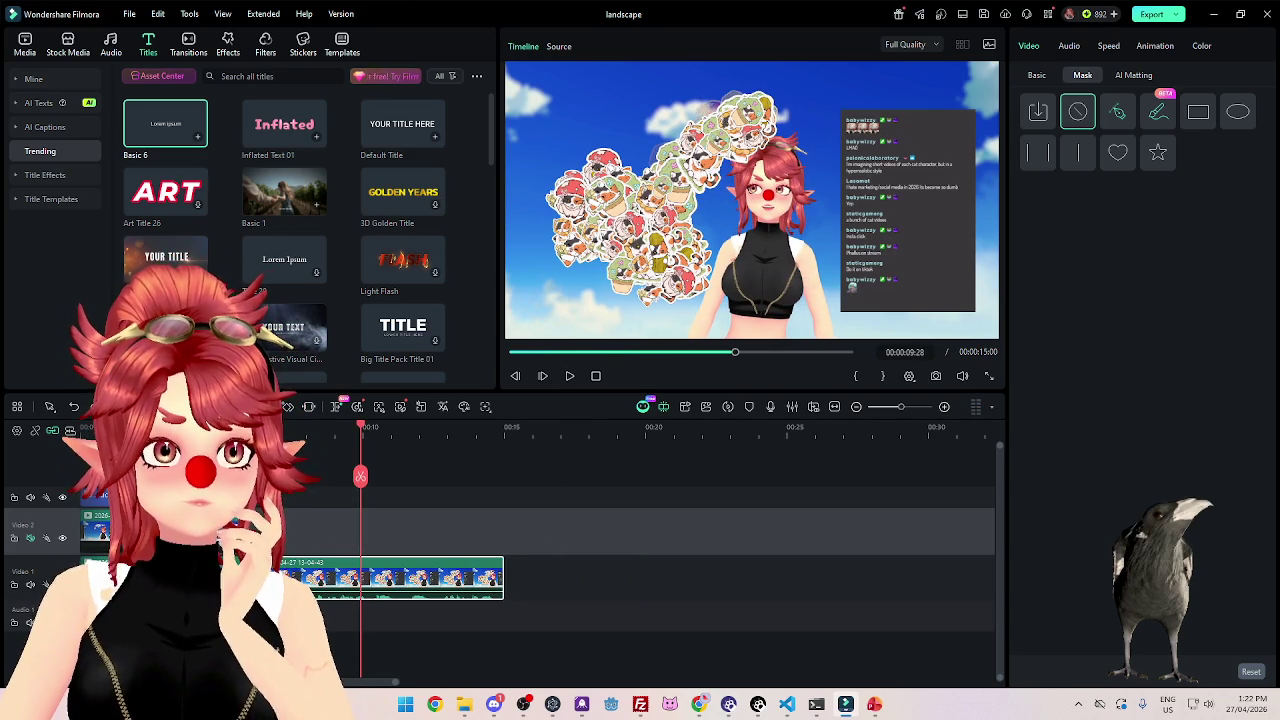
left_click(239, 428)
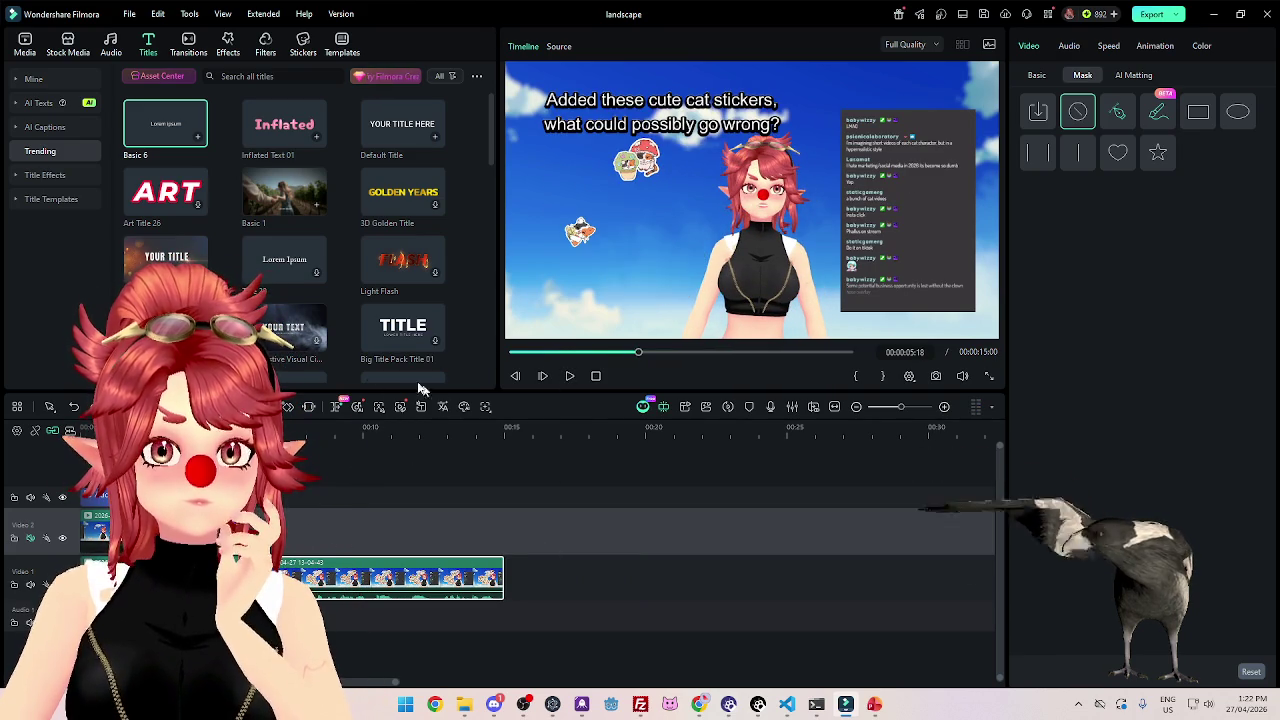
left_click(570, 377)
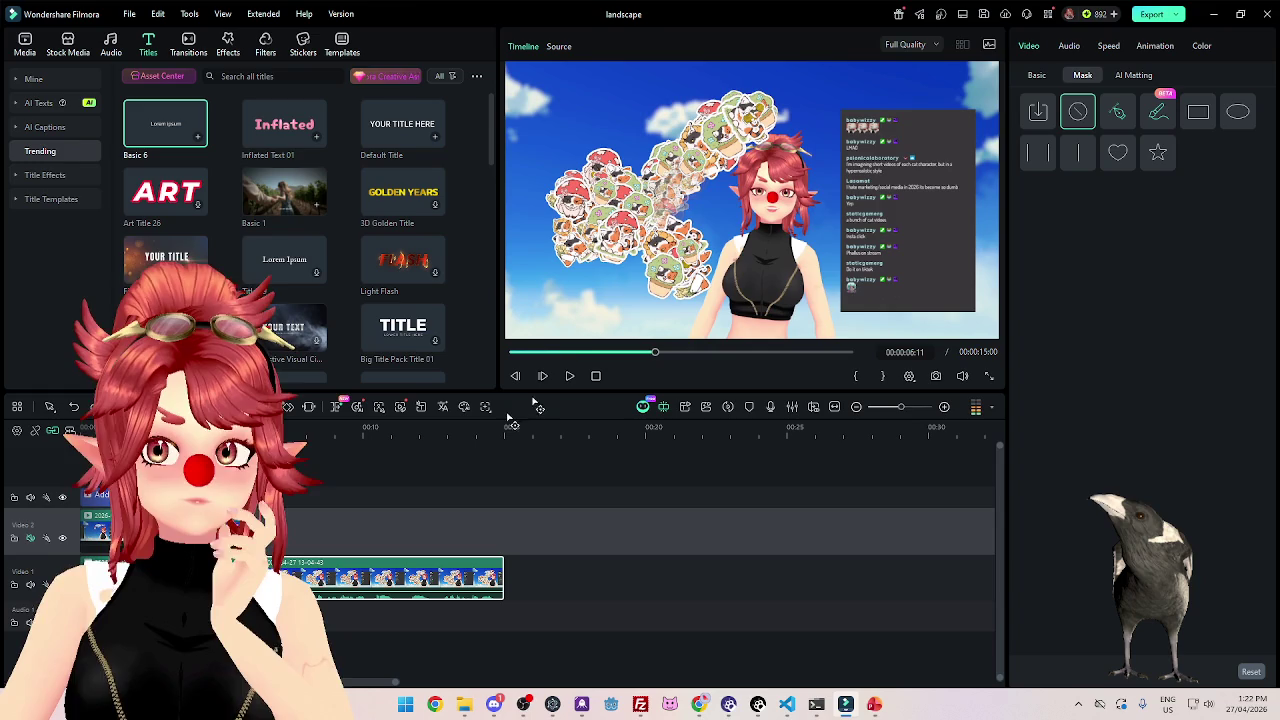
left_click(609, 352)
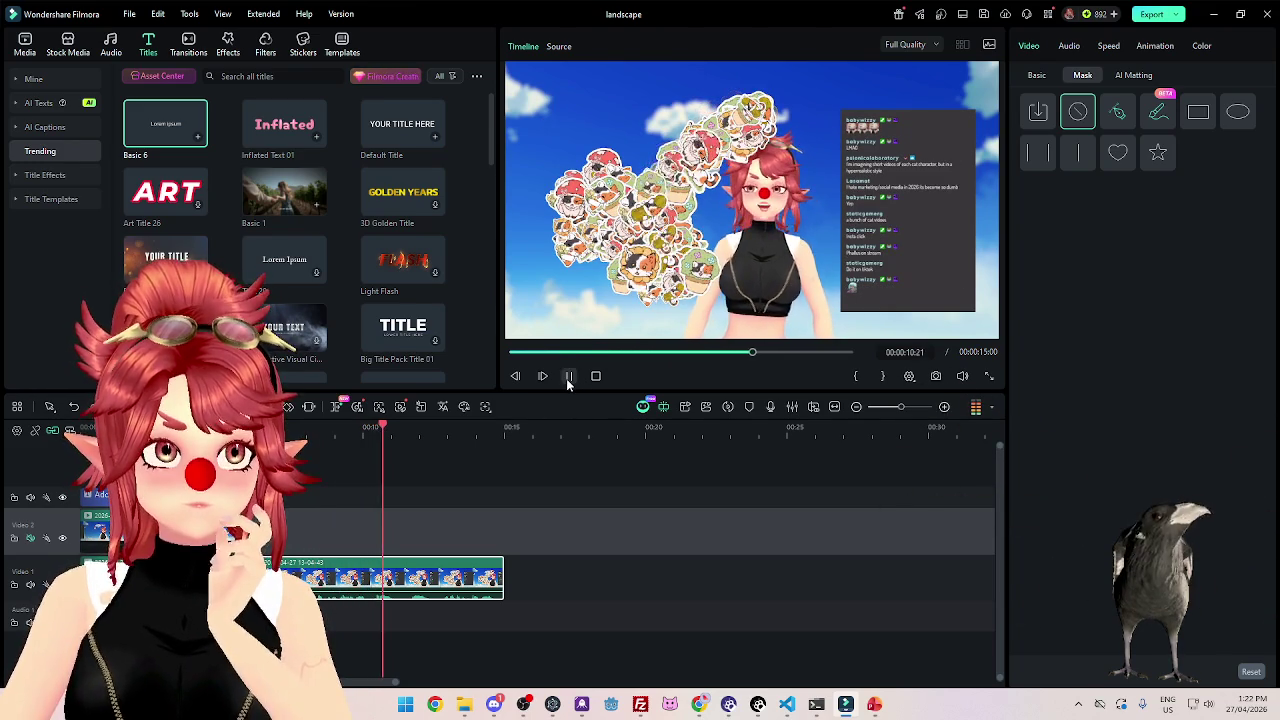
left_click(570, 376)
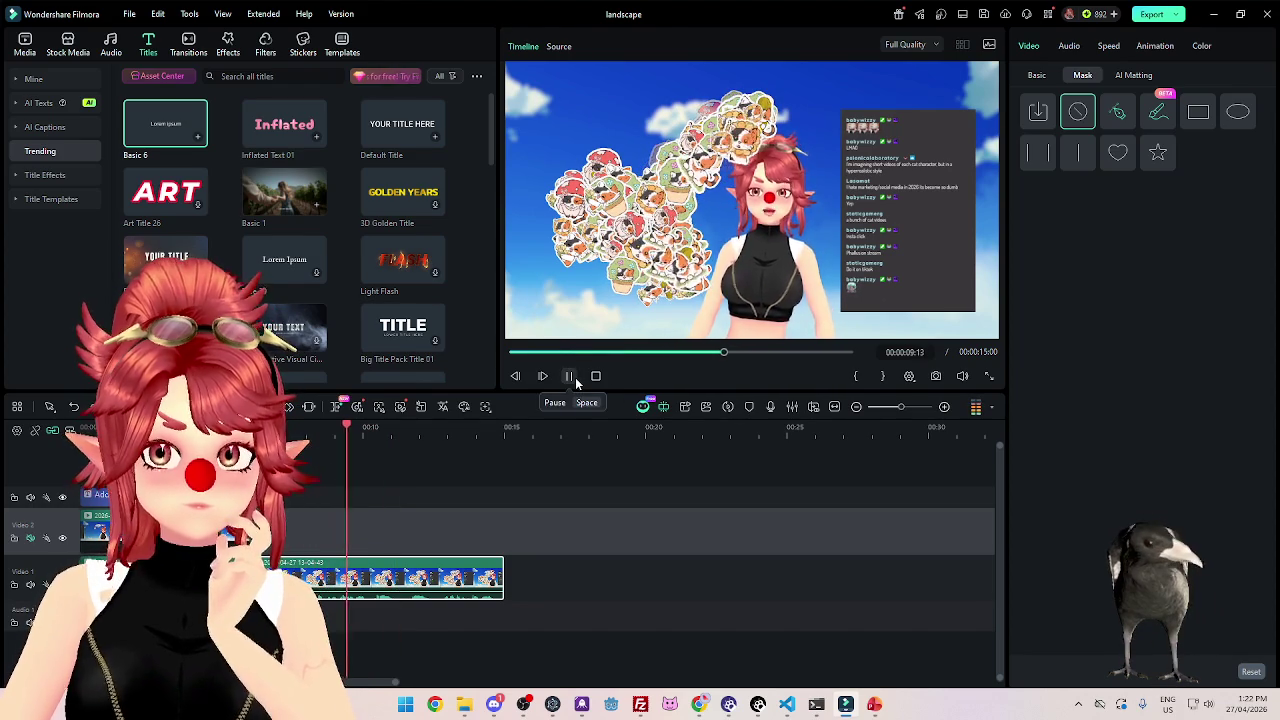
Split the last avatar clip at about 00:00:10:06 and park the playhead at the cut.
left_click(343, 476)
left_click(571, 384)
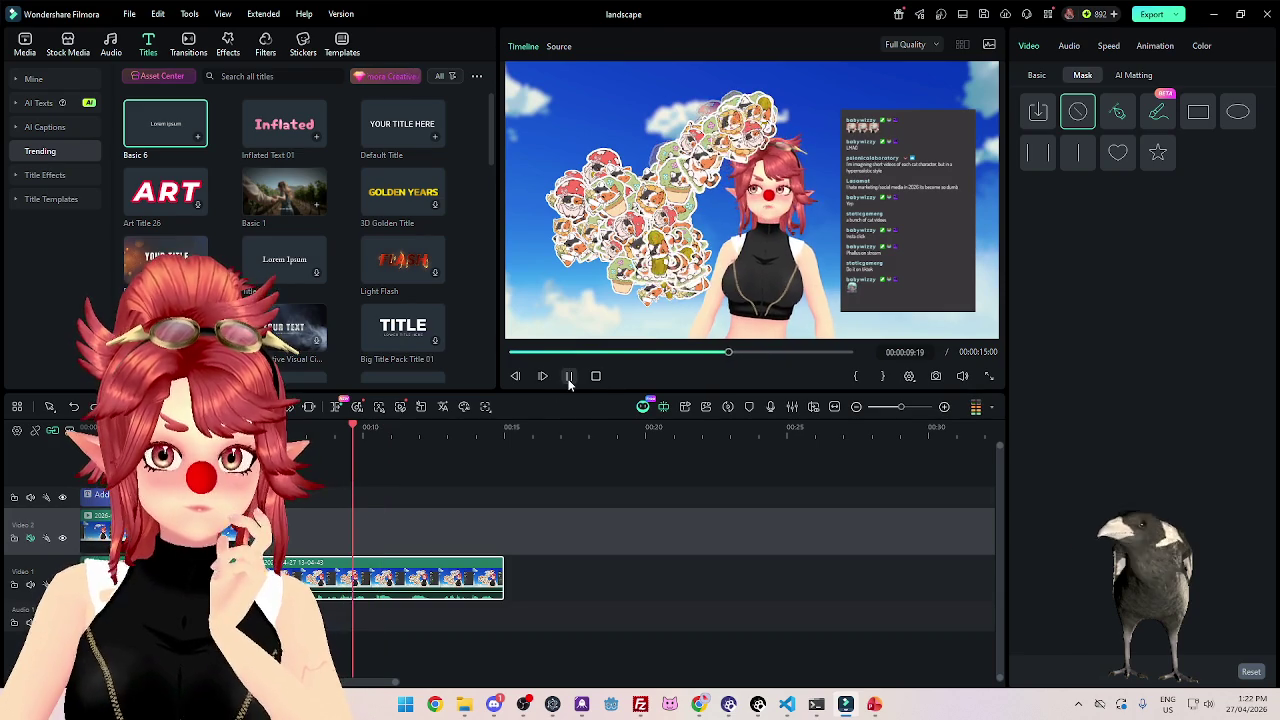
left_click(571, 384)
left_click(368, 476)
left_click(571, 379)
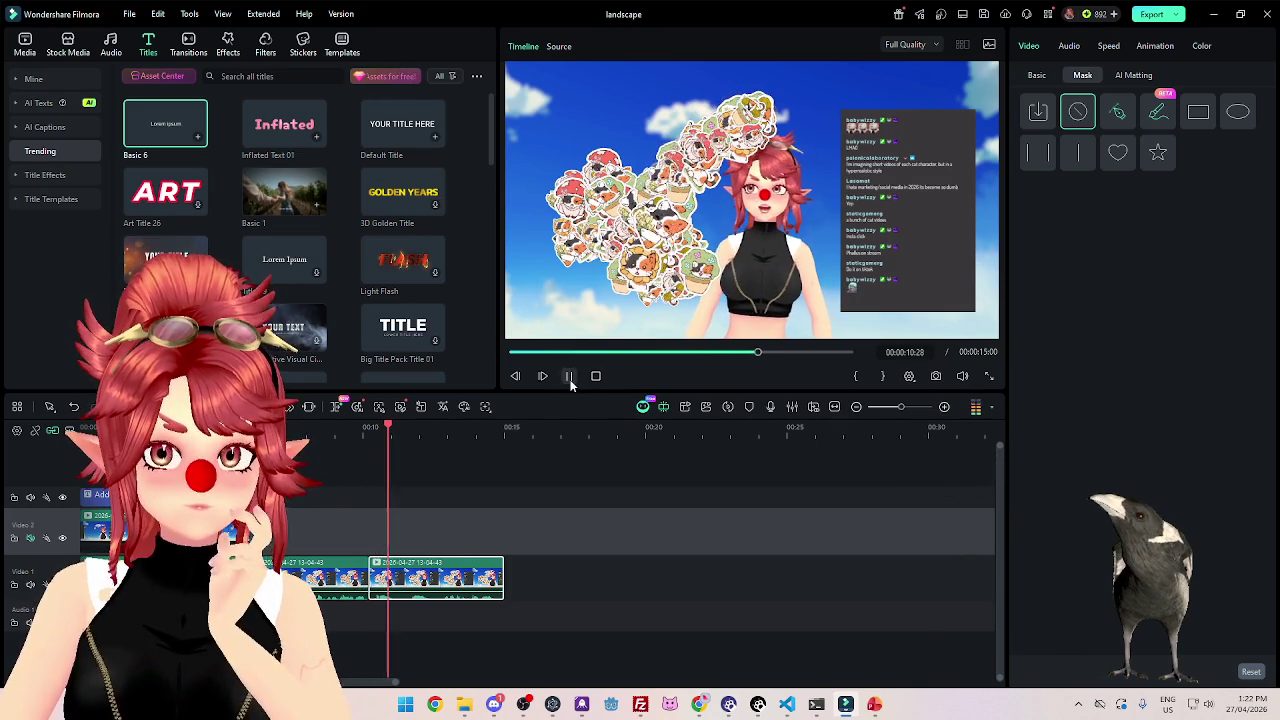
left_click(571, 384)
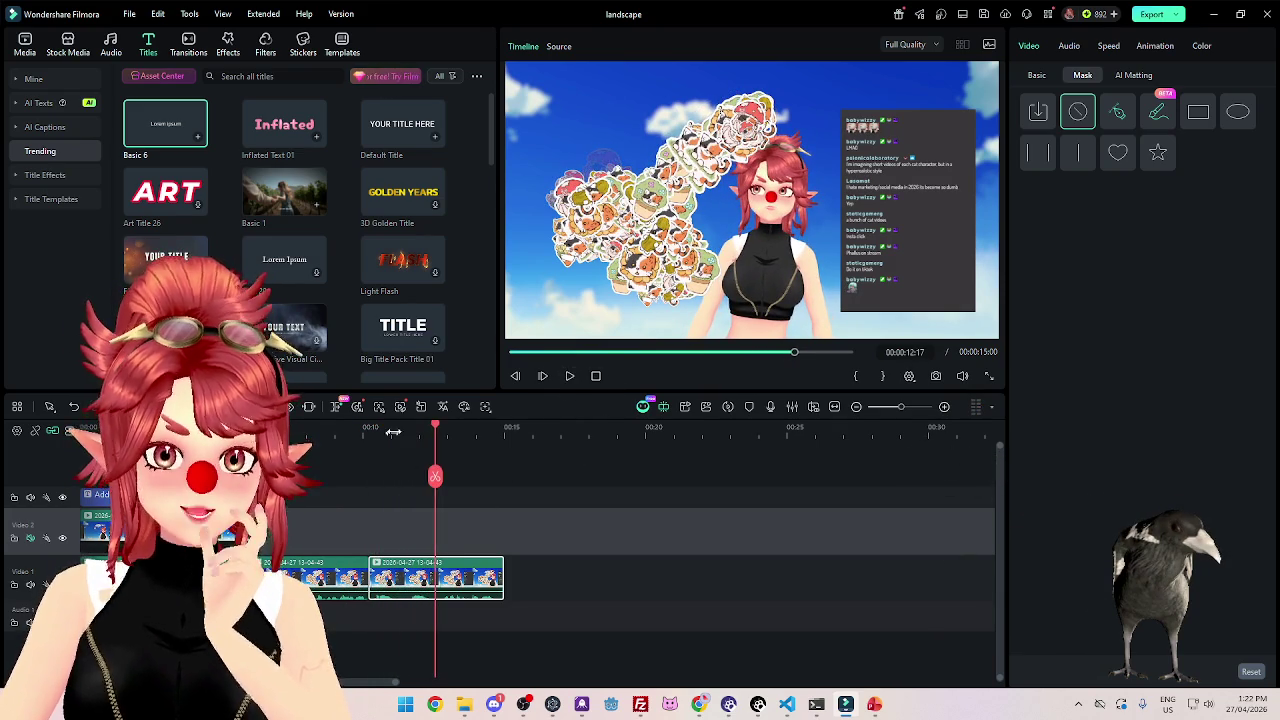
left_click(397, 434)
left_click_drag(399, 431, 369, 434)
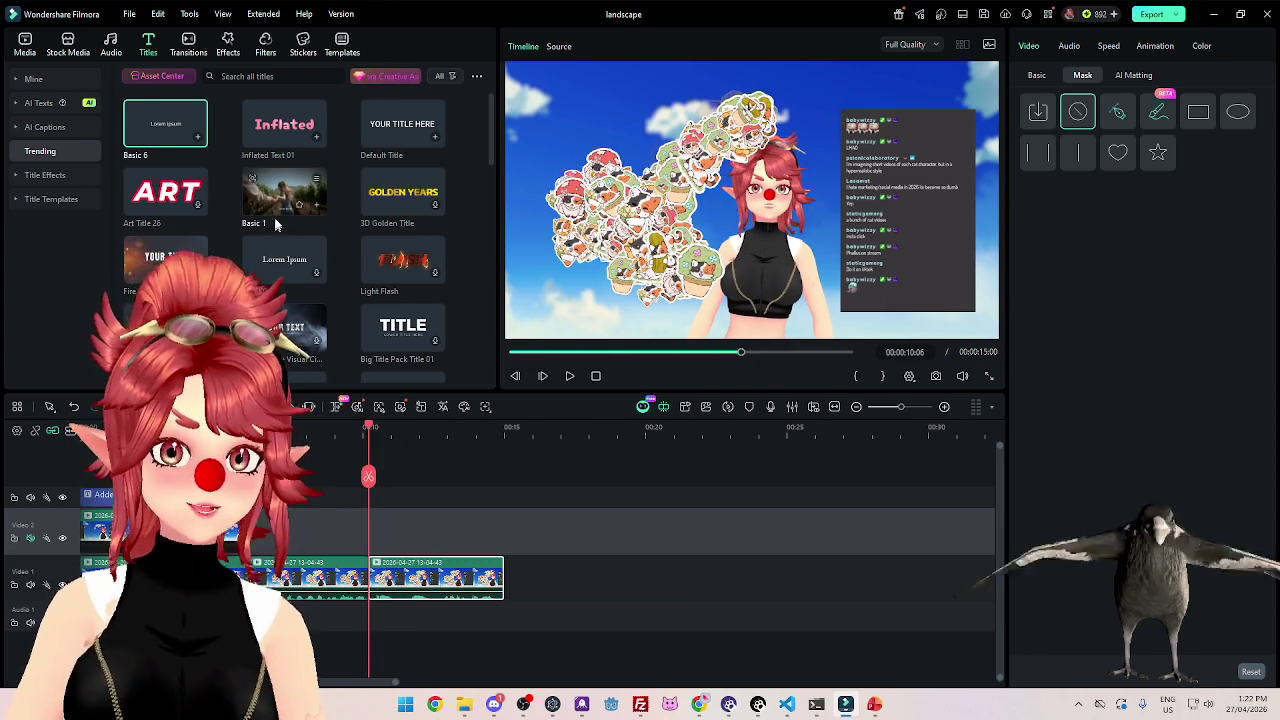
Drag a trending stock background into Video 1 at the 10-second split.
left_click(24, 45)
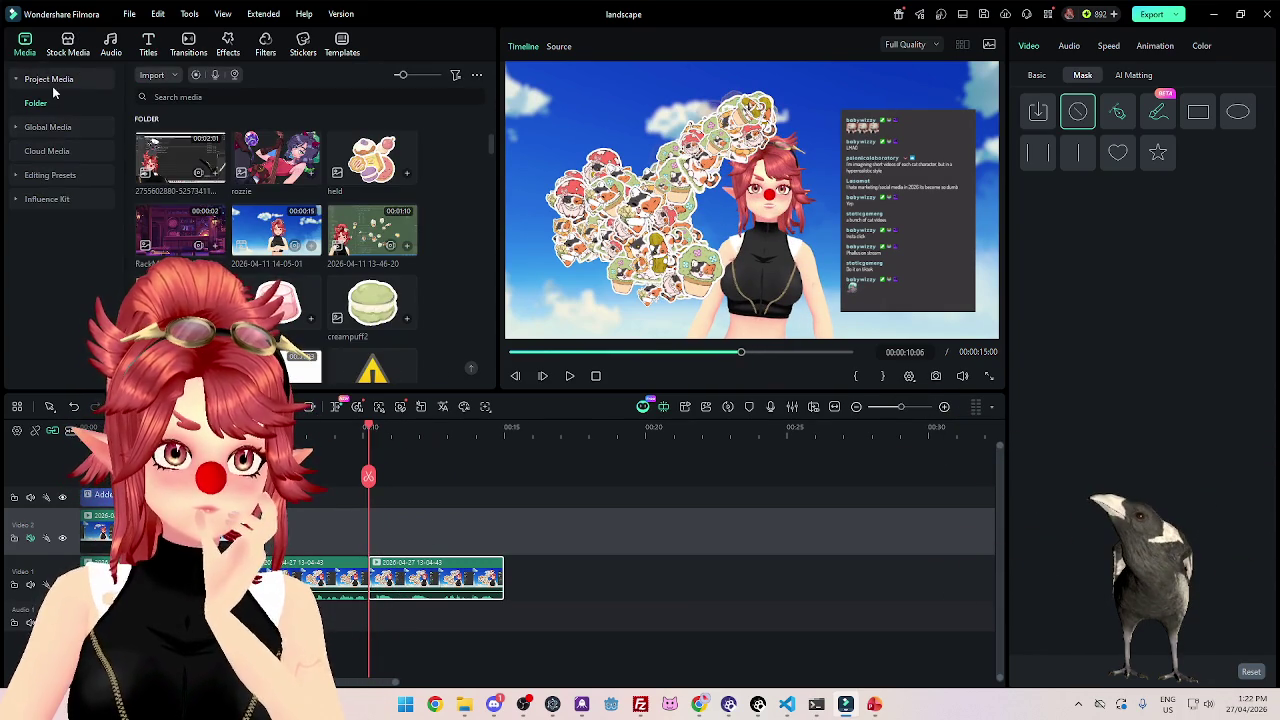
left_click(52, 80)
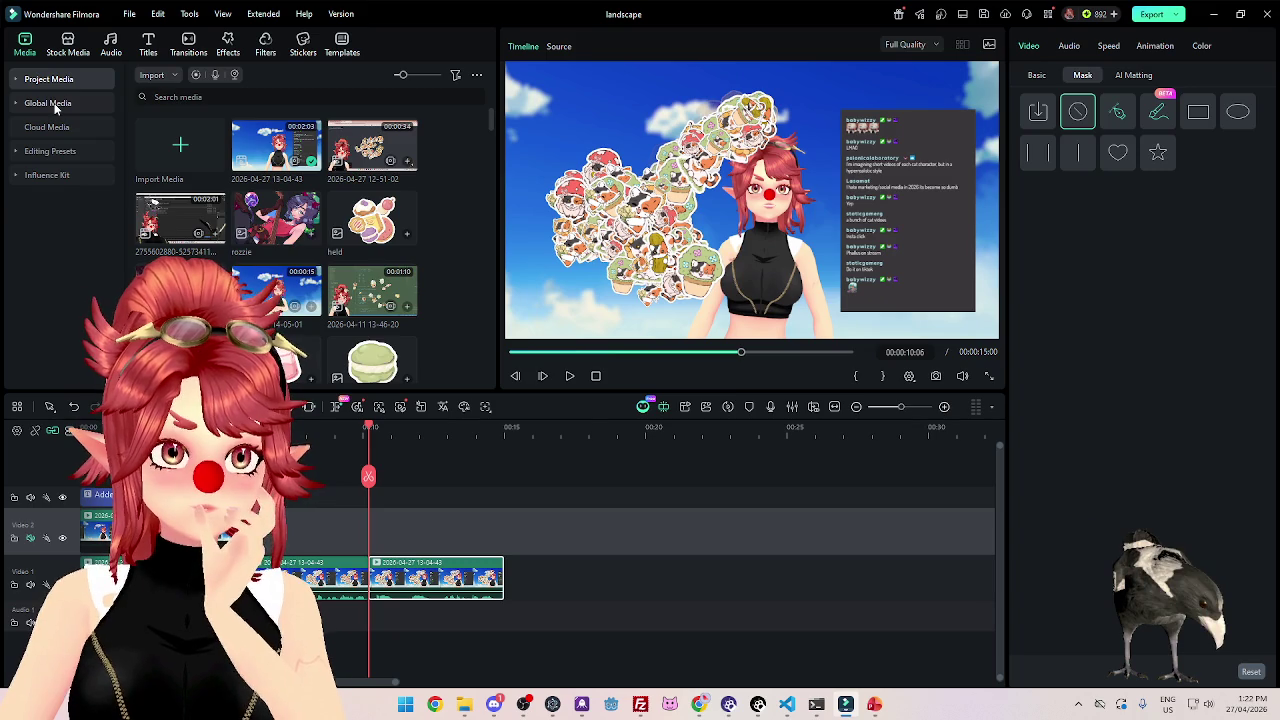
left_click(55, 106)
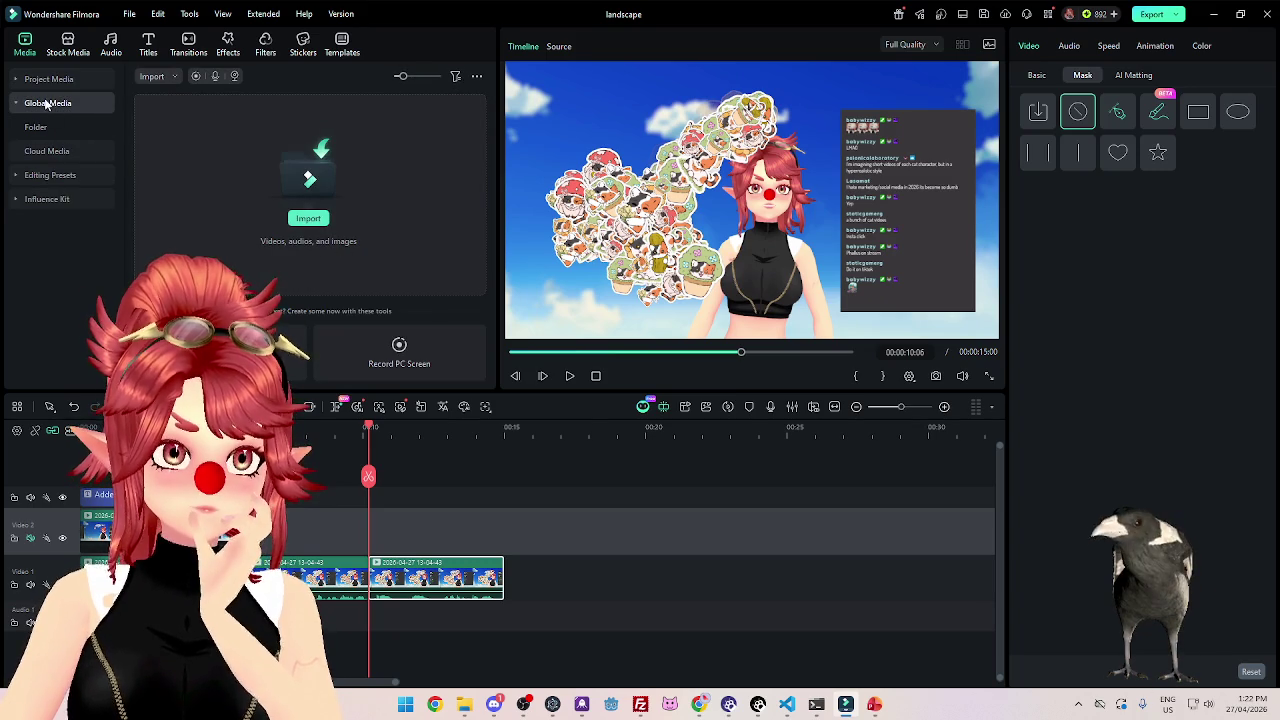
left_click(88, 50)
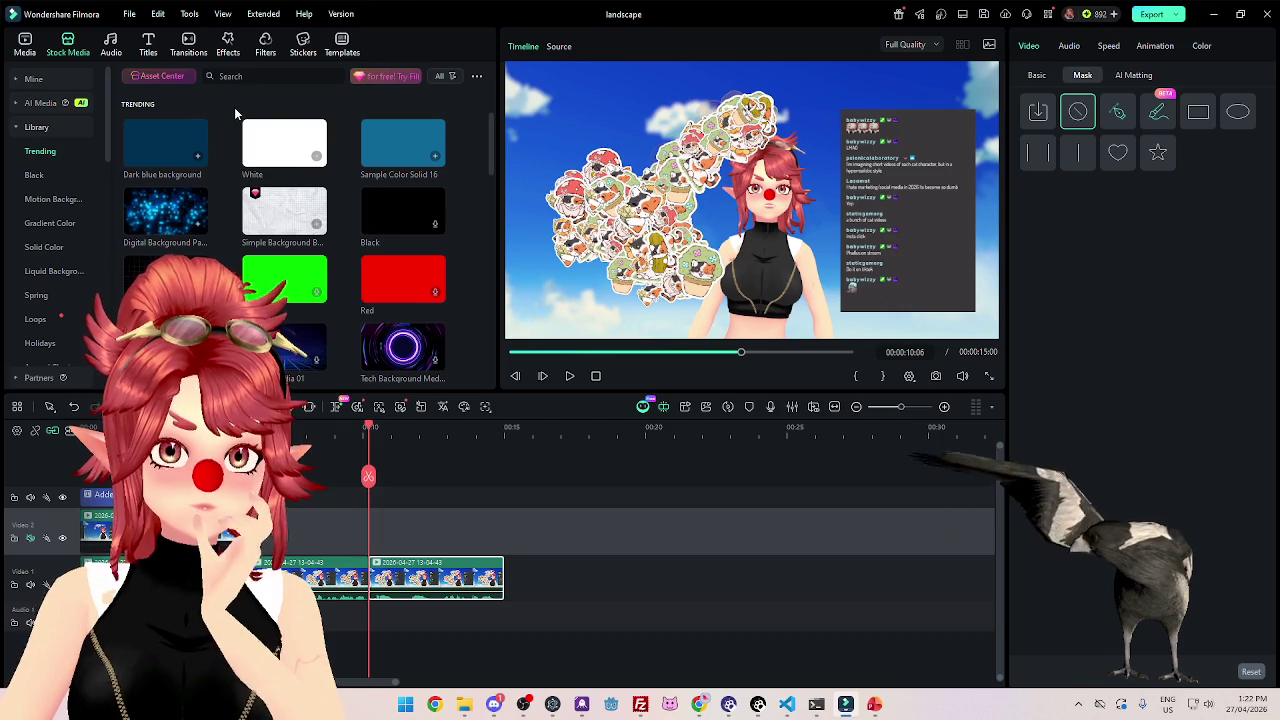
scroll(281, 193, "down", 3)
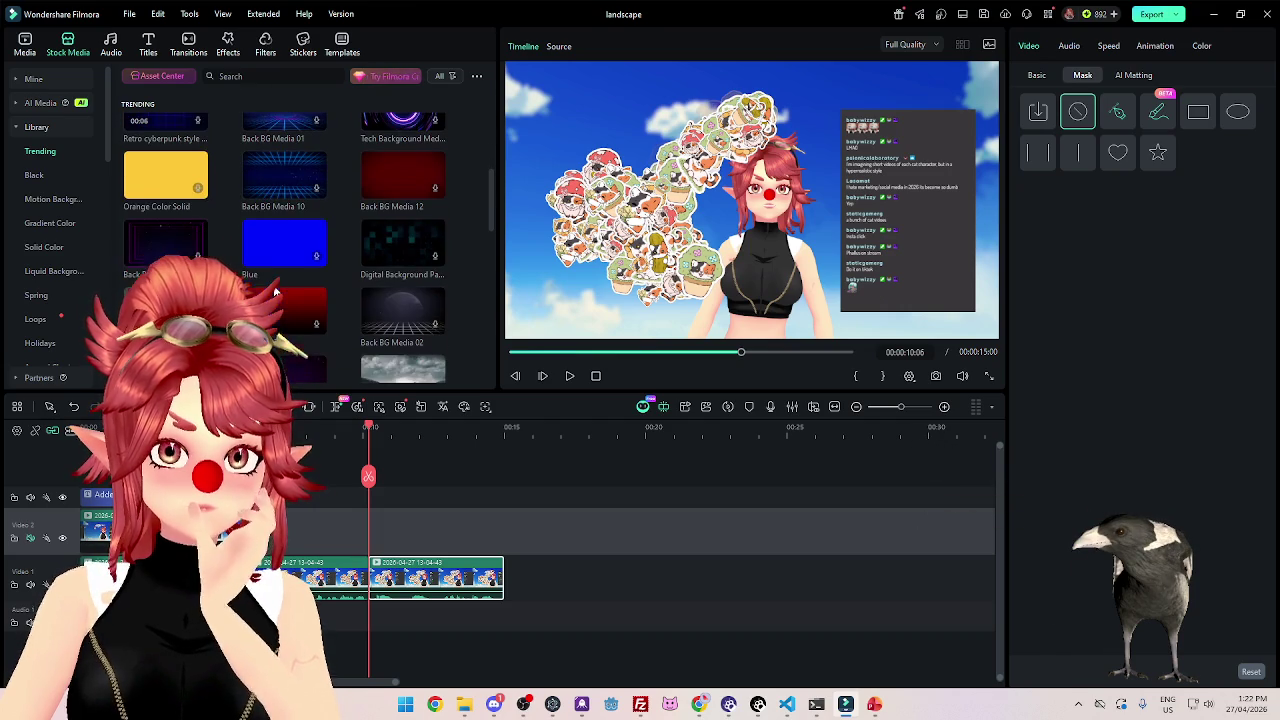
left_click_drag(284, 186, 437, 558)
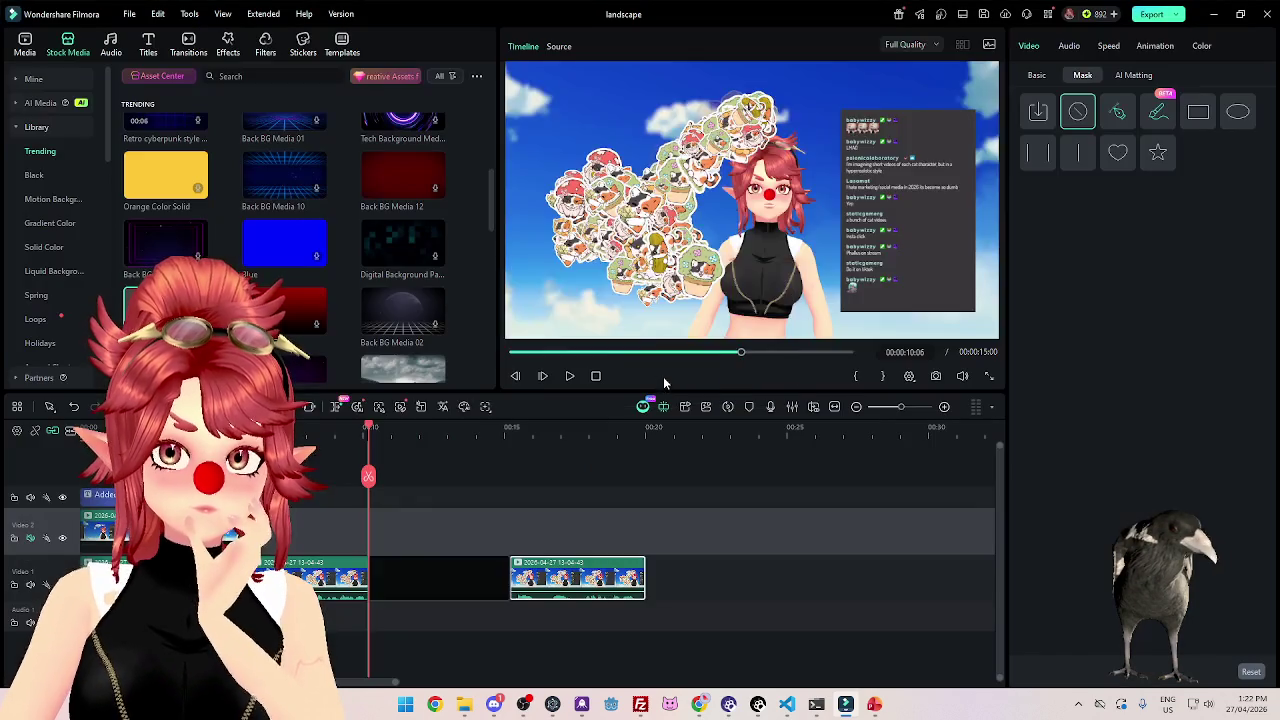
Let the Dark Gray Gradient fill the gap, then drag cat sticker images onto Video 2.
left_click_drag(370, 428, 370, 428)
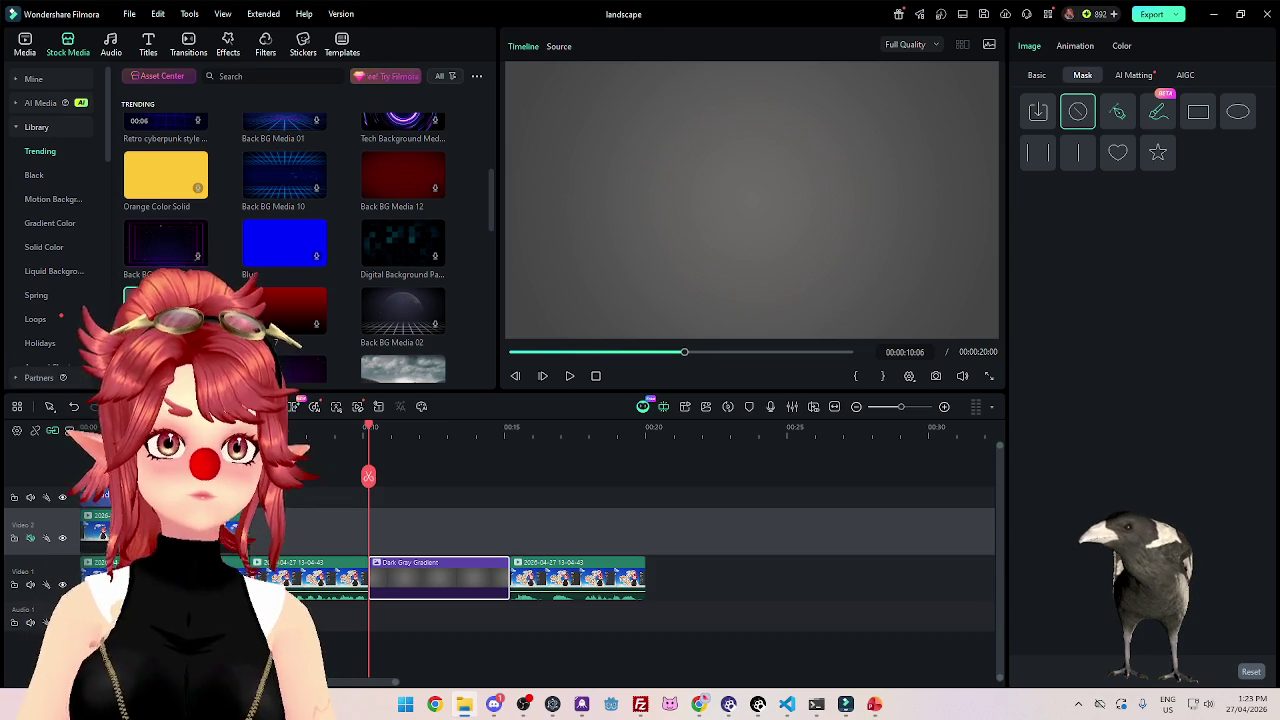
left_click_drag(165, 315, 374, 525)
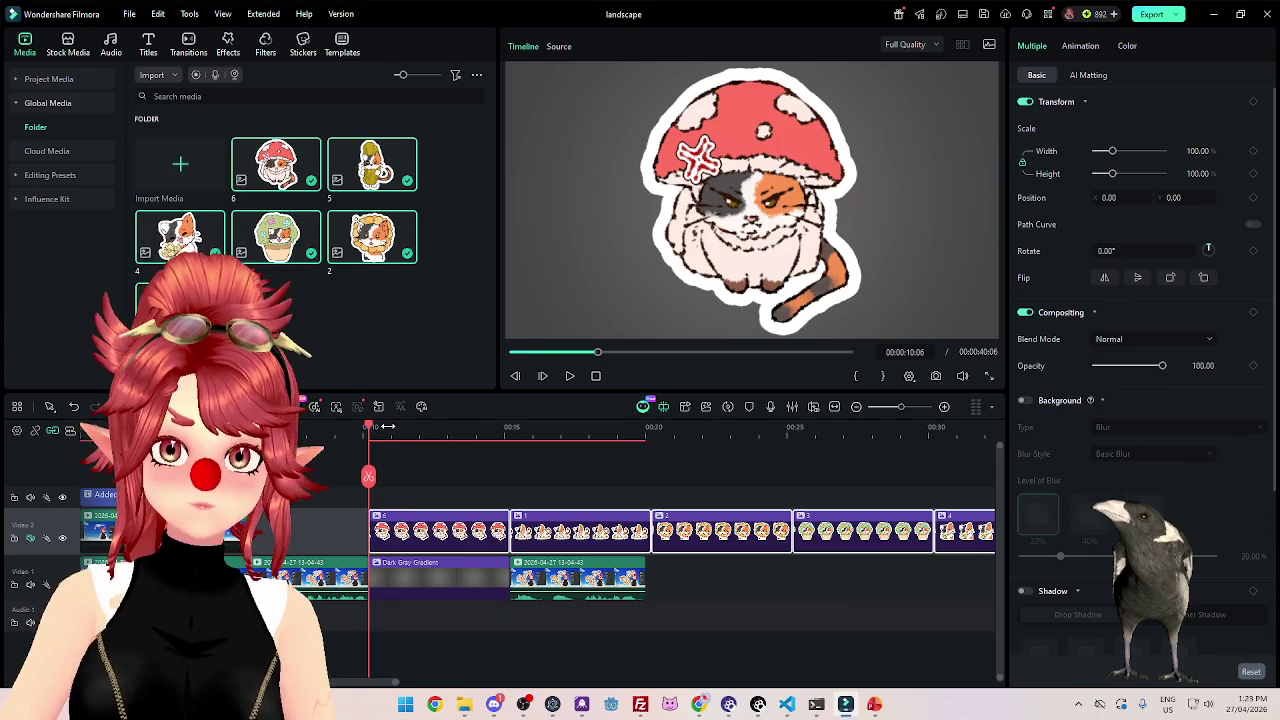
Scale the first cat sticker to 64% and play back the sticker sequence.
left_click_drag(1115, 153, 1106, 153)
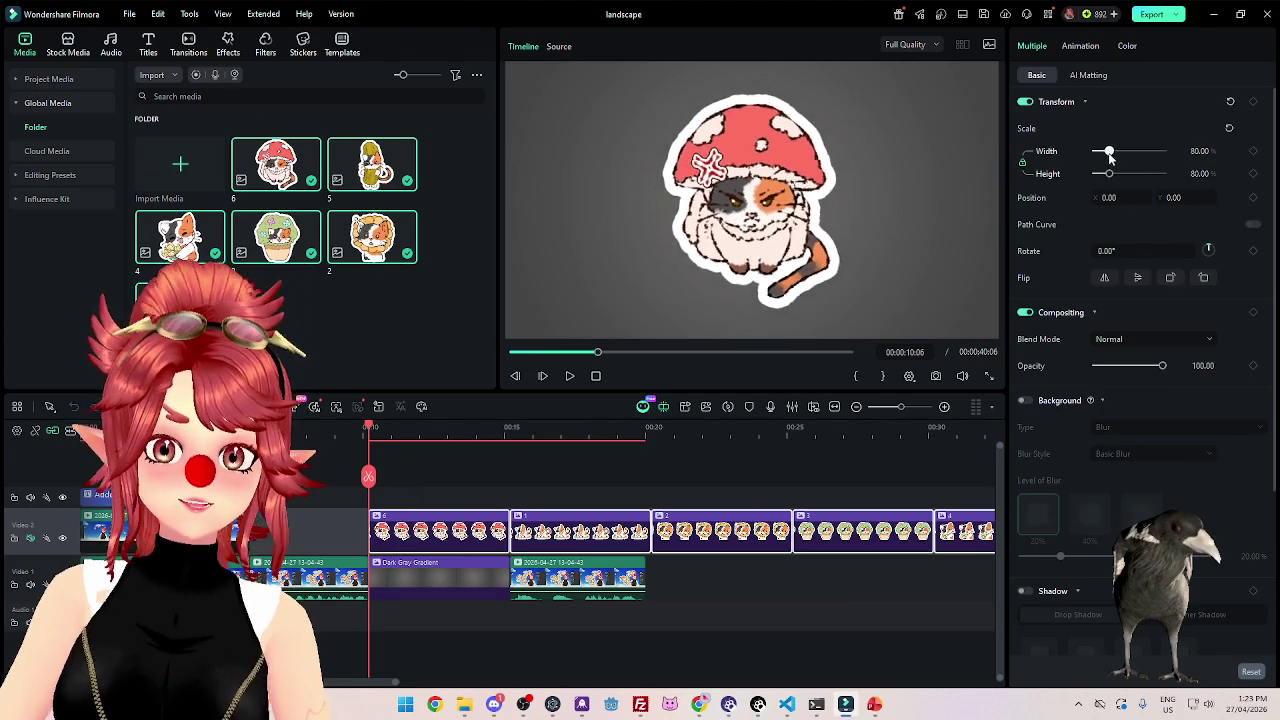
left_click(569, 376)
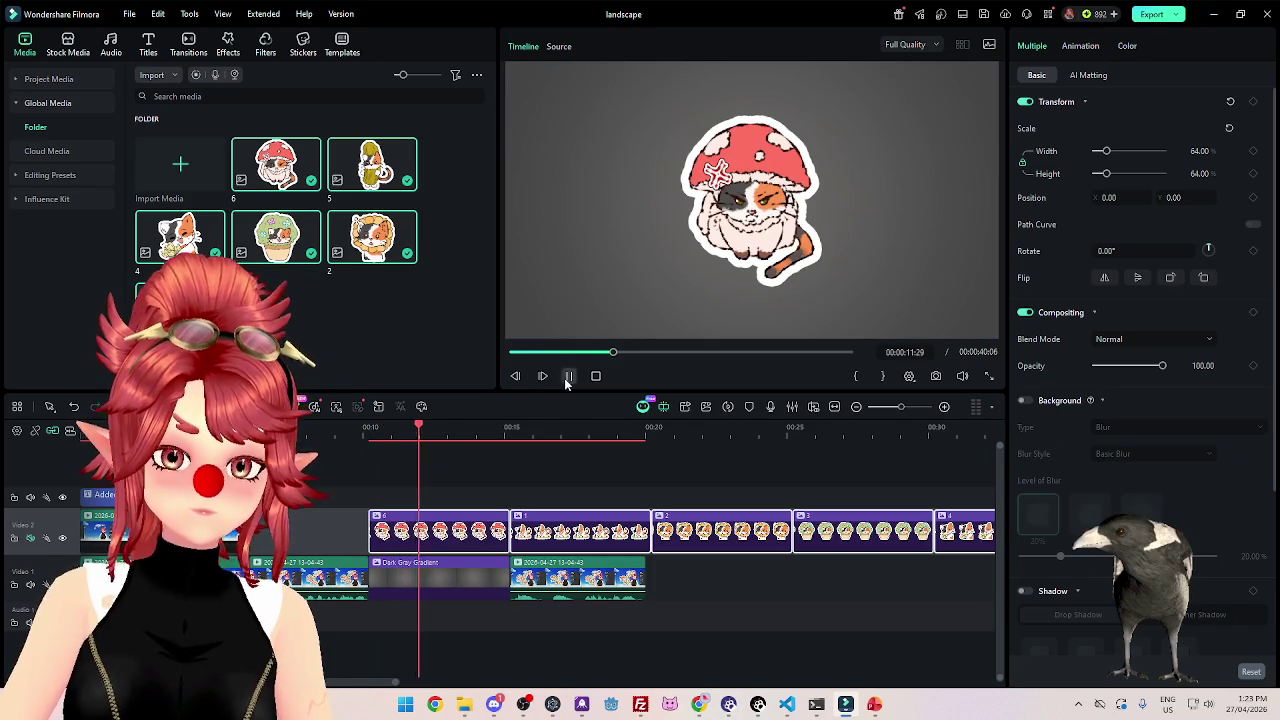
left_click(111, 44)
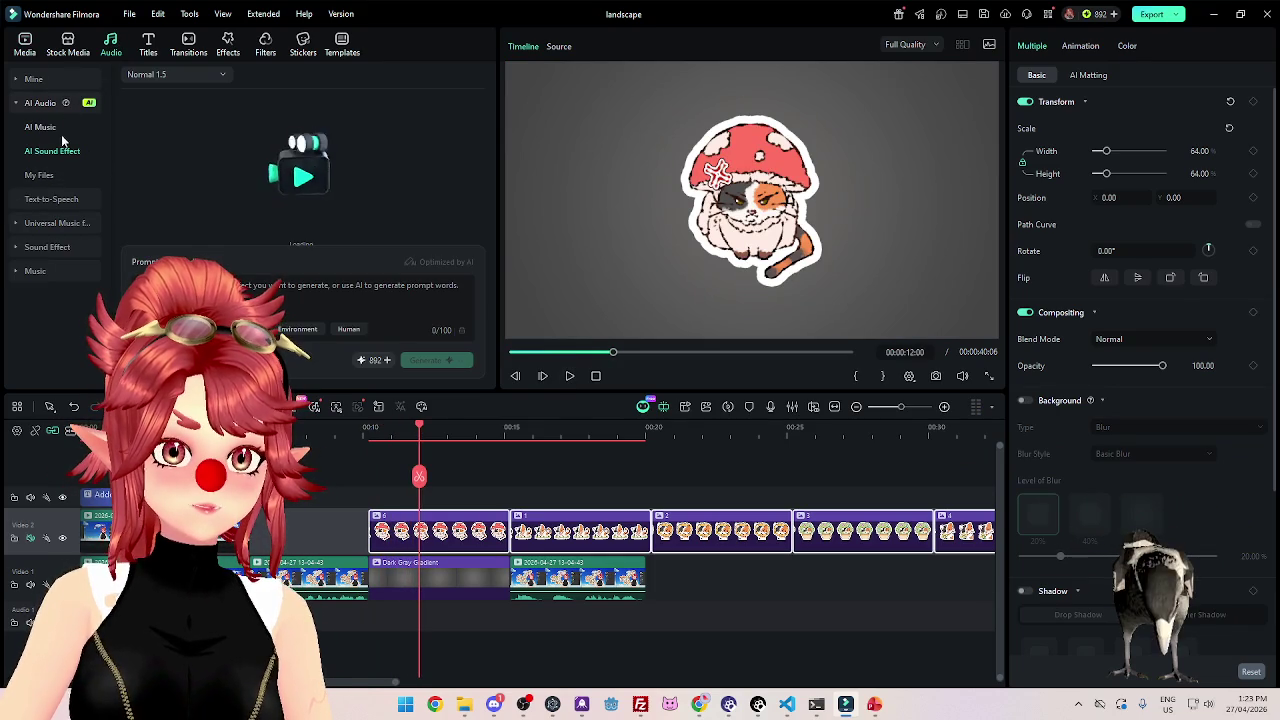
Audition Ohisama Humming, Colorful Life and Fun Time from trending music, then play the timeline.
left_click(36, 272)
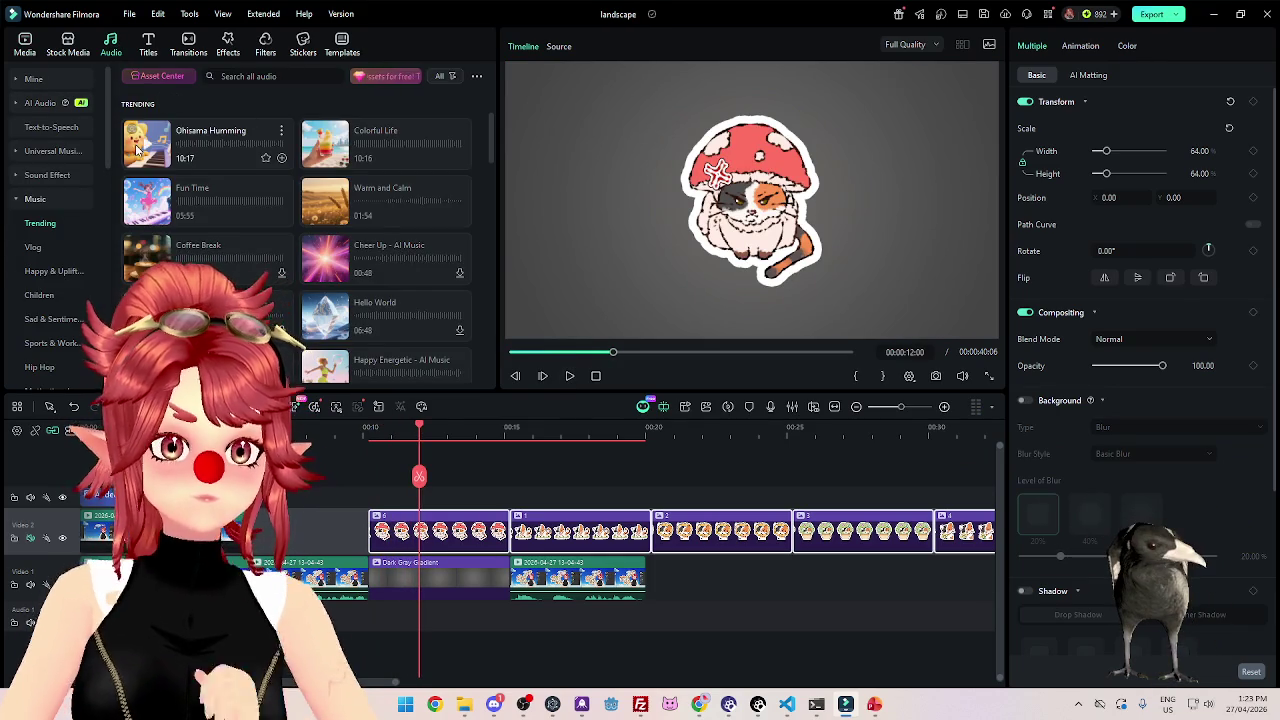
left_click(137, 150)
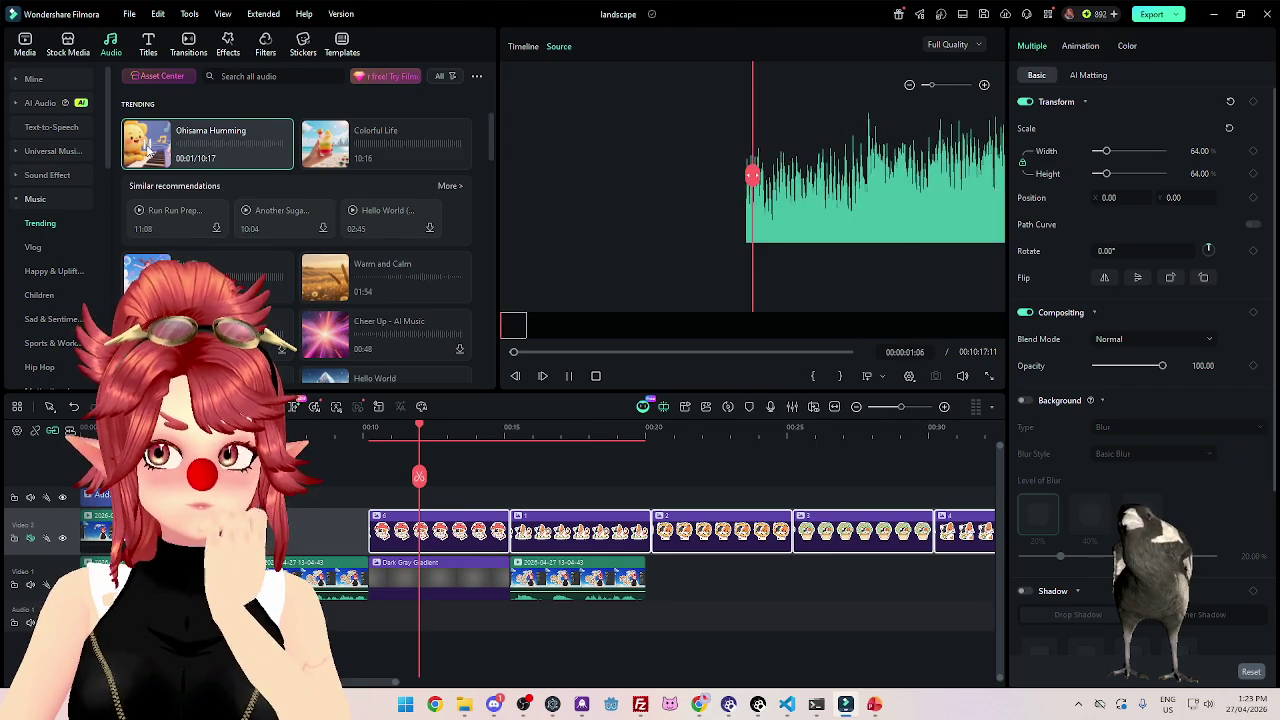
left_click(207, 165)
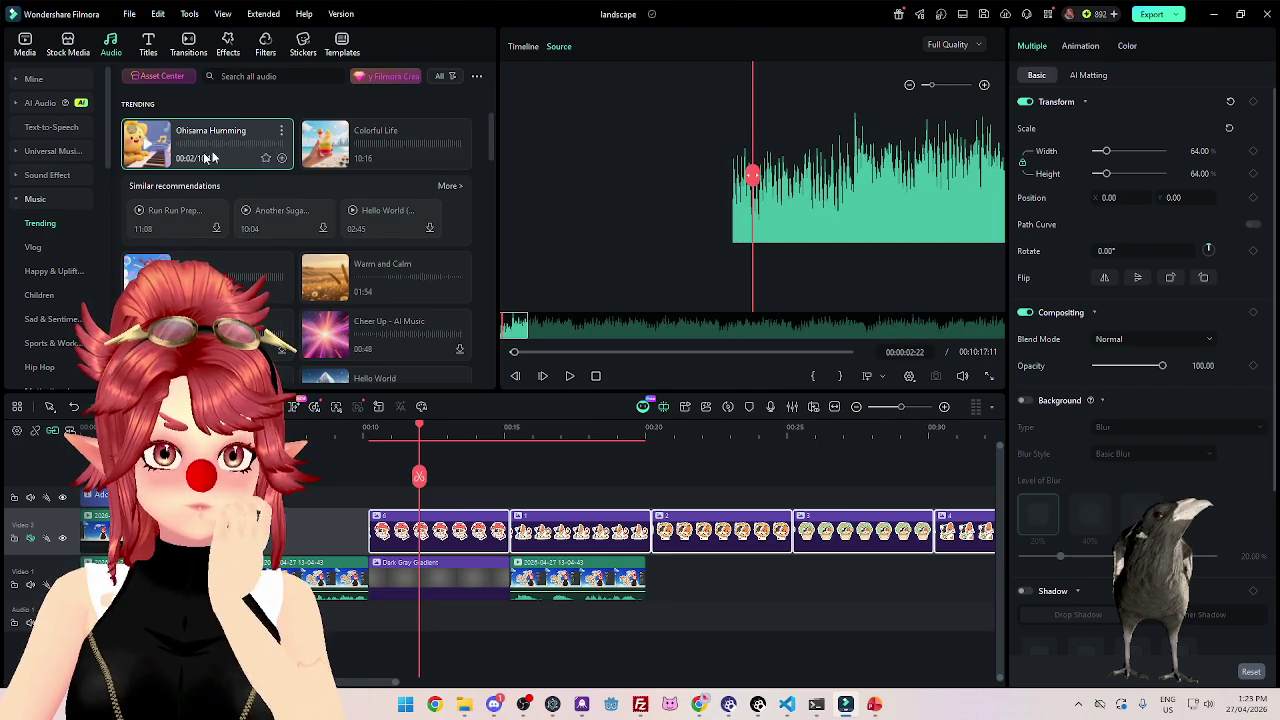
left_click(325, 148)
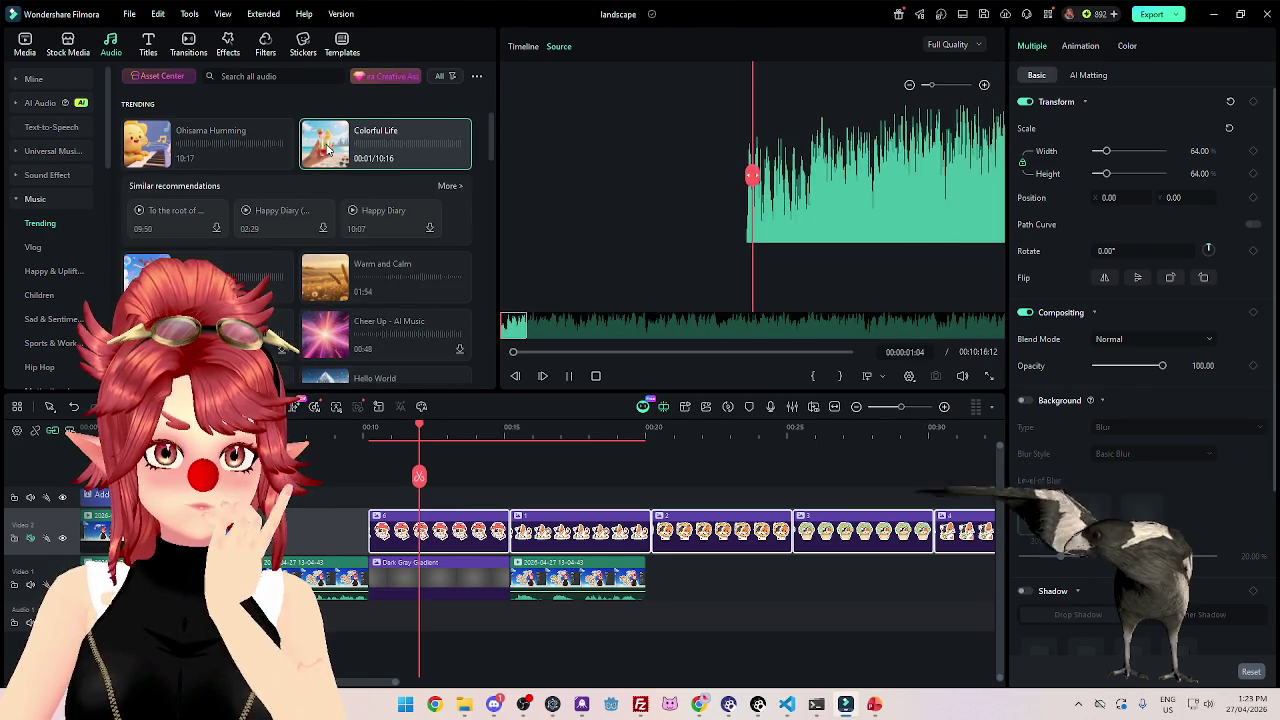
left_click(265, 290)
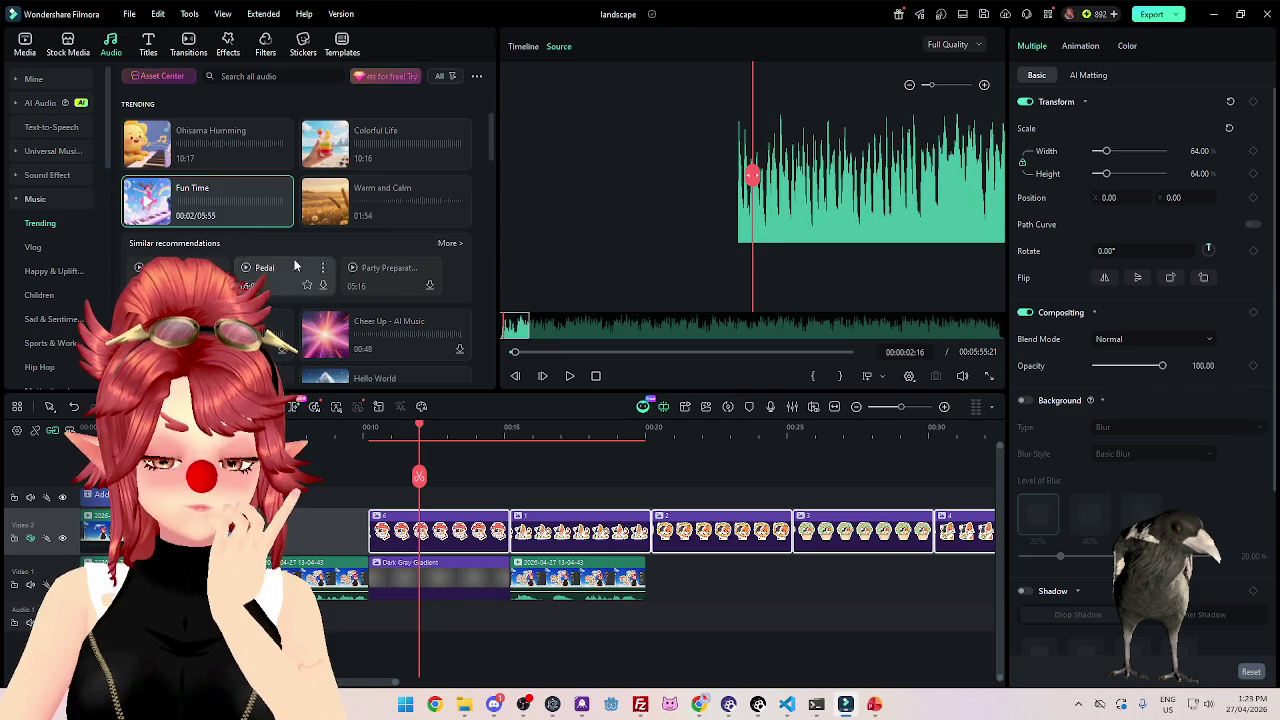
left_click(148, 150)
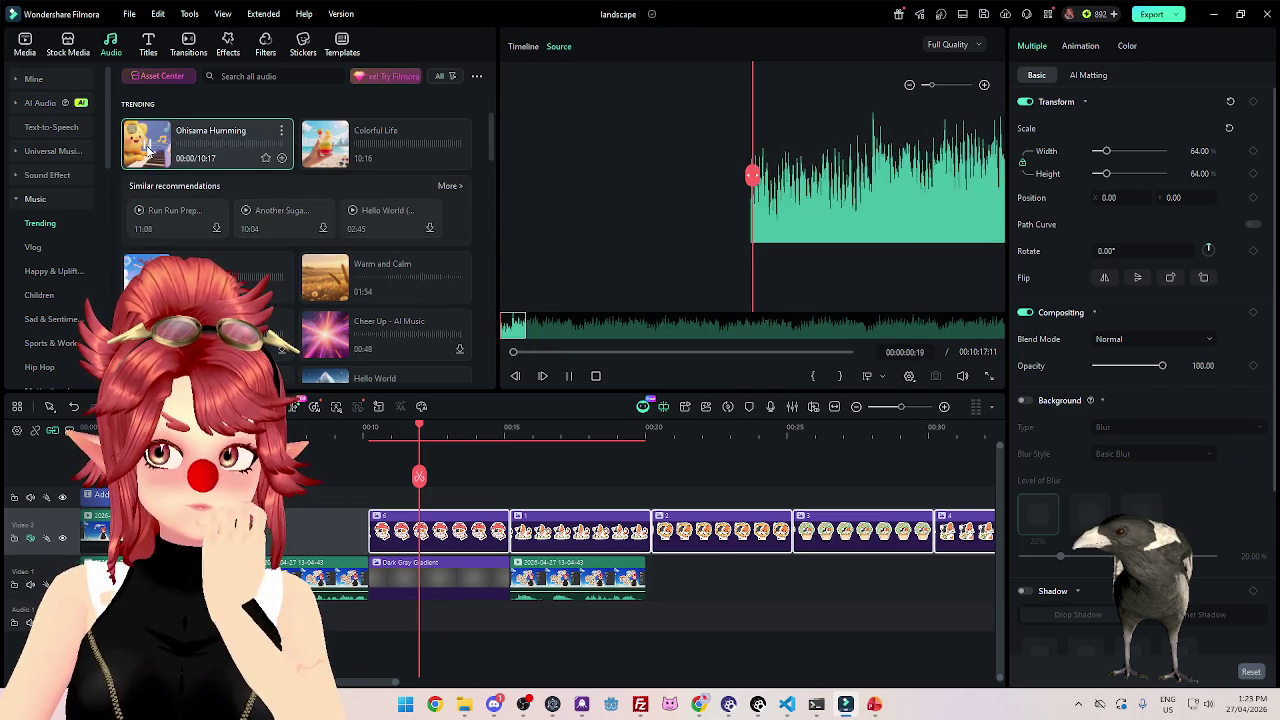
left_click(240, 280)
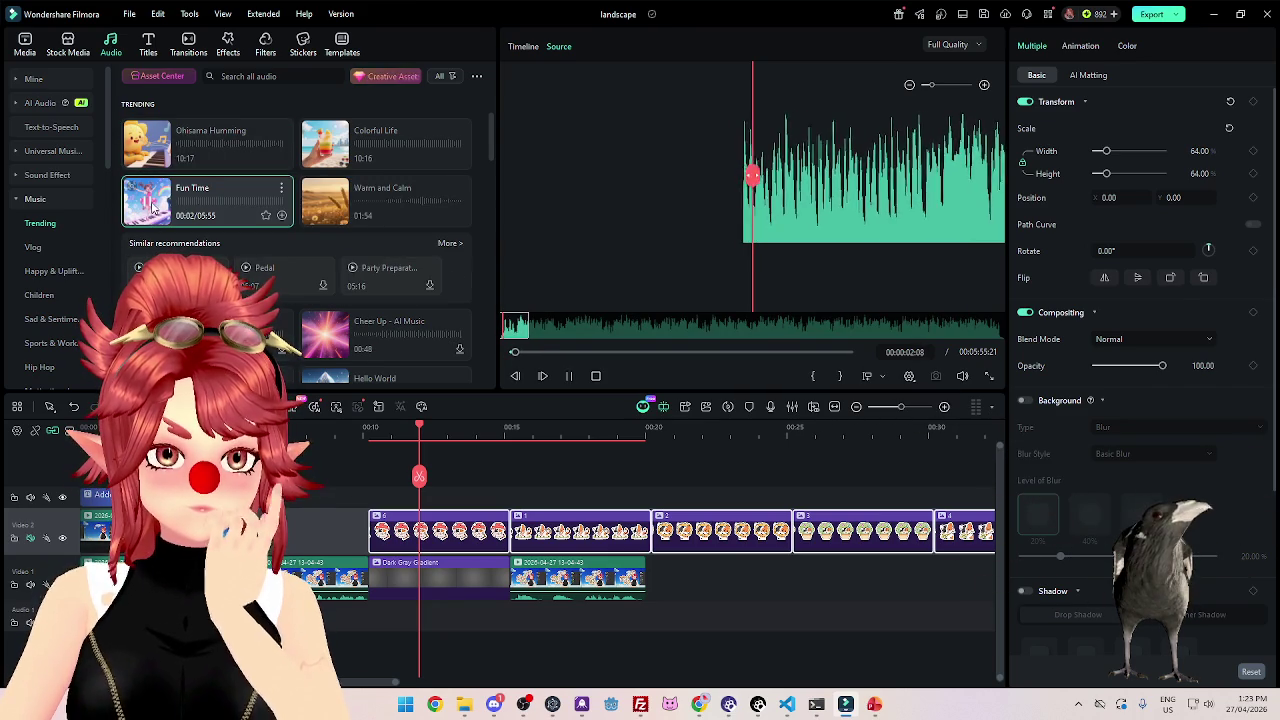
key("space")
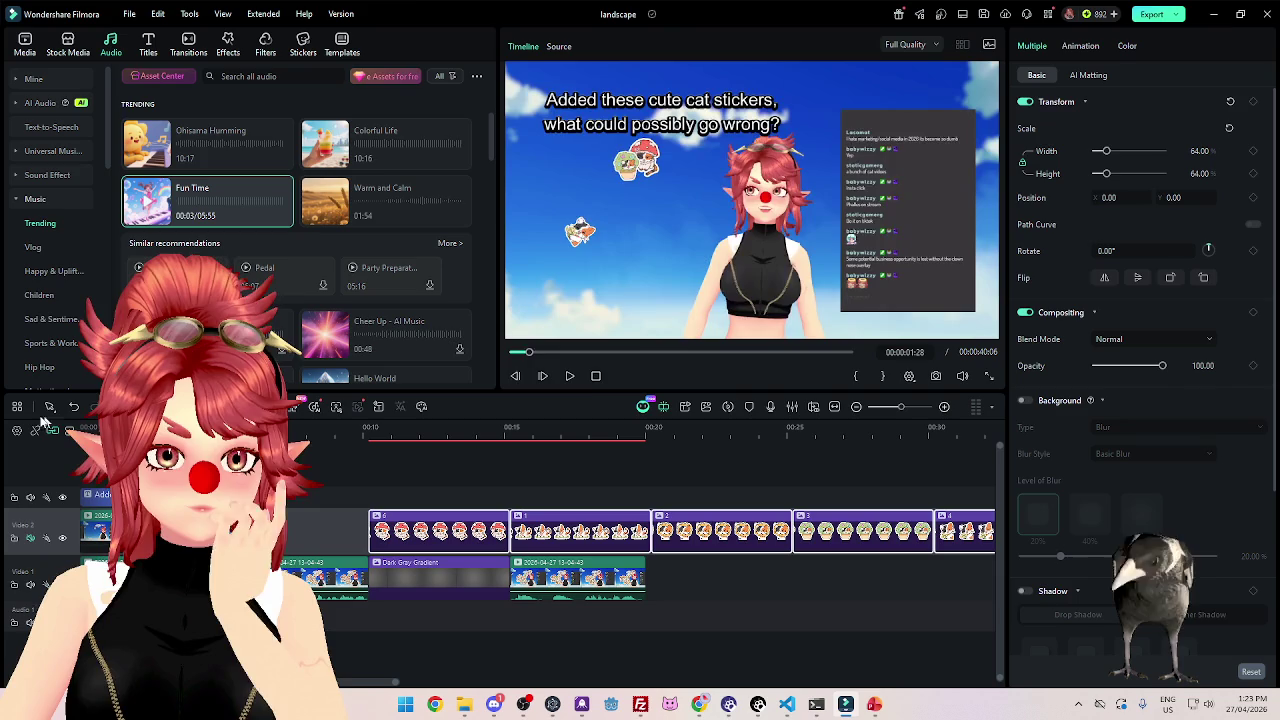
Add the Ohisama Humming trending track to Audio 1 and play the project from the start.
left_click(570, 377)
left_click(199, 134)
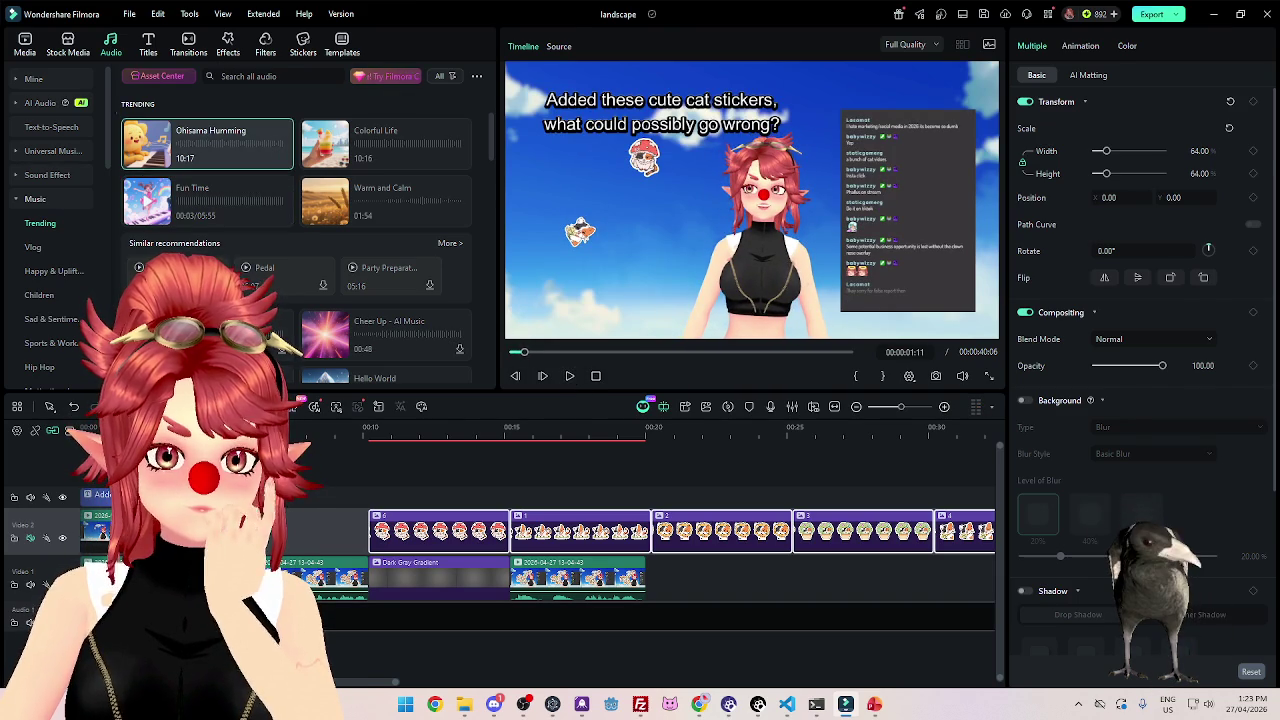
key("shift+i")
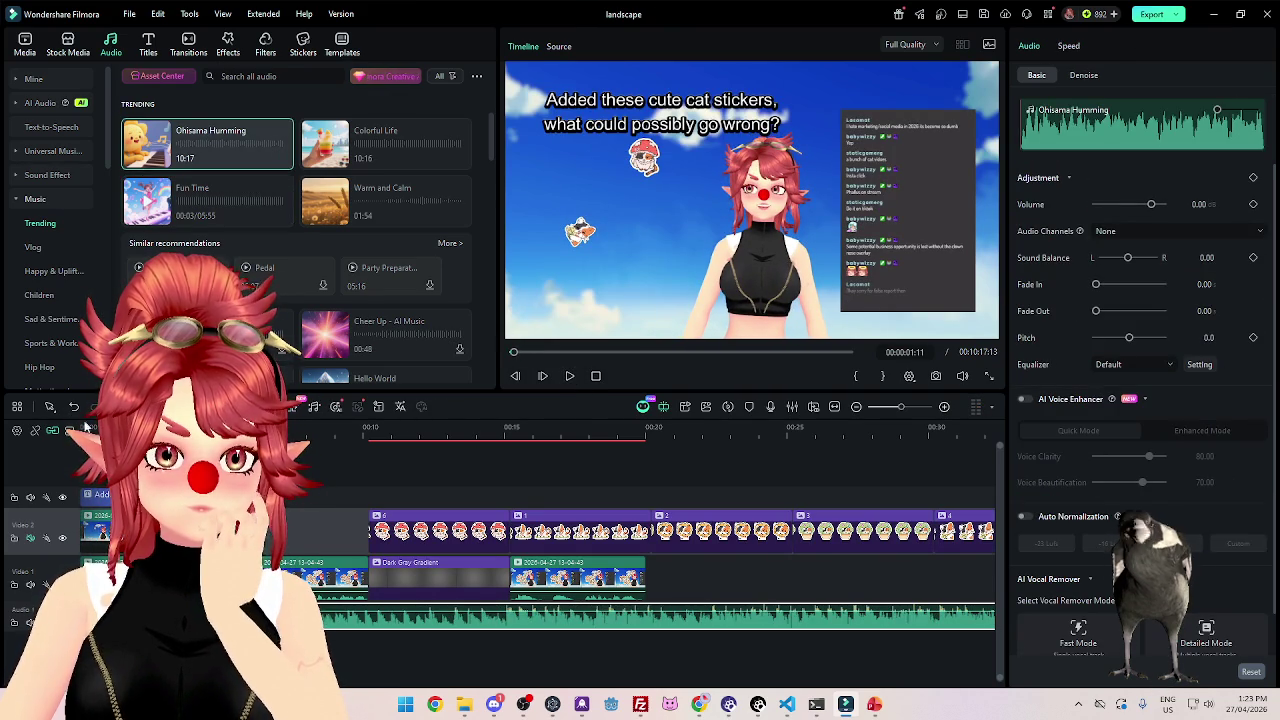
key("Home")
left_click(571, 378)
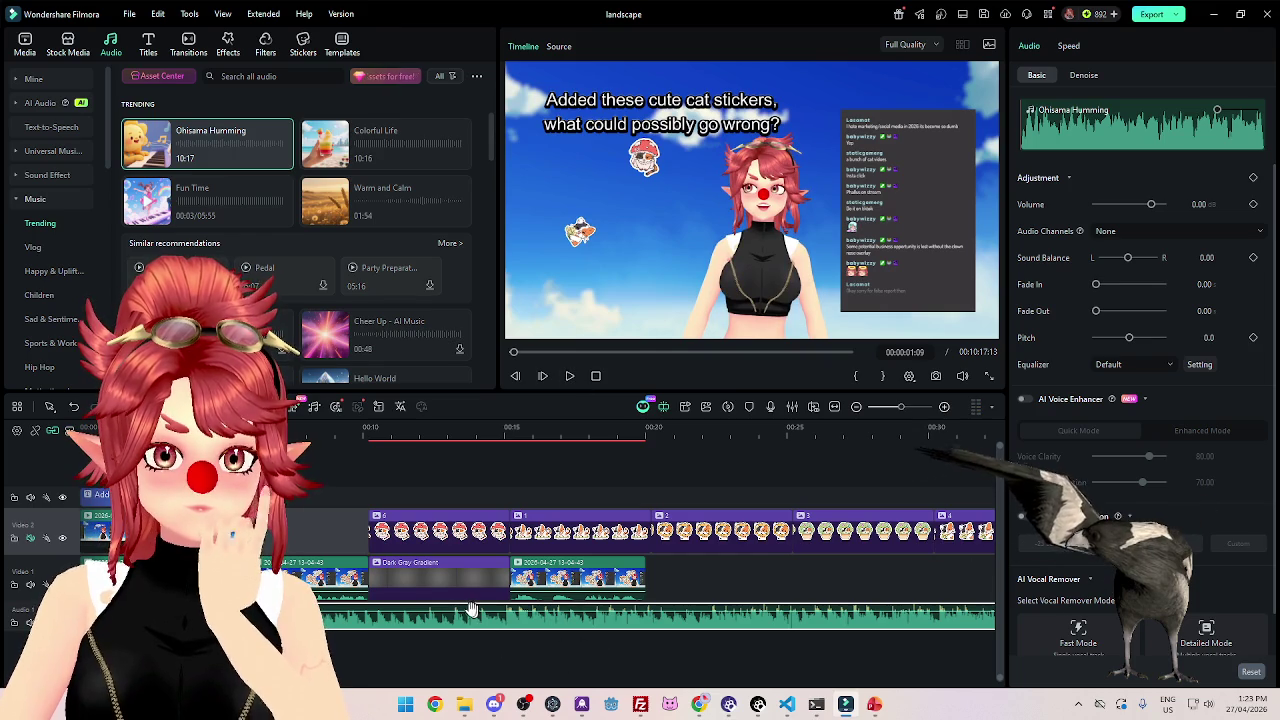
left_click(300, 565)
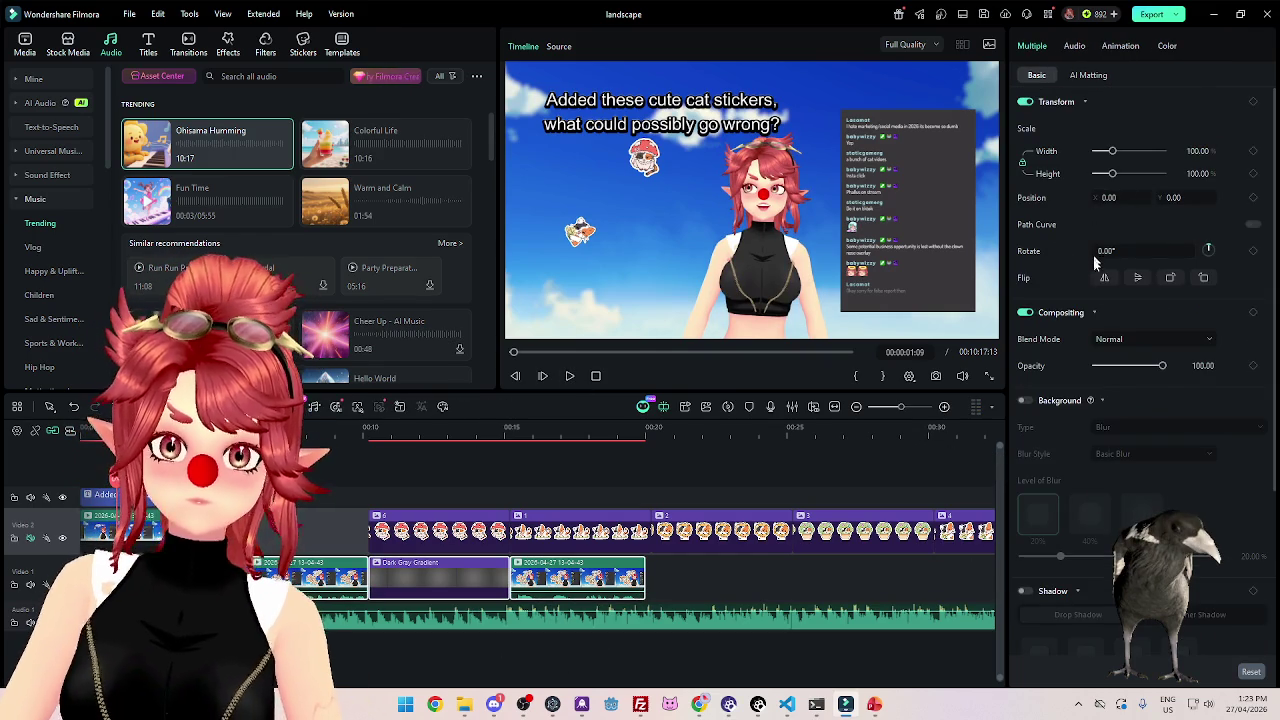
In the Audio settings, select the Ohisama Humming clip and lower its volume to -6.49.
left_click(1074, 46)
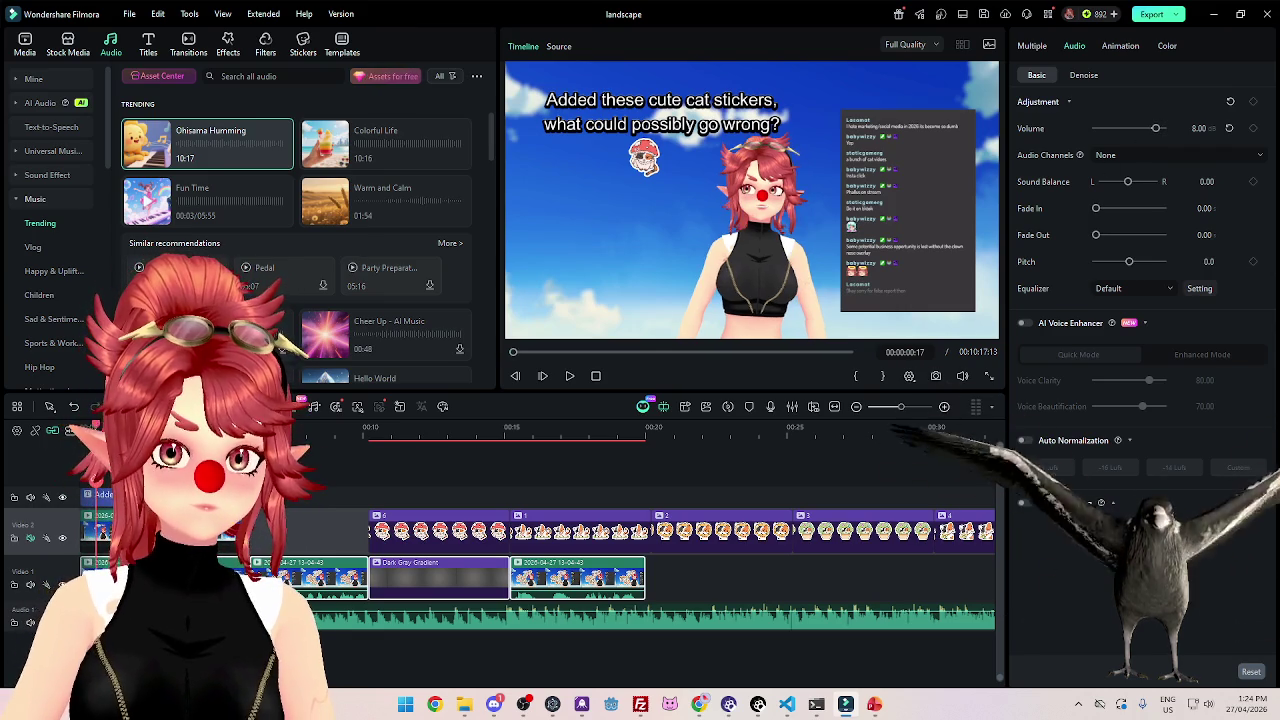
left_click(542, 376)
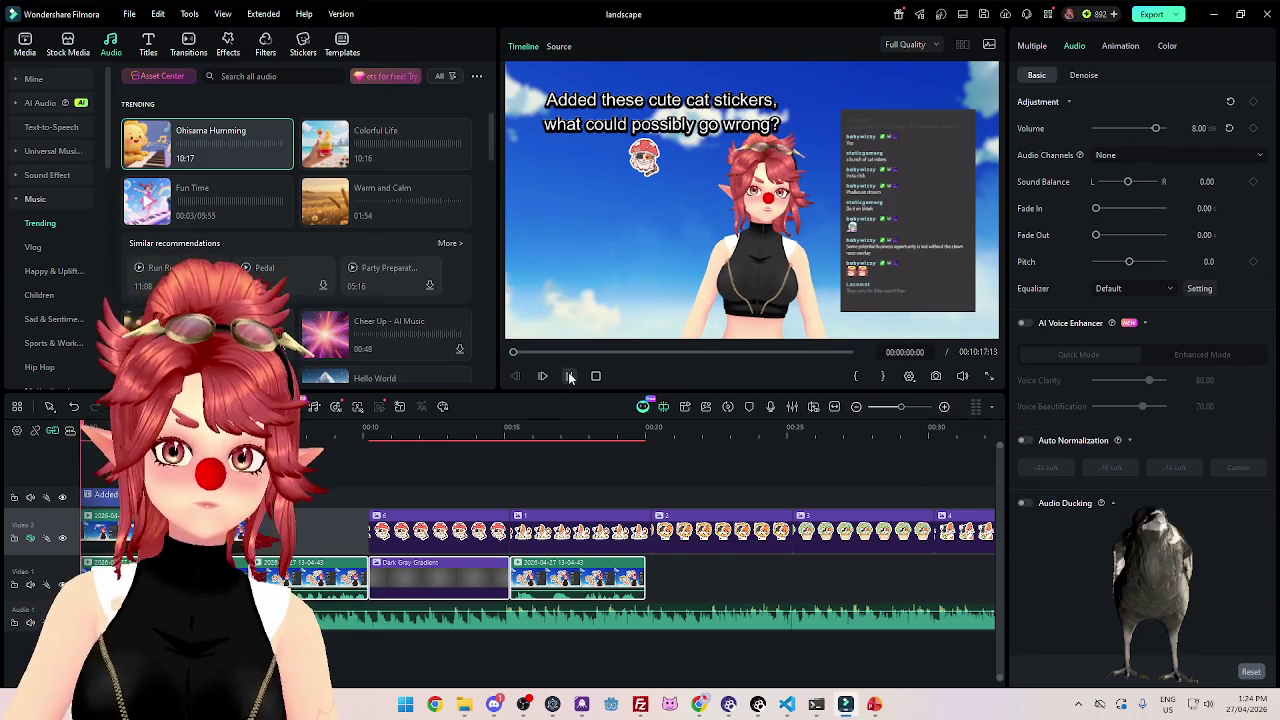
left_click(569, 376)
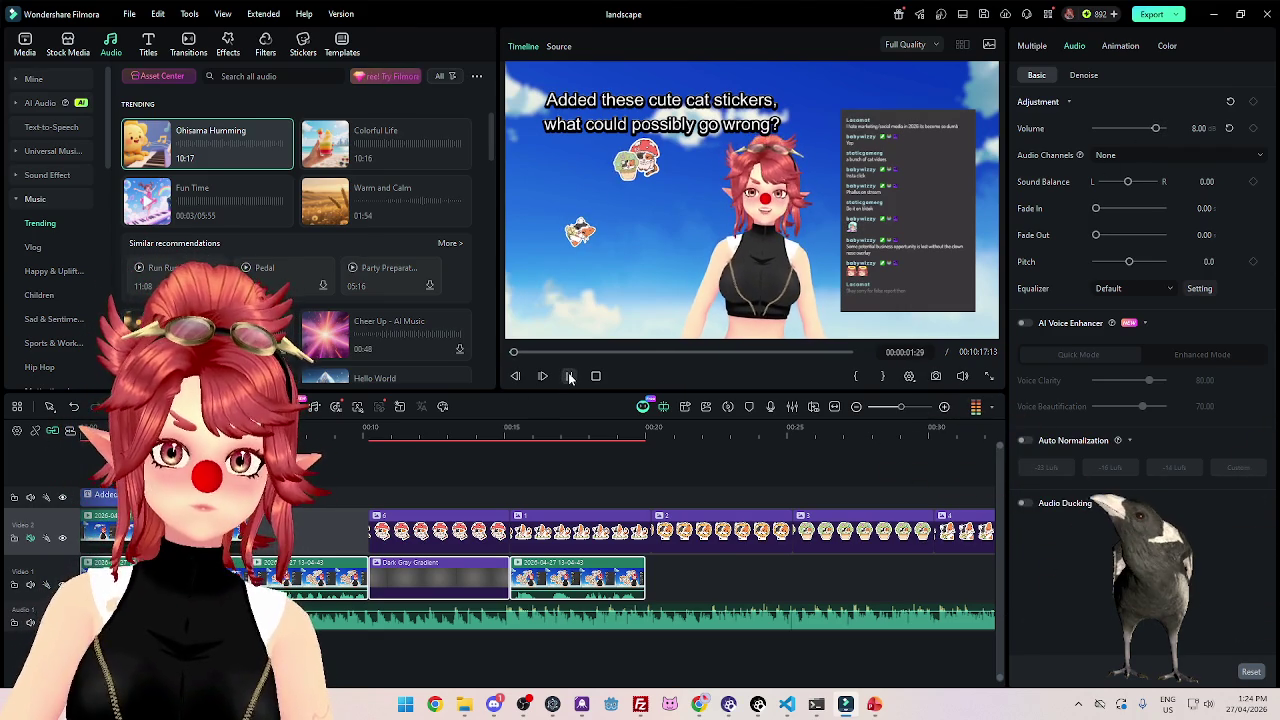
key("space")
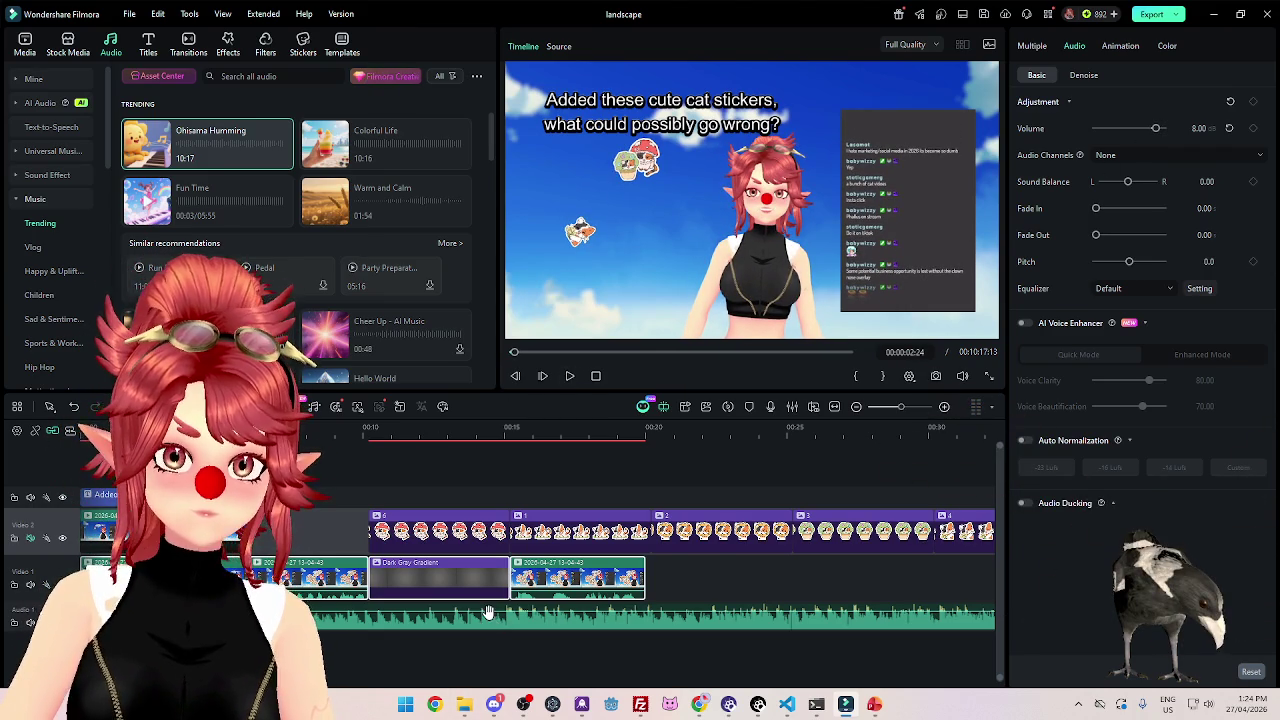
left_click(488, 611)
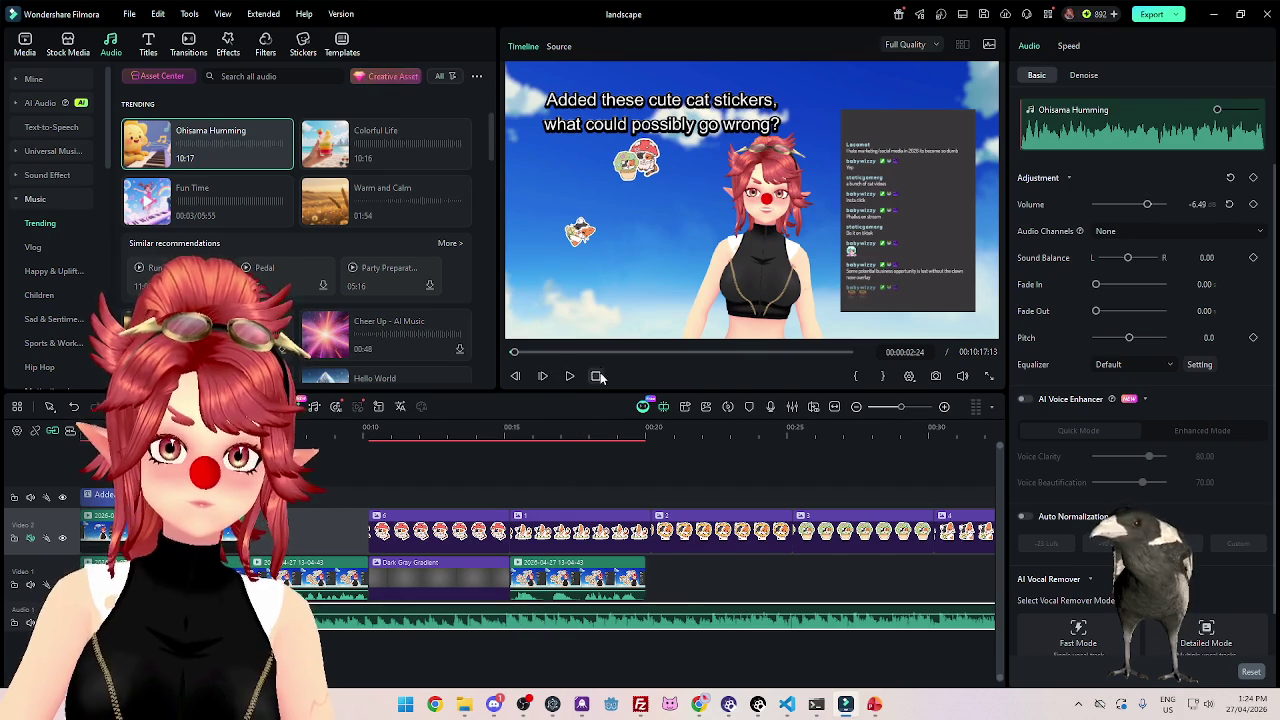
Play the project from the start to hear the quieter music against the sticker burst.
left_click(567, 376)
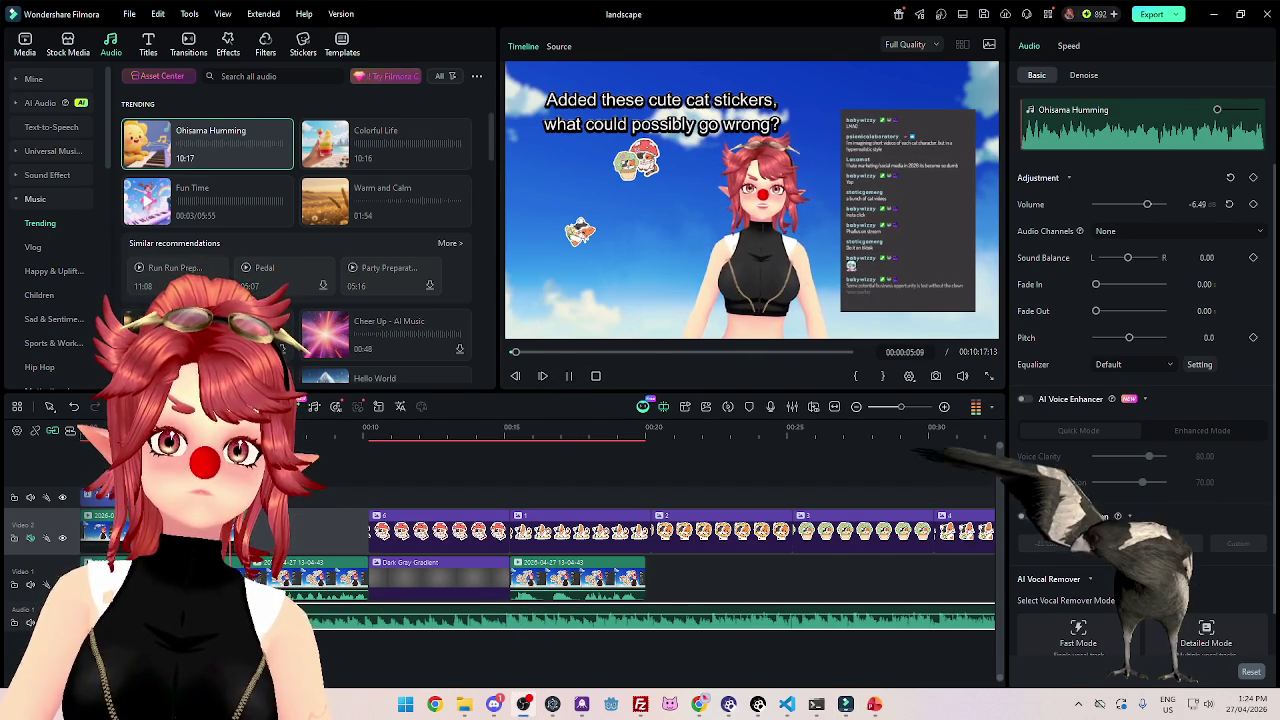
left_click(568, 376)
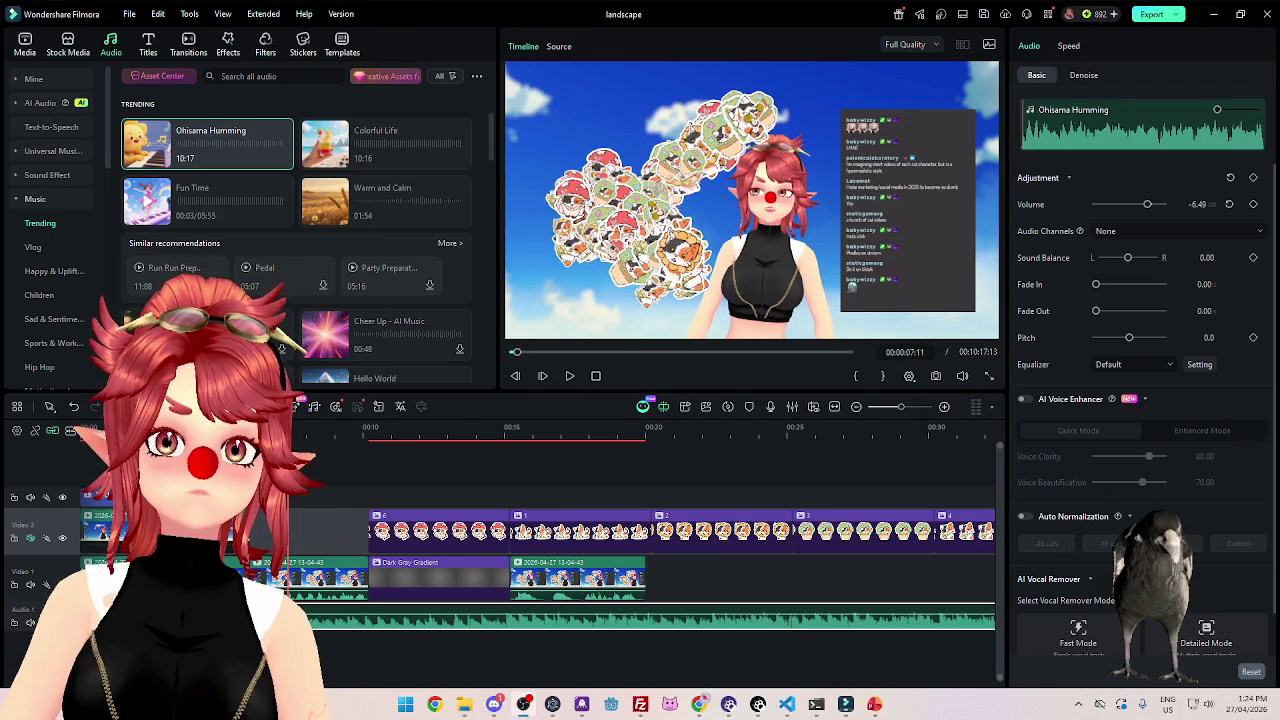
left_click(514, 352)
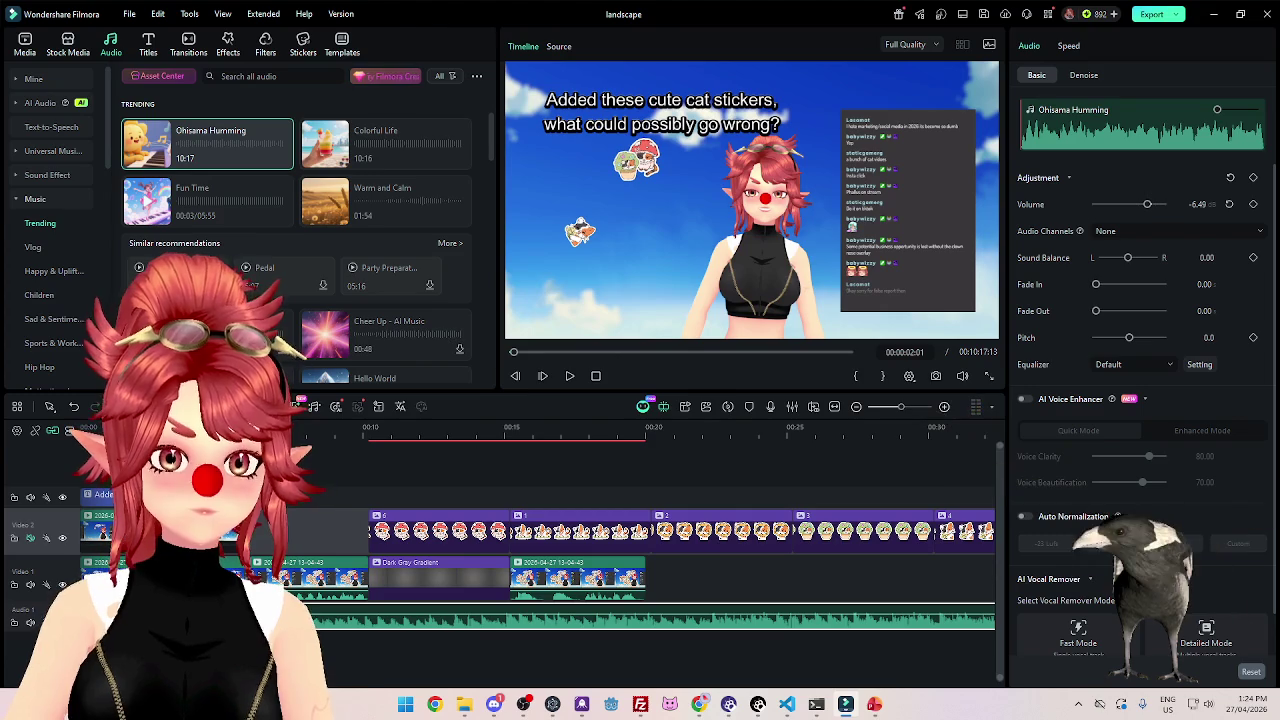
left_click(342, 426)
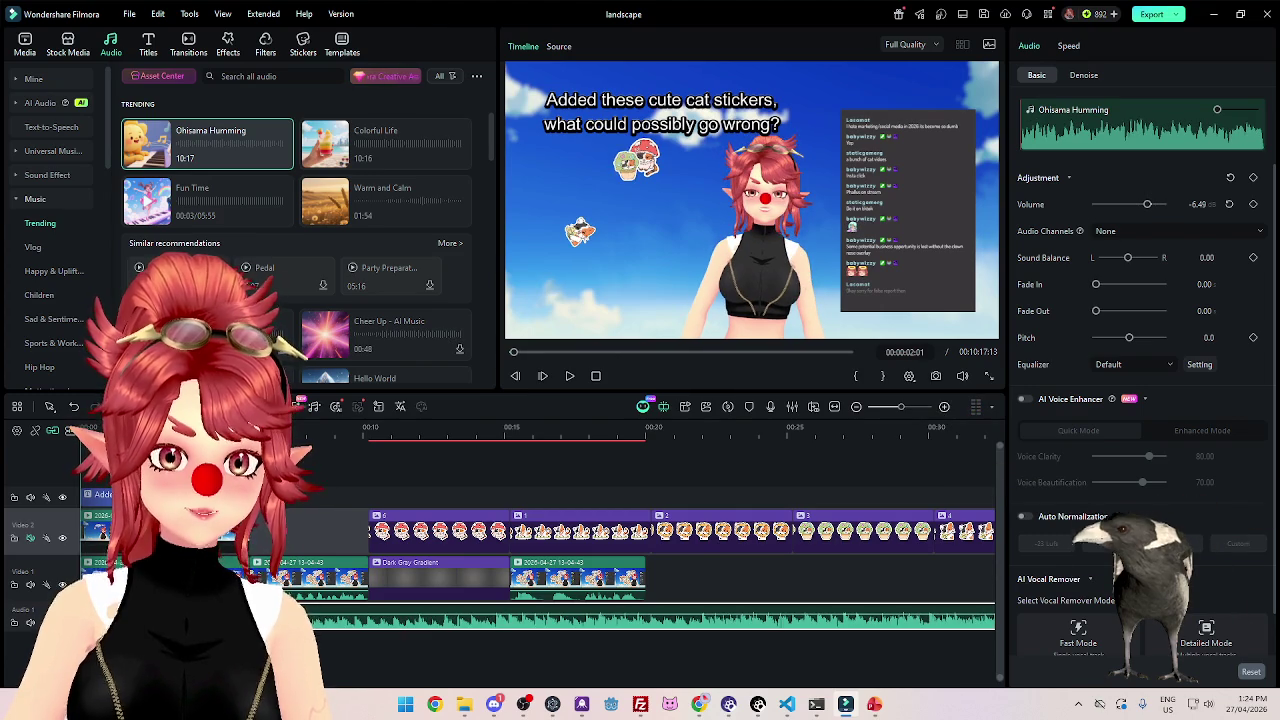
key("Home")
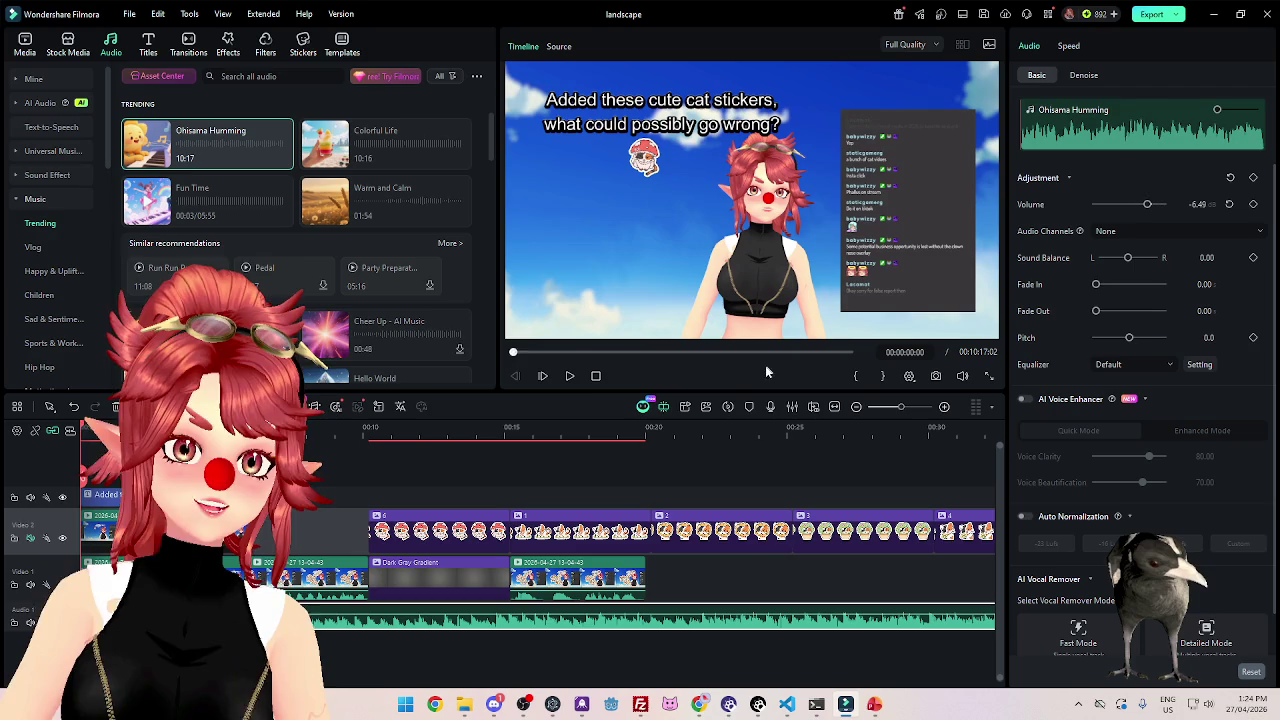
left_click(570, 377)
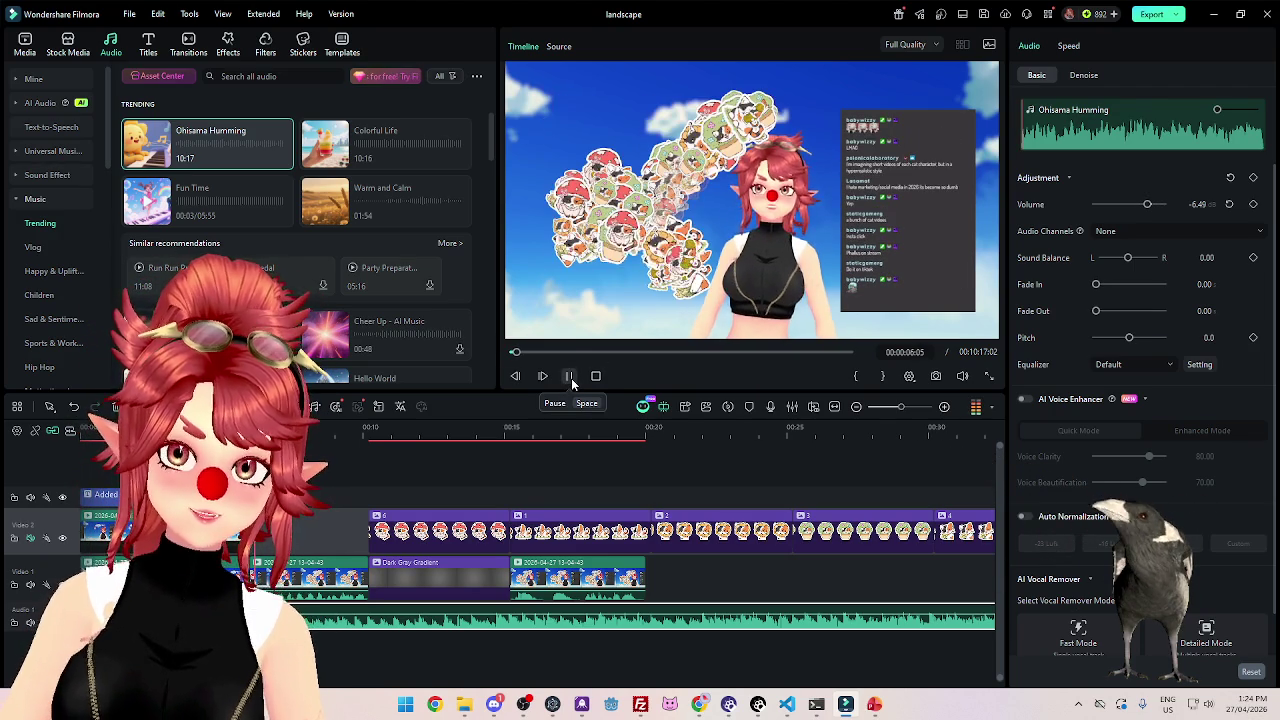
left_click(570, 376)
Shift the Ohisama Humming clip right so the music starts with the first sticker clip.
left_click(257, 427)
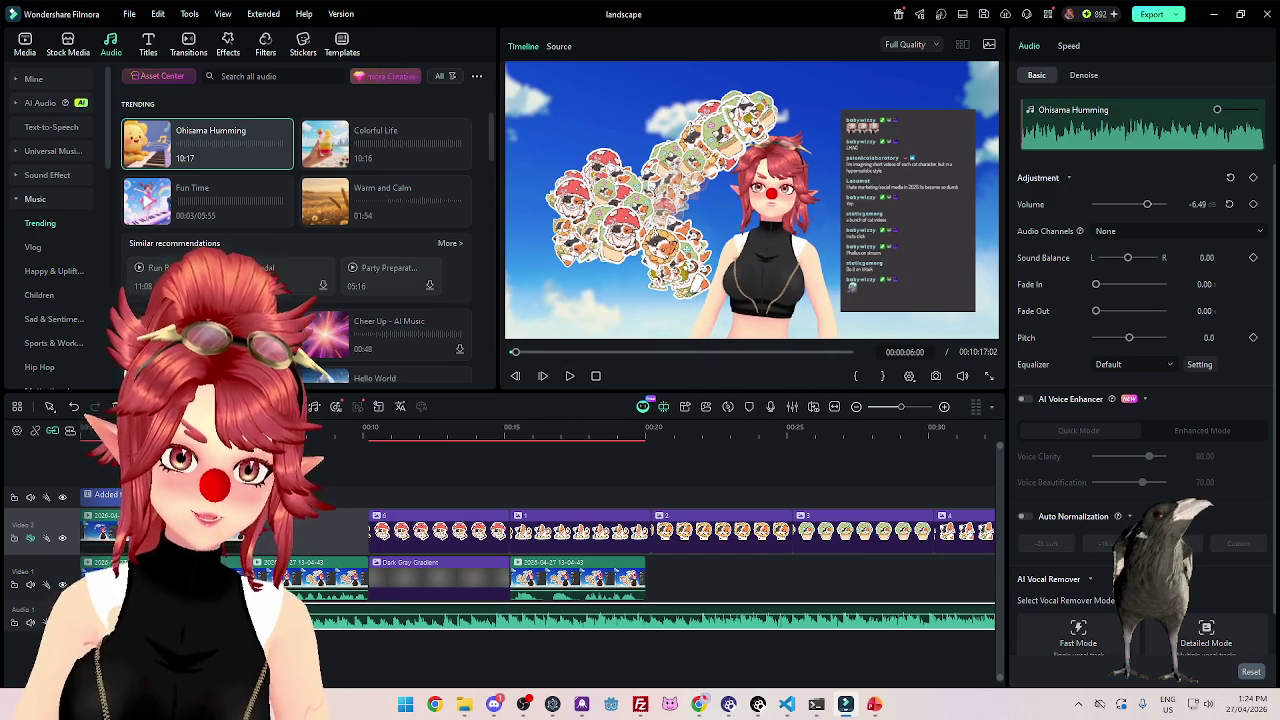
left_click_drag(387, 628, 405, 628)
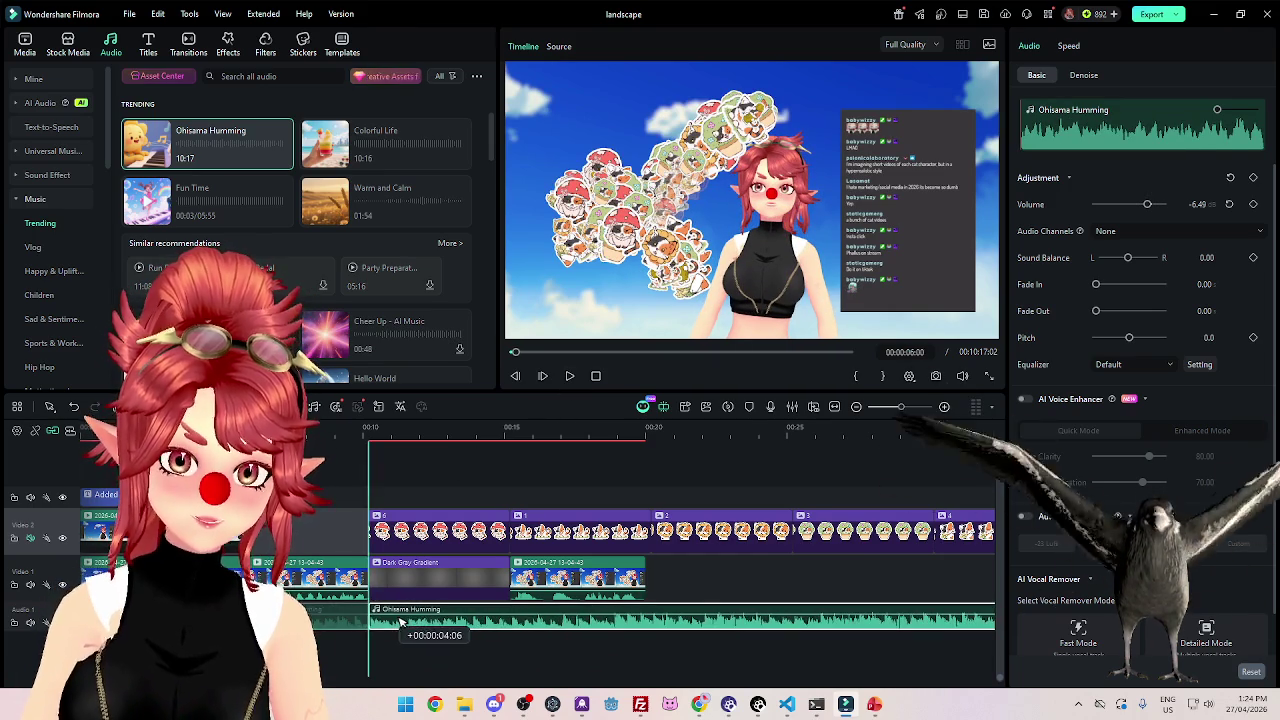
left_click(569, 376)
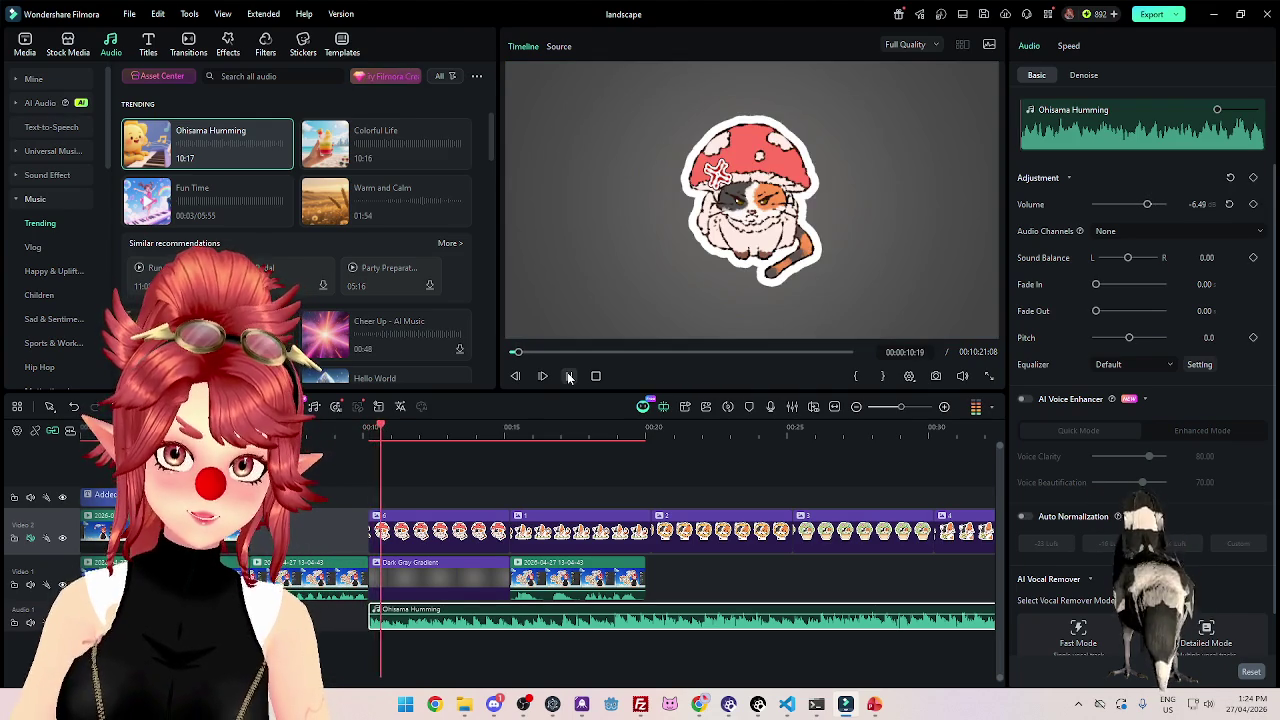
left_click(569, 376)
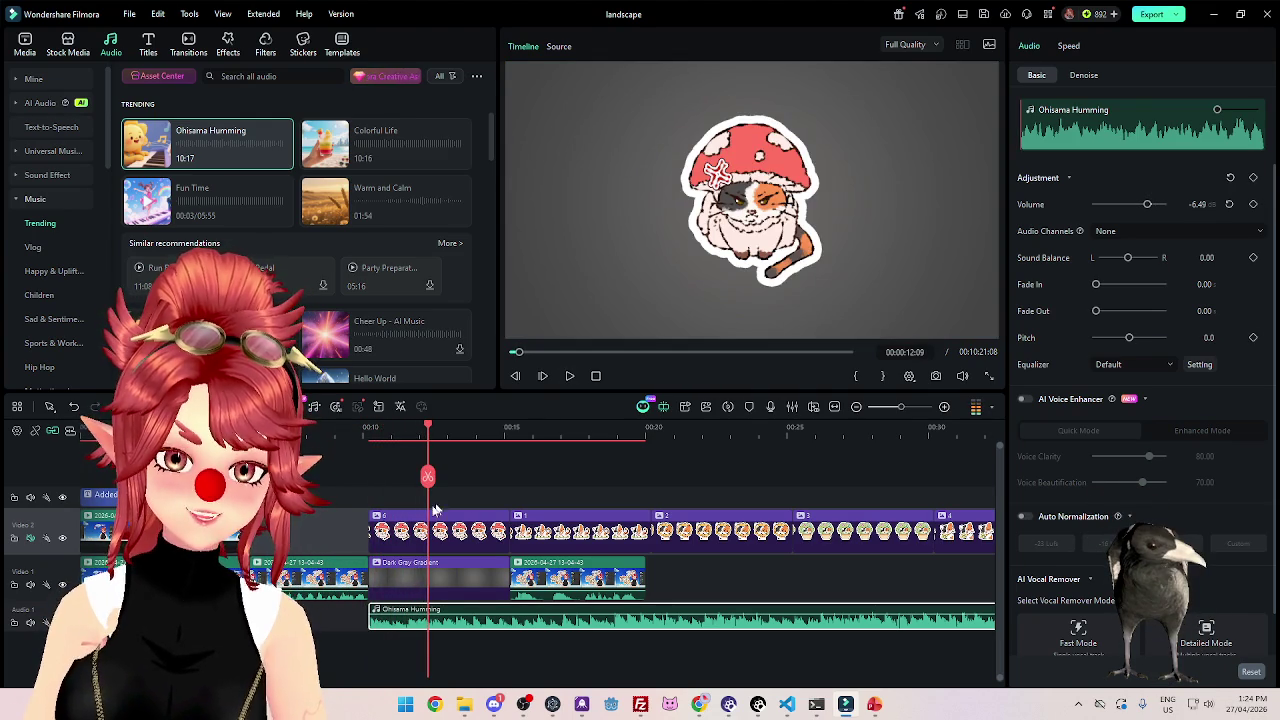
Select the first cat-sticker clip and replay the sticker section from slightly earlier.
left_click(390, 513)
left_click(367, 428)
left_click(569, 376)
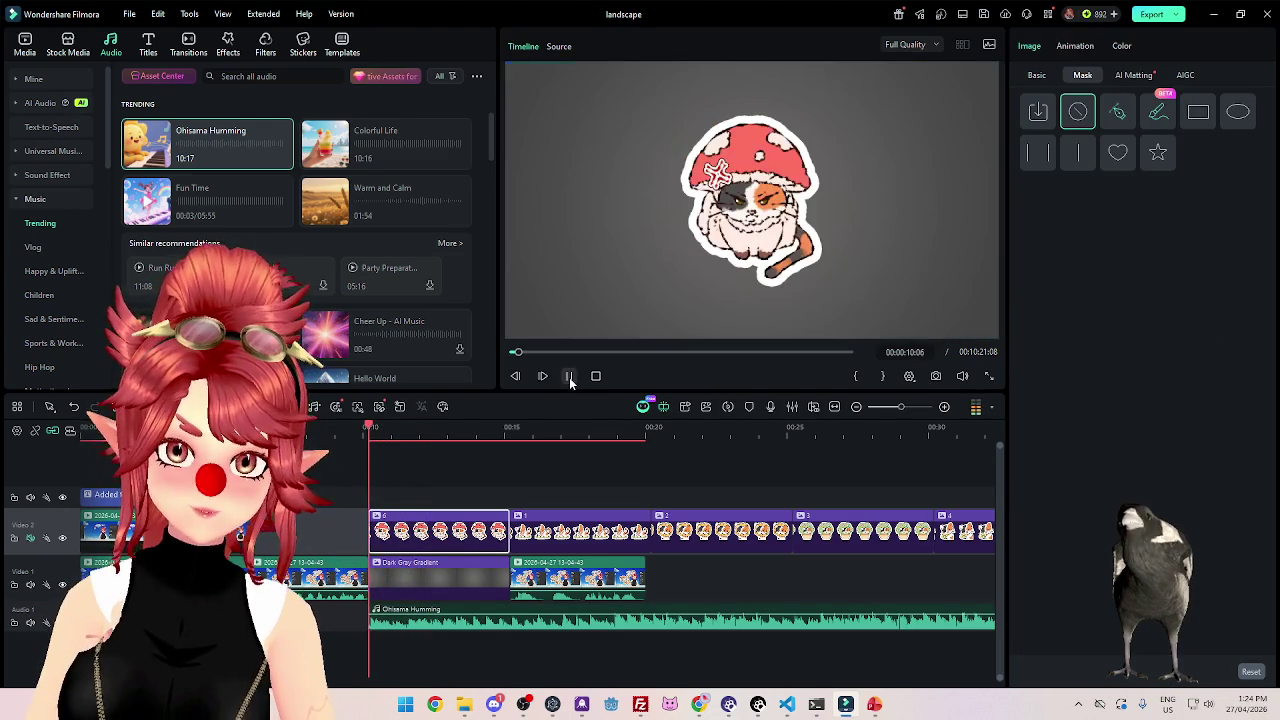
left_click(569, 376)
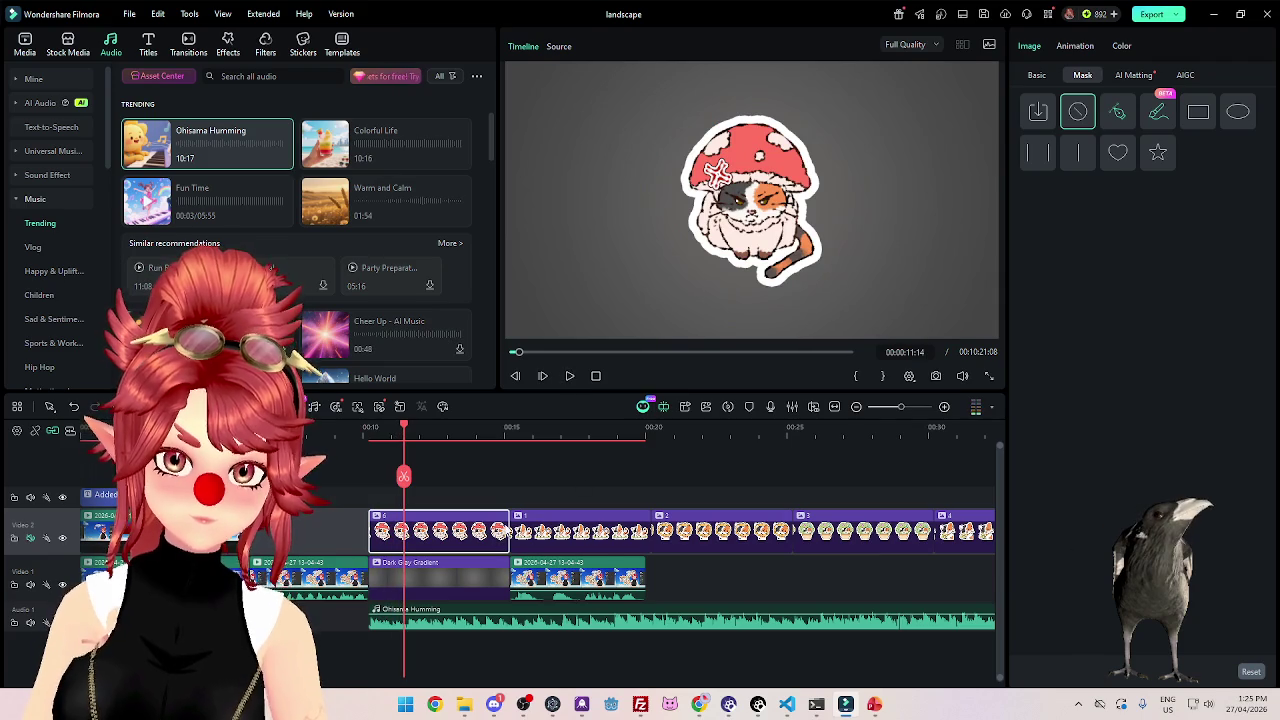
Pull sticker clips 2 and 3 left behind clip 1 and trim each shorter.
left_click_drag(505, 517, 414, 527)
mouse_move(543, 527)
left_mouse_down()
mouse_move(421, 537)
mouse_move(436, 535)
left_mouse_up()
left_click_drag(689, 523, 491, 530)
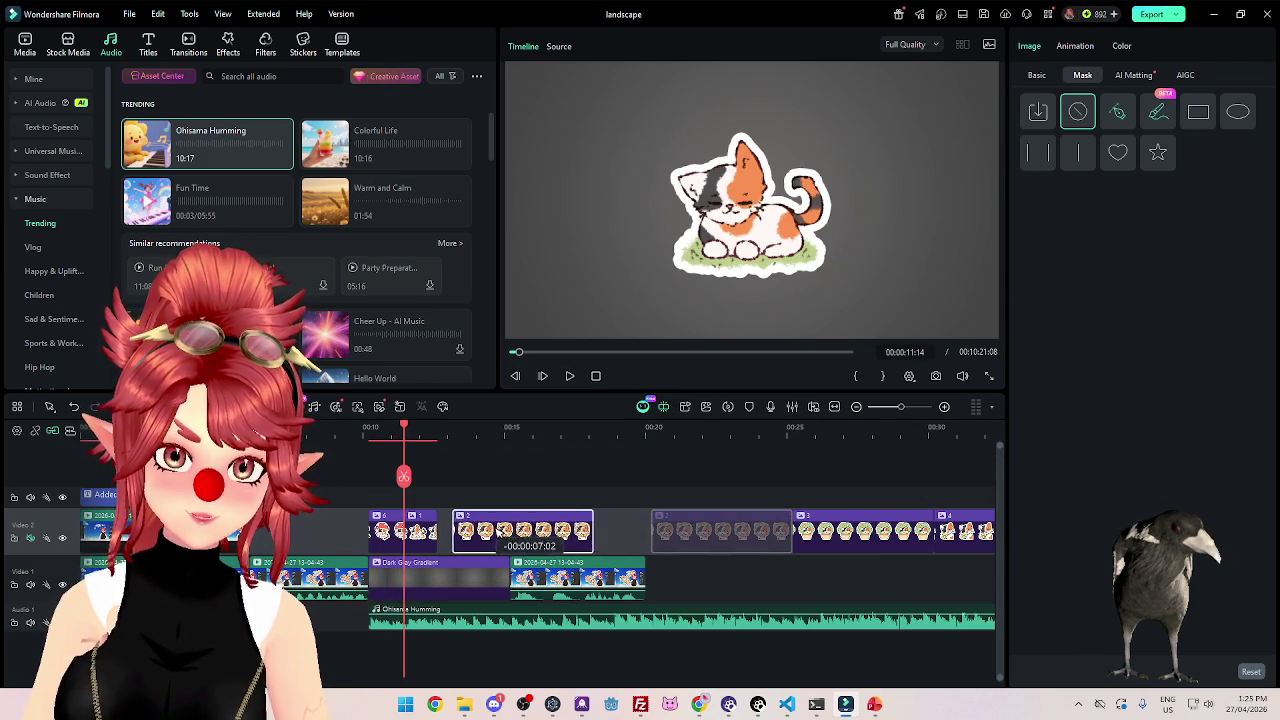
left_click_drag(578, 527, 458, 527)
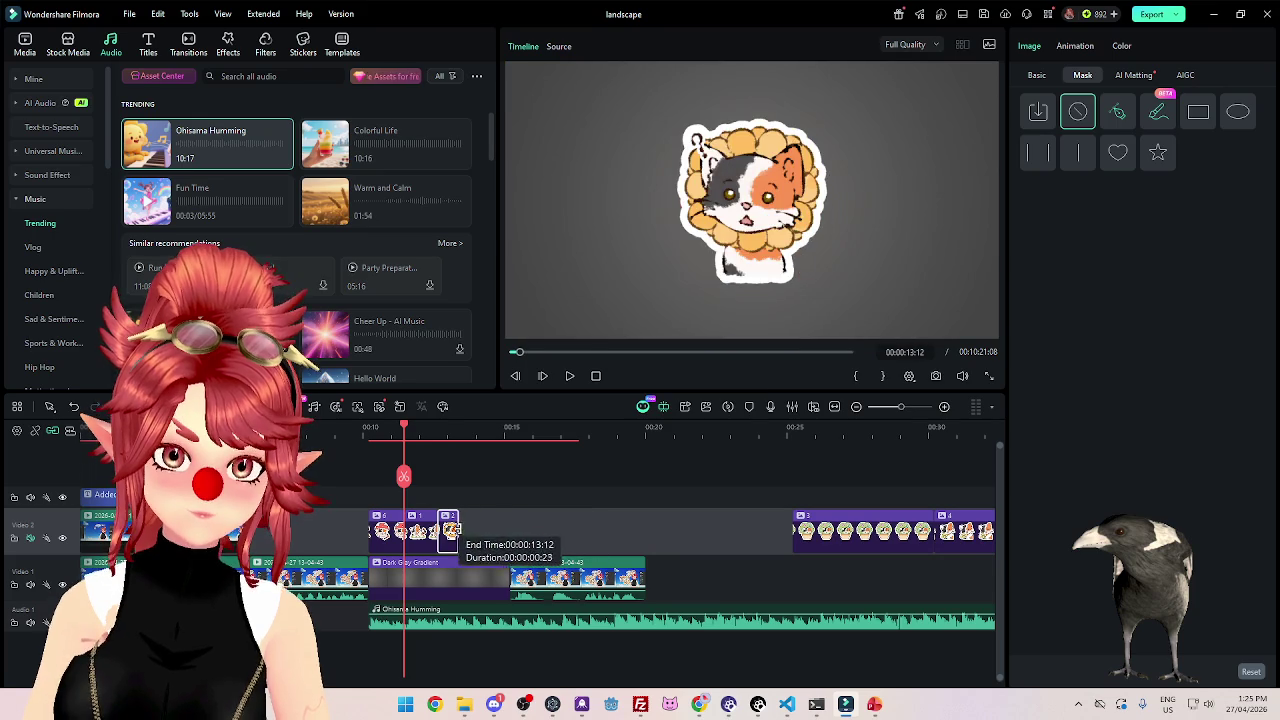
left_click_drag(830, 530, 494, 530)
left_click_drag(599, 530, 480, 530)
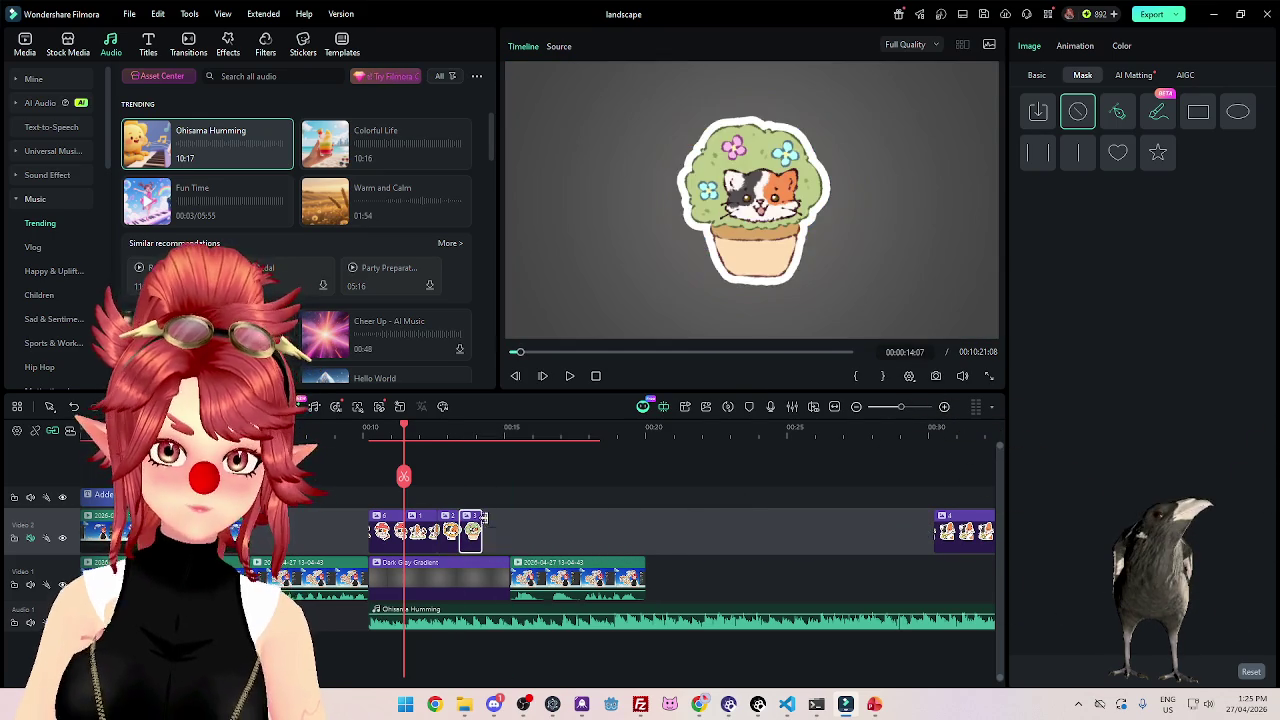
Move sticker clips 4 and 5 left so they sit directly after clip 3.
scroll(656, 531, "down", 2)
left_click_drag(700, 530, 388, 530)
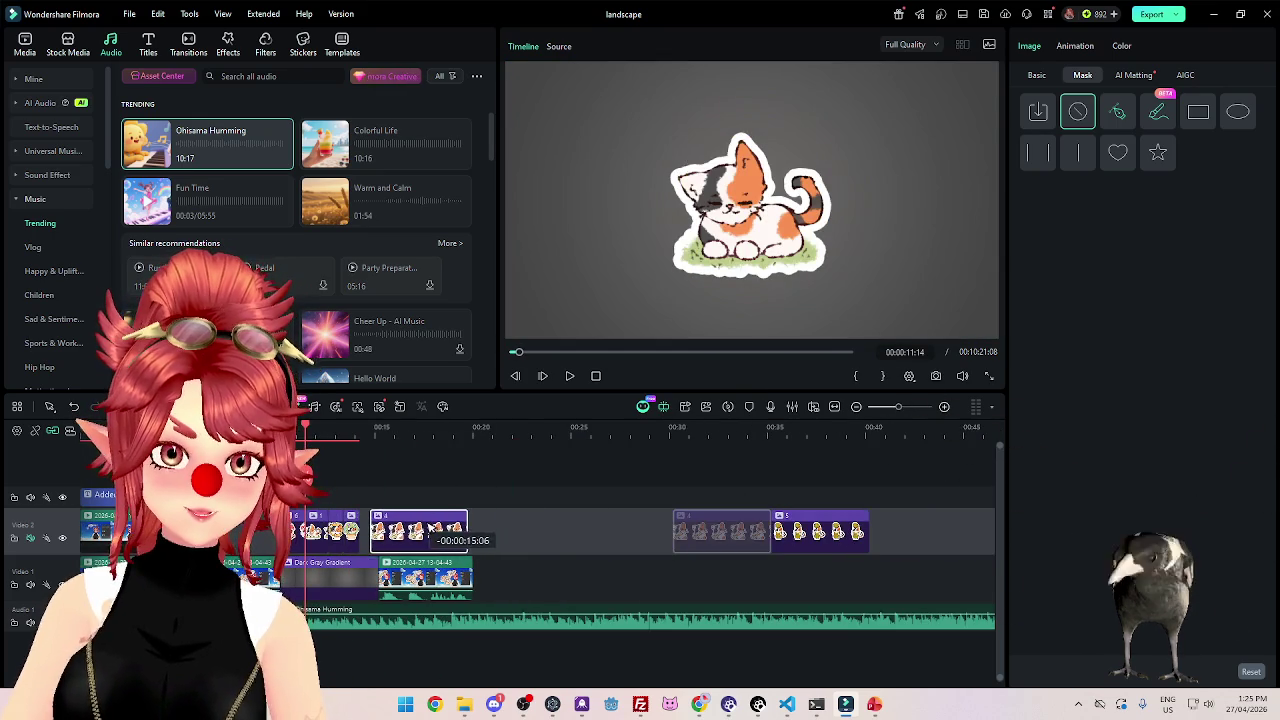
left_click_drag(806, 530, 381, 530)
left_click_drag(467, 525, 393, 522)
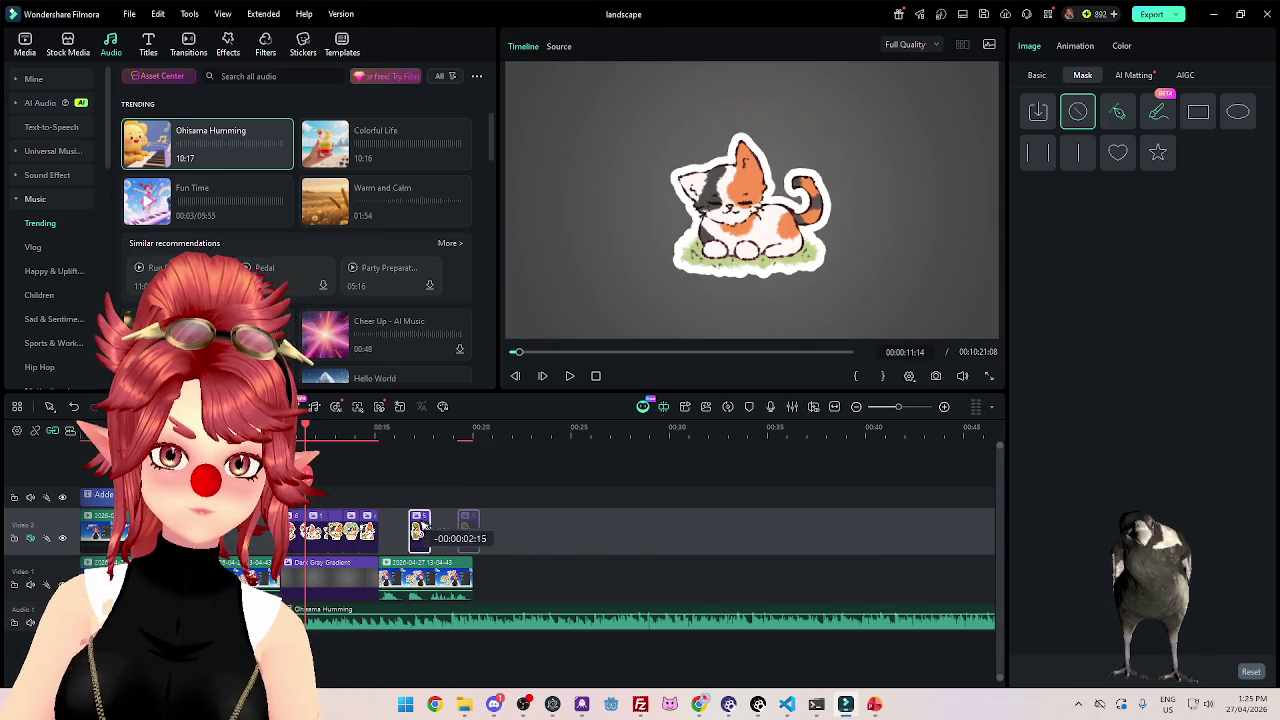
scroll(424, 433, "up", 3)
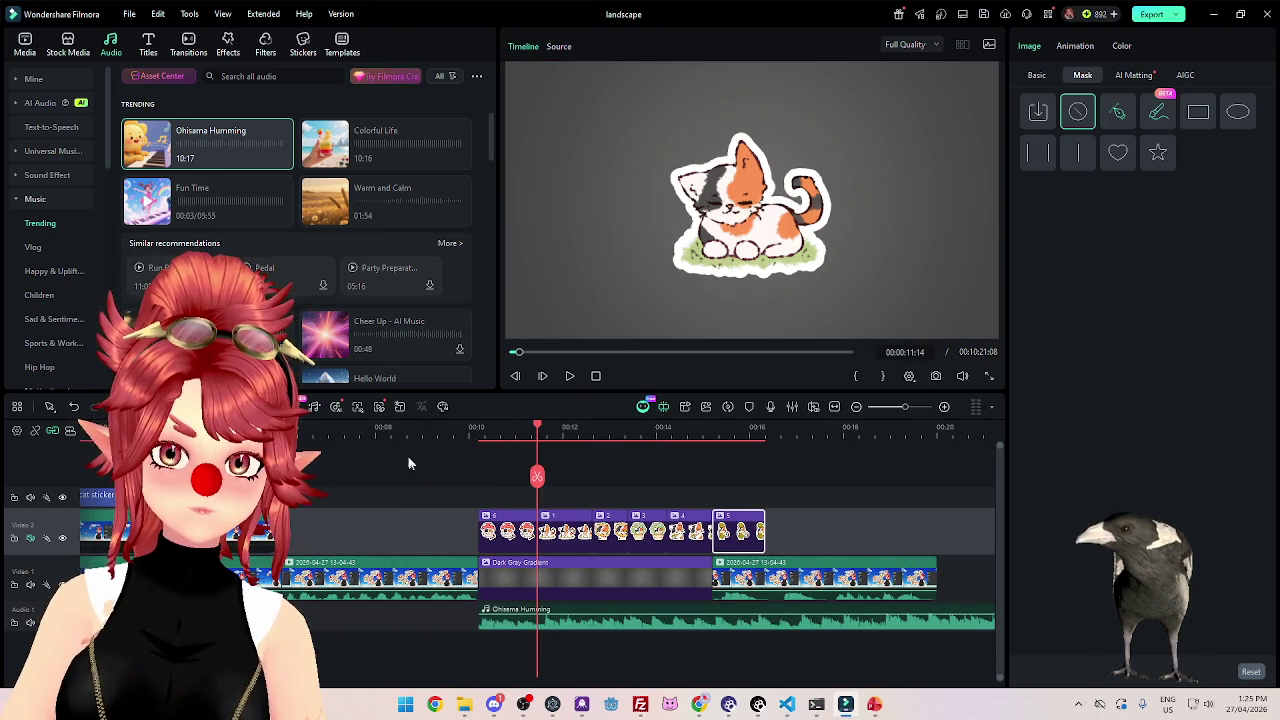
Reorder the stickers to 6, 5, 1, 2, 3, 4 by moving clip 5 after clip 6 and clips 1–4 behind it.
left_click(453, 432)
left_click(572, 376)
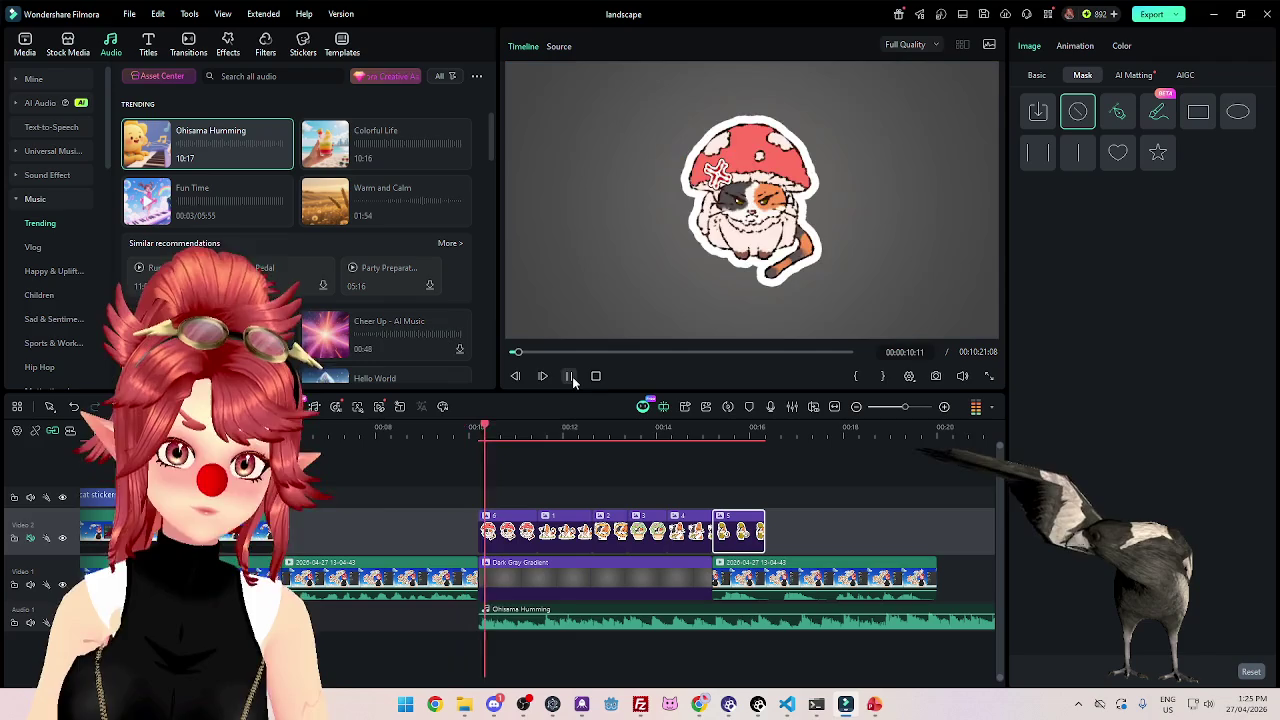
left_click(570, 376)
left_click_drag(726, 524, 454, 525)
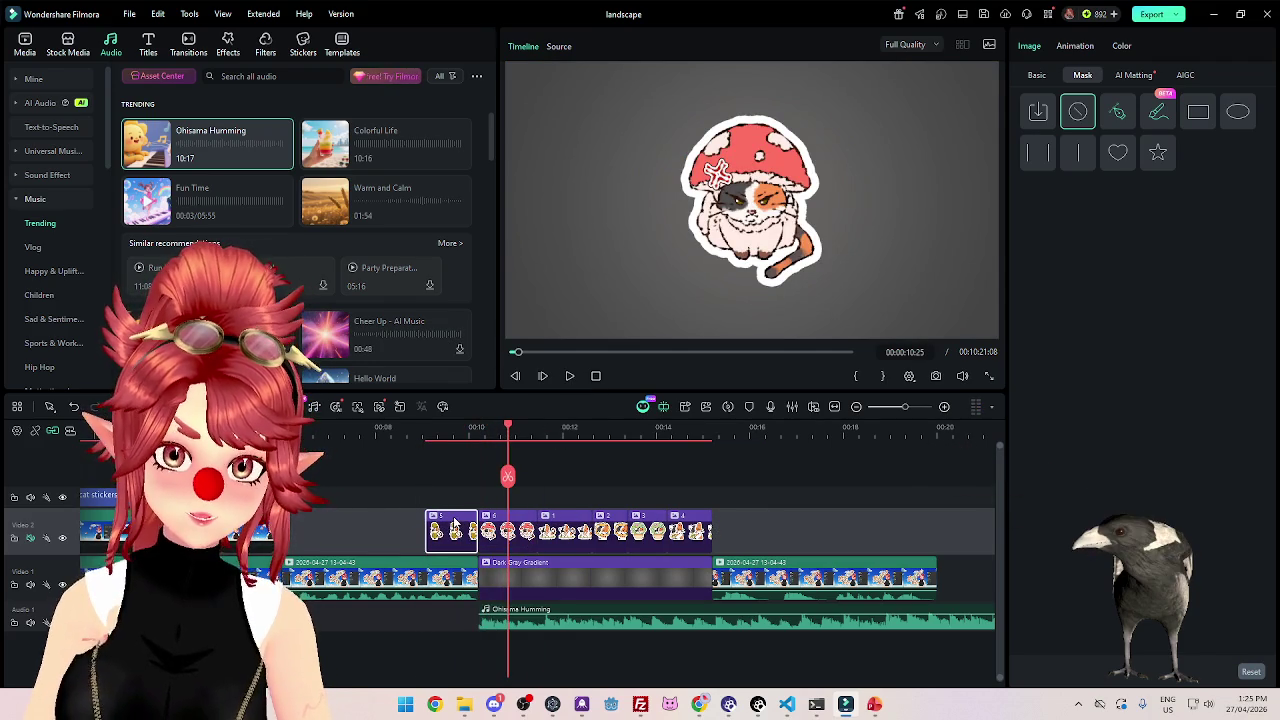
left_click_drag(549, 486, 718, 554)
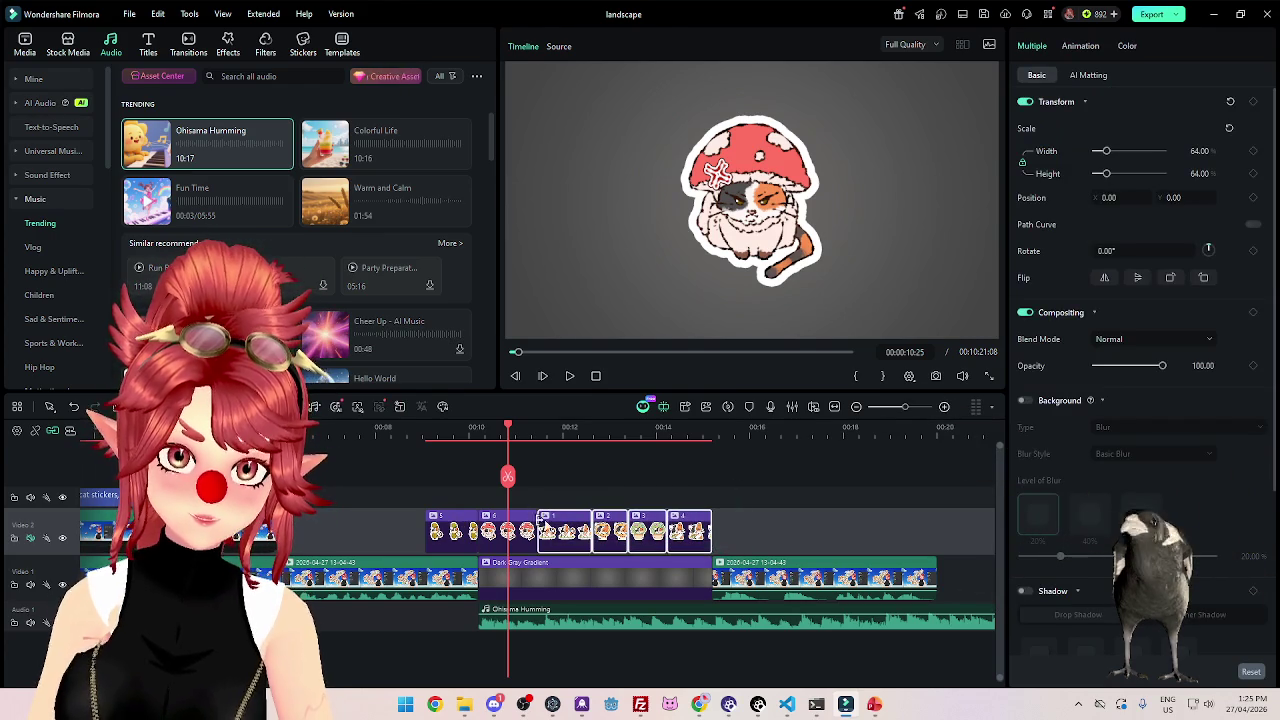
left_click_drag(538, 518, 628, 518)
left_click_drag(495, 528, 547, 528)
left_click(612, 520)
mouse_move(622, 490)
left_mouse_down()
mouse_move(804, 554)
mouse_move(758, 532)
left_mouse_up()
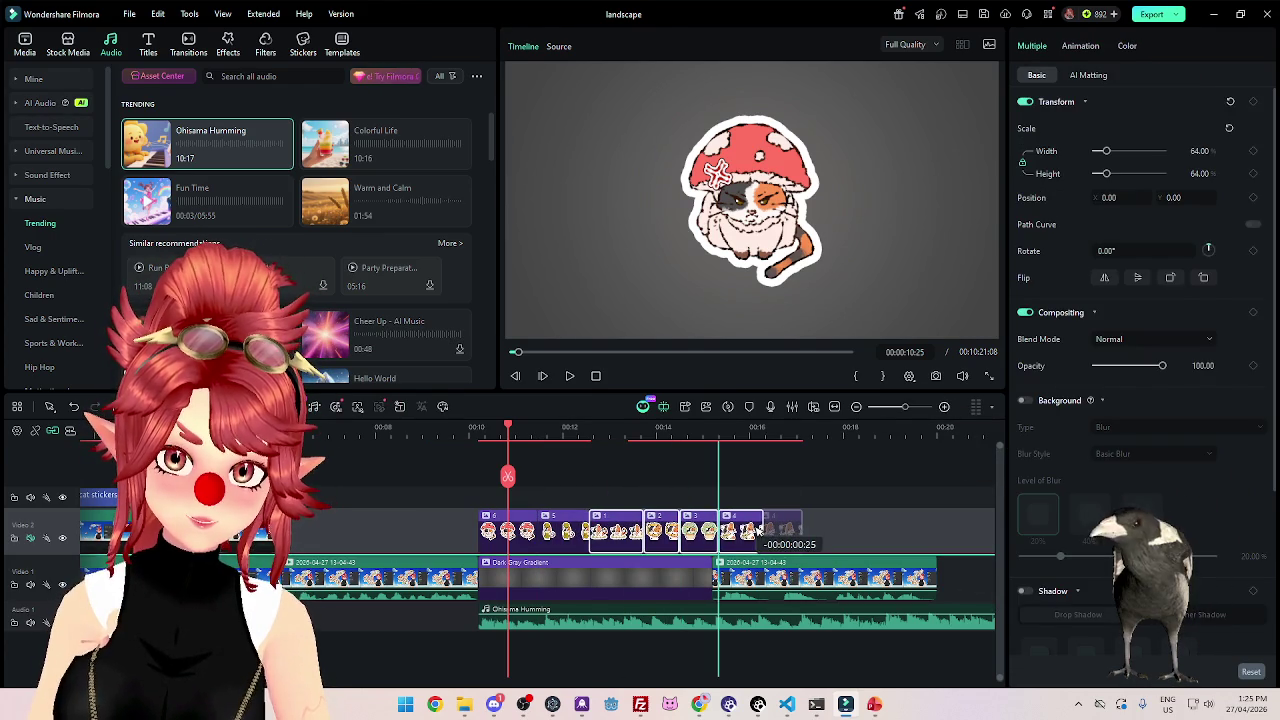
Play the reordered stickers from the start of the gradient insert to check them.
left_click(469, 457)
left_click(569, 376)
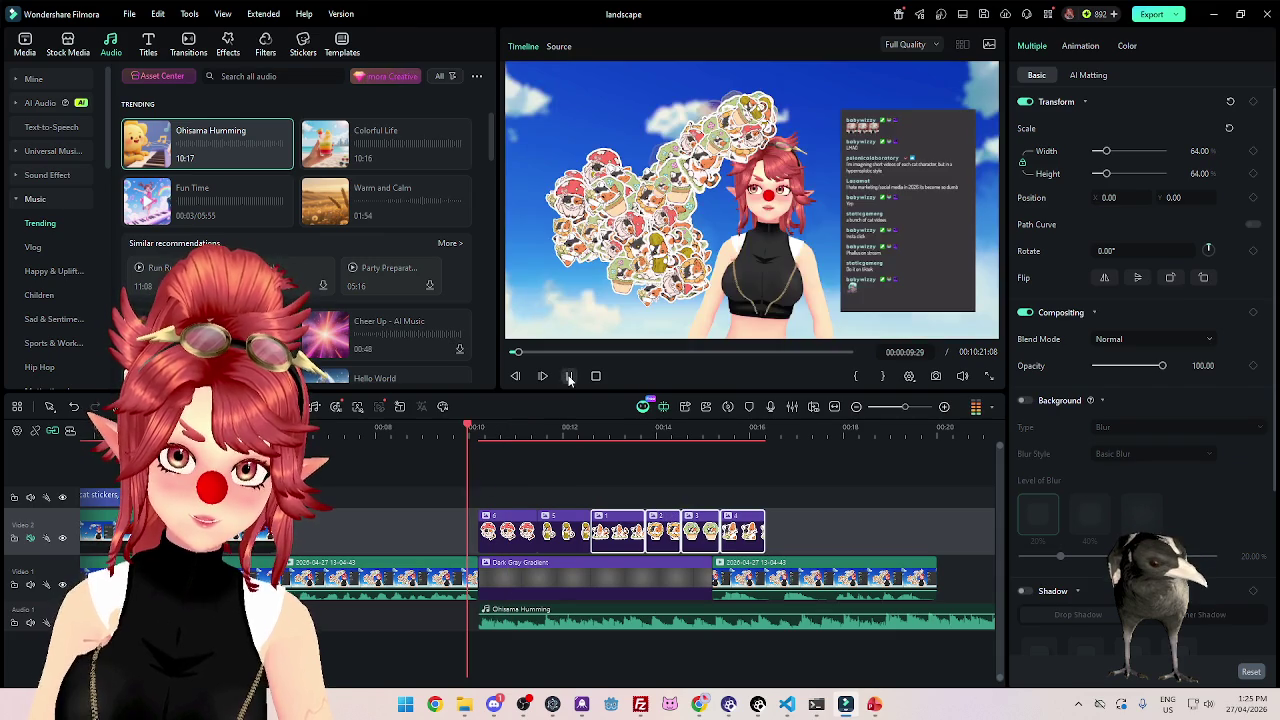
left_click(569, 384)
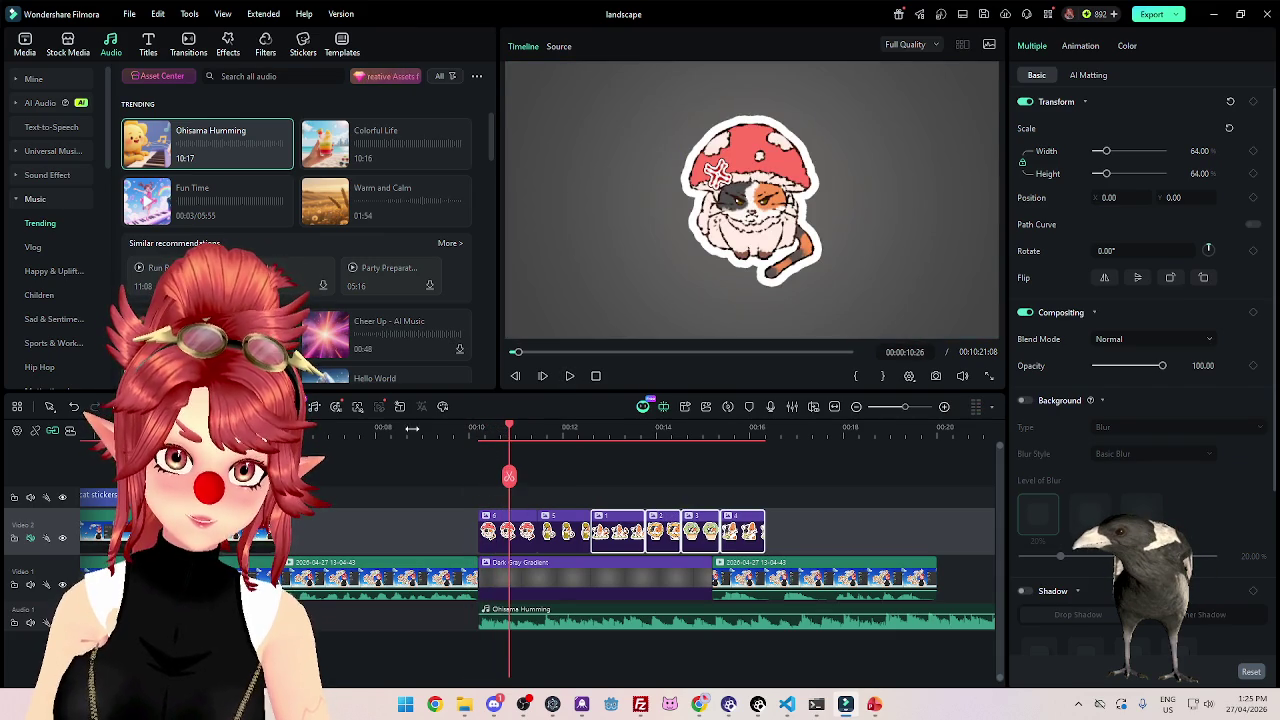
left_click(572, 384)
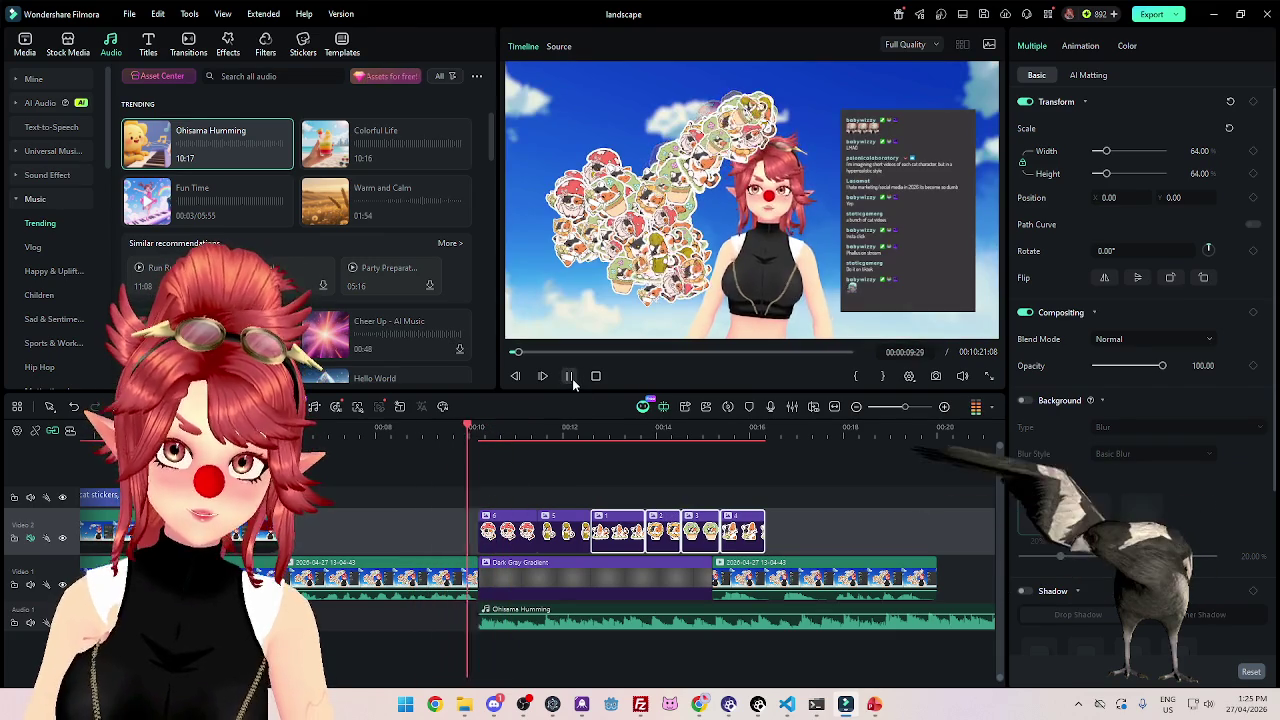
left_click(570, 378)
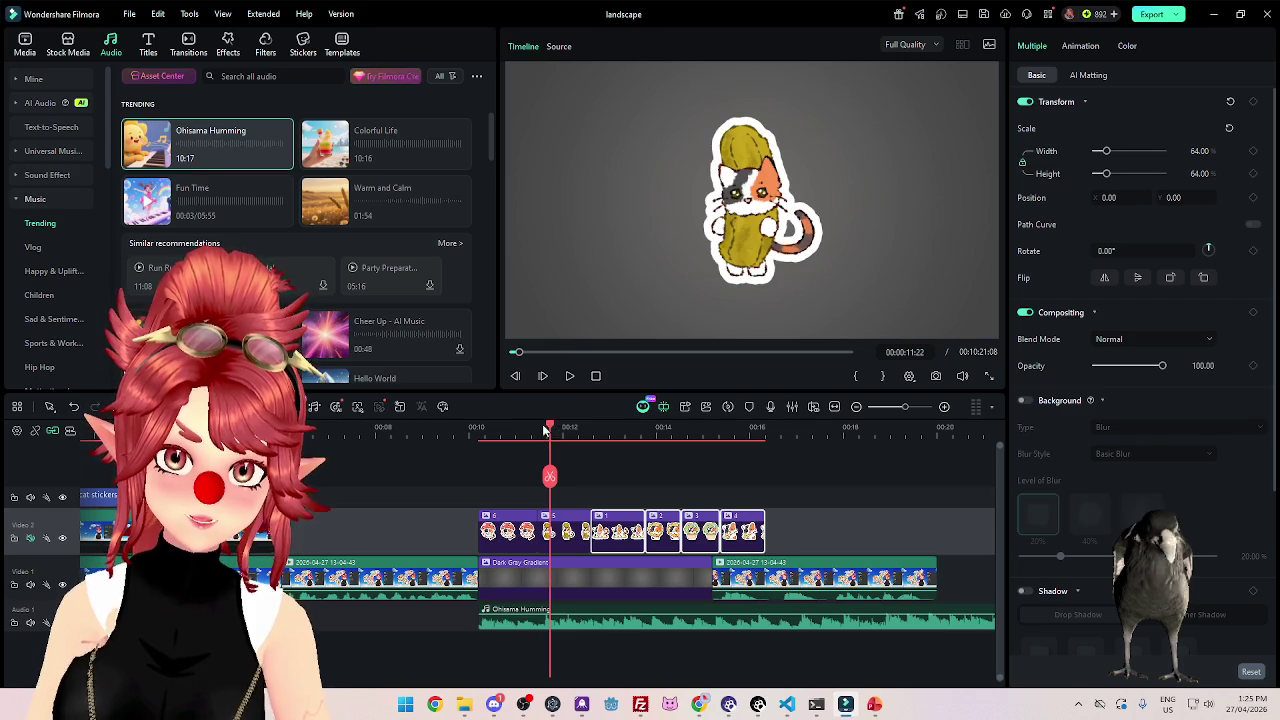
left_click_drag(546, 428, 541, 428)
Trim the Ohisama Humming clip's opening so it starts with the sticker section, then review.
mouse_move(478, 621)
left_mouse_down()
mouse_move(536, 615)
mouse_move(478, 615)
left_mouse_up()
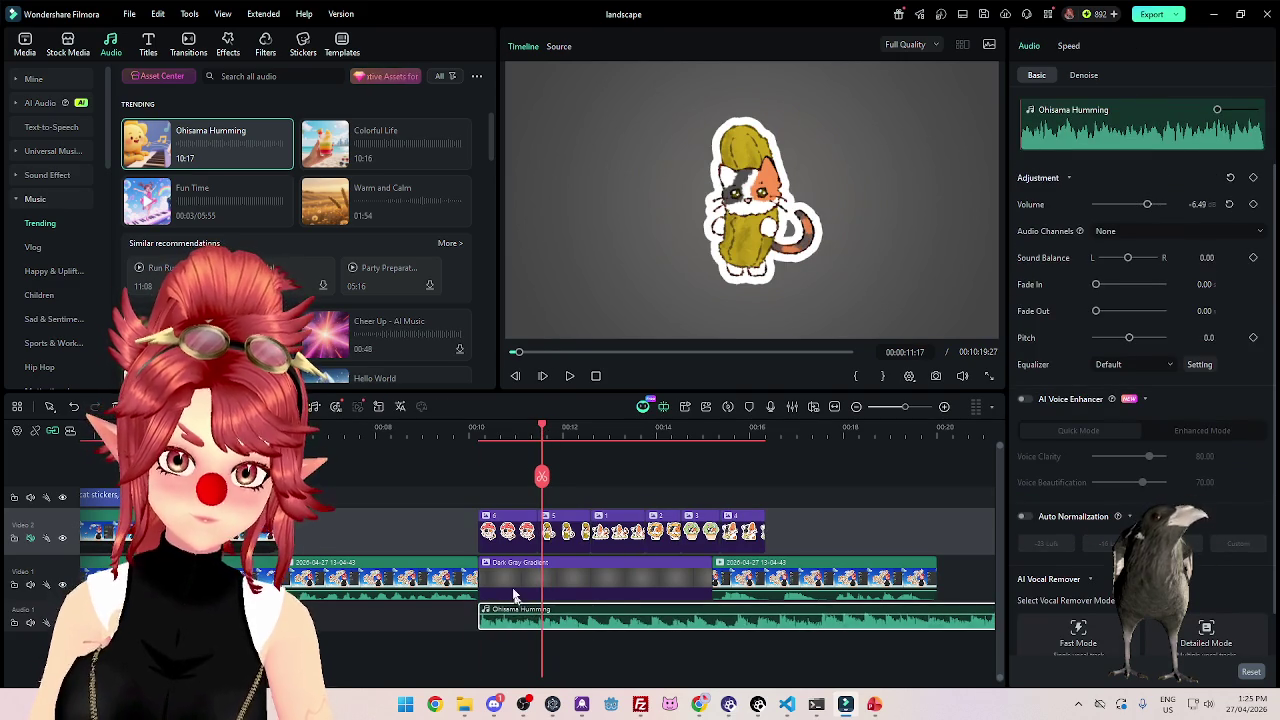
left_click(568, 378)
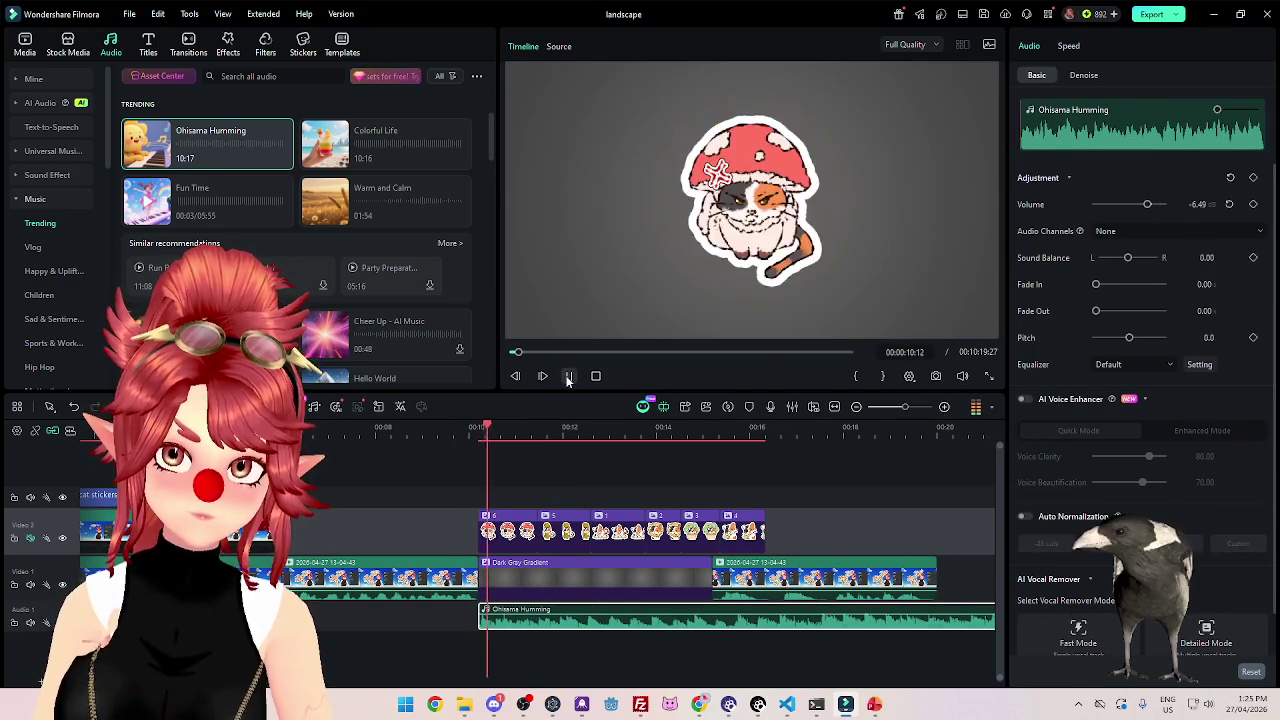
left_click(568, 377)
left_click_drag(490, 434, 478, 432)
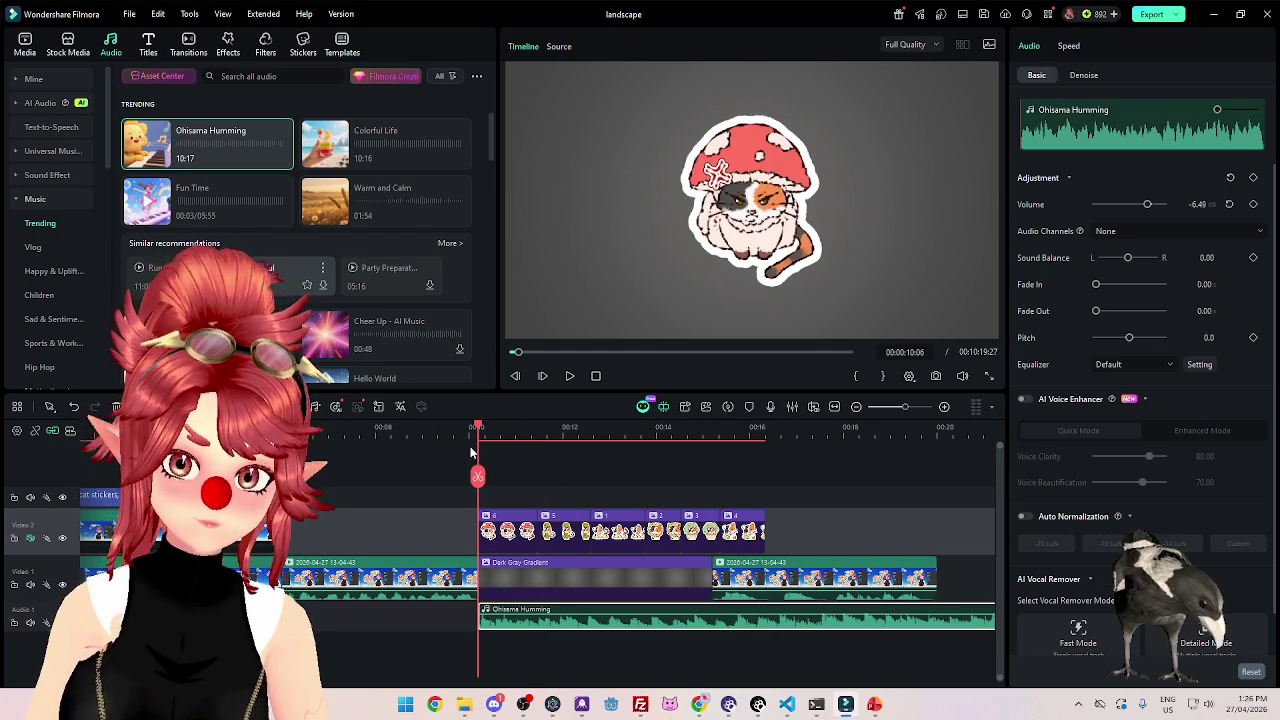
Add a Basic 6 title over the stickers, lowered to Position Y -375, reading 'Mushroom Cat'.
left_click(148, 45)
mouse_move(165, 125)
left_mouse_down()
mouse_move(482, 497)
mouse_move(536, 485)
left_mouse_up()
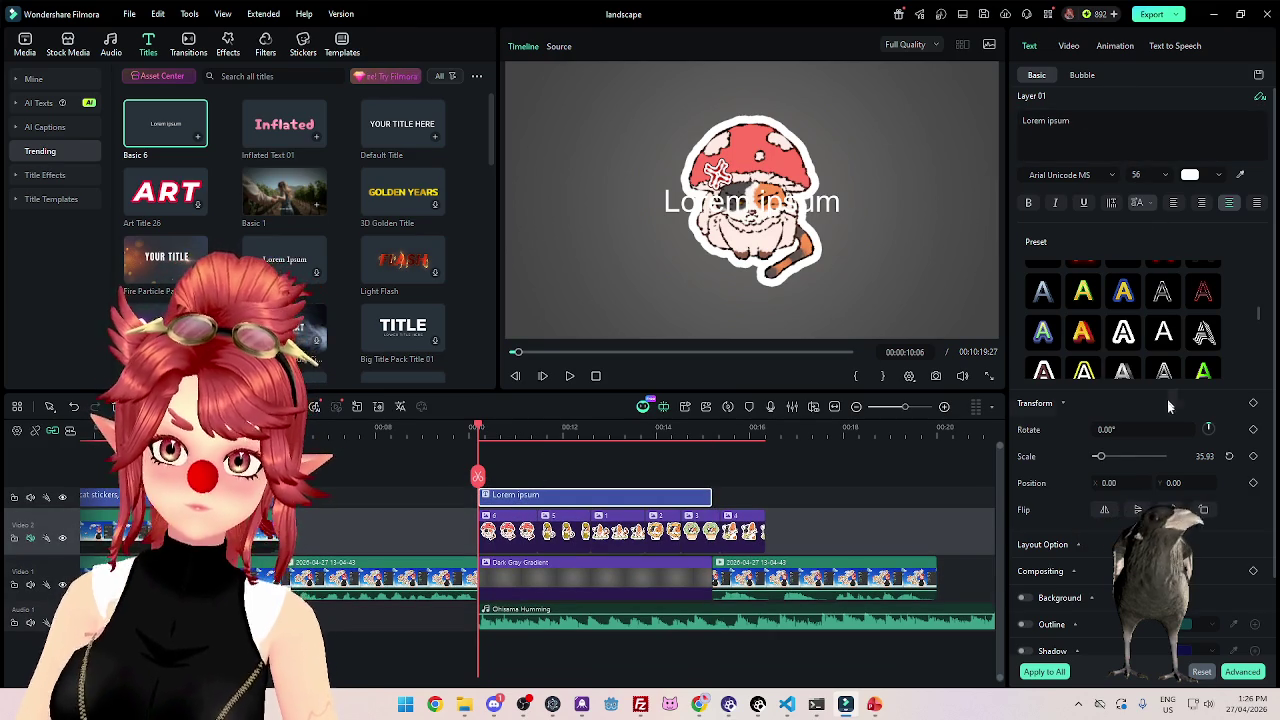
left_click_drag(1172, 483, 1140, 483)
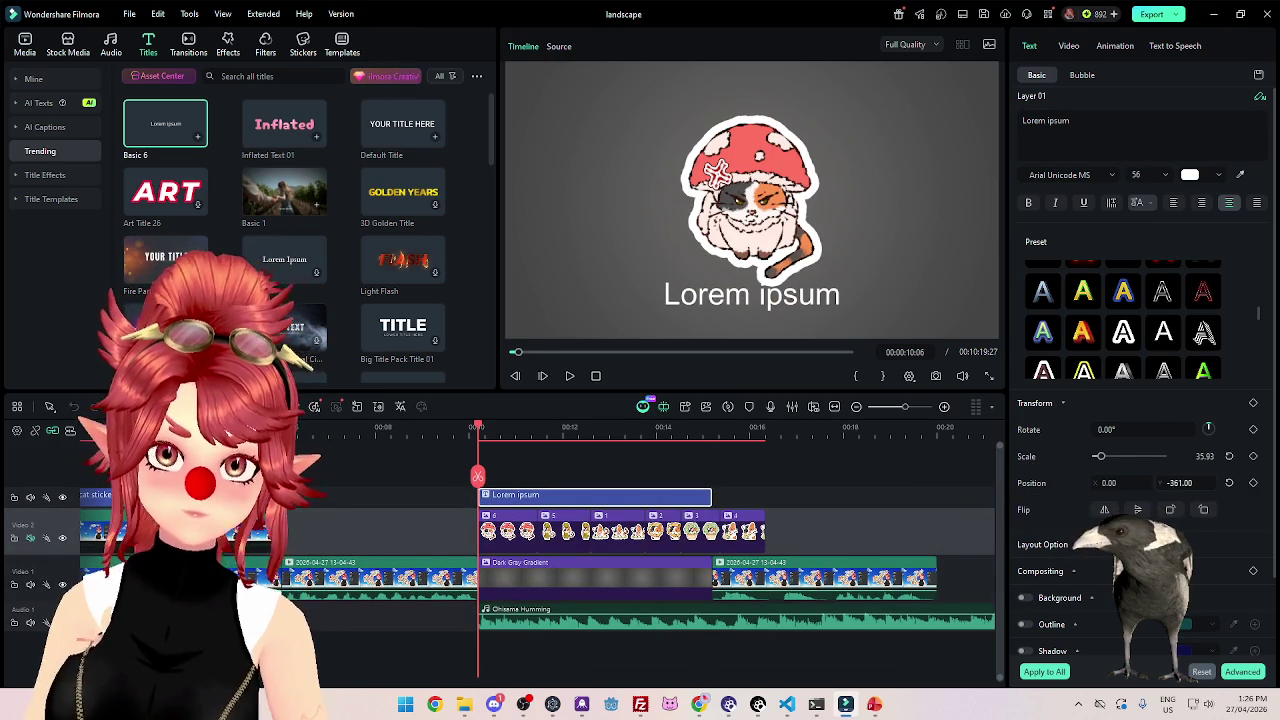
triple_click(1045, 120)
type("Mushroom Cat")
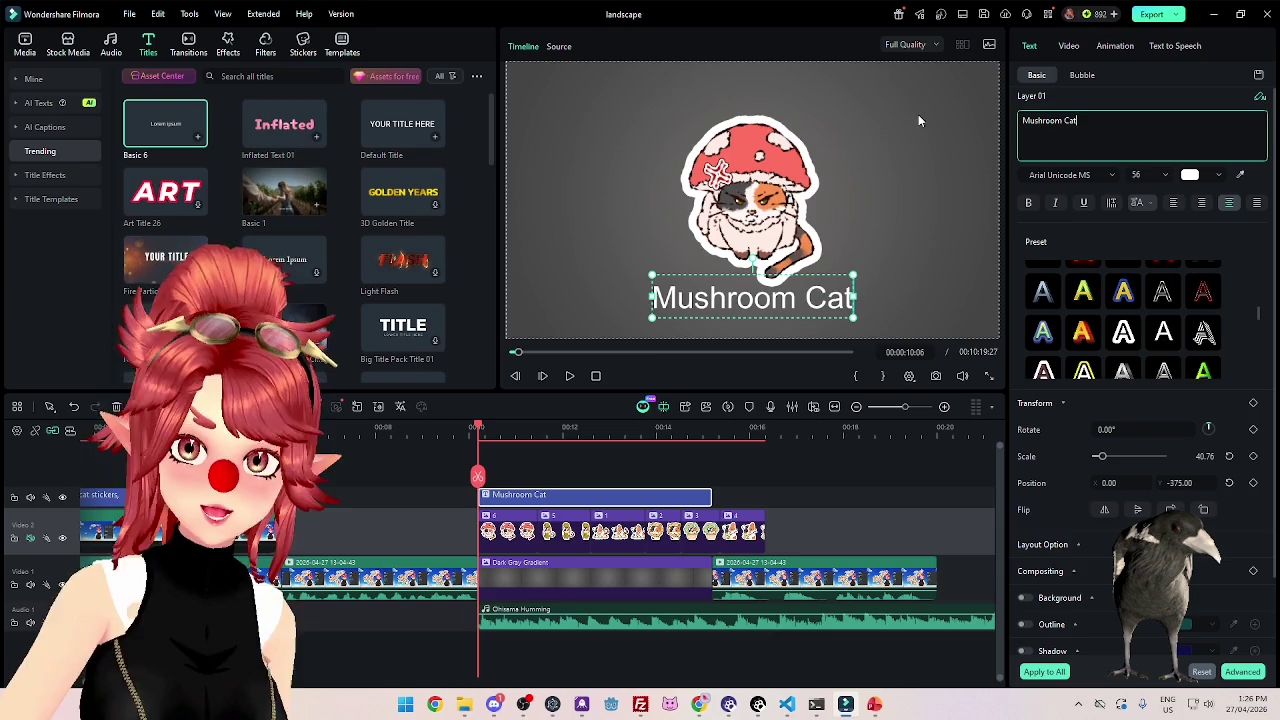
left_click(569, 376)
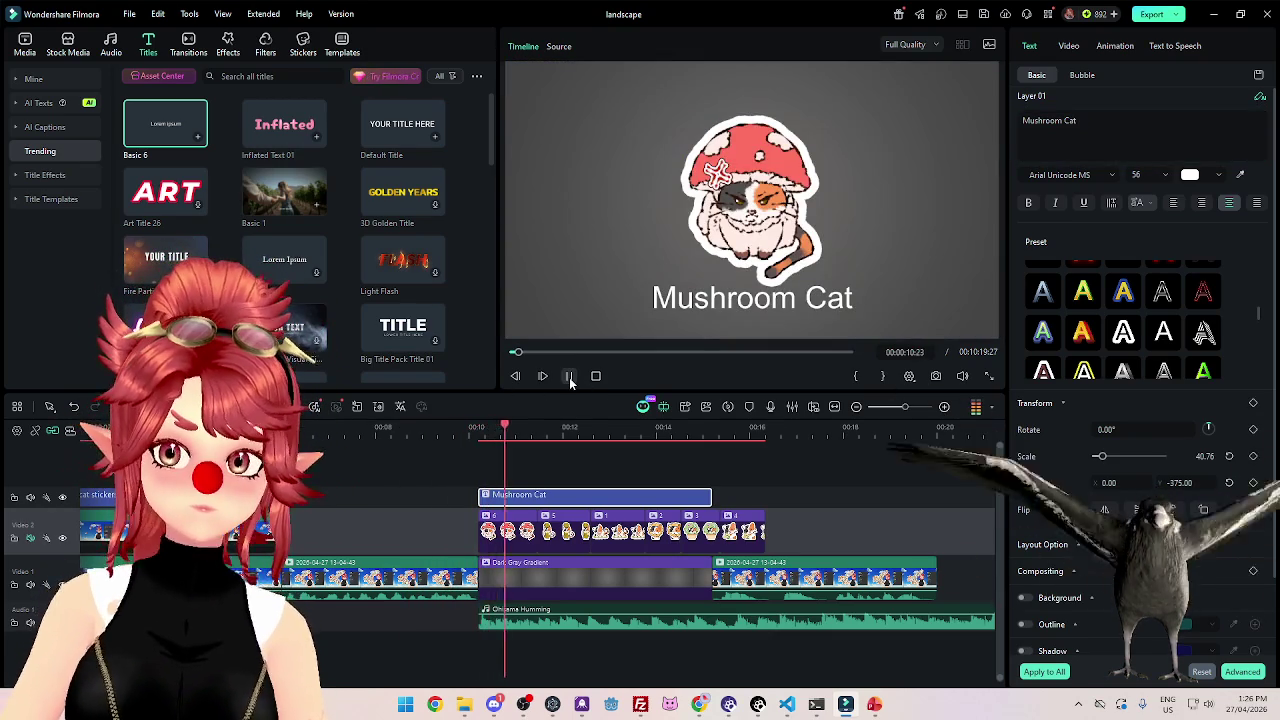
left_click(569, 376)
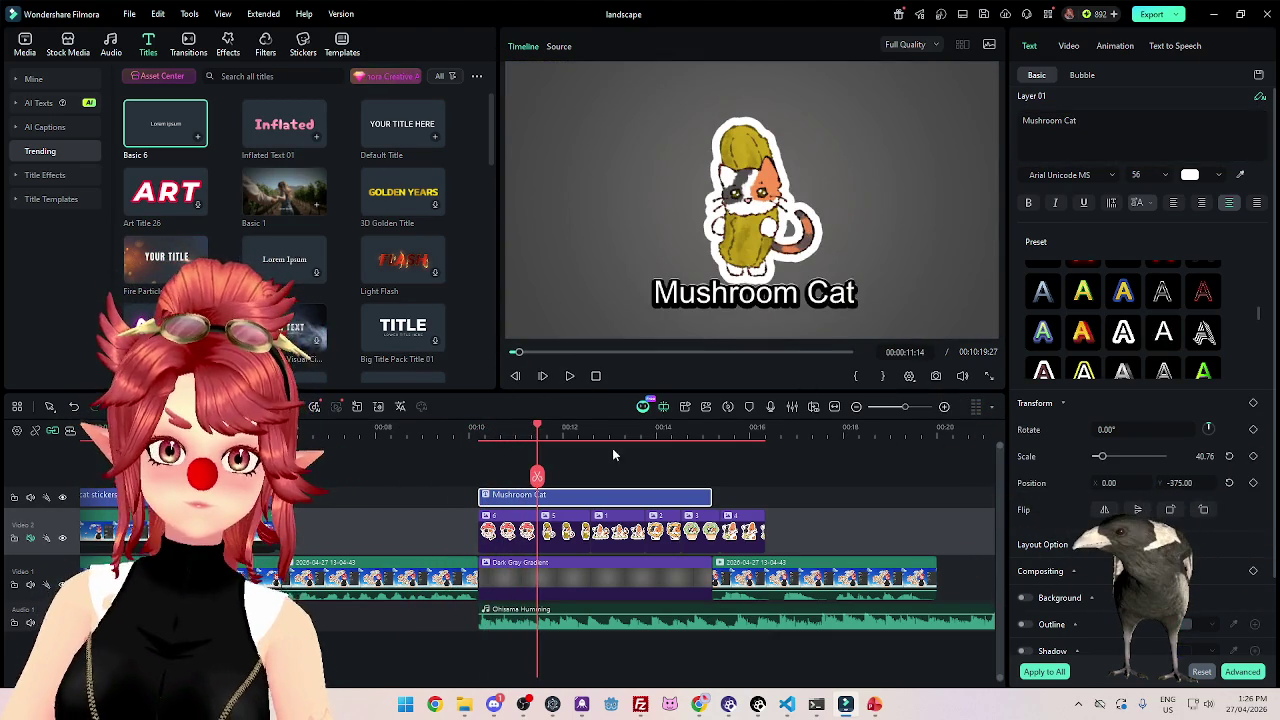
Play the gradient insert from its start to check the Mushroom Cat title.
left_click(476, 428)
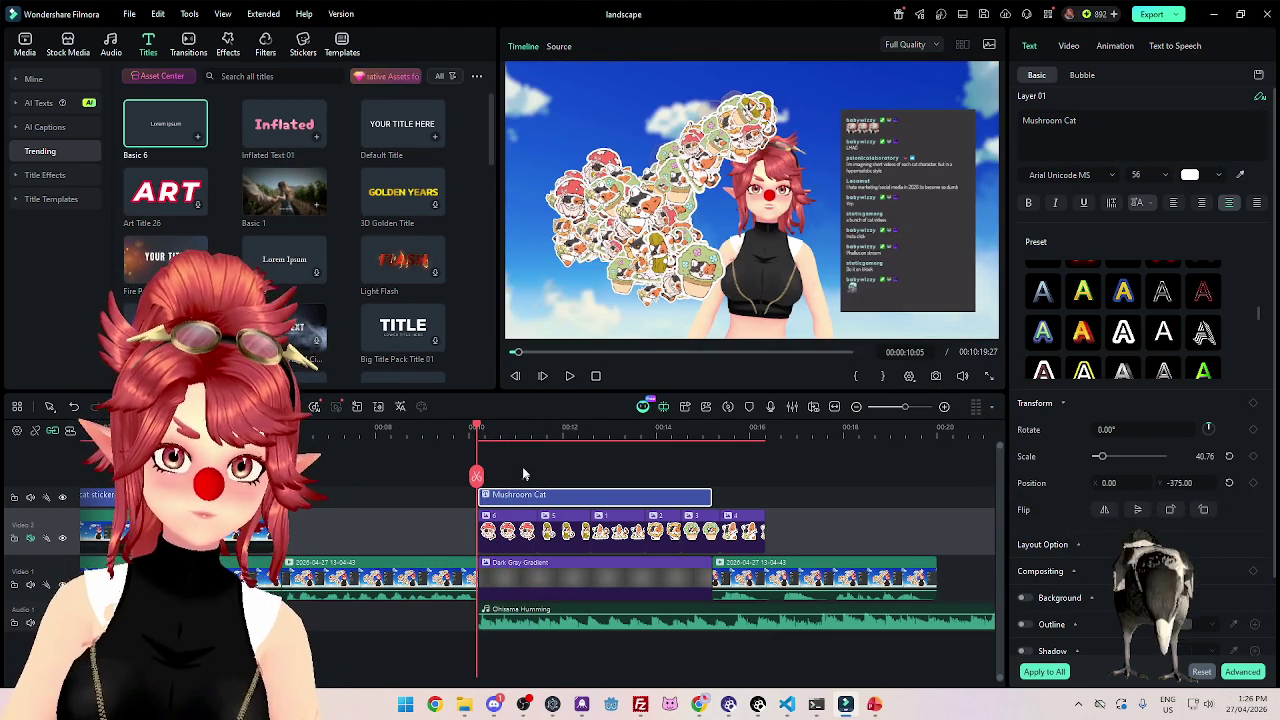
left_click(569, 376)
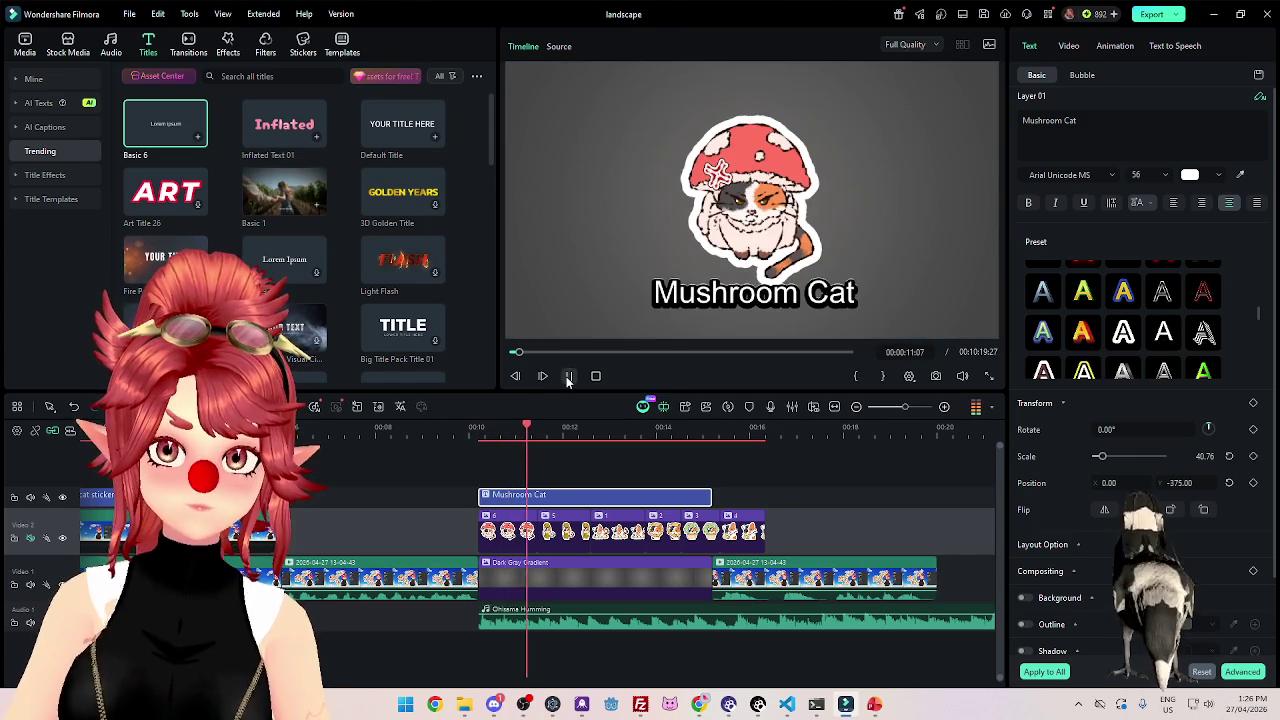
left_click(567, 379)
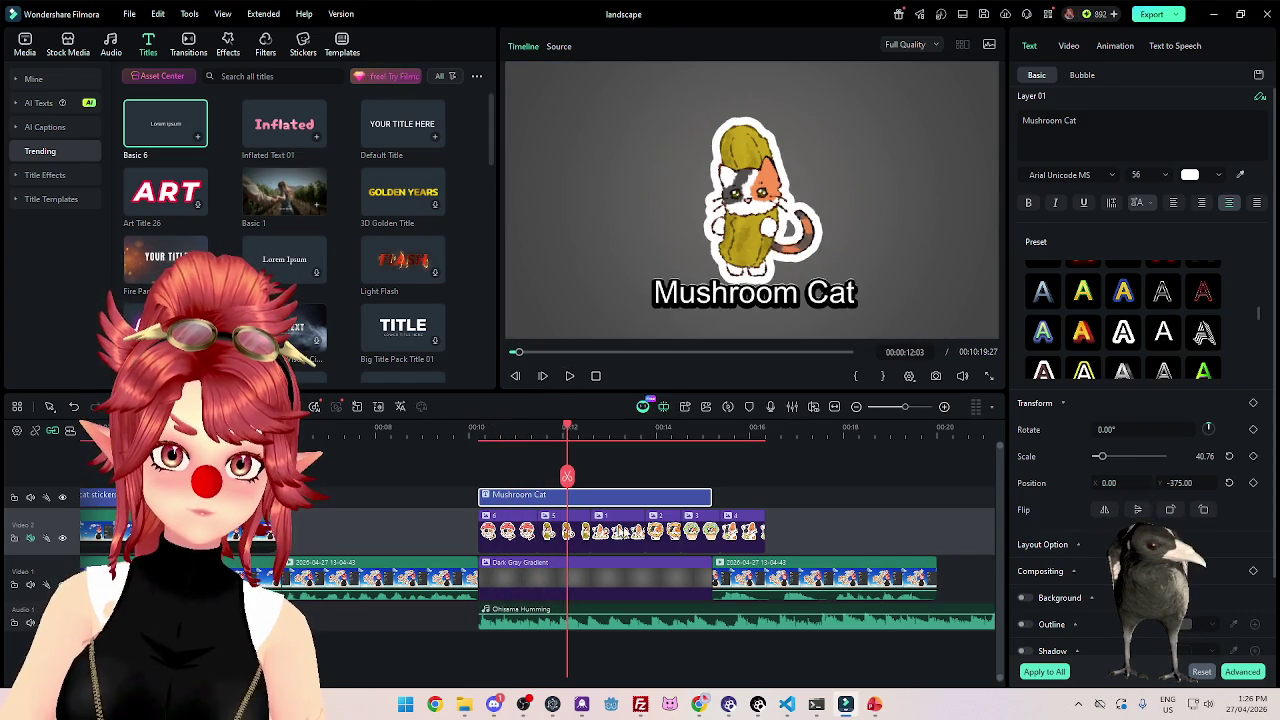
left_click(481, 431)
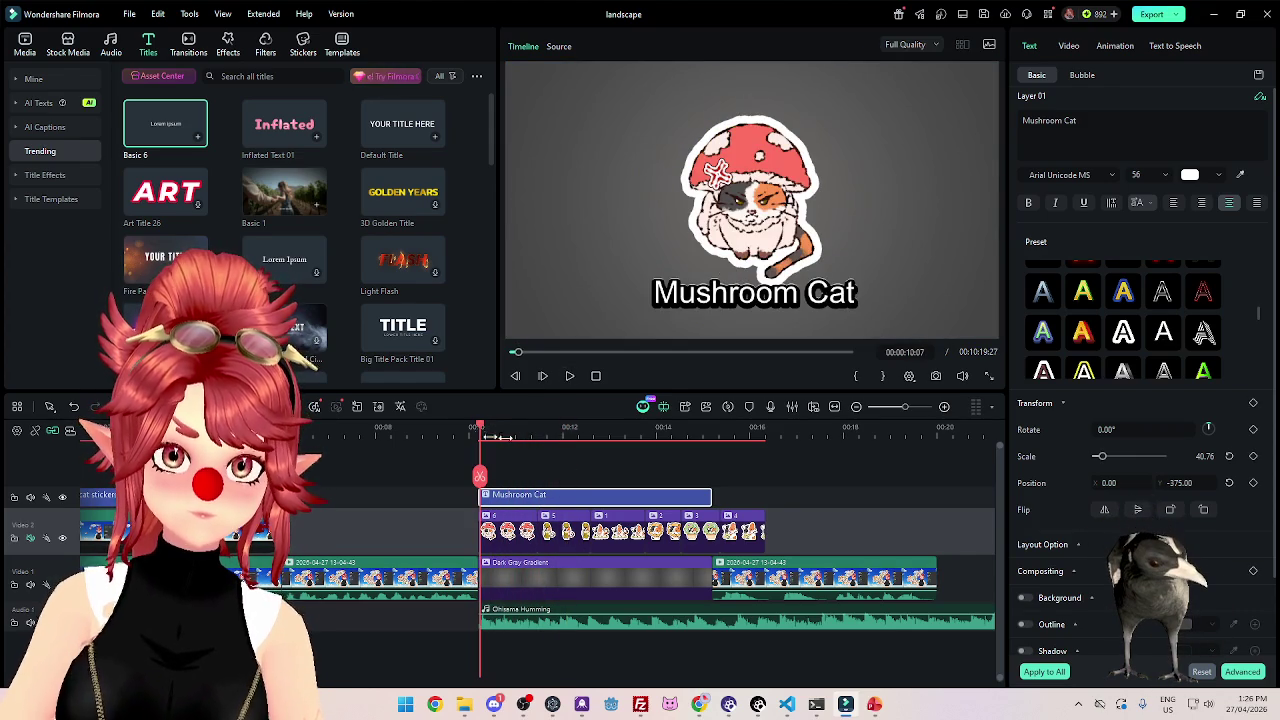
left_click(568, 377)
Align sticker clip 5 to the playhead, trim the title to end with it, and split at 00:00:11:07.
left_click(515, 533)
left_click_drag(527, 533, 574, 533)
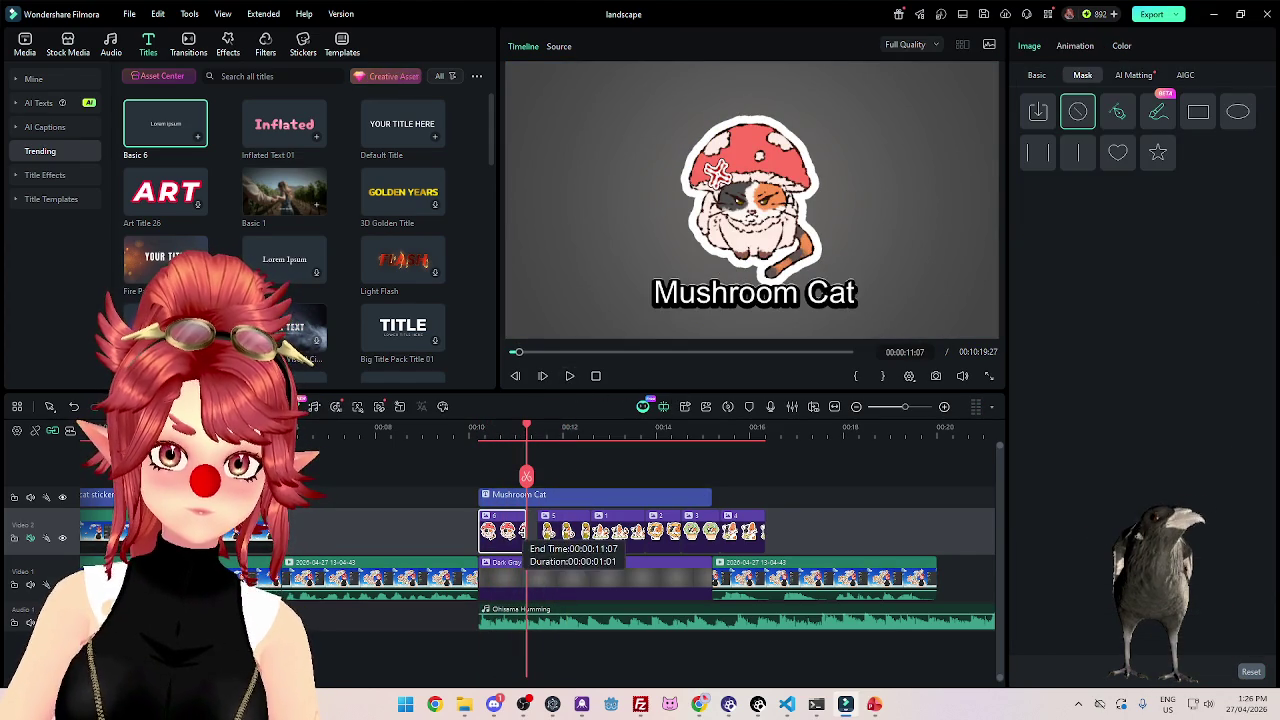
left_click(666, 489)
left_click_drag(711, 494, 578, 494)
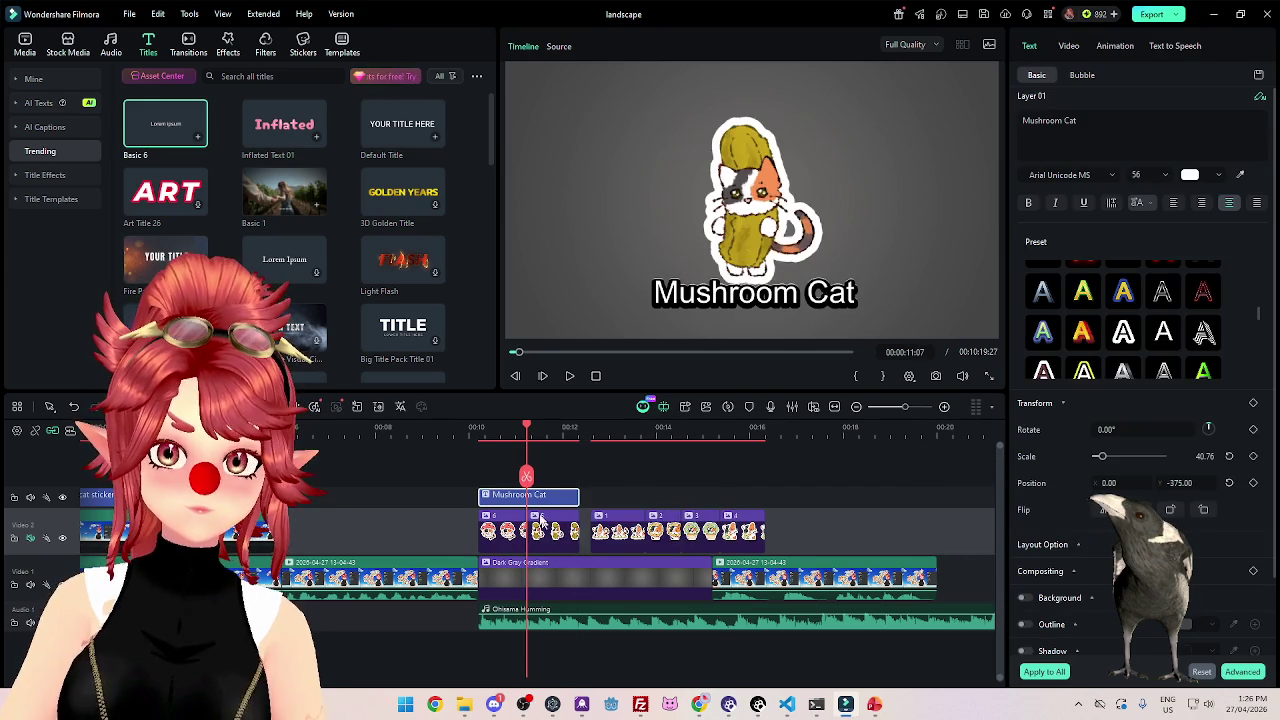
left_click(527, 477)
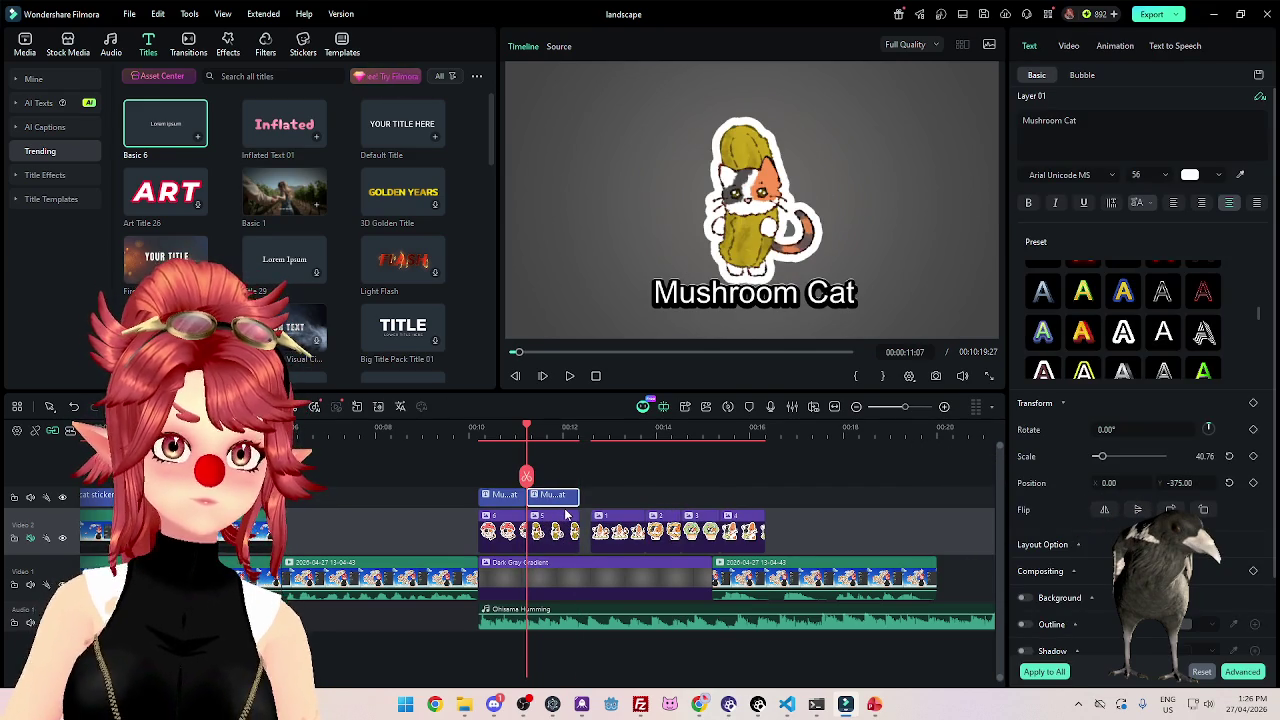
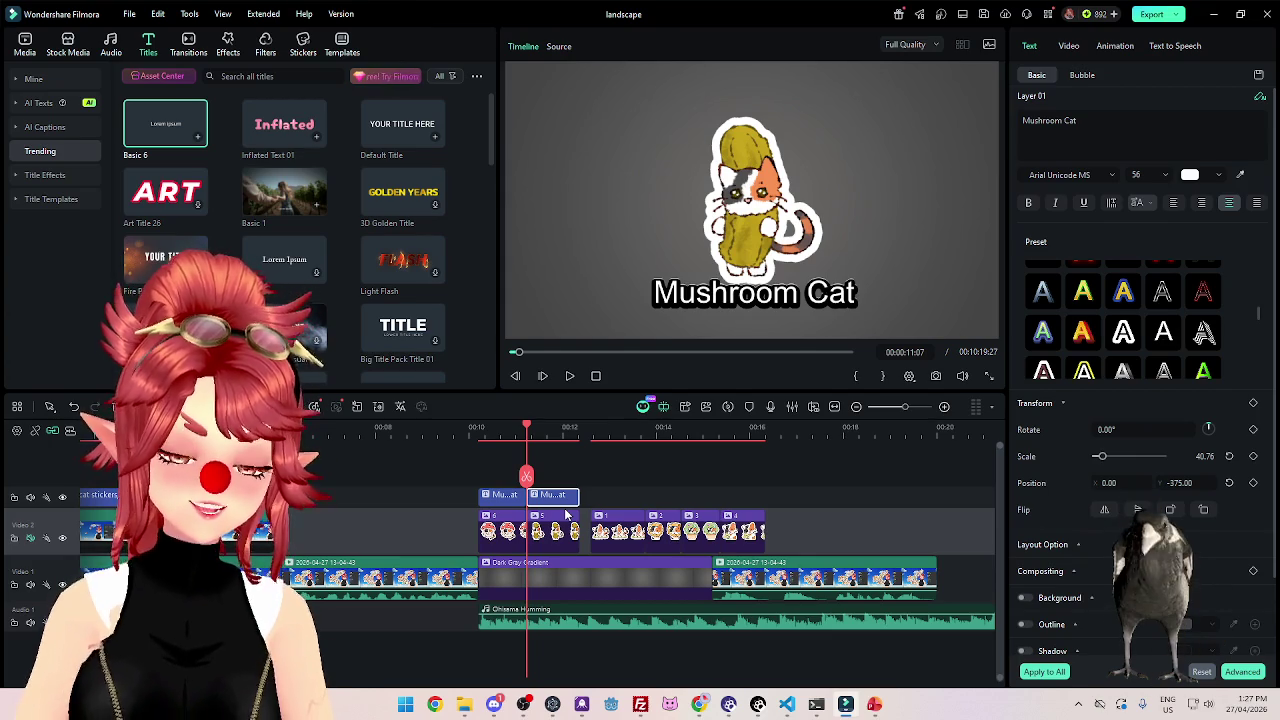
Replace 'Mushroom' with 'Pickle' so the second caption reads 'Pickle Cat'.
left_click(555, 427)
left_click(1062, 120)
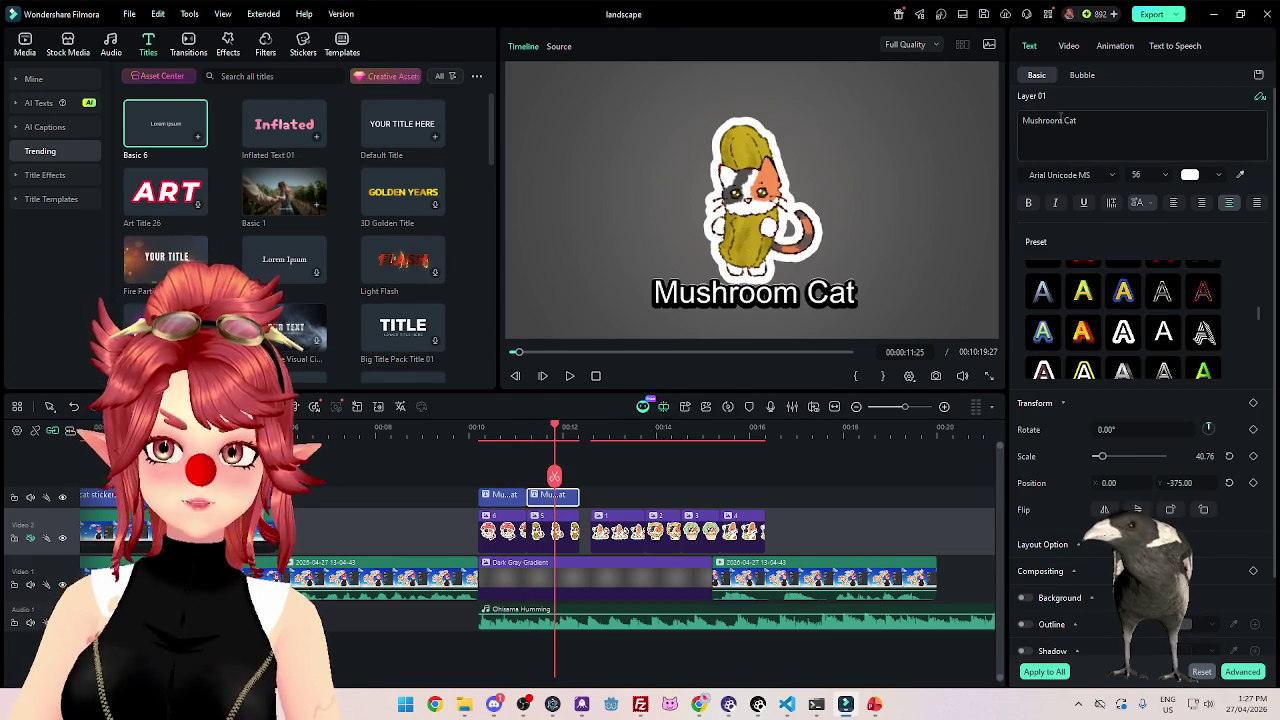
left_click_drag(1062, 120, 1020, 120)
type("Pi")
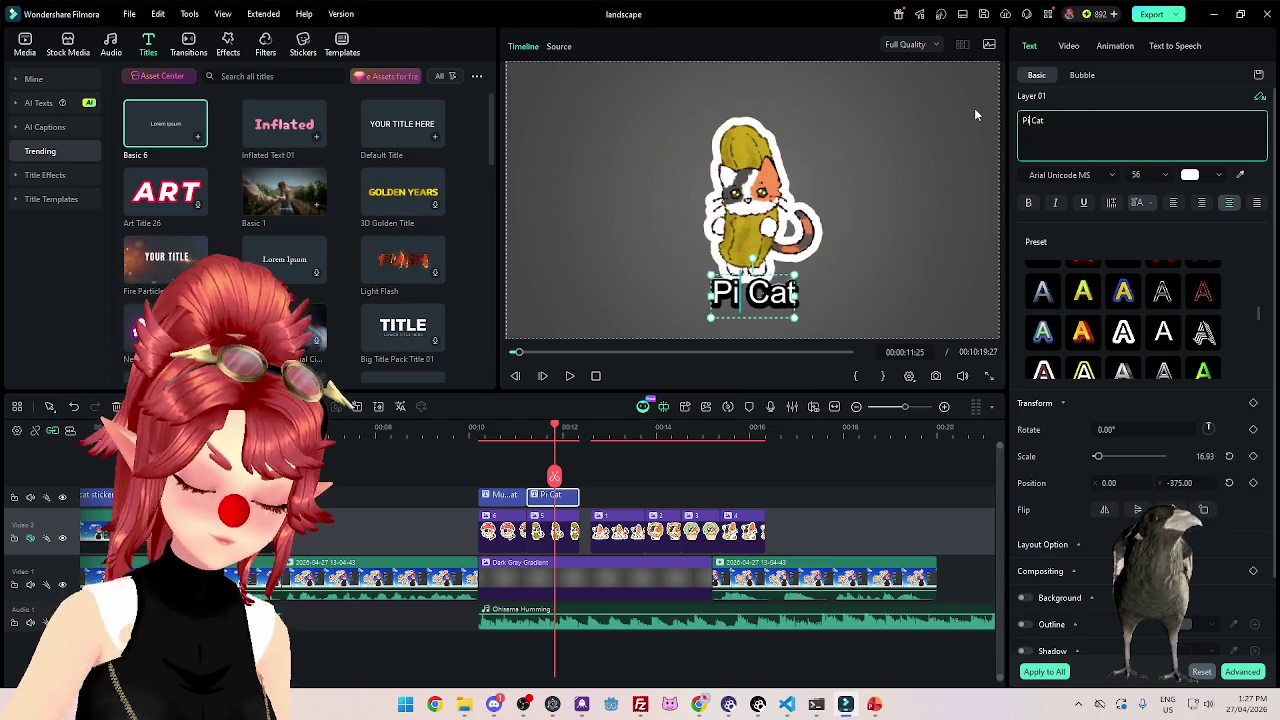
type("ckle")
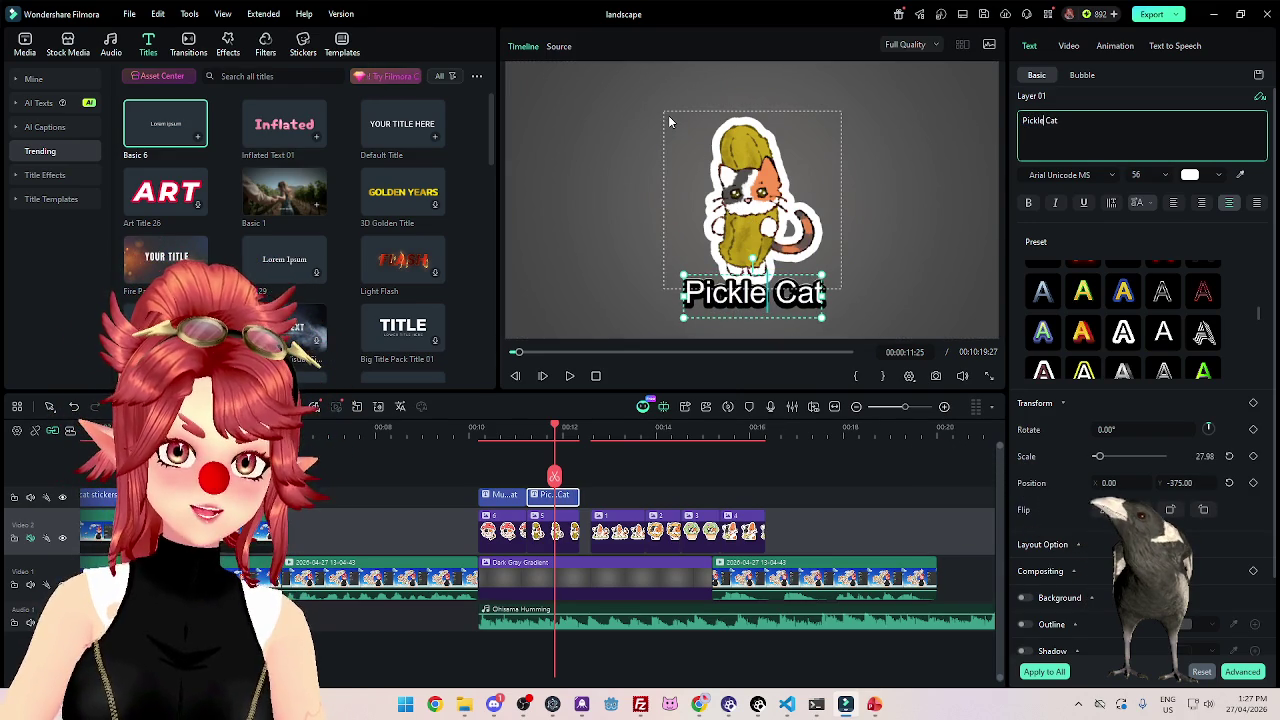
left_click(482, 428)
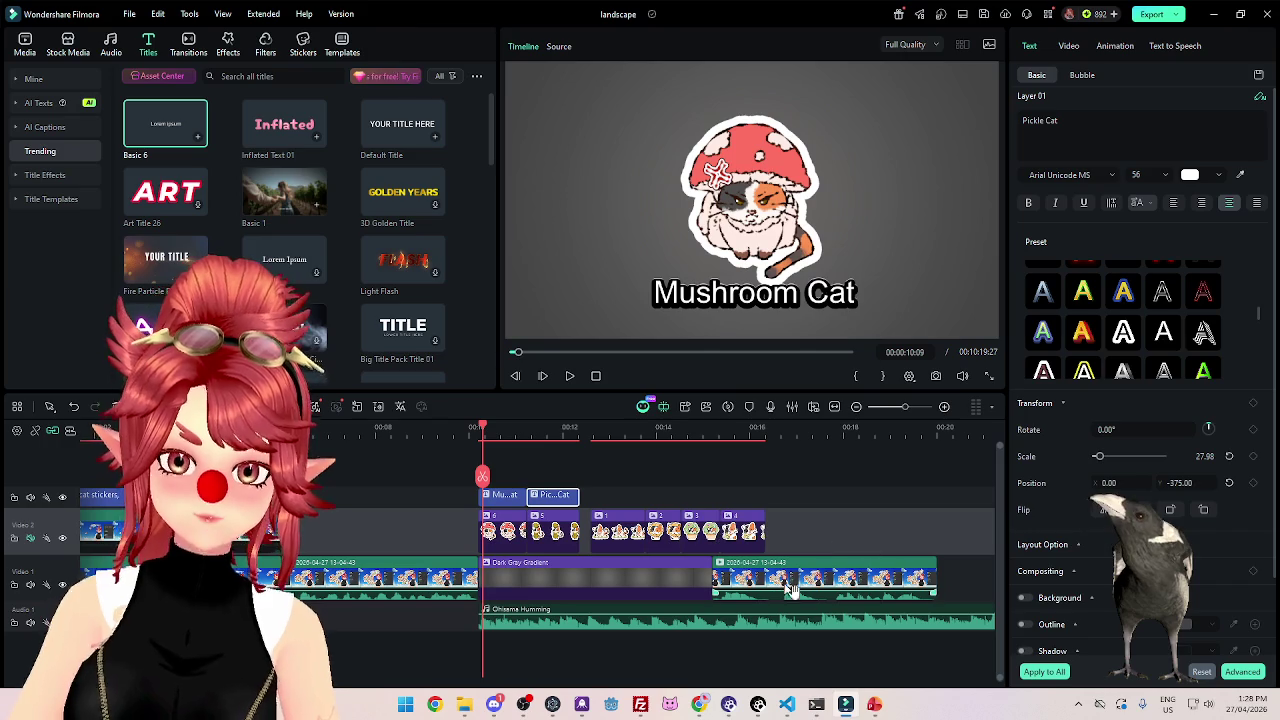
Paste a copy of the Pickle Cat caption right after the original on the title track.
left_click(568, 376)
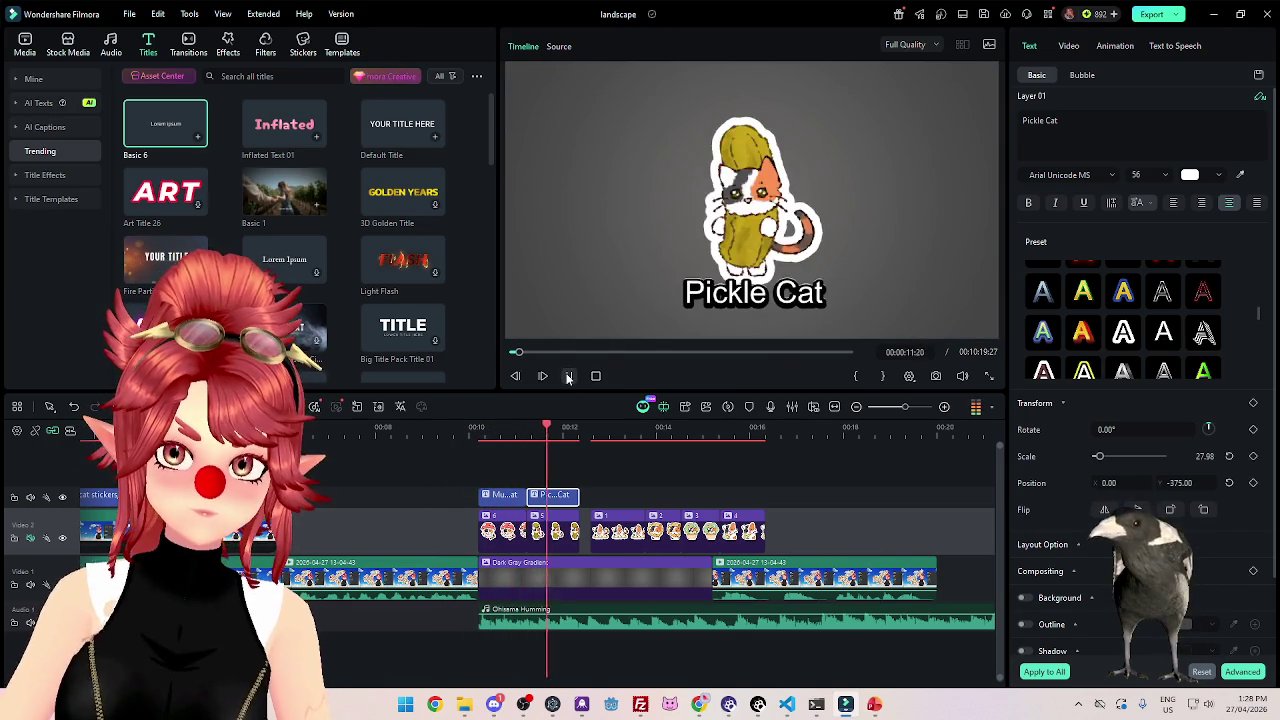
left_click(585, 424)
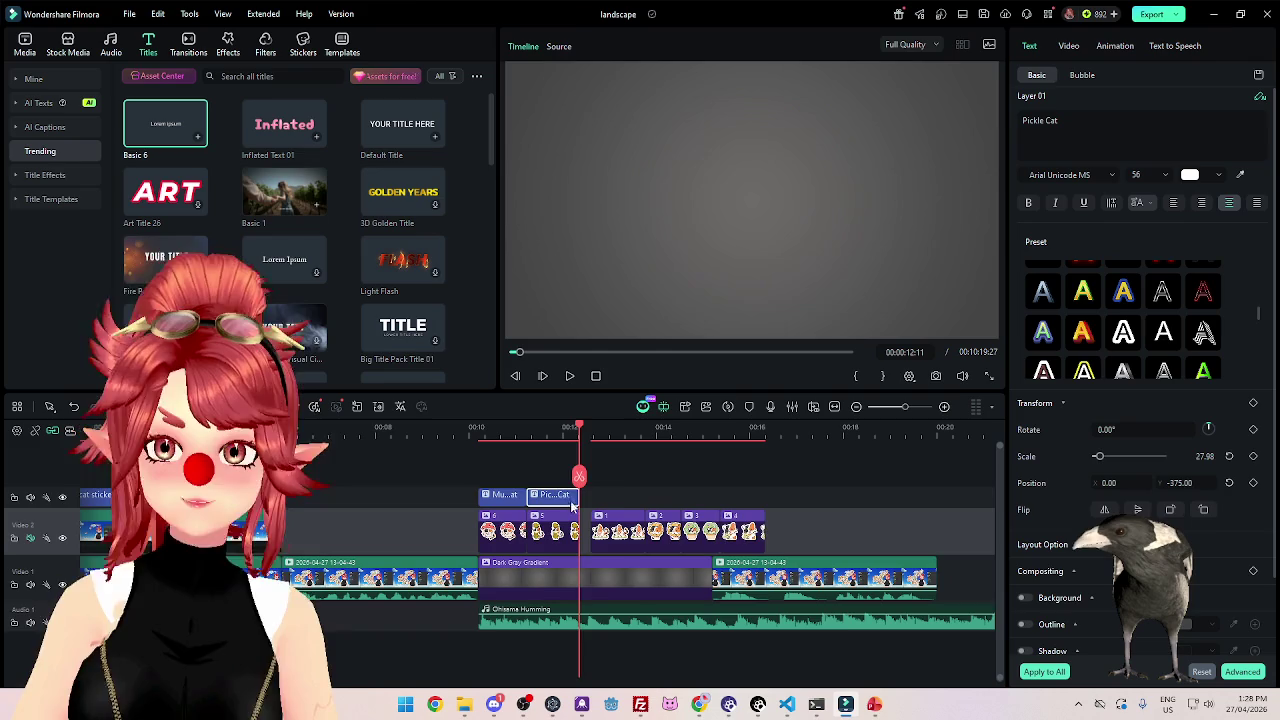
key("ctrl+v")
mouse_move(597, 557)
left_mouse_down()
mouse_move(598, 486)
mouse_move(610, 526)
mouse_move(598, 528)
mouse_move(664, 530)
left_mouse_up()
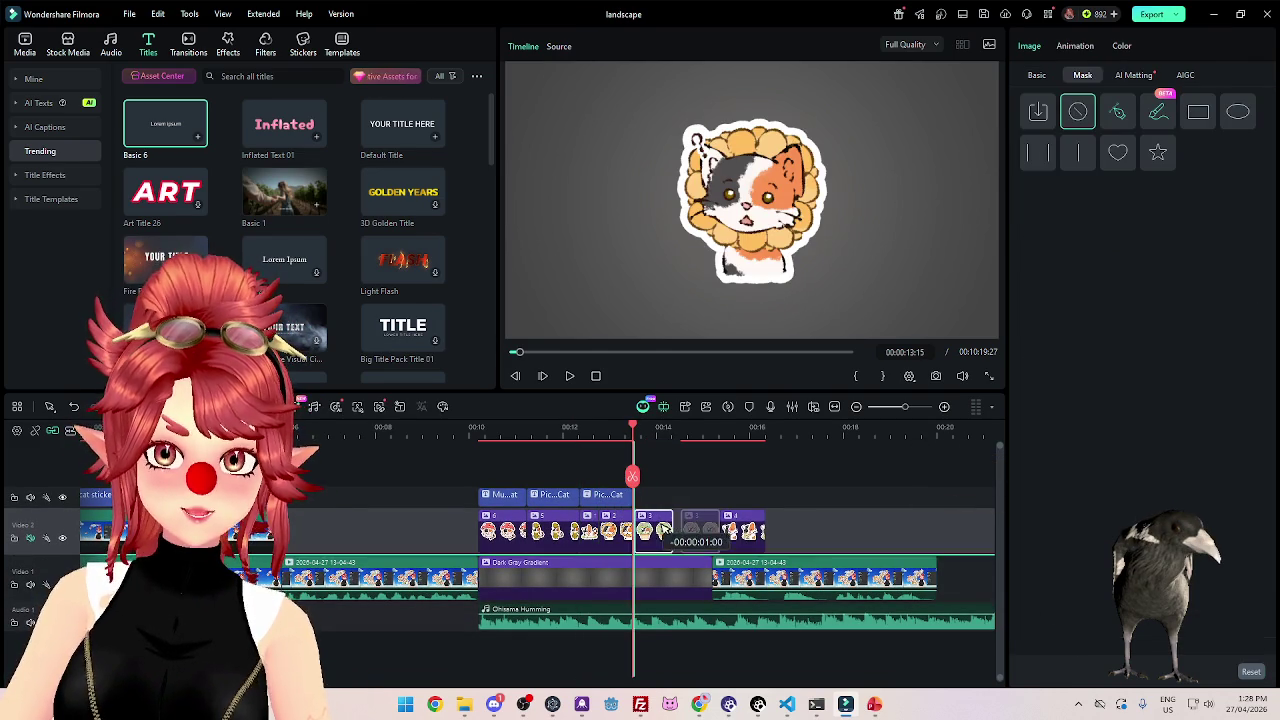
Shift the last sticker clip one second earlier and preview the sticker sequence.
left_click_drag(662, 528, 701, 528)
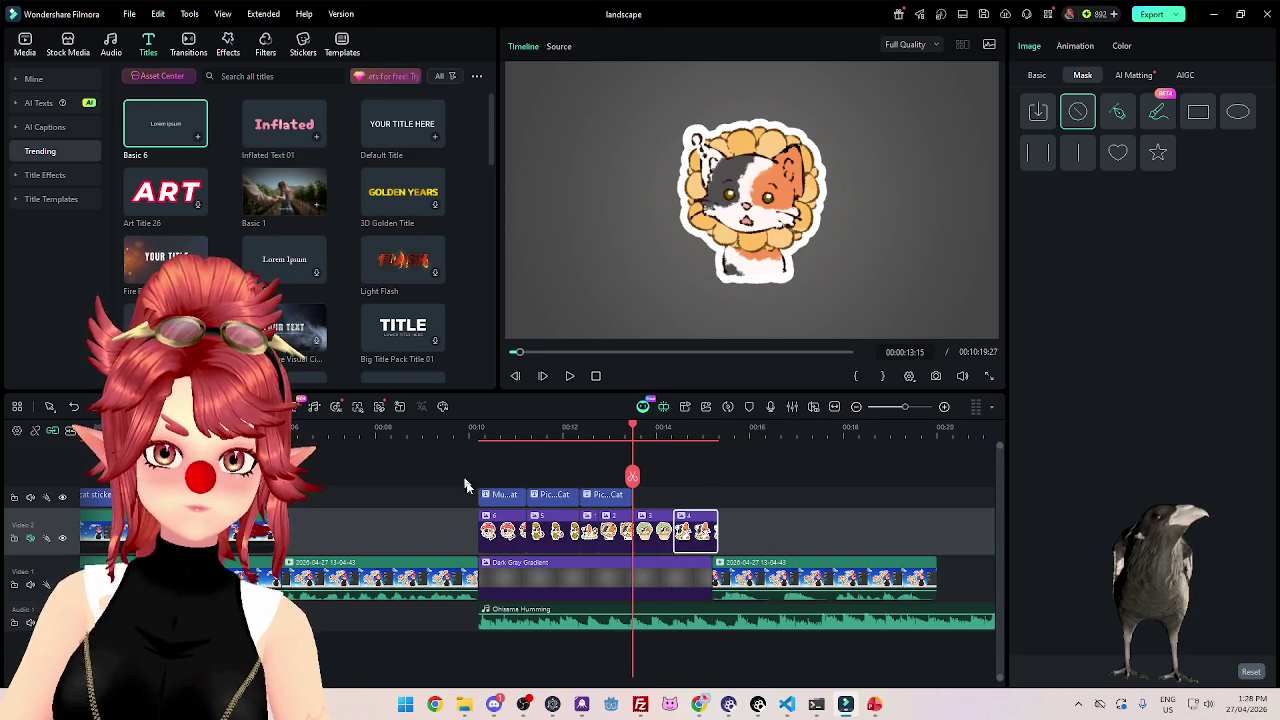
left_click(723, 428)
left_click(569, 376)
left_click(570, 377)
scroll(640, 540, "down", 3)
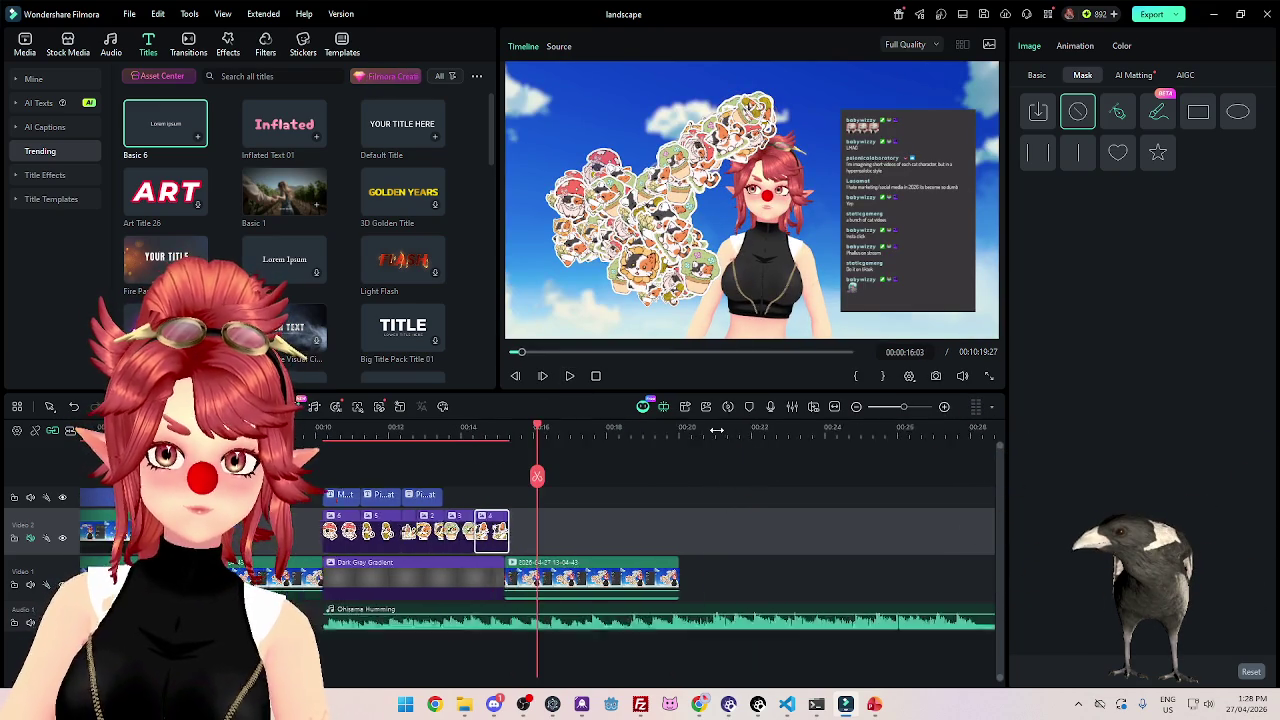
scroll(640, 540, "up", 5)
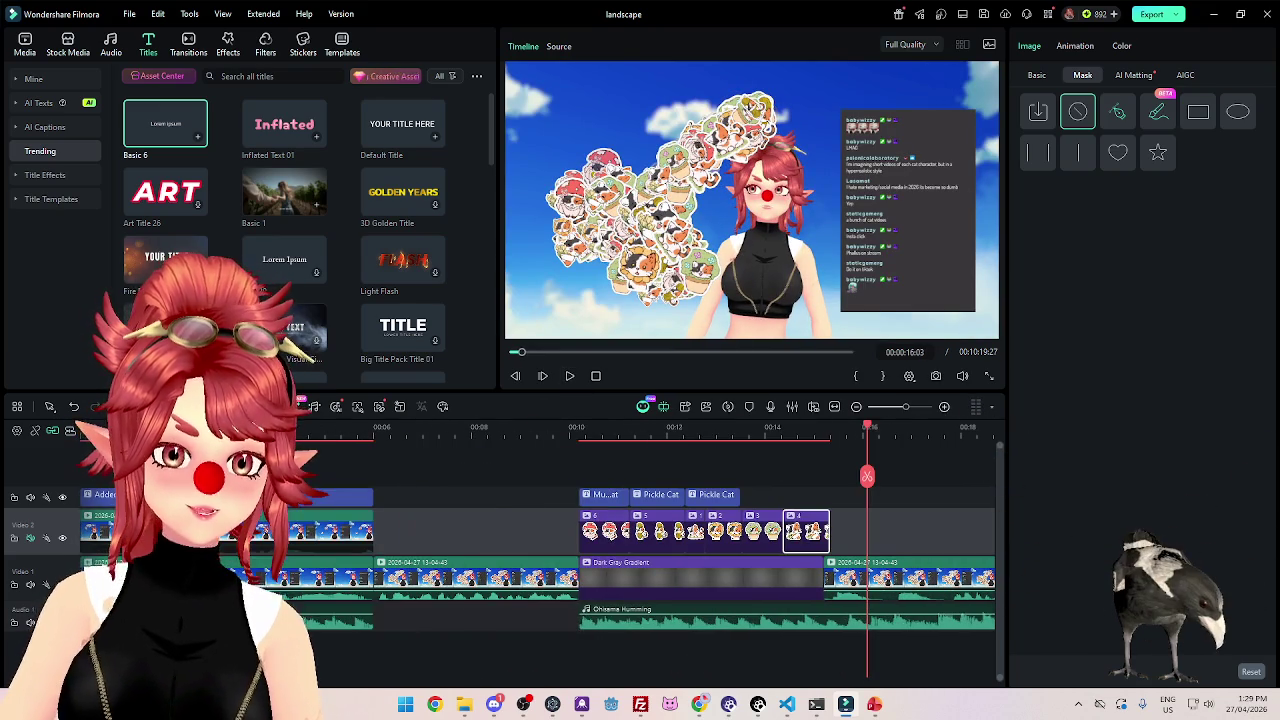
scroll(640, 540, "down", 2)
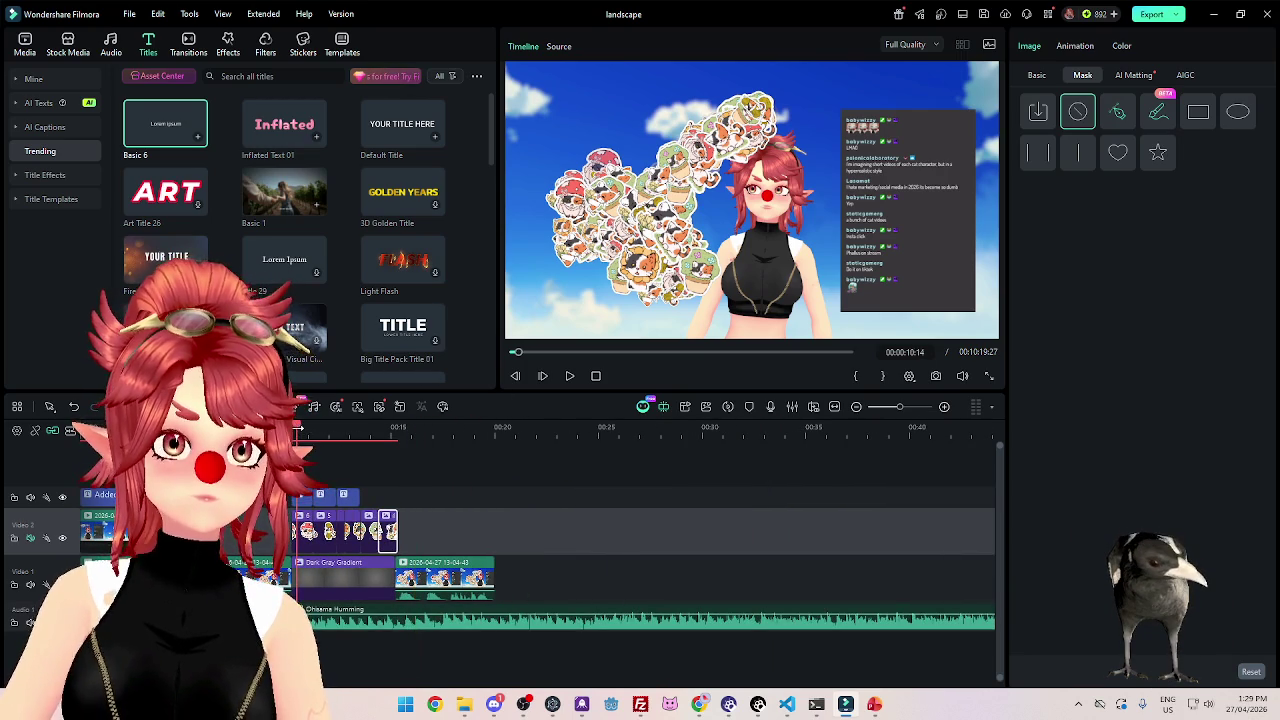
left_click(297, 428)
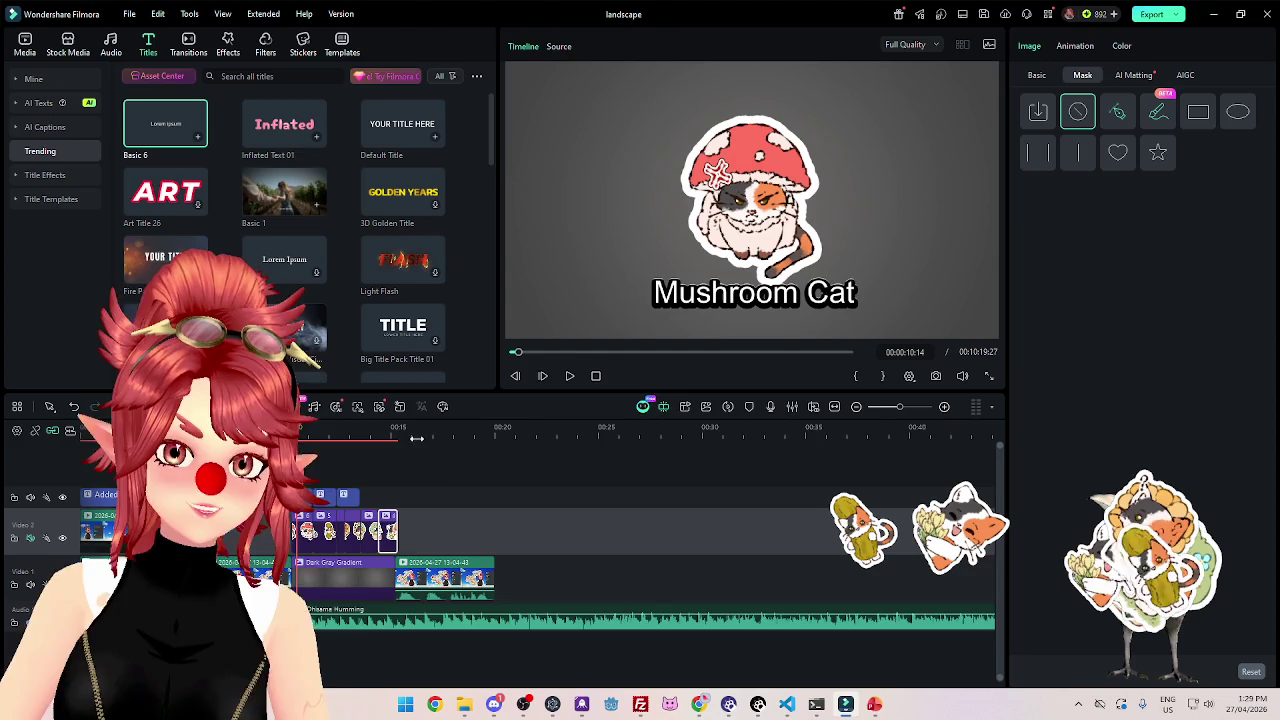
scroll(468, 430, "up", 2)
scroll(468, 430, "up", 2)
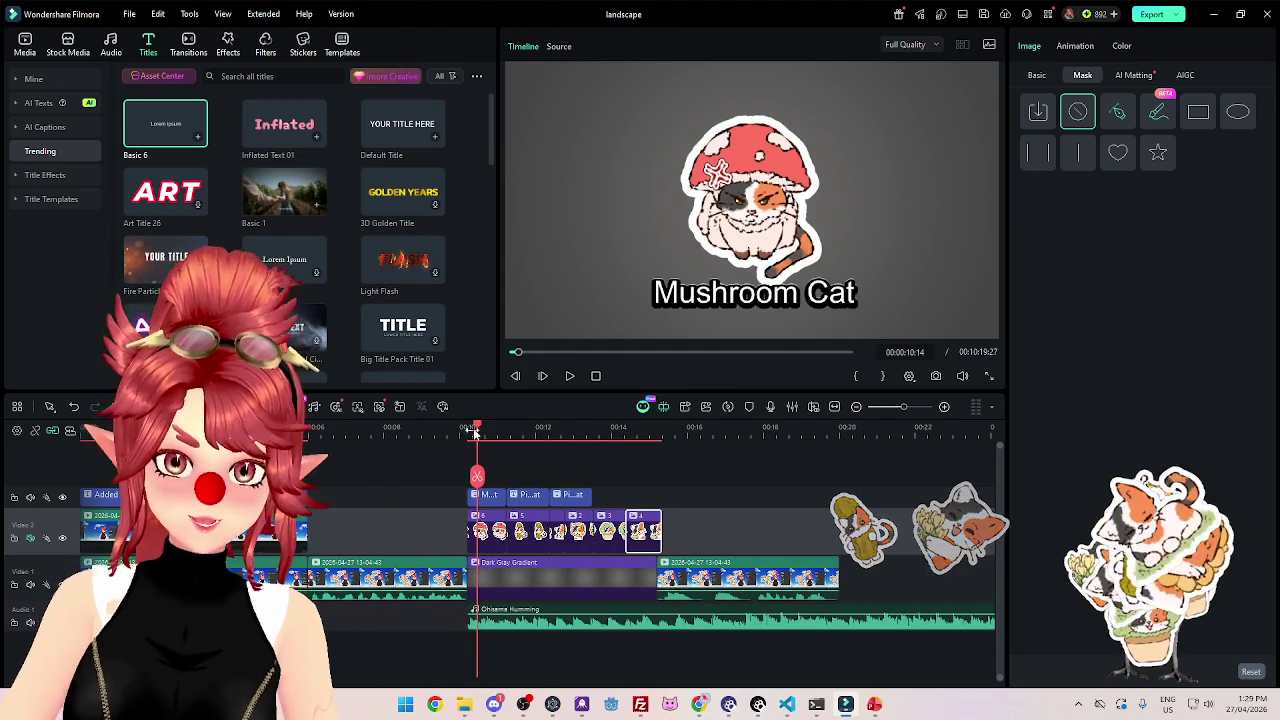
Retype the copied Pickle Cat caption as 'and more' and play the video back.
left_click(570, 377)
left_click(571, 494)
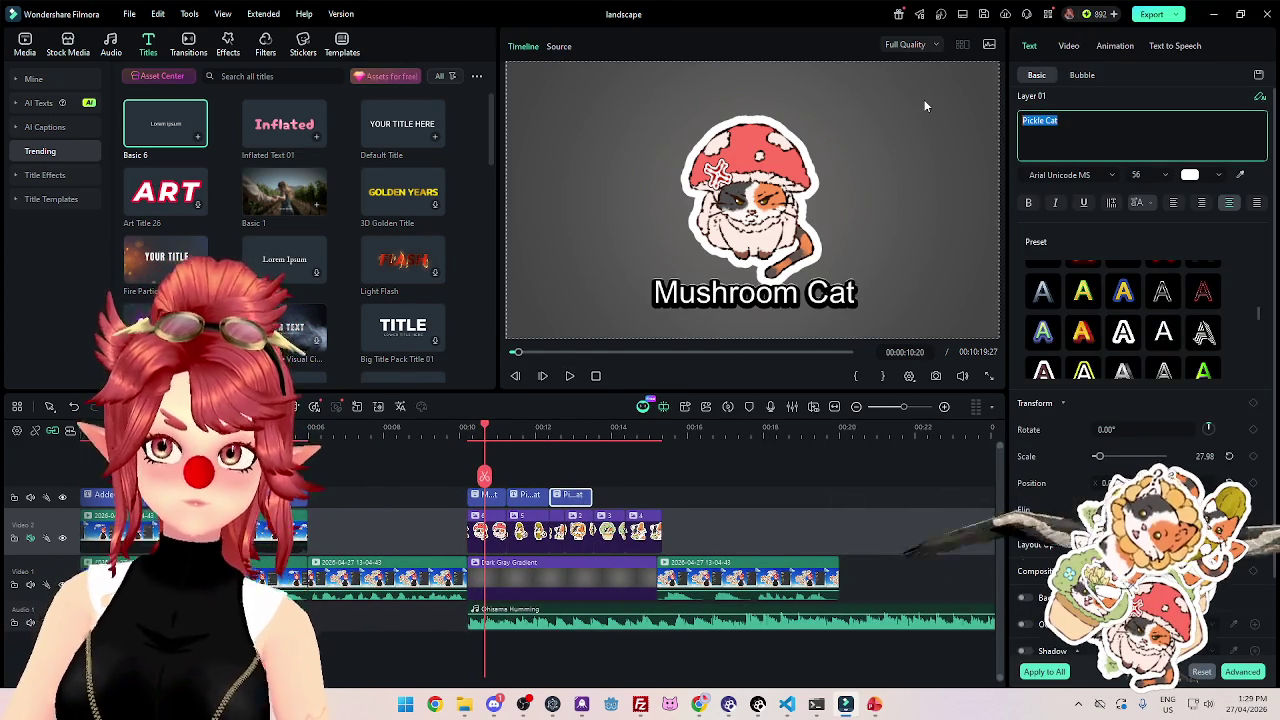
type("and more")
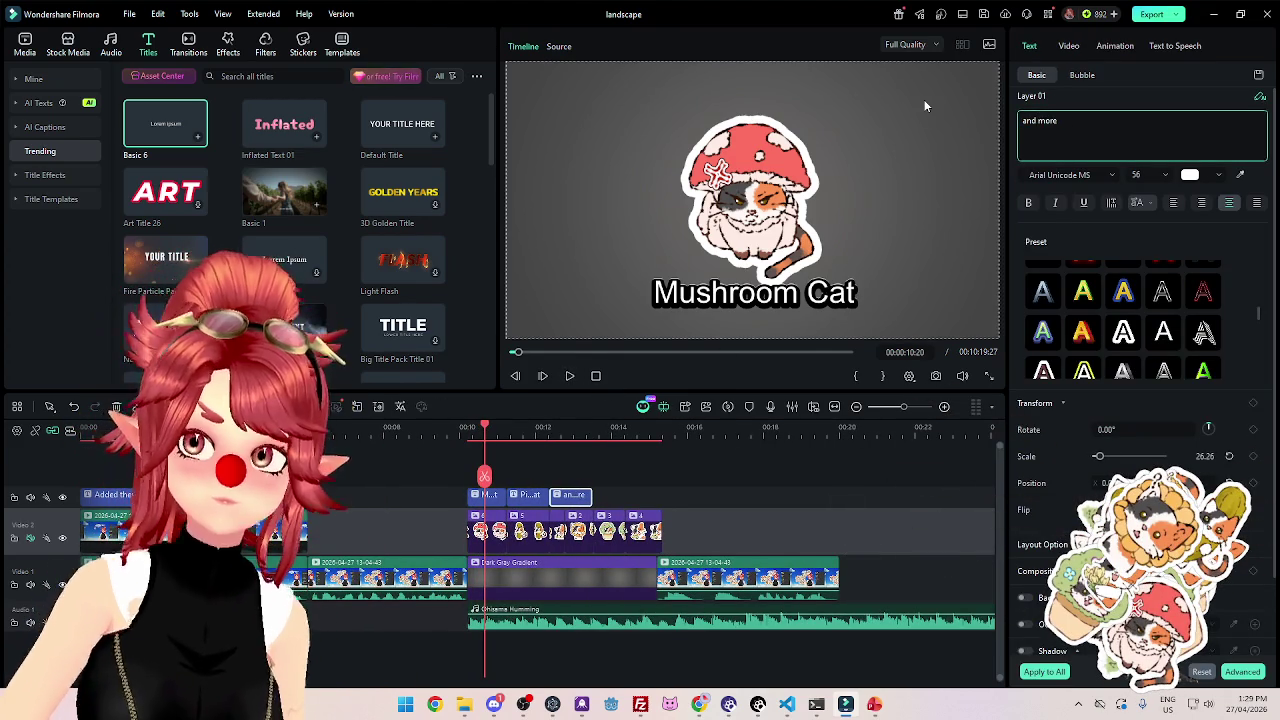
left_click(622, 427)
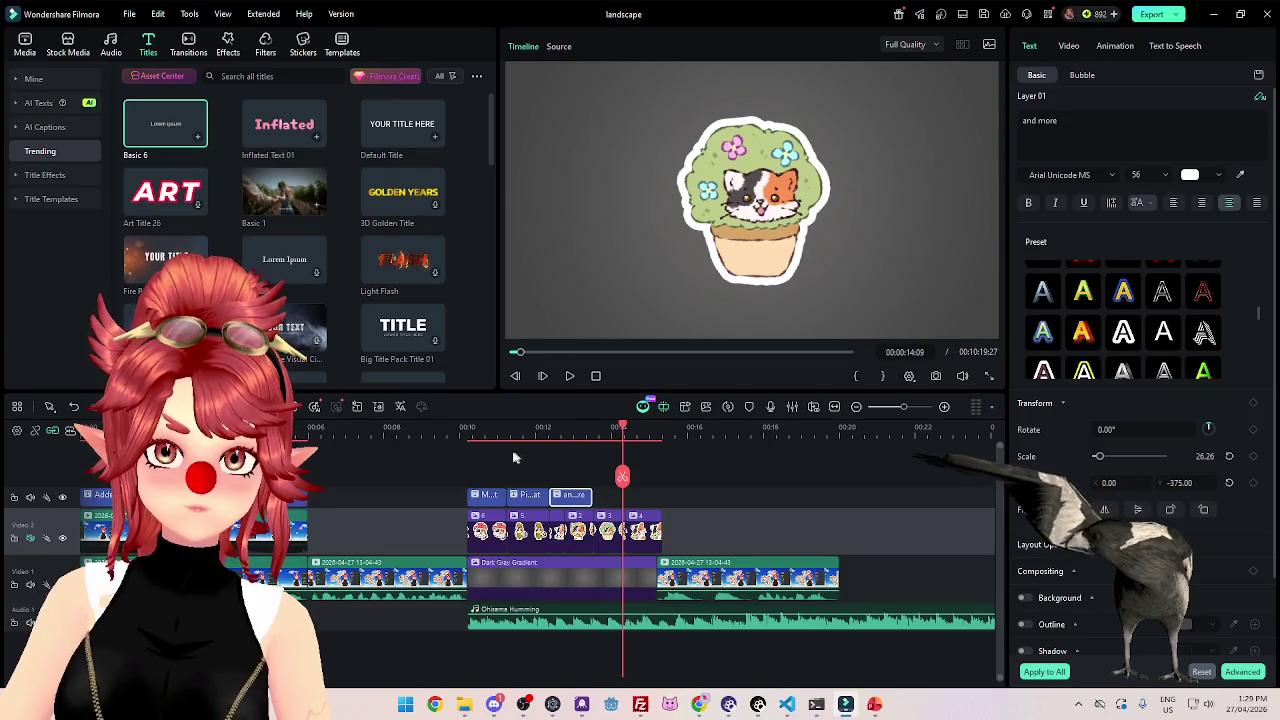
left_click(418, 427)
left_click(568, 376)
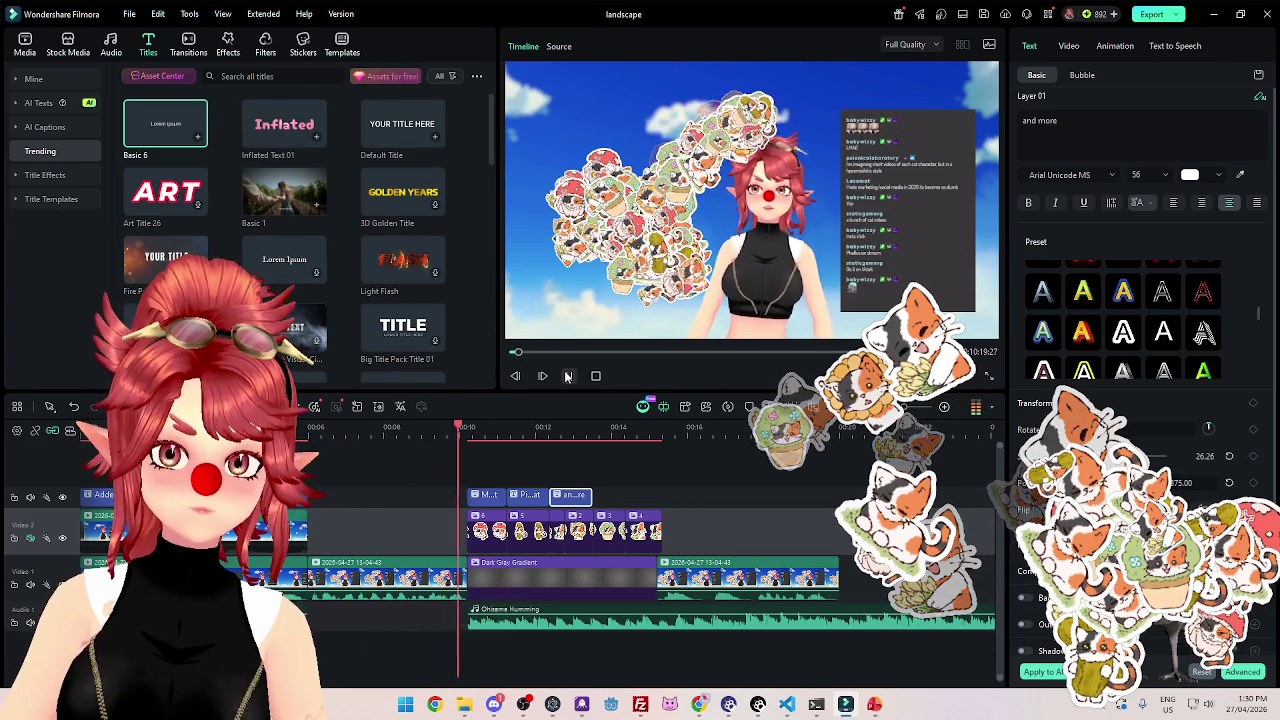
left_click(567, 376)
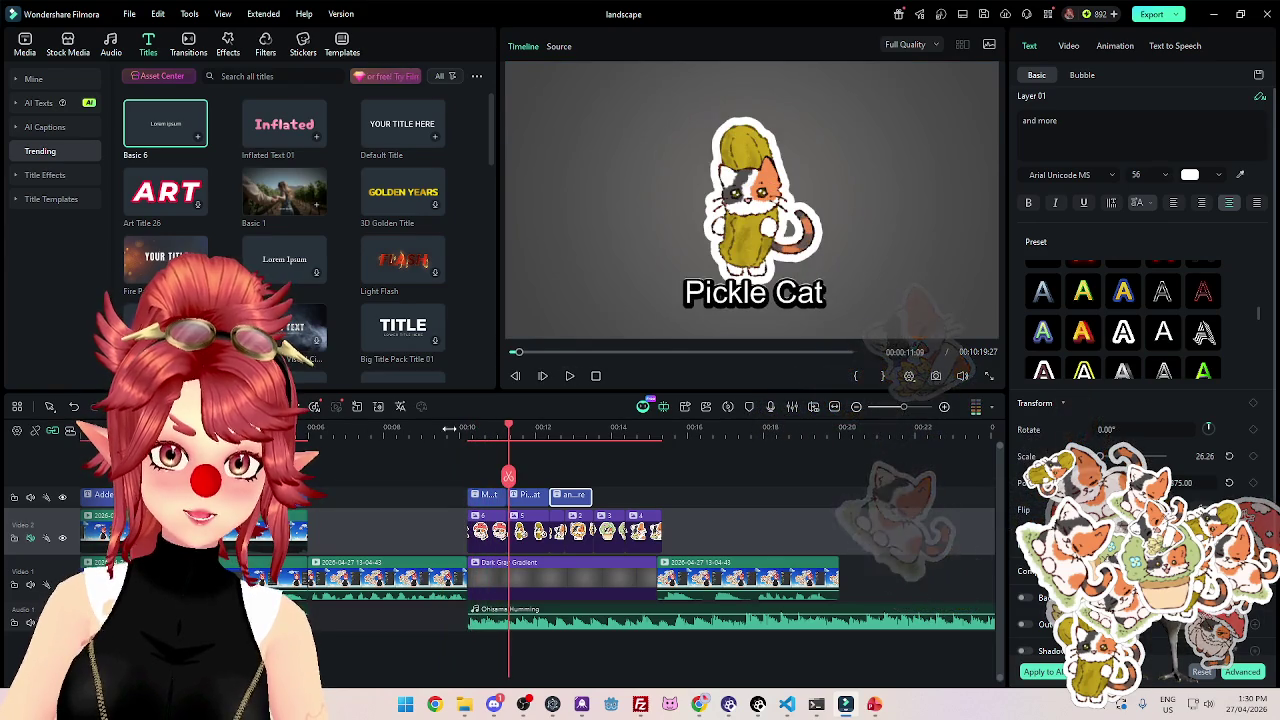
Trim the stream clip on the main track to end at 10 seconds.
left_click(457, 432)
scroll(537, 437, "up", 5)
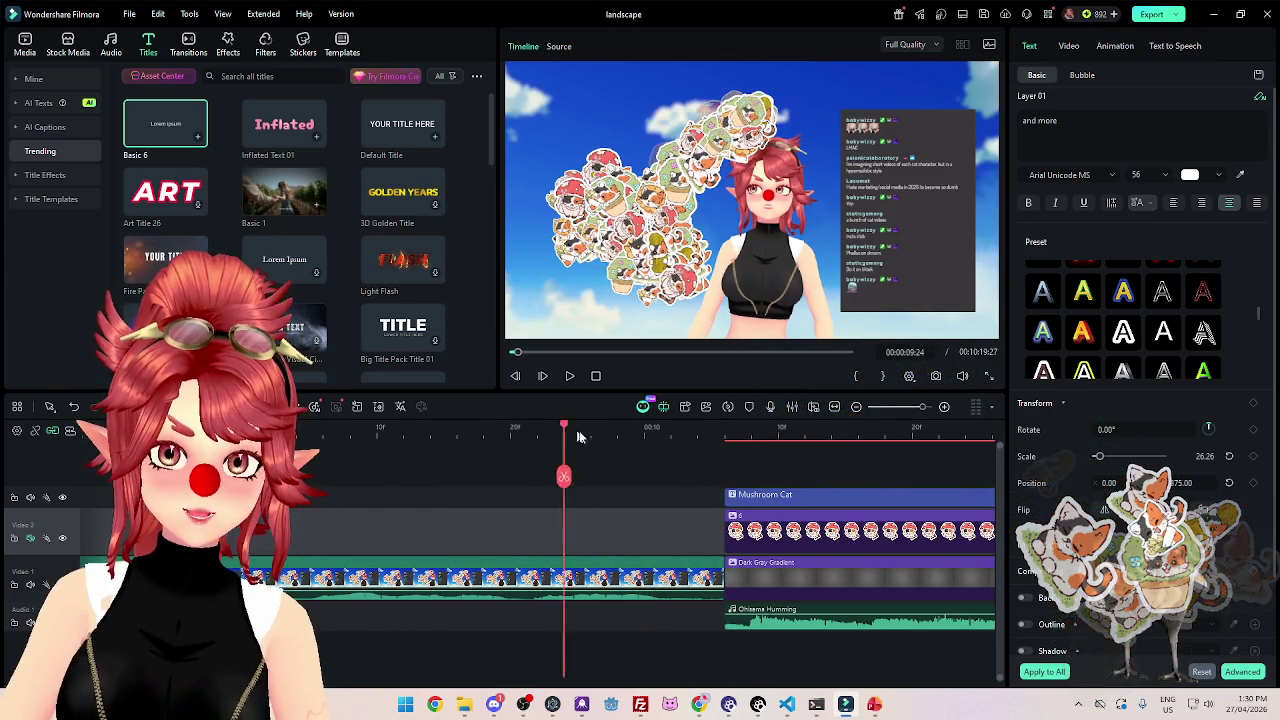
left_click_drag(537, 437, 644, 430)
left_click(712, 570)
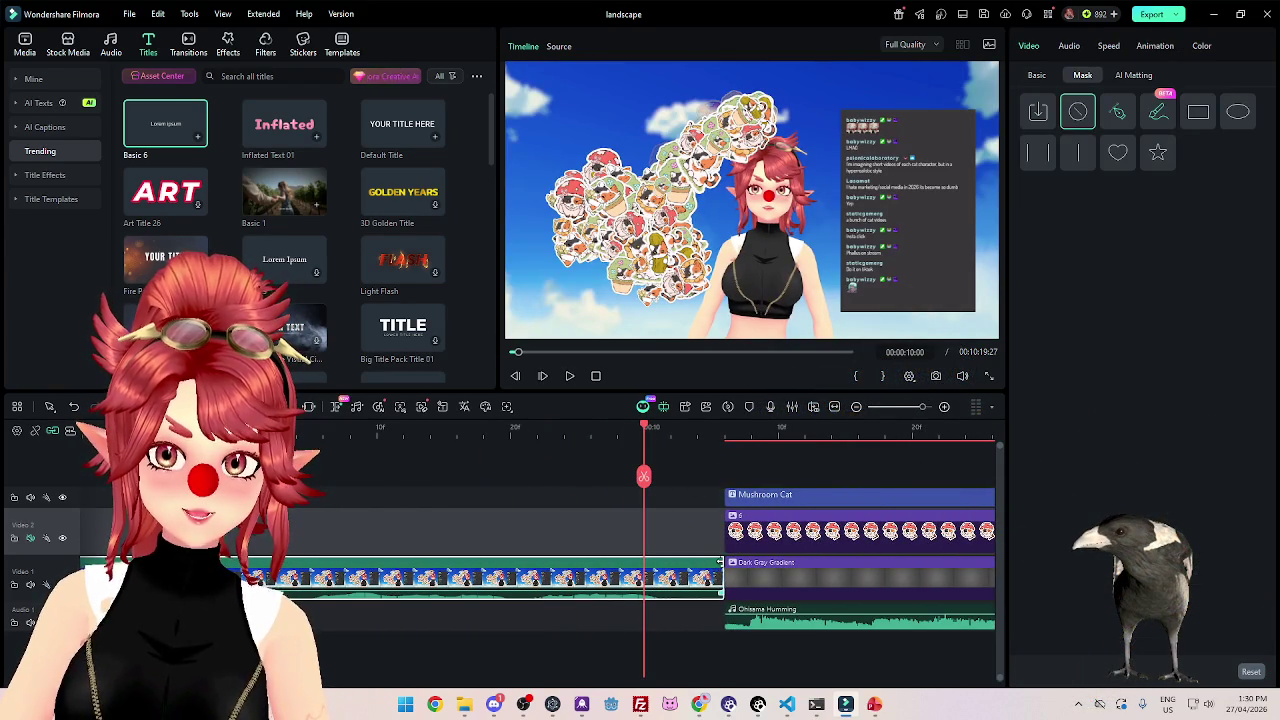
left_click_drag(721, 575, 645, 575)
Move the captions and sticker clips left so the montage starts at 10 seconds.
scroll(651, 590, "down", 5)
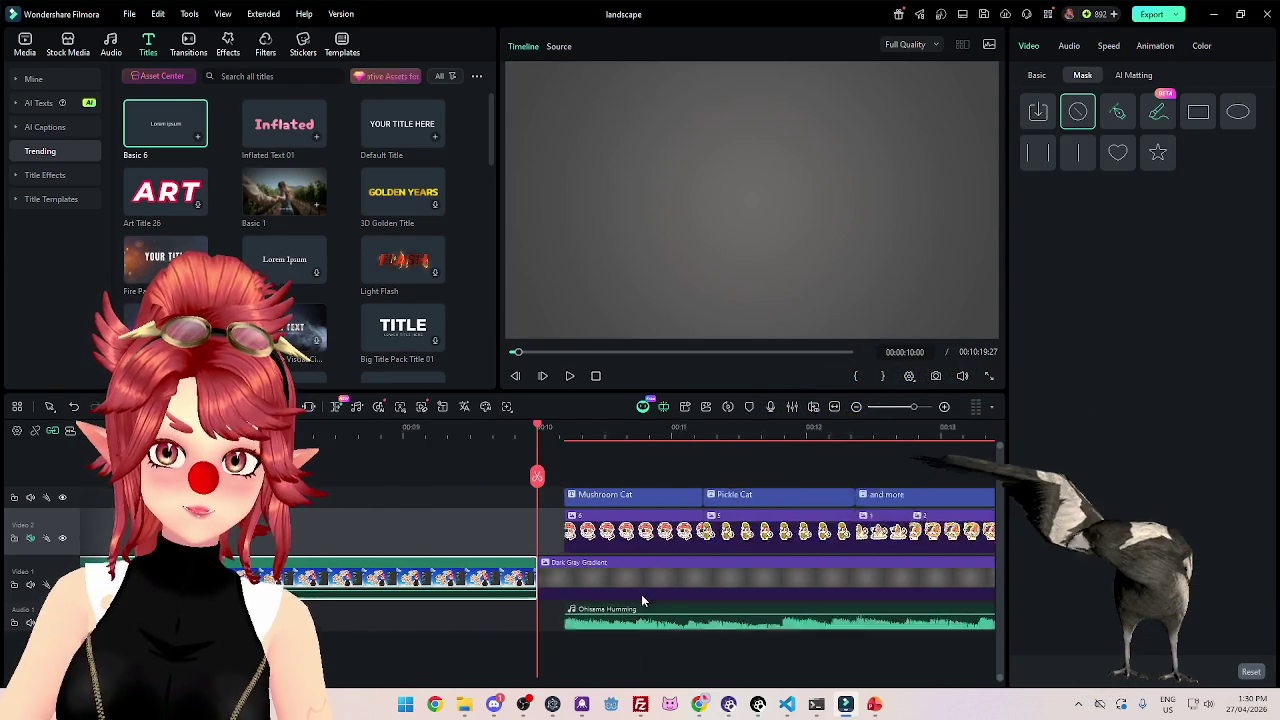
left_click_drag(830, 470, 556, 530)
left_click_drag(612, 620, 602, 620)
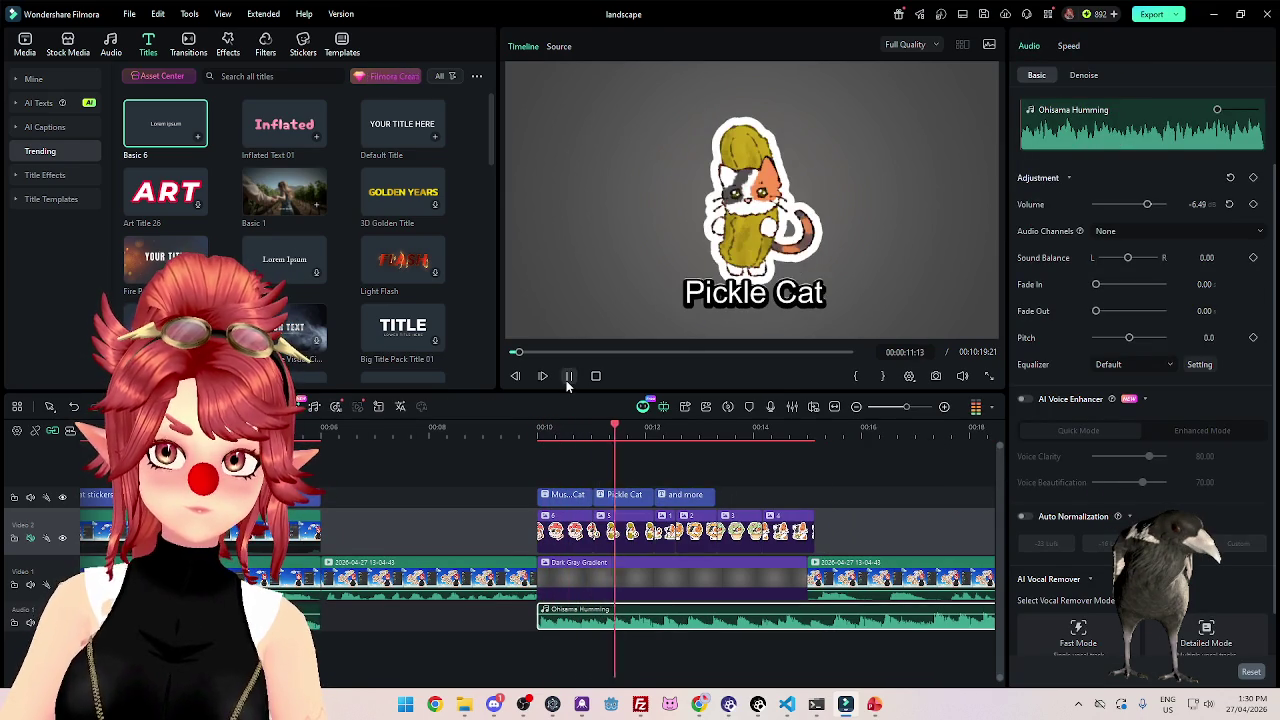
left_click(531, 429)
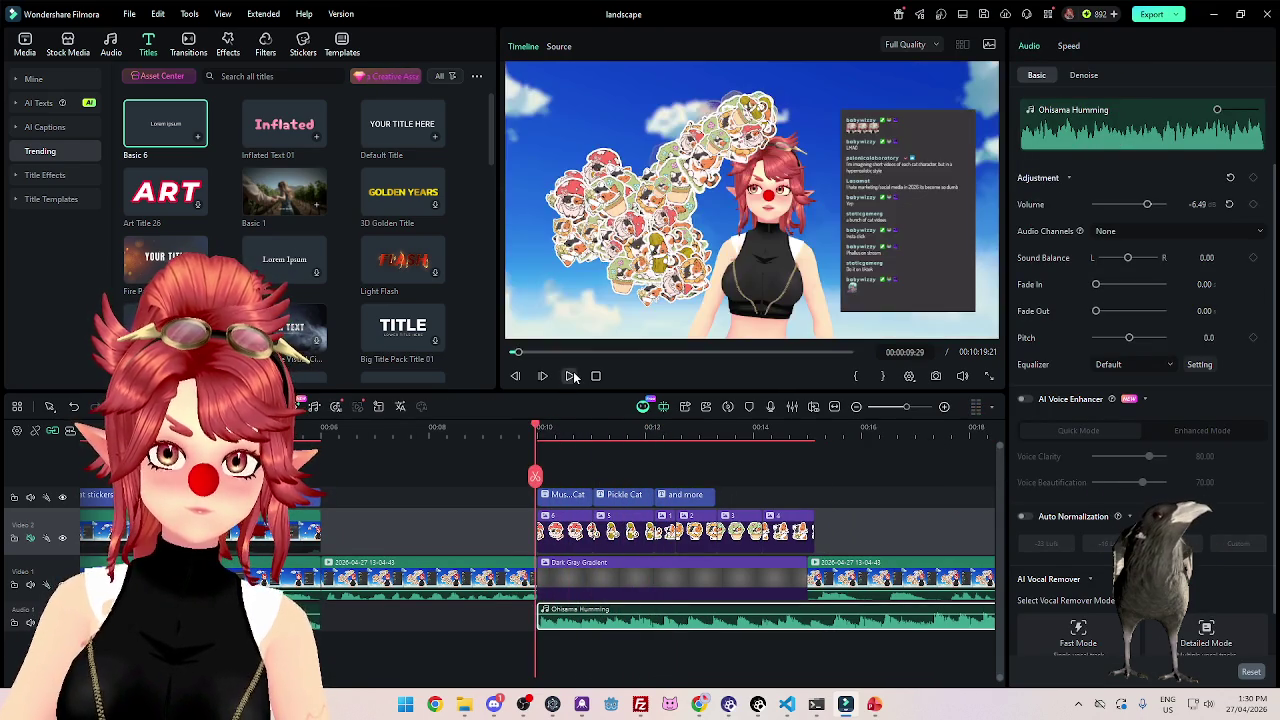
Rearrange the Mushroom Cat caption and first sticker clip along the timeline.
left_click(588, 495)
left_click(589, 515, "ctrl")
left_click_drag(586, 498, 826, 542)
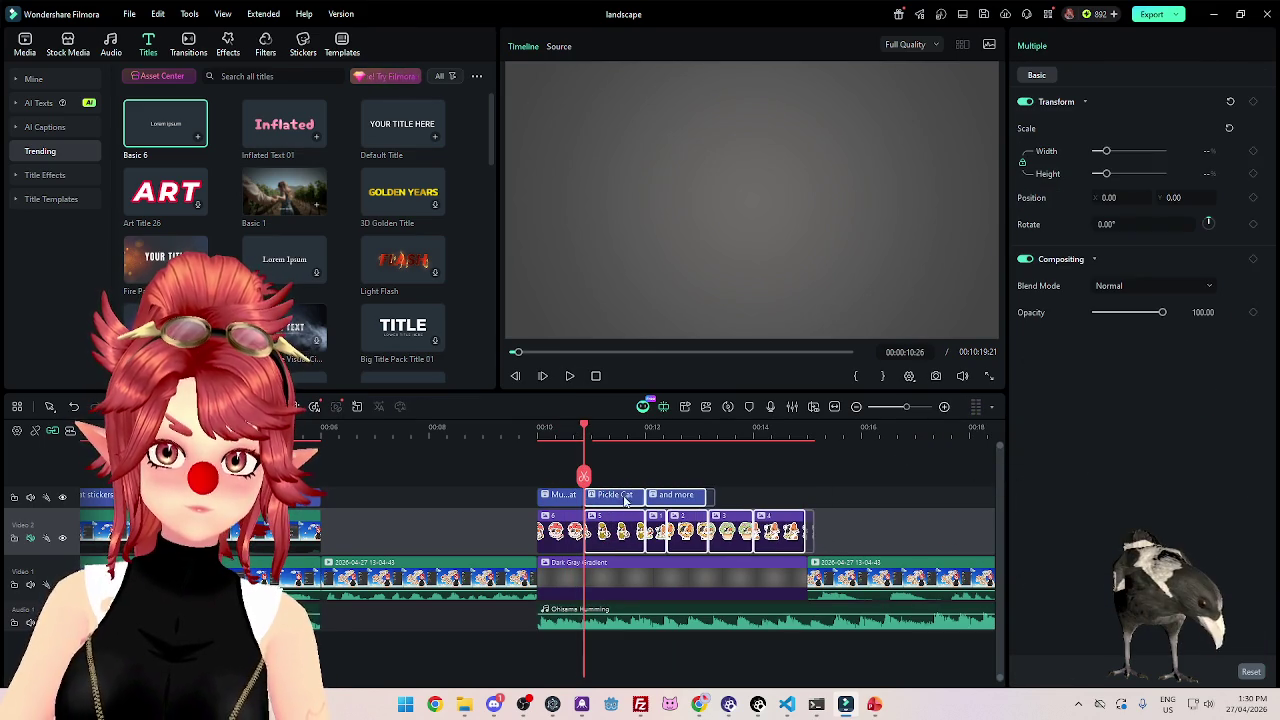
left_click(569, 376)
left_click(569, 376)
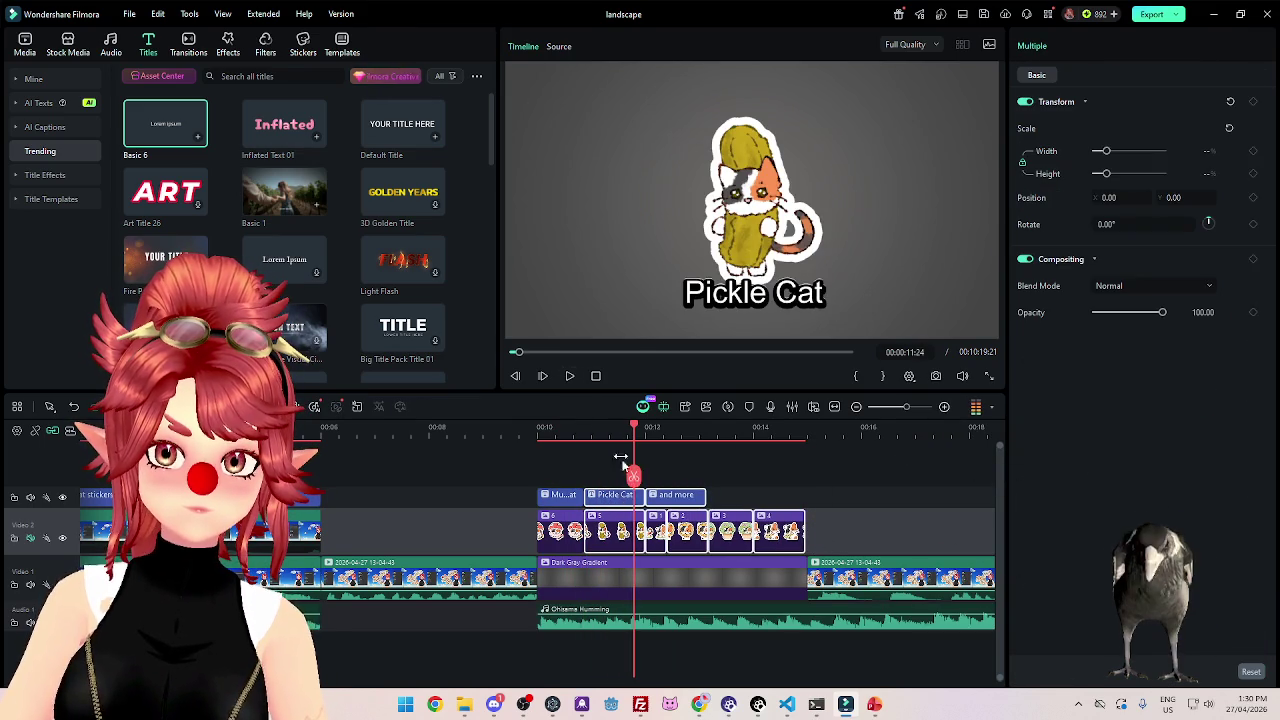
Shorten the Pickle Cat caption together with its sticker clip.
left_click(640, 497)
mouse_move(640, 497)
left_mouse_down()
mouse_move(790, 535)
mouse_move(779, 535)
left_mouse_up()
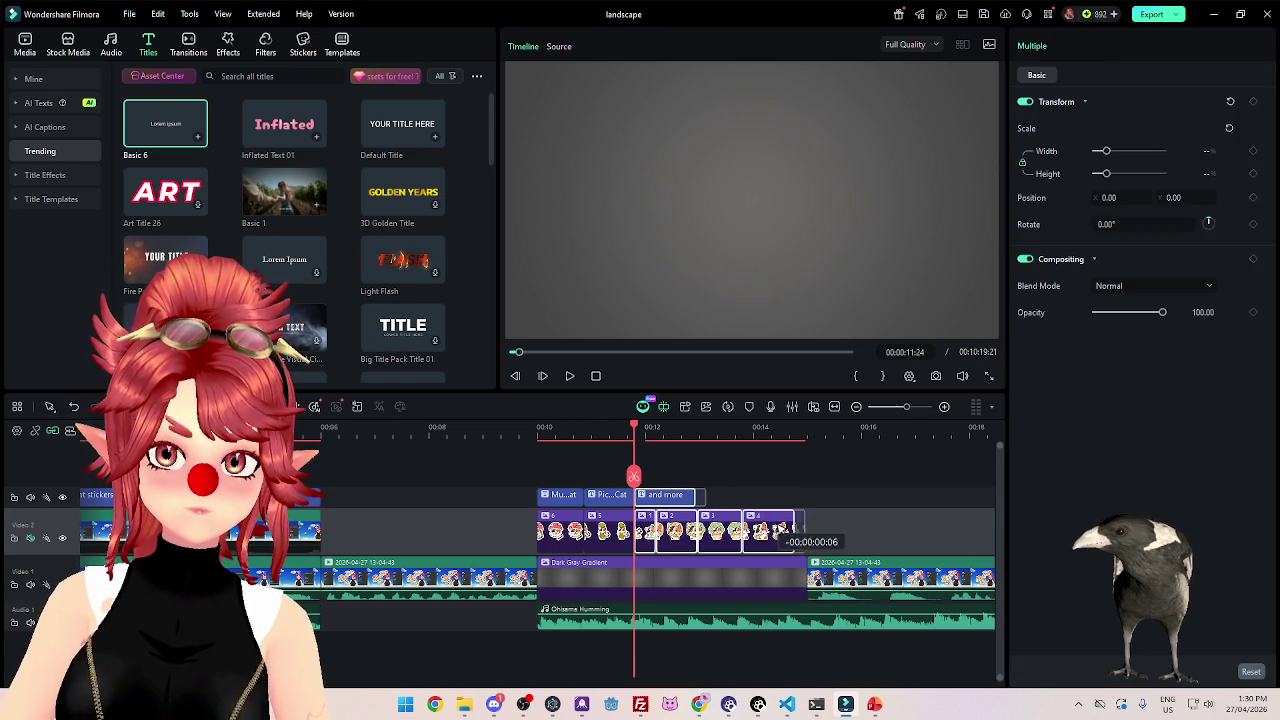
left_click(569, 376)
scroll(596, 500, "up", 2)
scroll(596, 500, "up", 2)
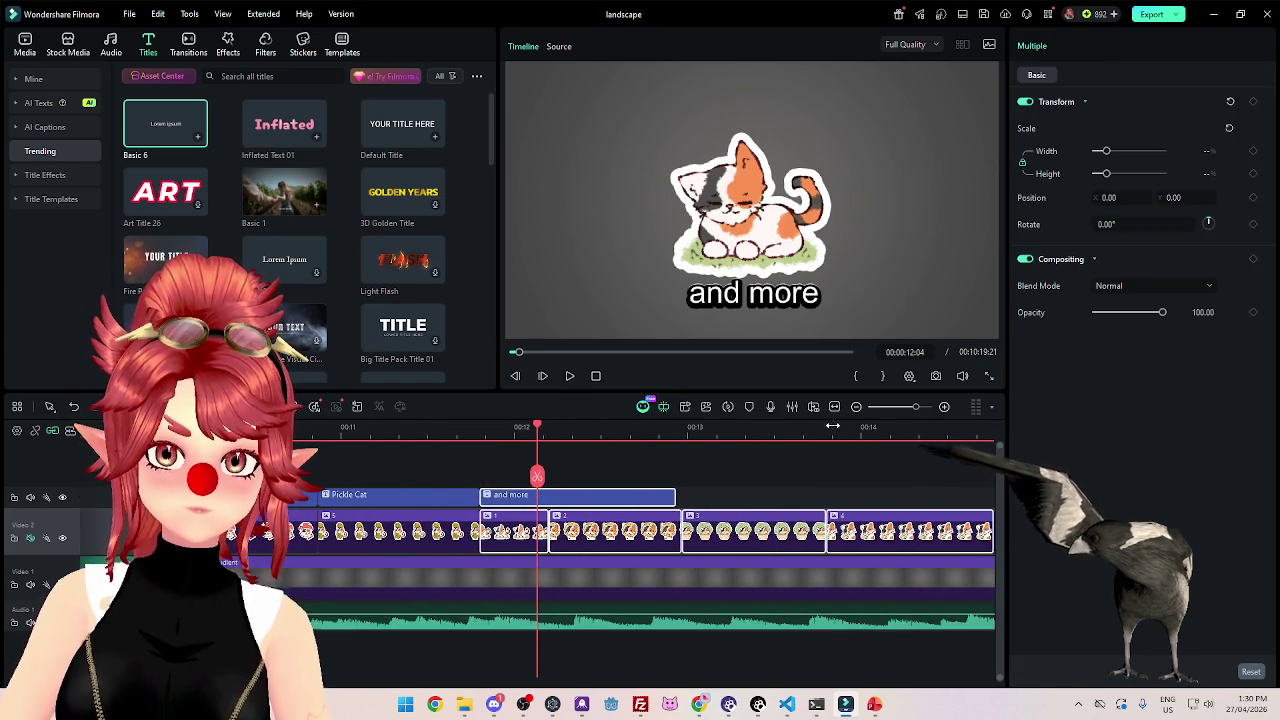
left_click(596, 500)
left_click(1040, 120)
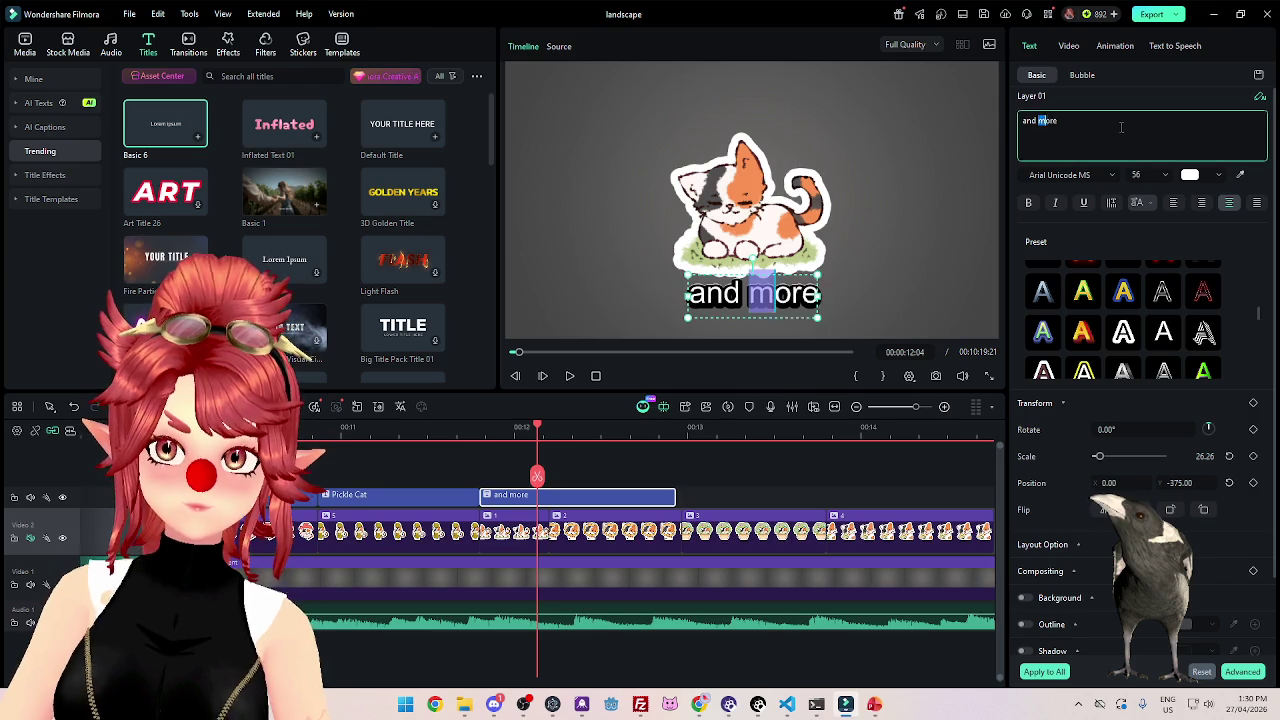
Change the caption text from 'and more' to 'and friends'.
double_click(1047, 120)
type("friends")
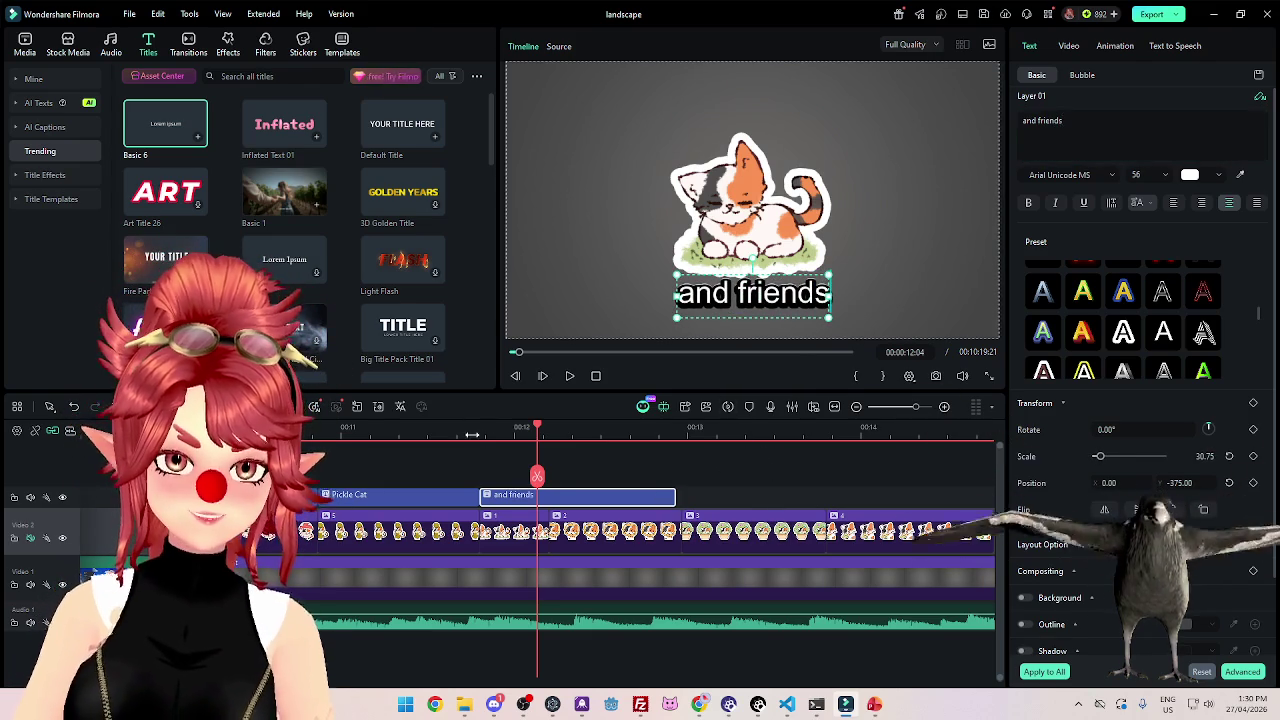
left_click(569, 376)
left_click(569, 376)
Trim sticker clips 3 and 4 and the 'and friends' caption shorter, closing the gaps.
left_click(541, 530)
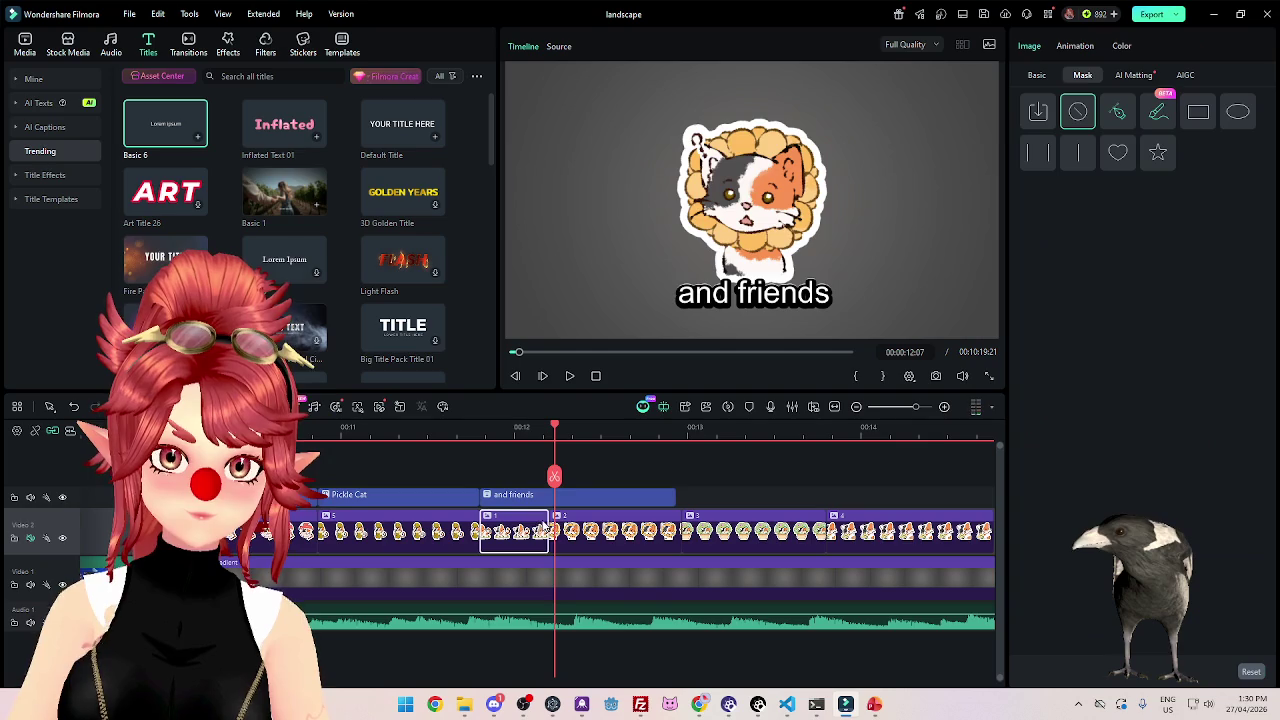
mouse_move(545, 530)
left_mouse_down()
mouse_move(689, 531)
mouse_move(574, 530)
left_mouse_up()
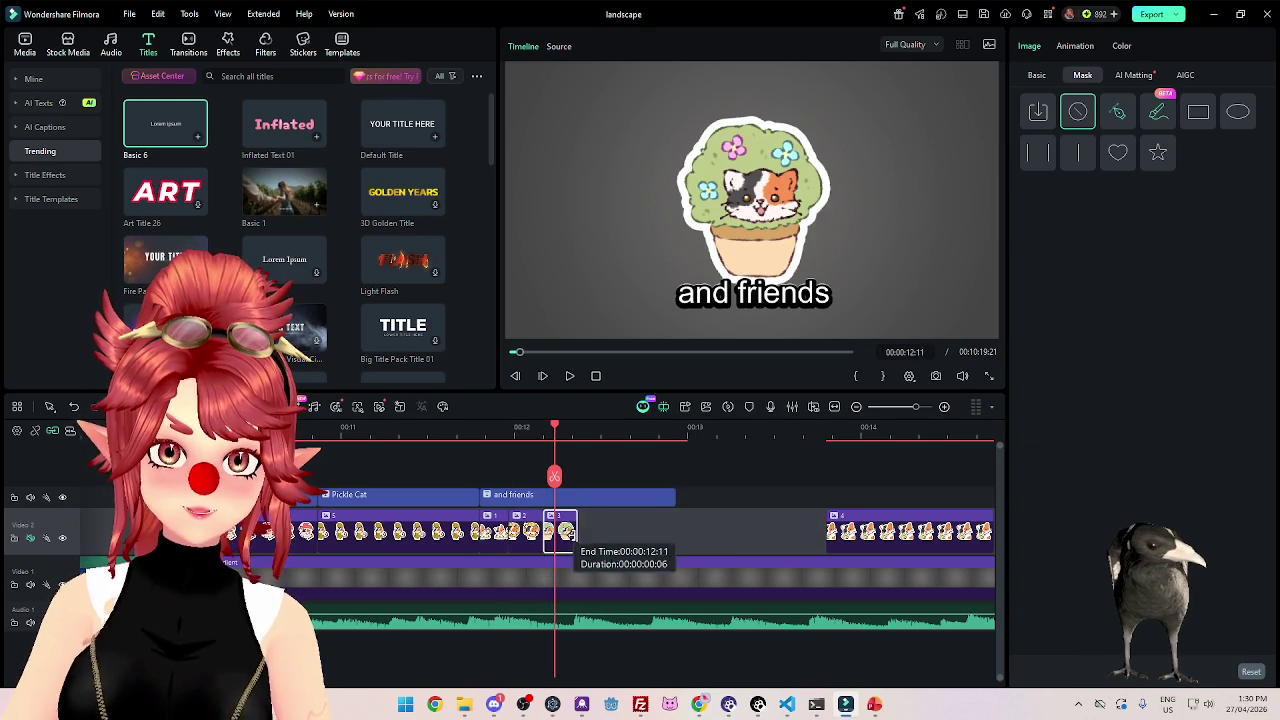
left_click_drag(885, 531, 631, 549)
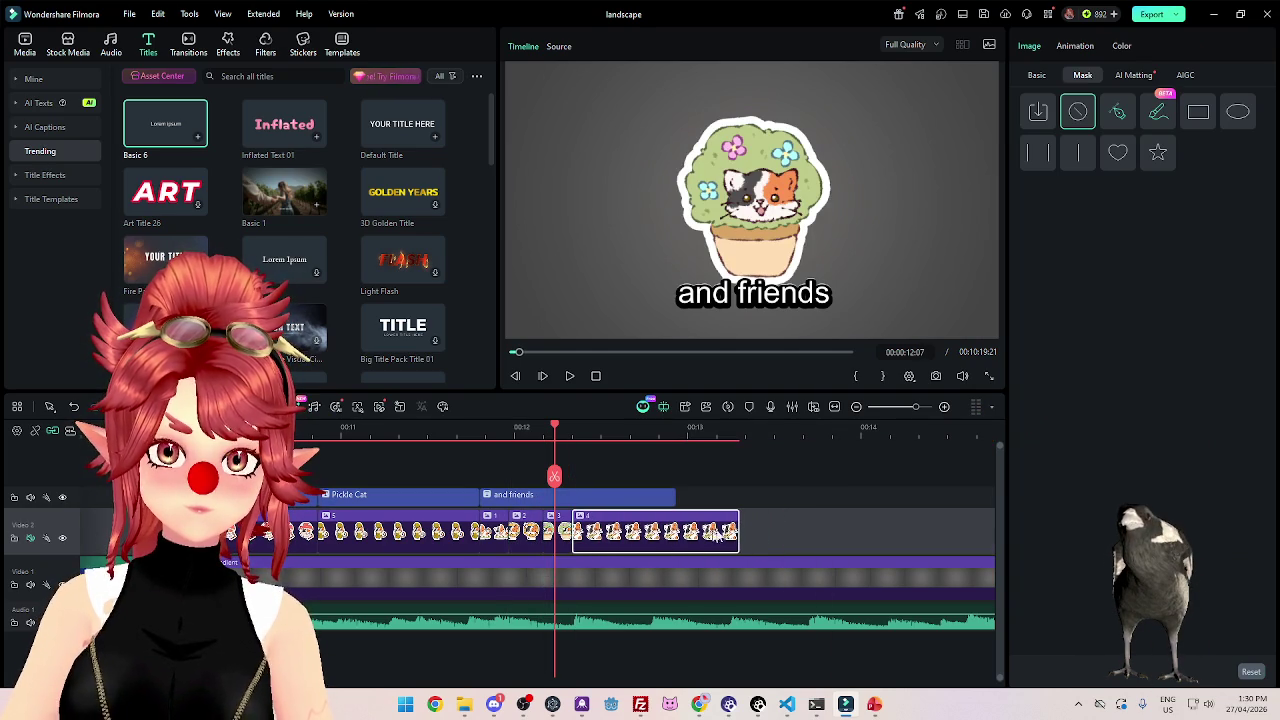
left_click_drag(742, 527, 600, 530)
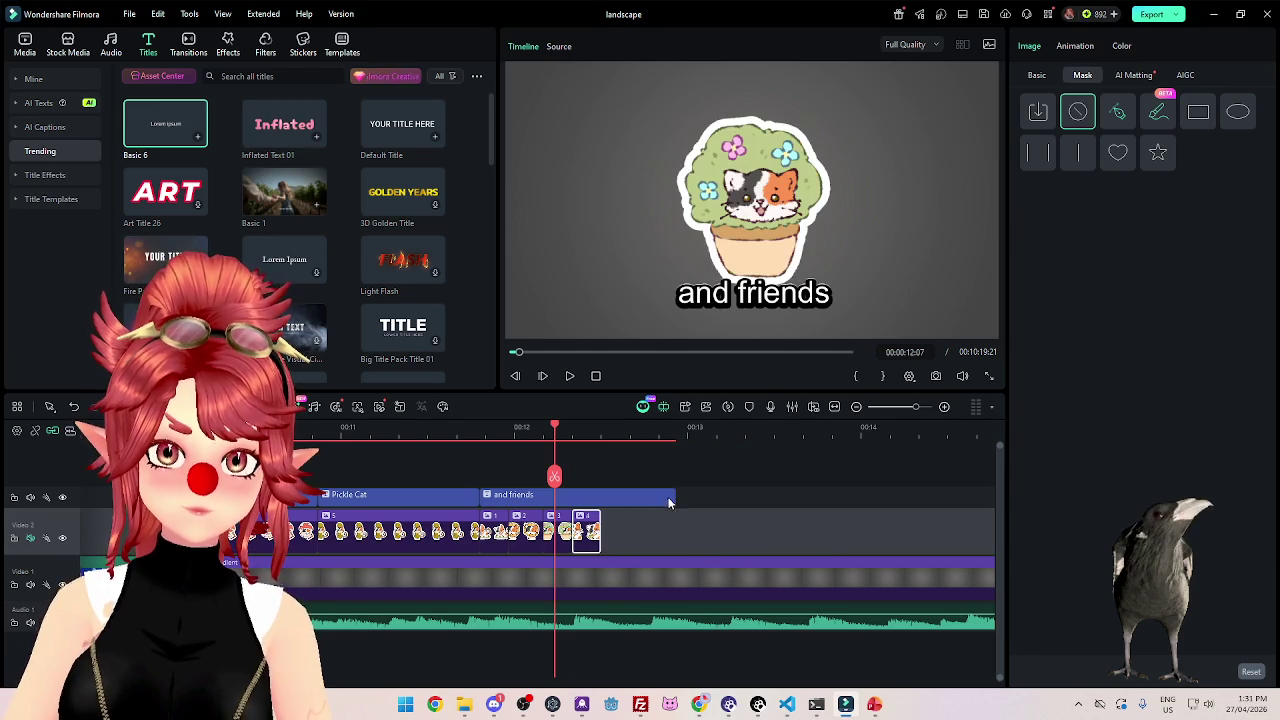
left_click_drag(675, 495, 622, 500)
scroll(470, 435, "down", 5, "ctrl")
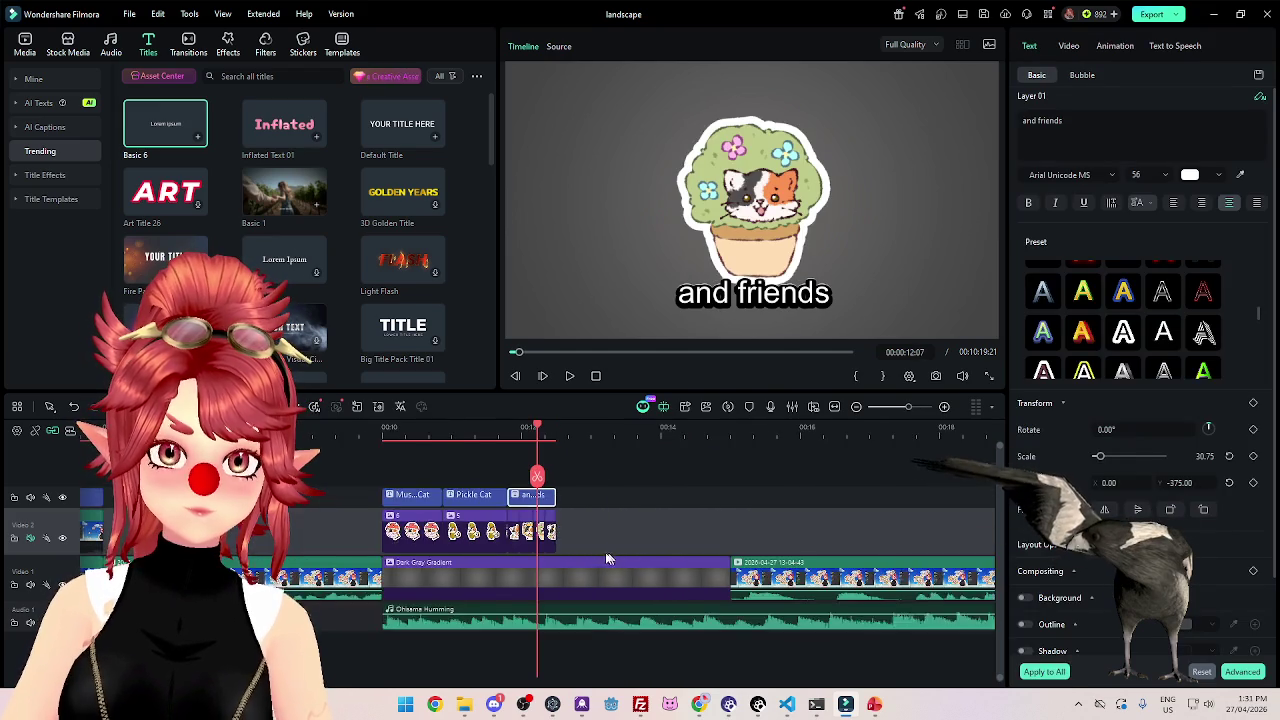
left_click(470, 435)
Paste a caption copy after 'and friends' and retype it as 'Three colours'.
left_click(569, 376)
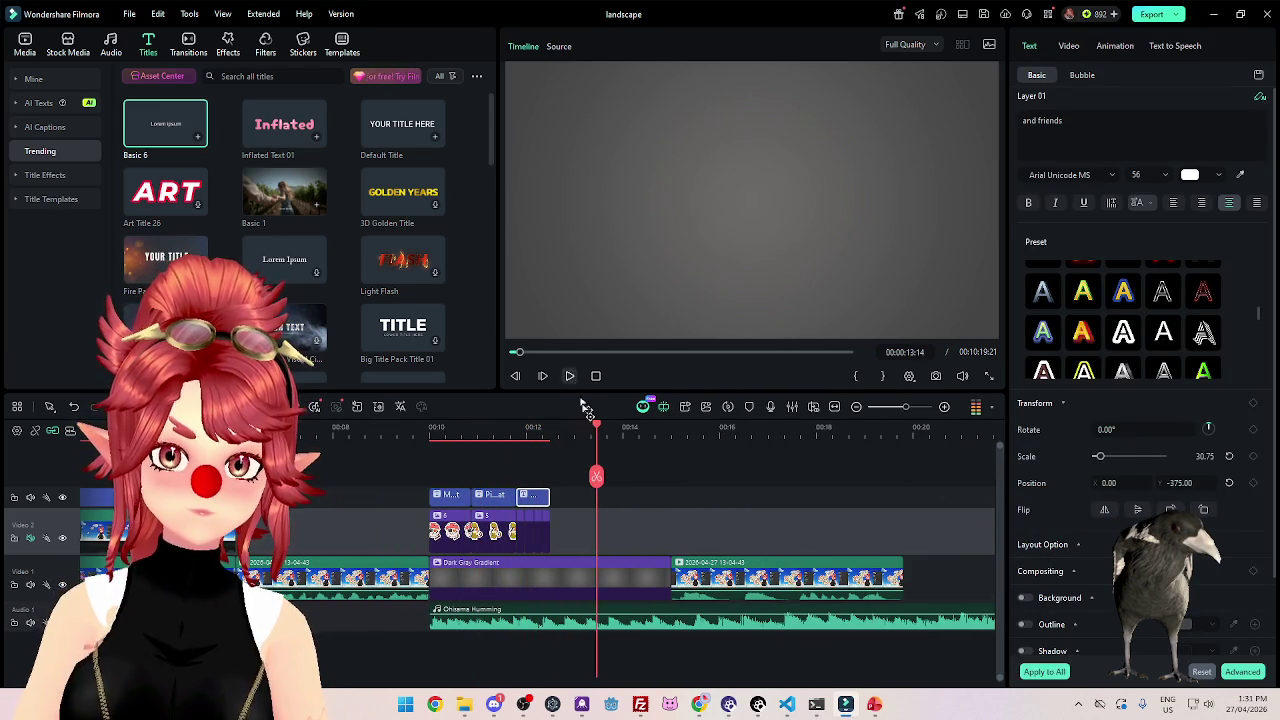
left_click(551, 430)
left_click(508, 427)
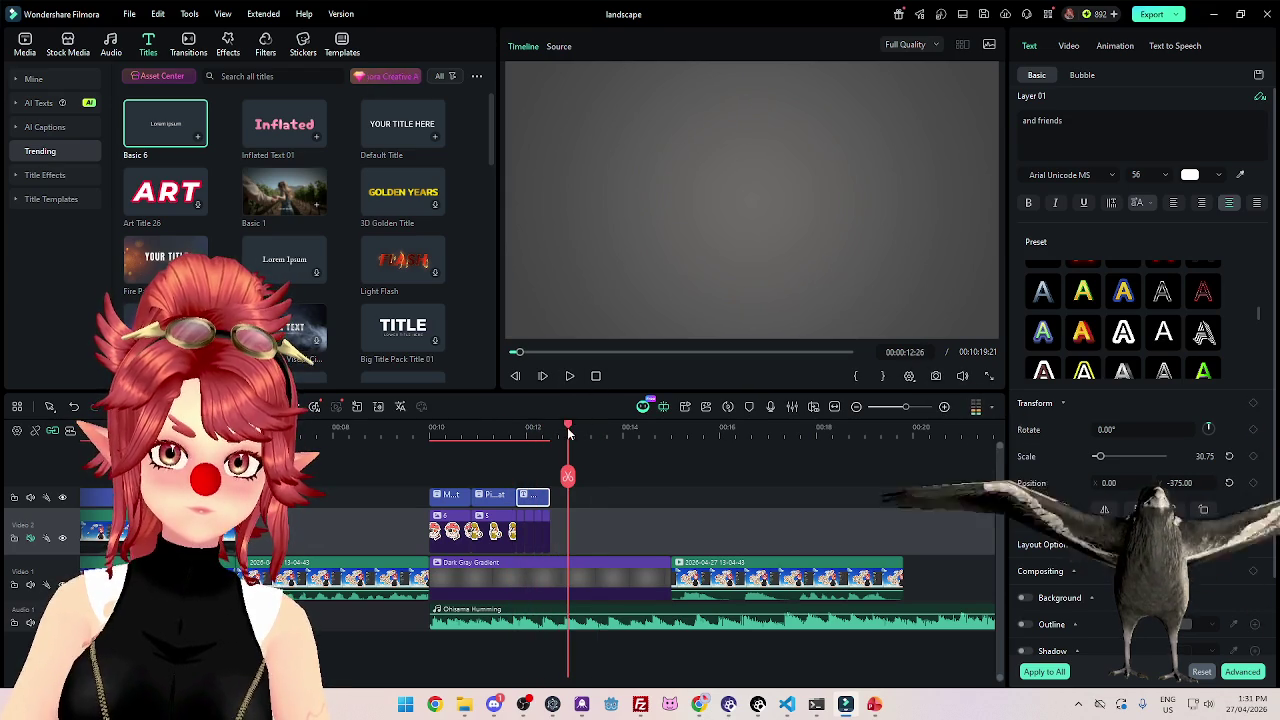
left_click(550, 427)
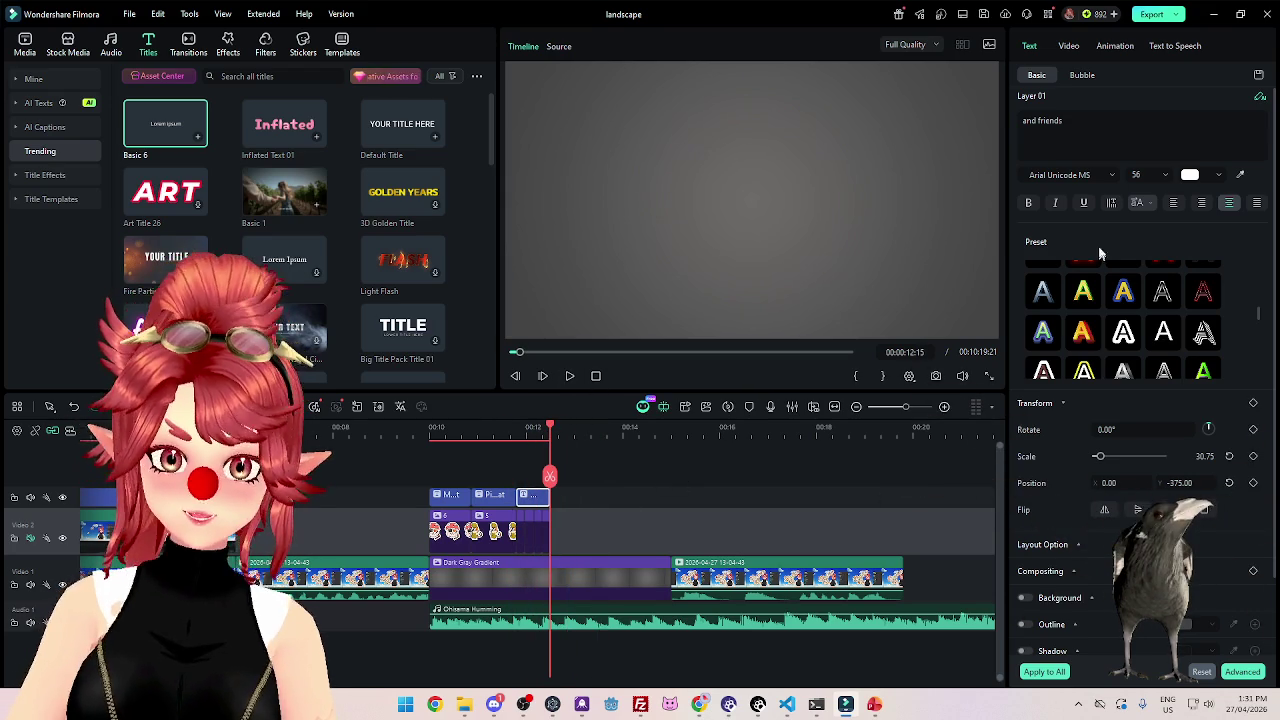
key("ctrl+v")
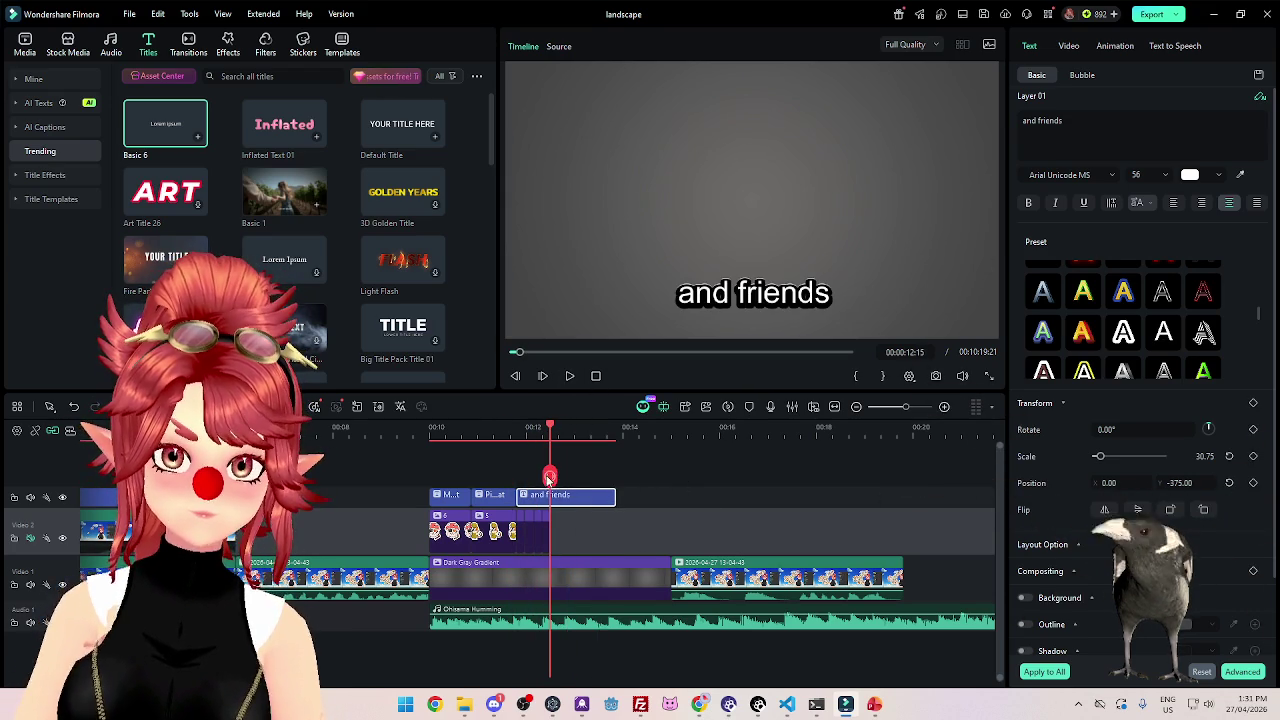
triple_click(1150, 118)
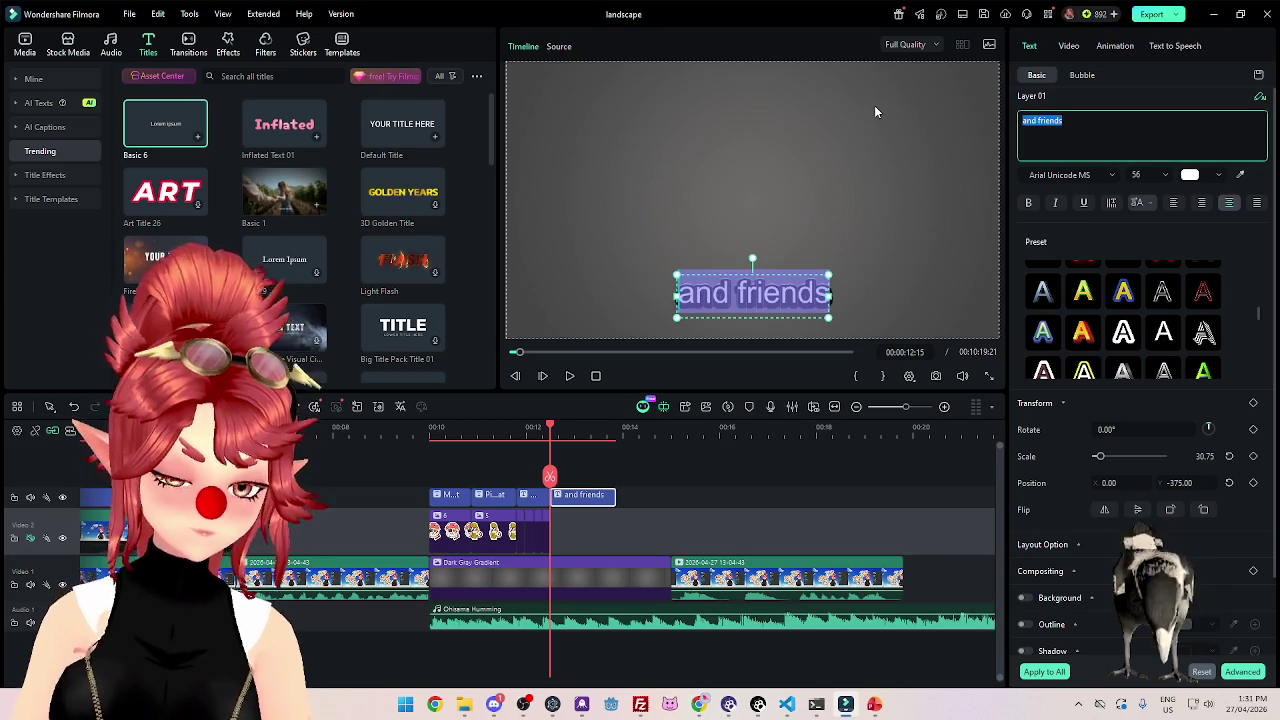
type("Three colou")
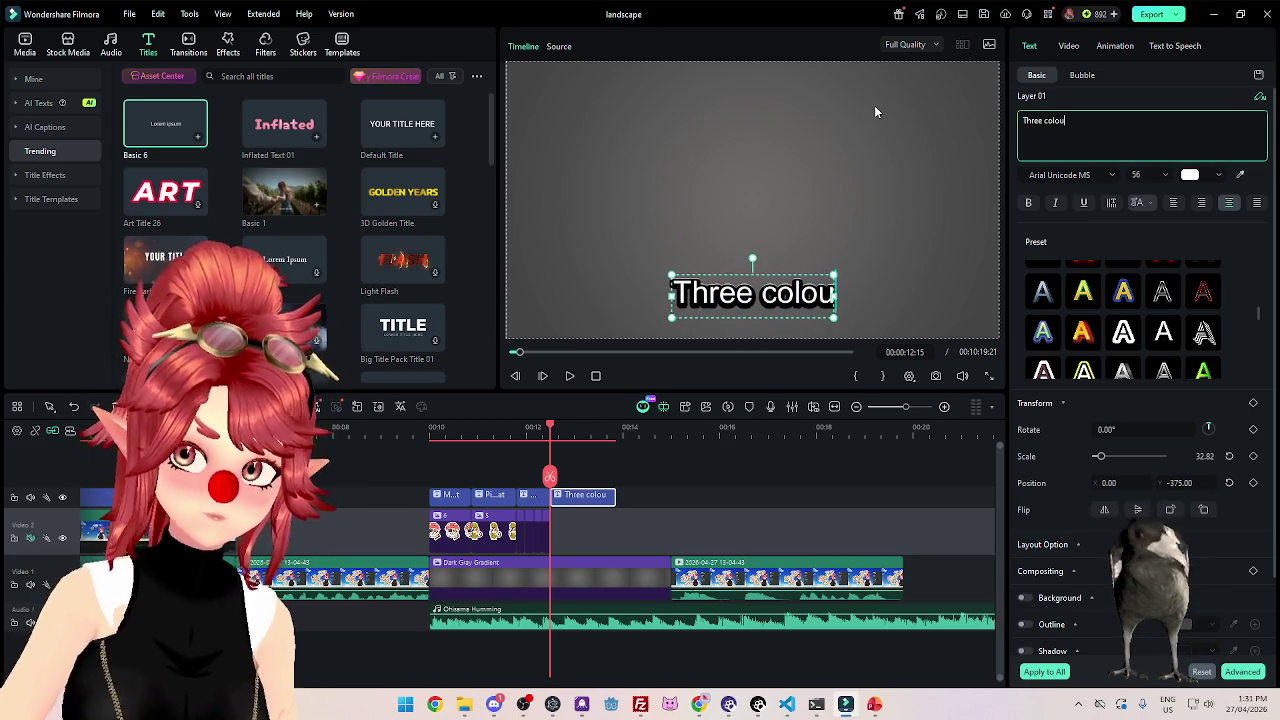
type("rs")
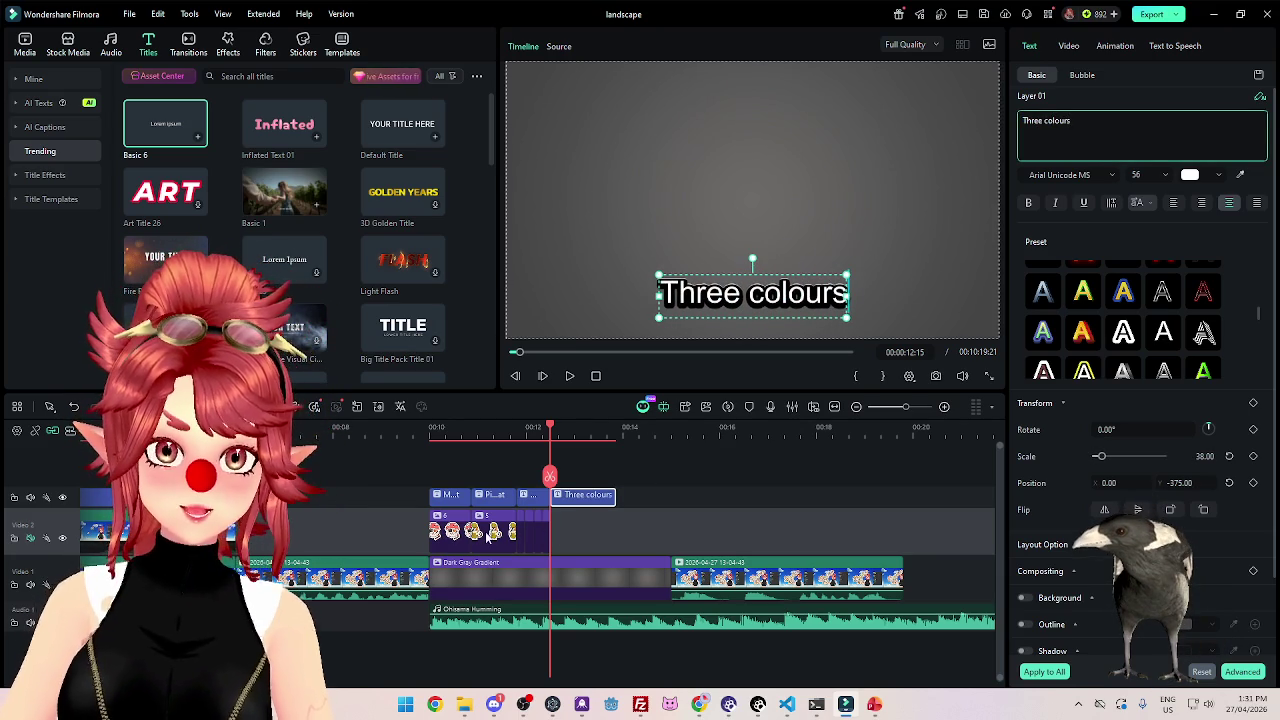
left_click(450, 528)
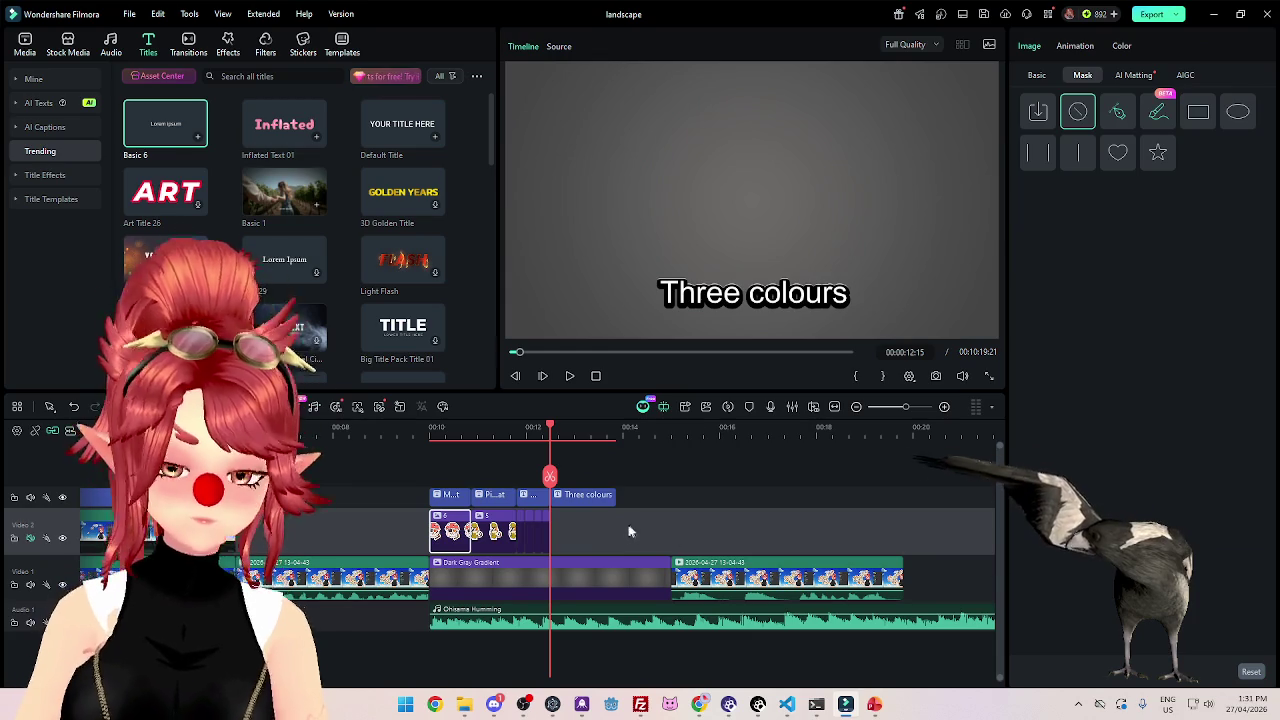
Paste a copy of sticker clip 6 and add two mushroom-cat sticker images on new tracks.
key("ctrl+v")
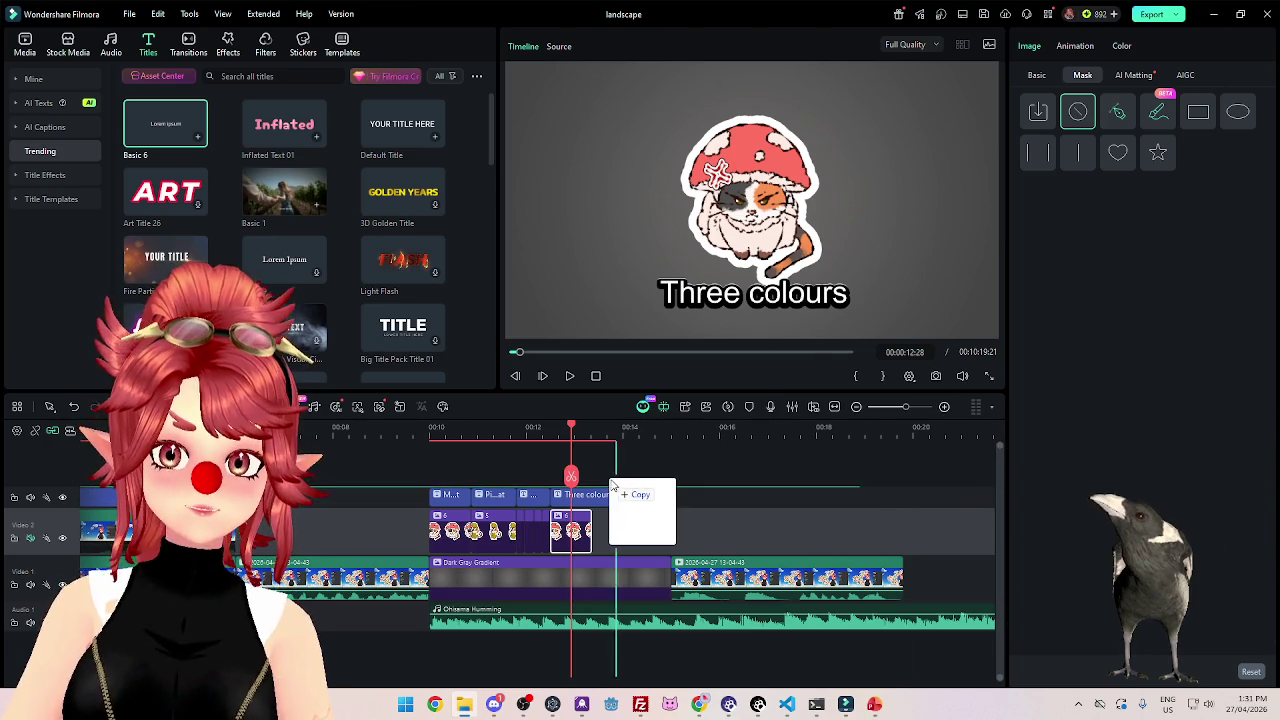
left_click_drag(742, 320, 600, 480)
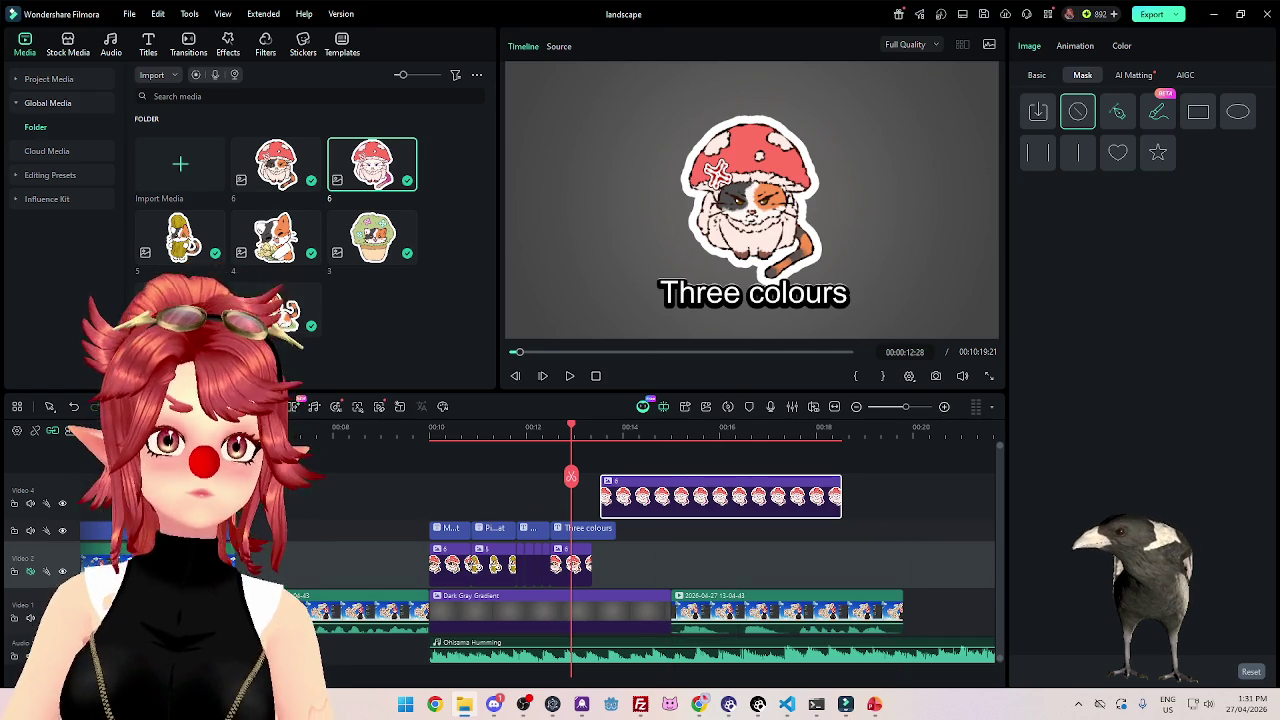
mouse_move(674, 137)
left_mouse_down()
mouse_move(686, 516)
mouse_move(638, 497)
left_mouse_up()
Move one sticker to a new top track and trim the Video 4 and 5 stickers short.
left_click_drag(789, 478, 591, 480)
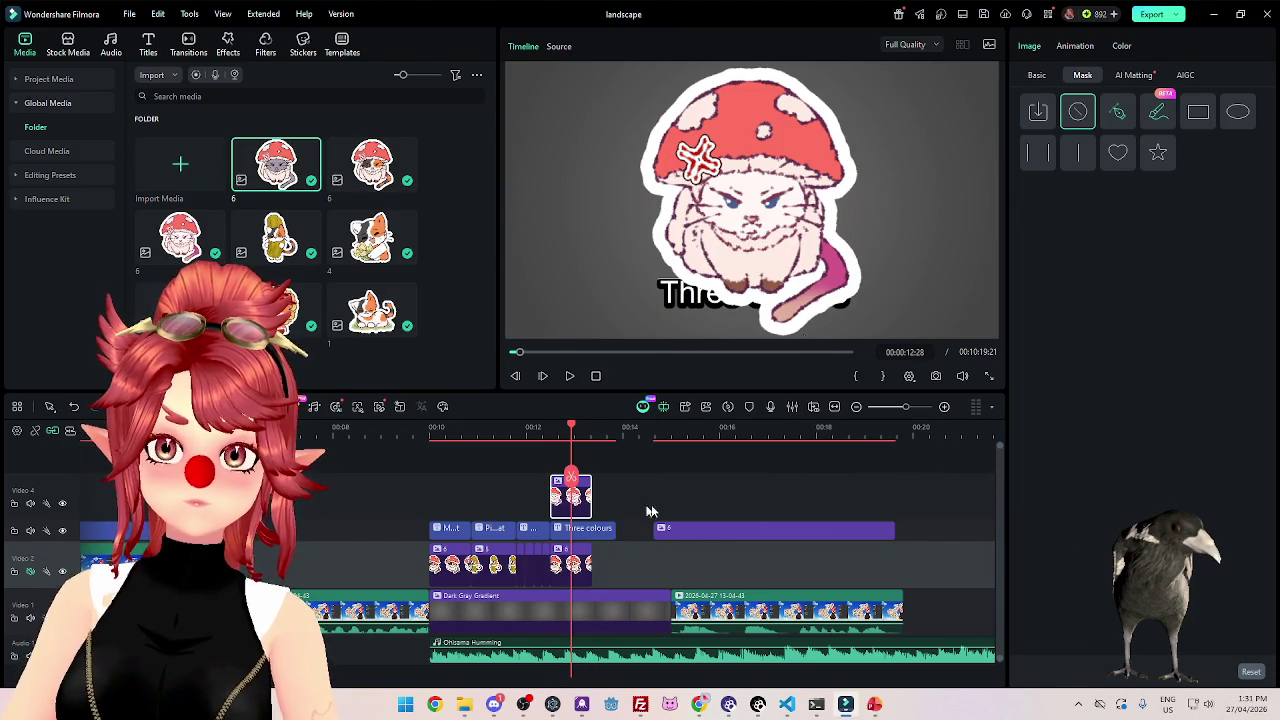
left_click_drag(687, 536, 583, 470)
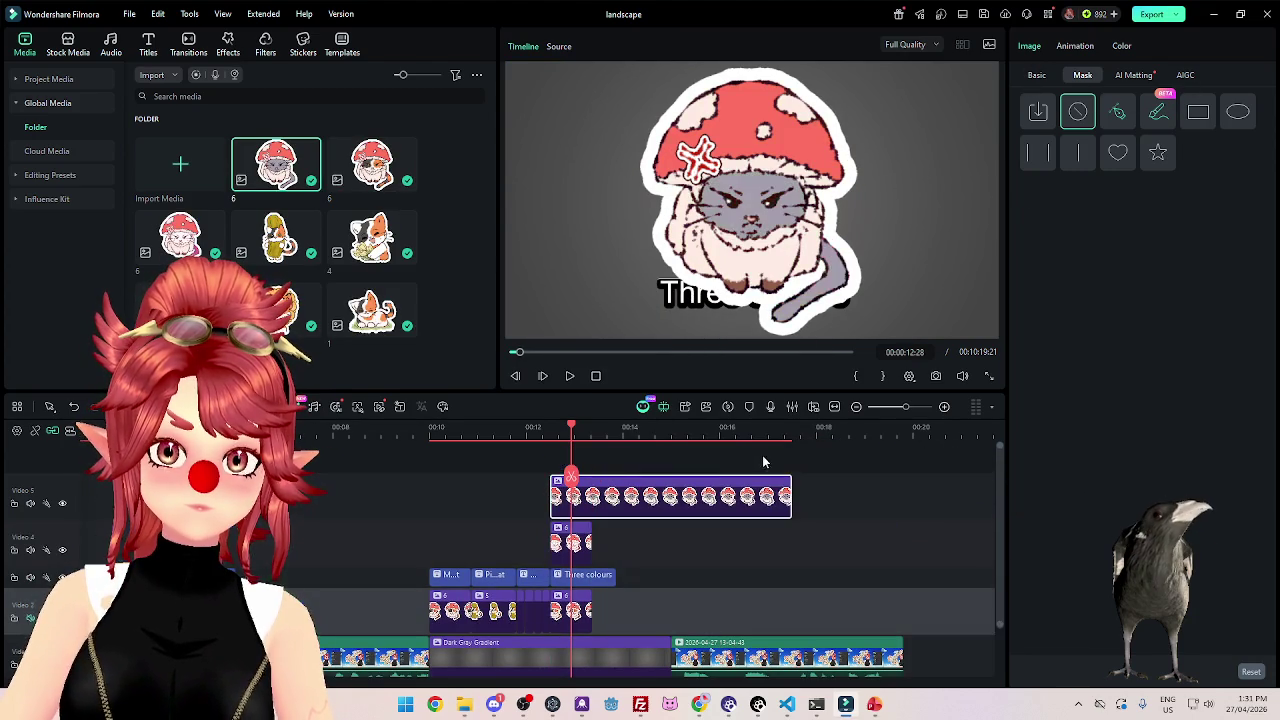
left_click_drag(787, 494, 591, 494)
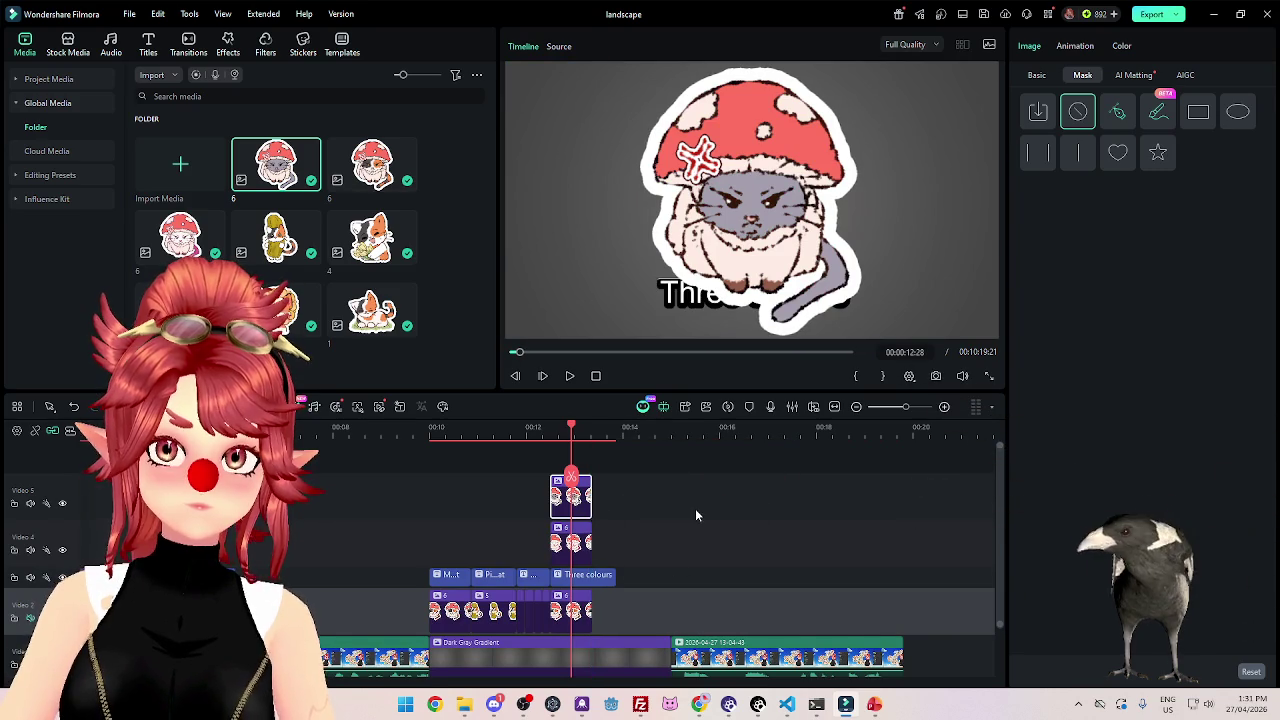
scroll(694, 510, "down", 2)
scroll(626, 492, "up", 2)
key("ctrl+a")
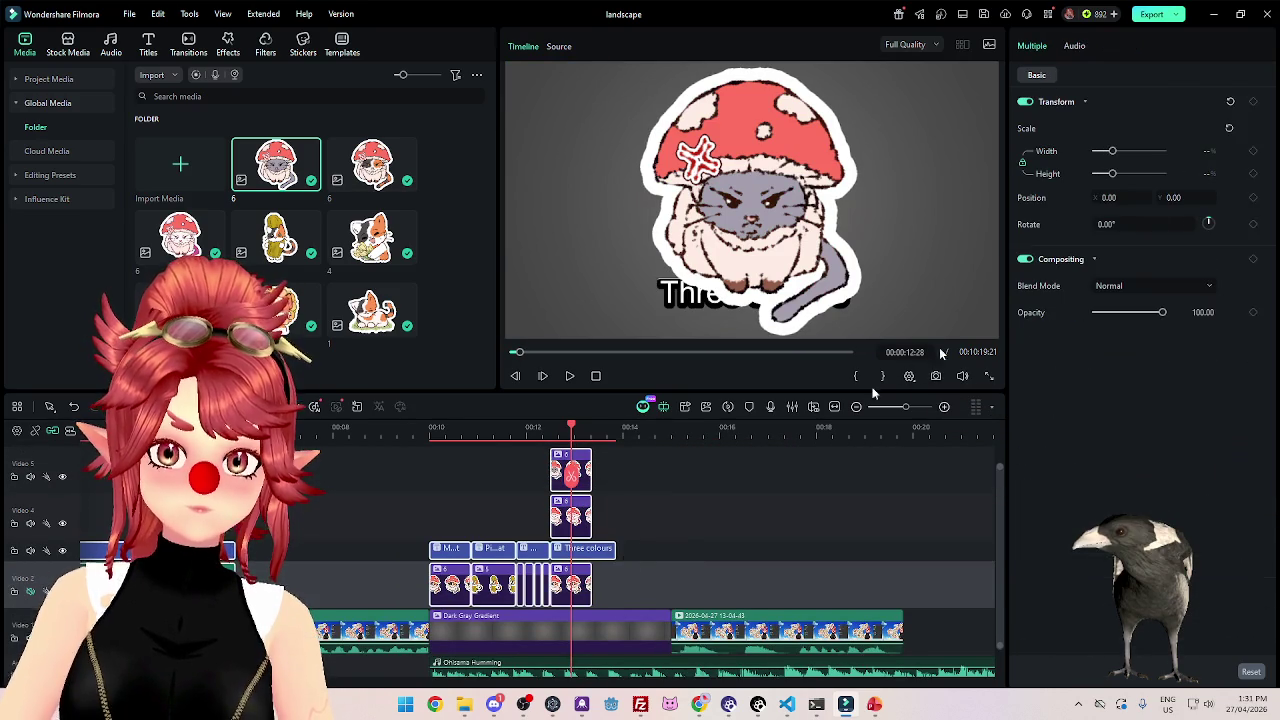
Shrink the stacked Video 4 and Video 2 stickers to about half size.
left_click(751, 502)
left_click(571, 516)
left_click(571, 470, "ctrl")
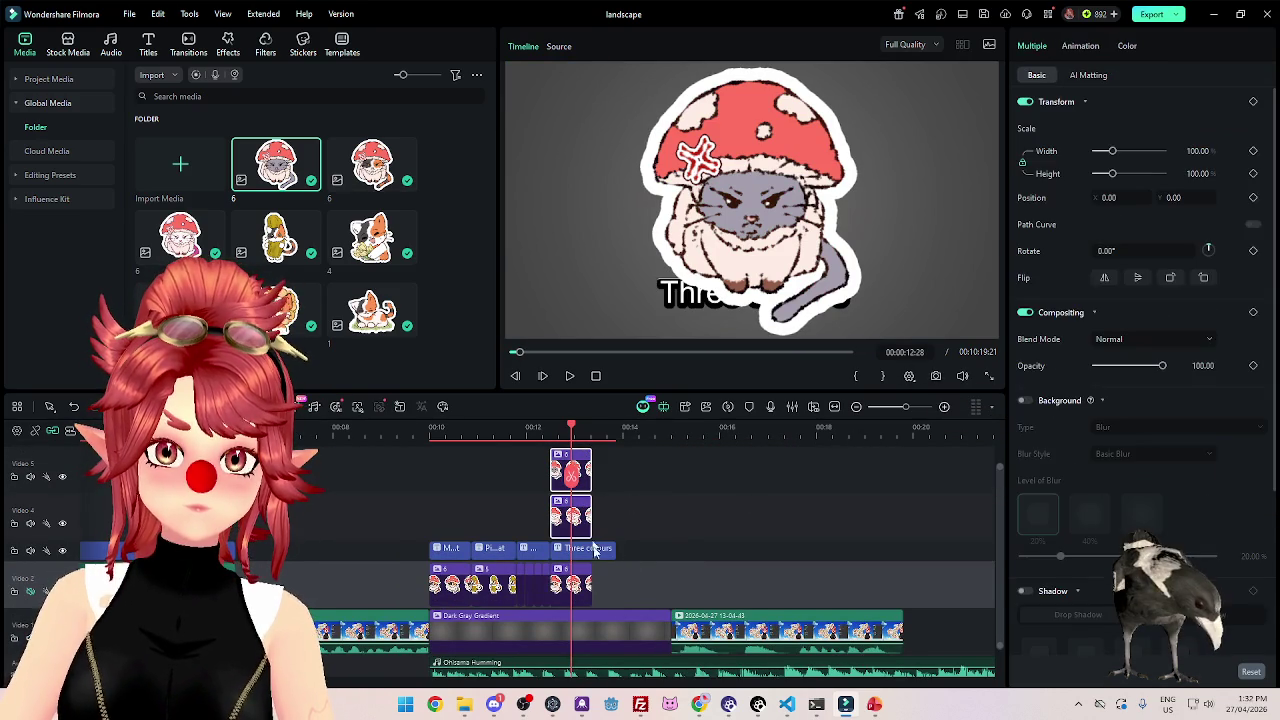
left_click(723, 543)
left_click(571, 585)
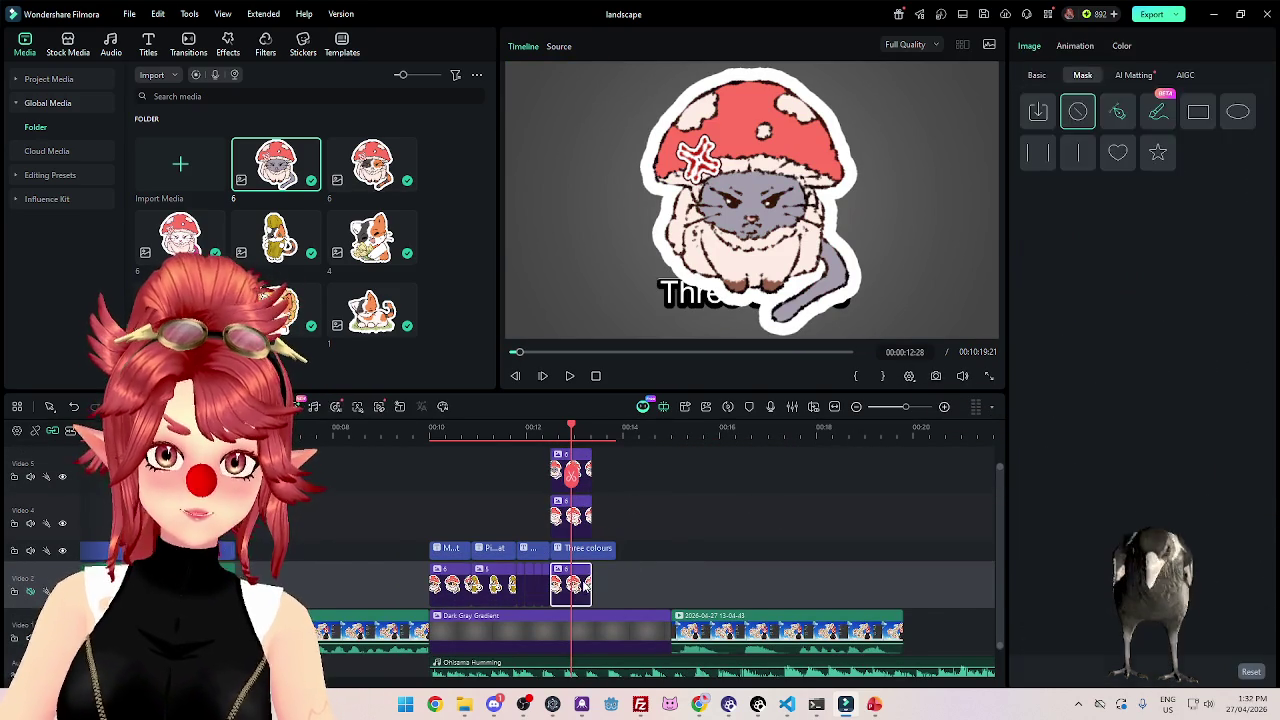
left_click(585, 514, "ctrl")
left_click(1104, 152)
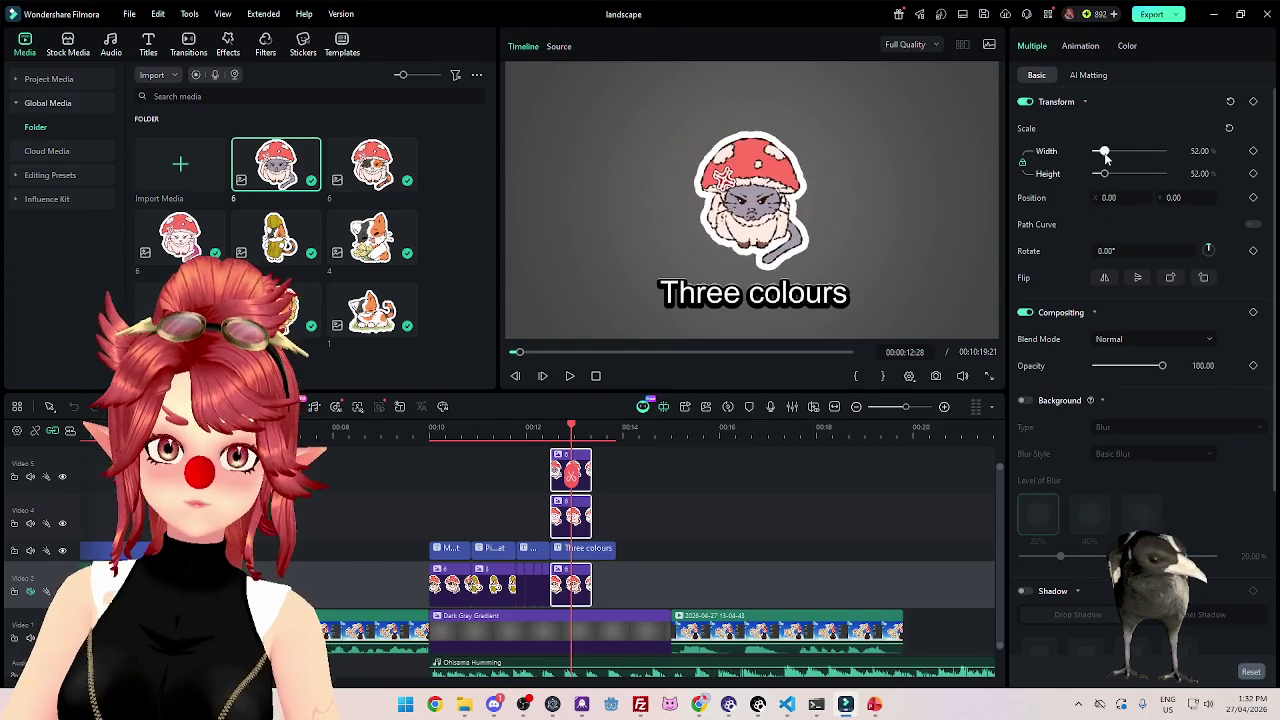
Slide the top sticker right and set the Video 4 sticker's X position to -482.
left_click(697, 511)
left_click(586, 462)
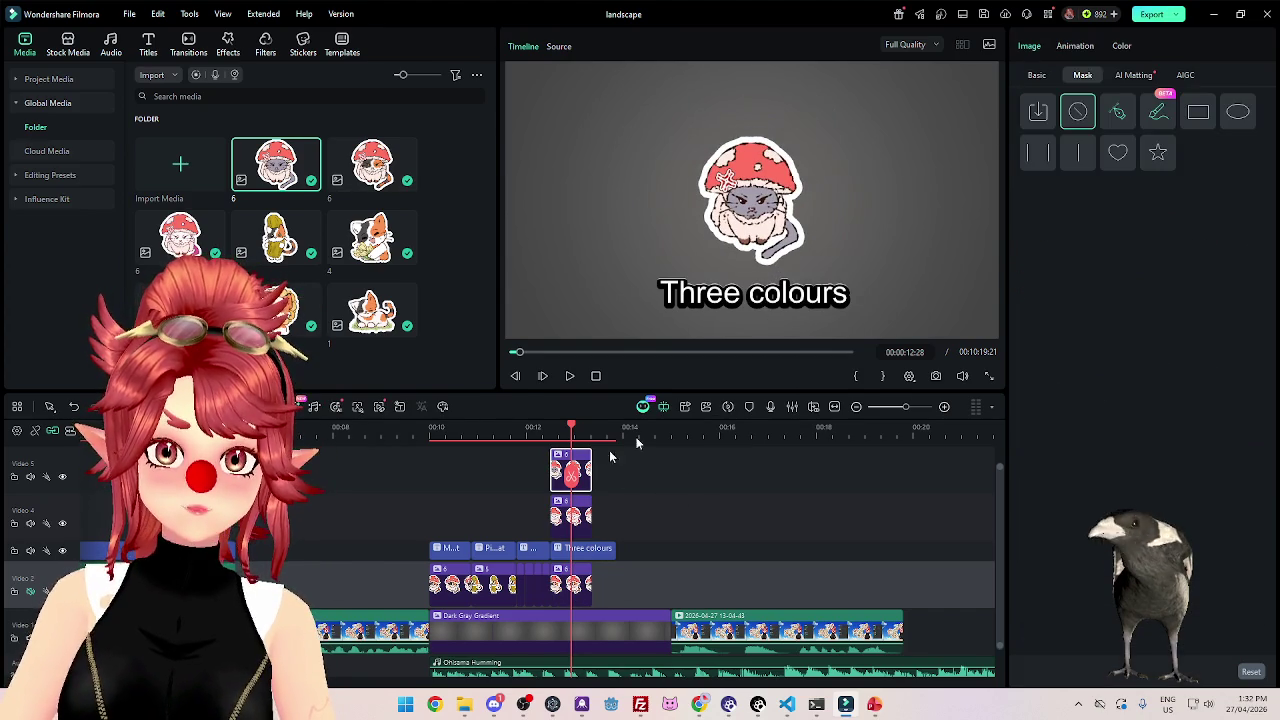
left_click_drag(1113, 197, 1160, 197)
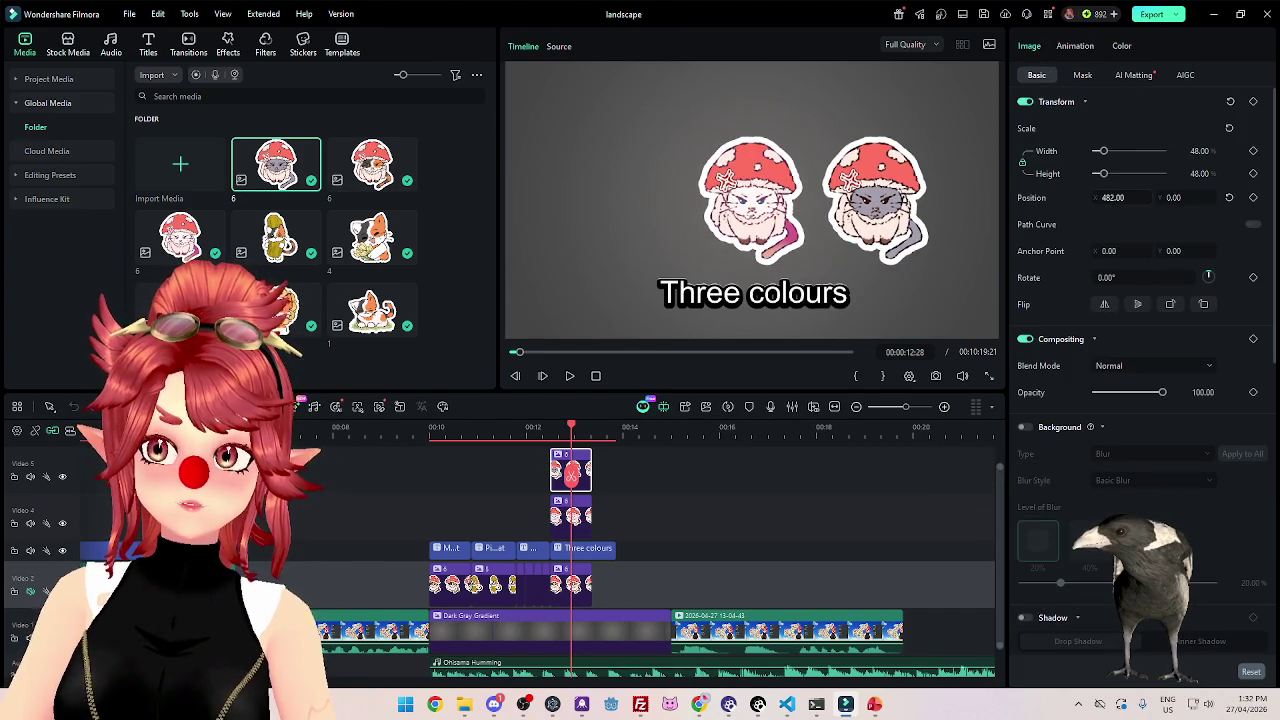
left_click(570, 518)
mouse_move(1110, 197)
left_mouse_down()
mouse_move(1055, 197)
mouse_move(1184, 257)
left_mouse_up()
type("-")
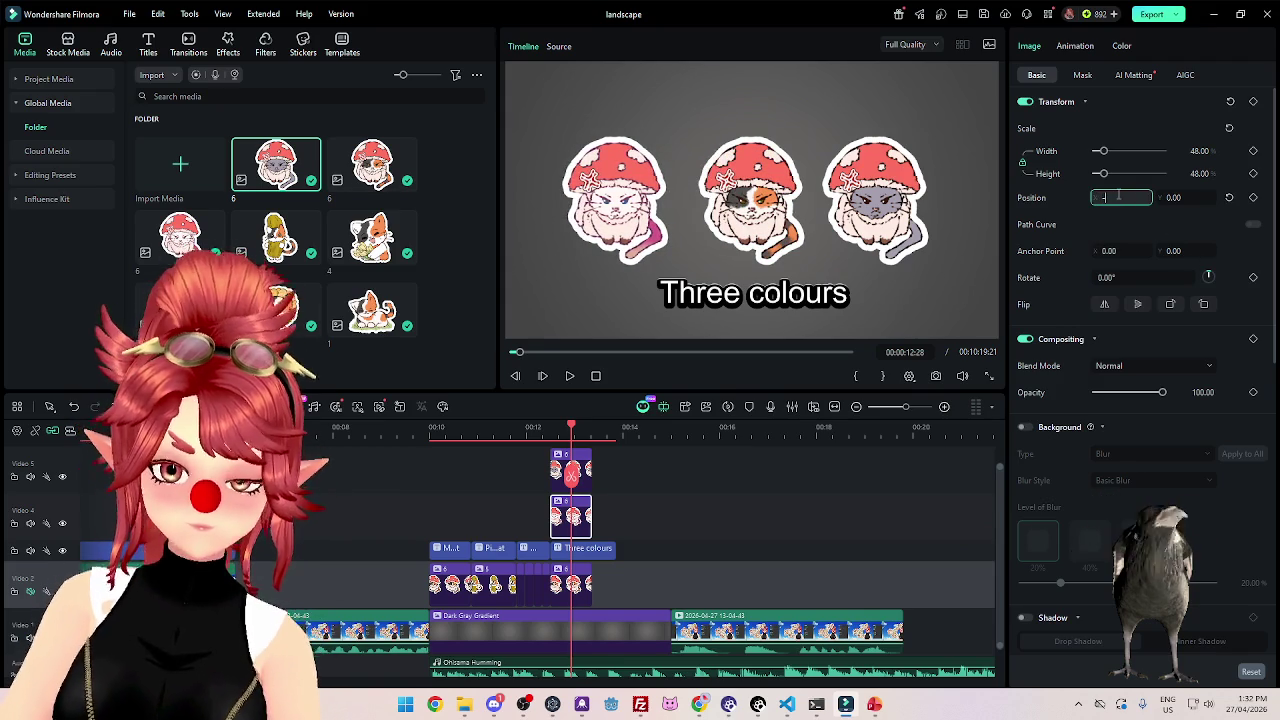
type("482")
key("Return")
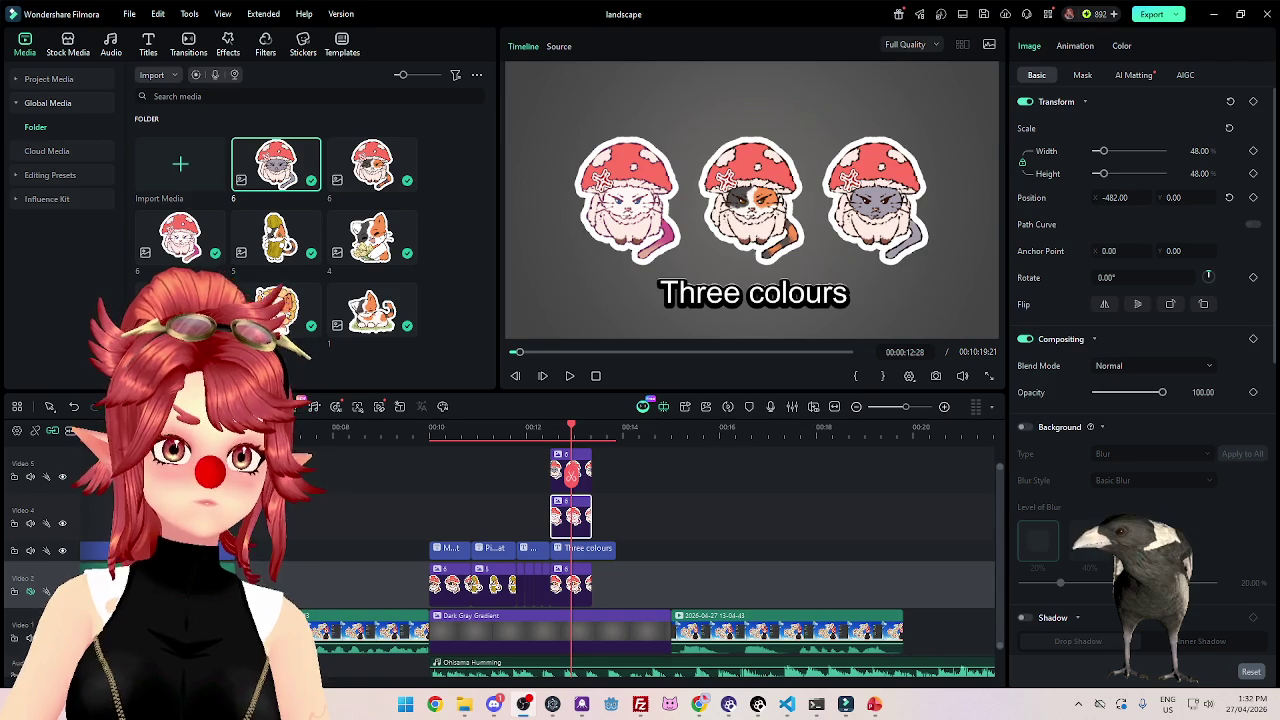
Lengthen the grey, white and calico sticker clips so they end together.
left_click(540, 428)
left_click(568, 376)
left_click(568, 376)
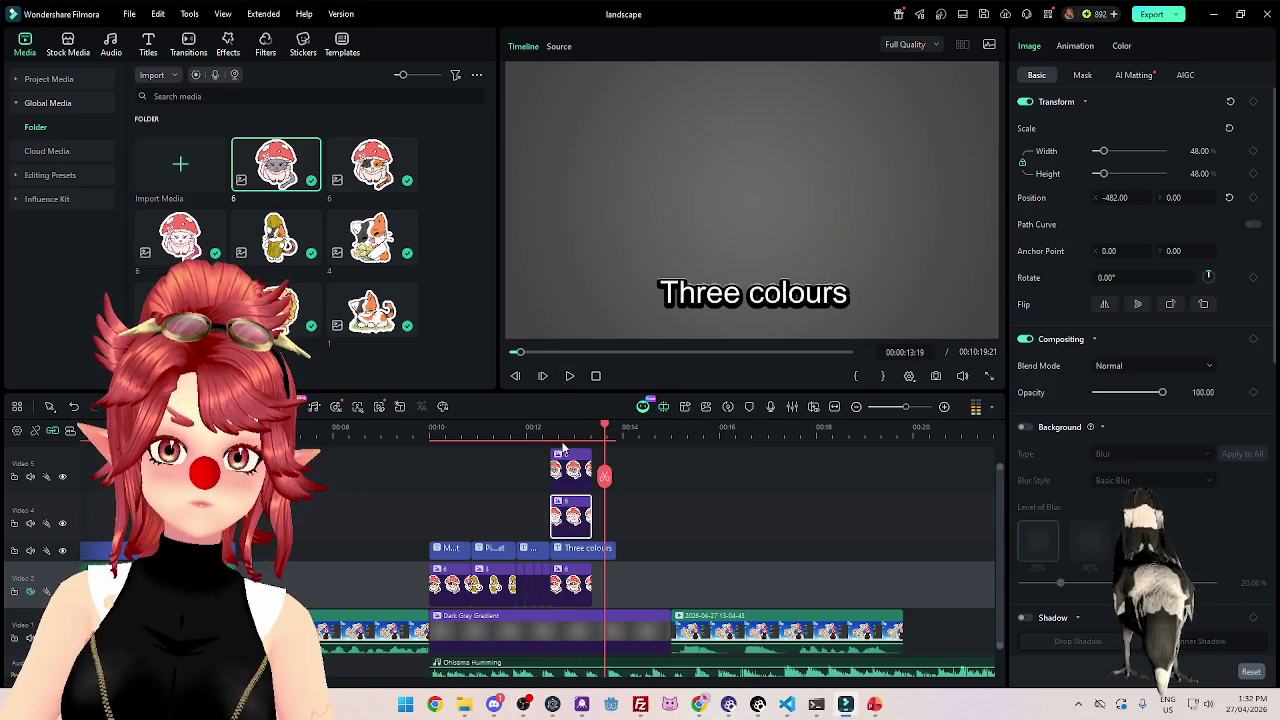
left_click(570, 427)
left_click_drag(590, 469, 615, 470)
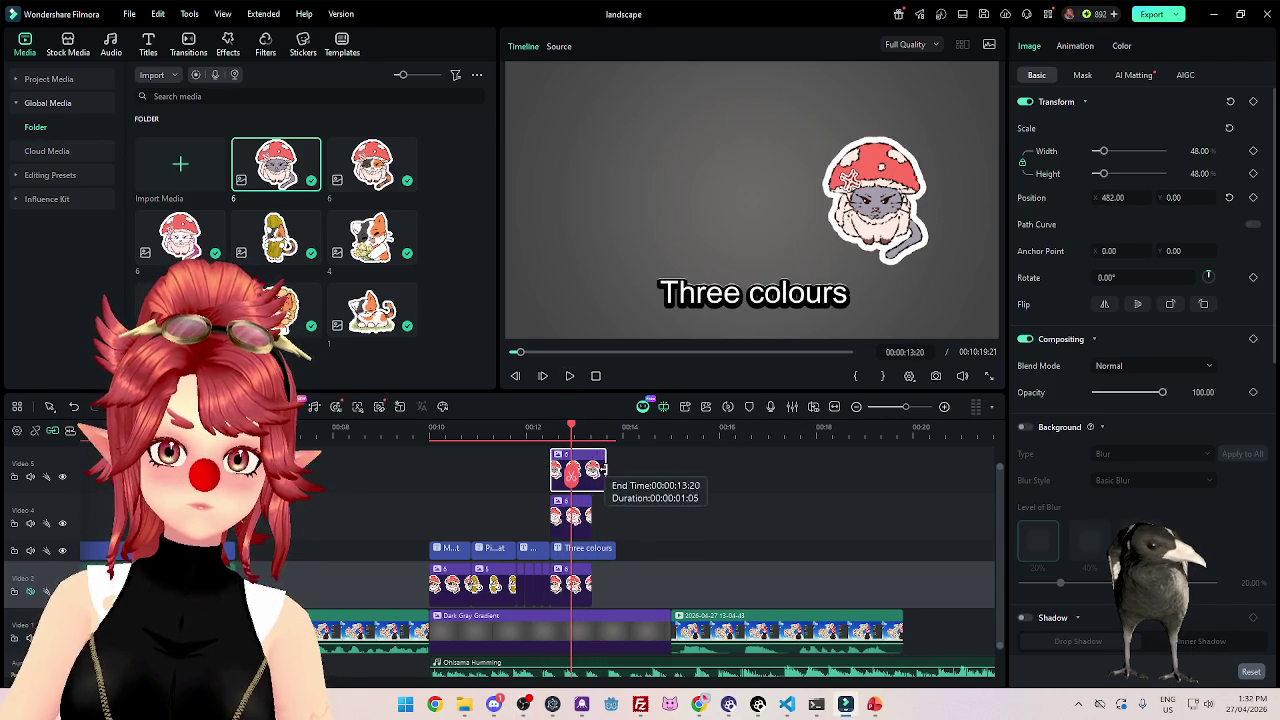
left_click_drag(592, 515, 615, 515)
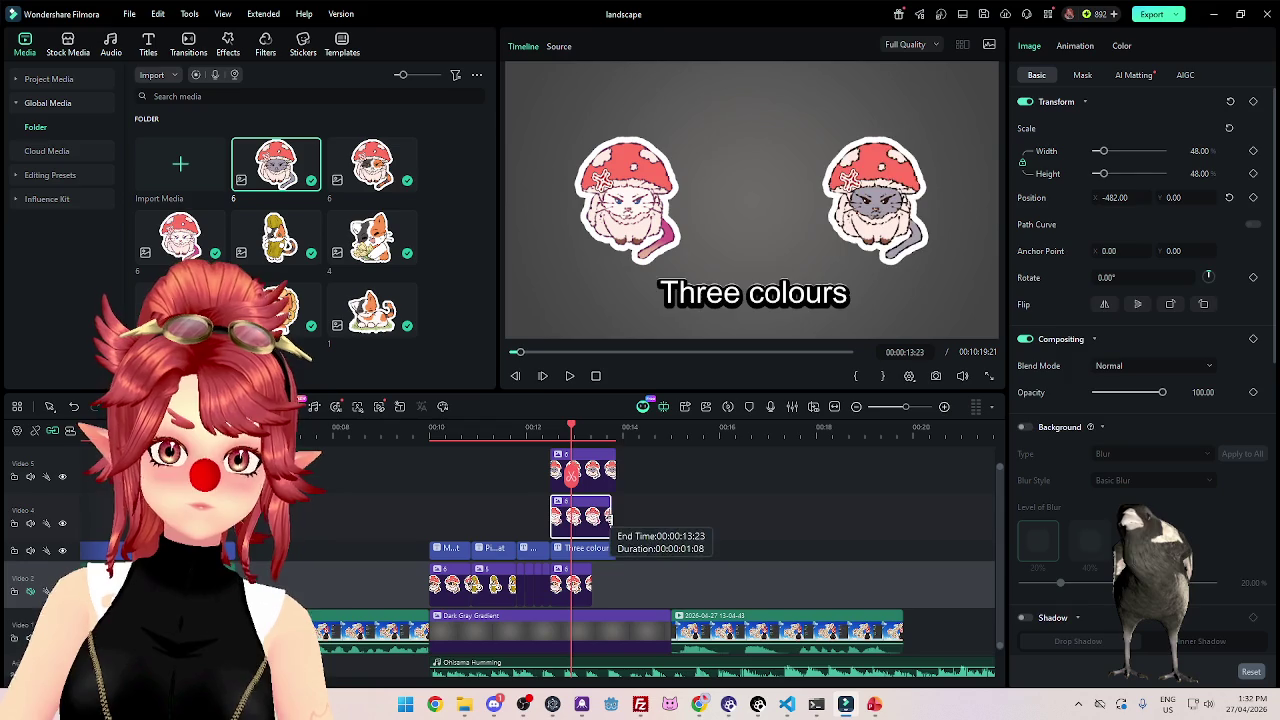
left_click_drag(592, 584, 615, 588)
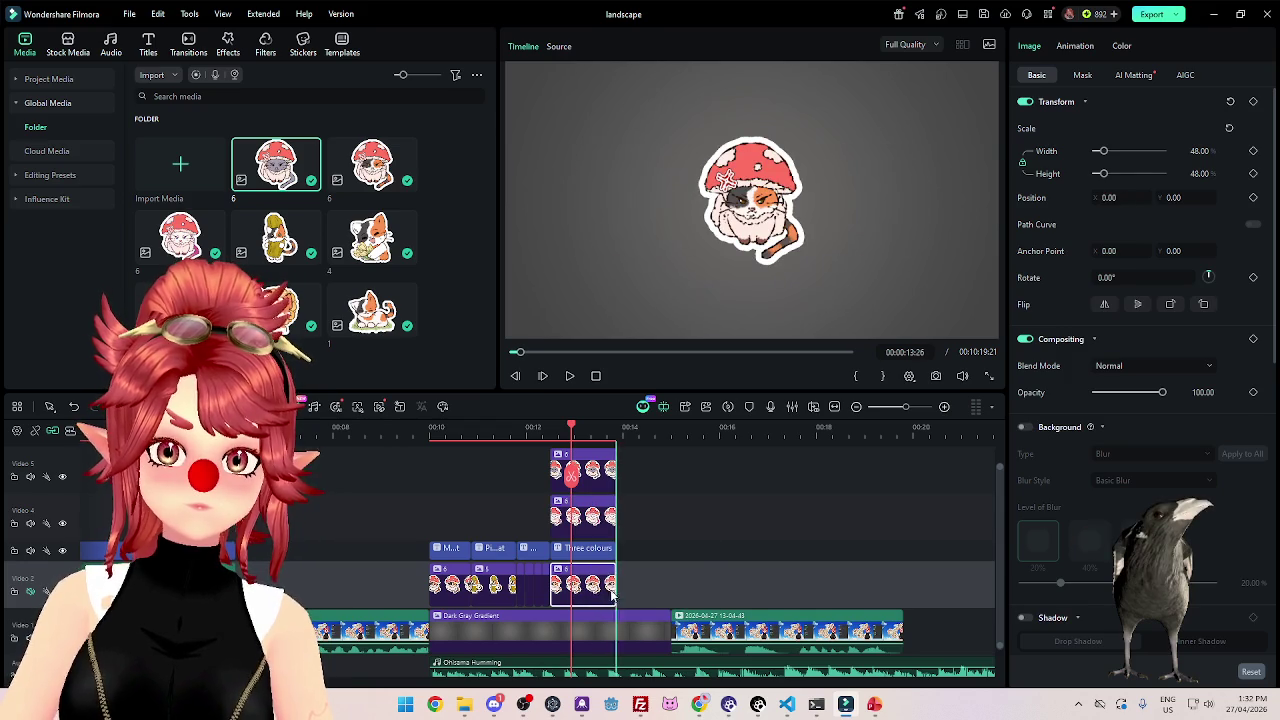
left_click(588, 548)
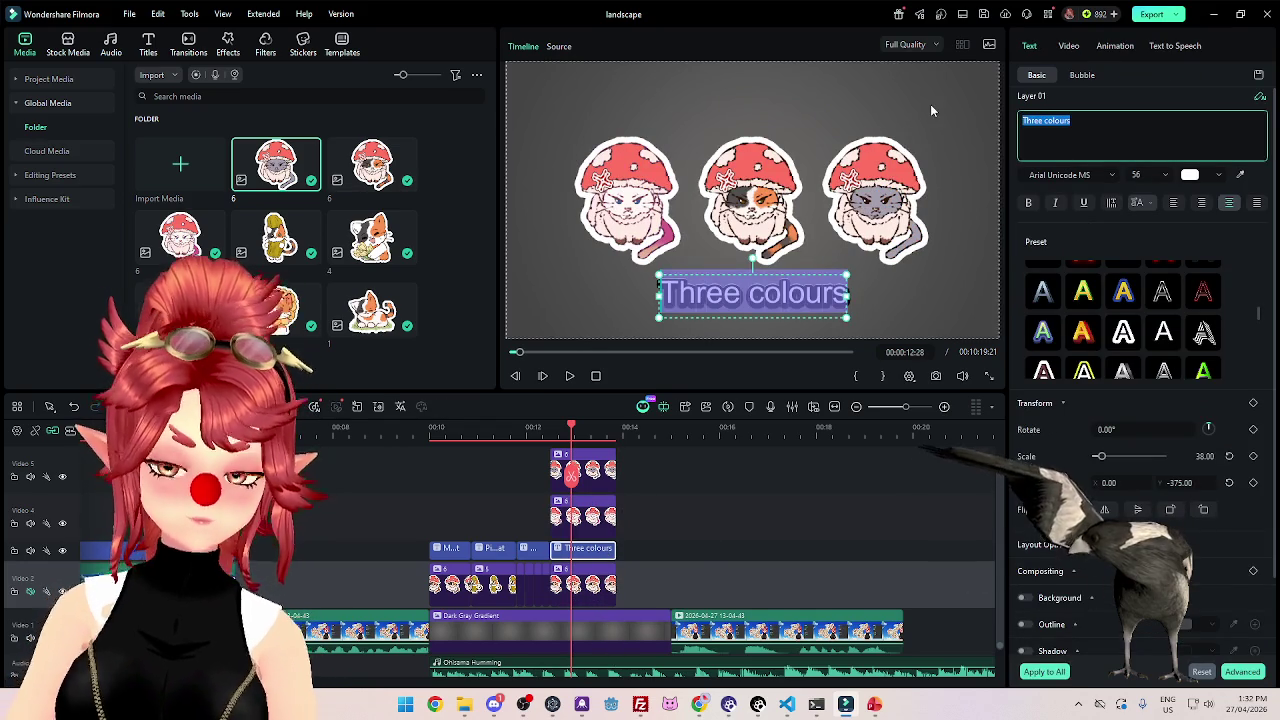
Replace the caption text with 'White Calico Grey', adding extra spacing between words.
type("White   Calico   Grey")
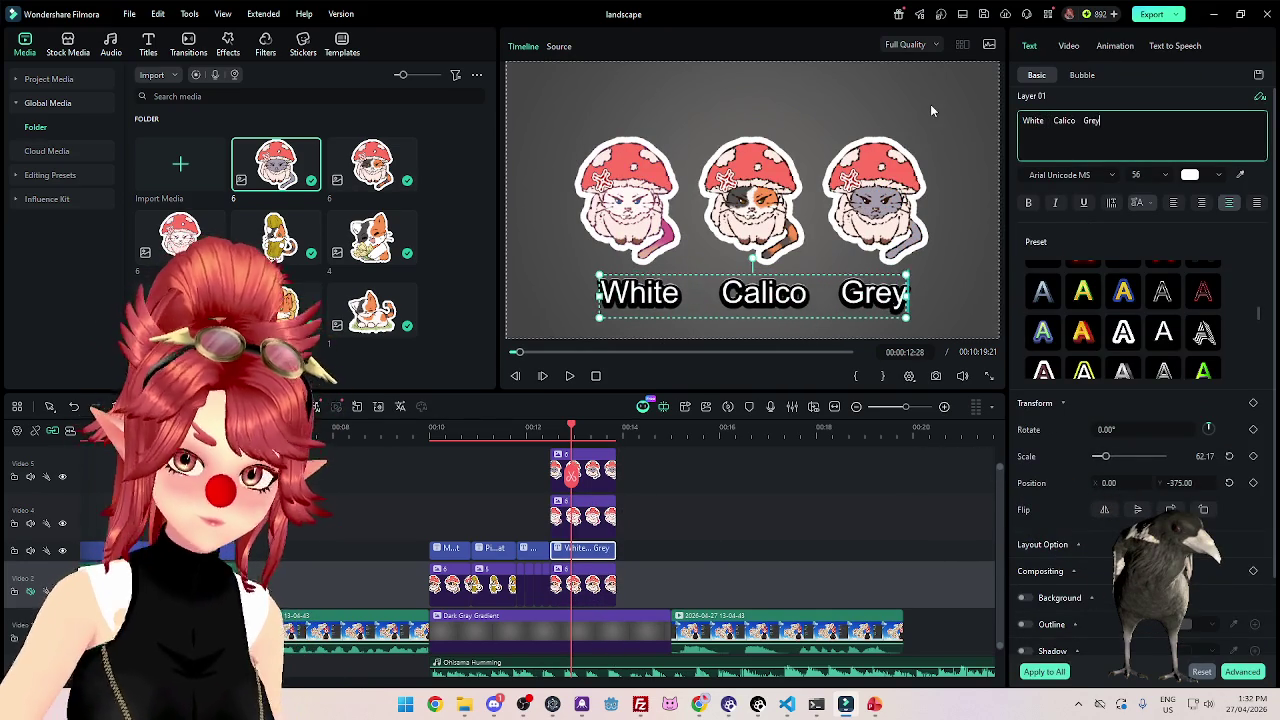
left_click(1052, 121)
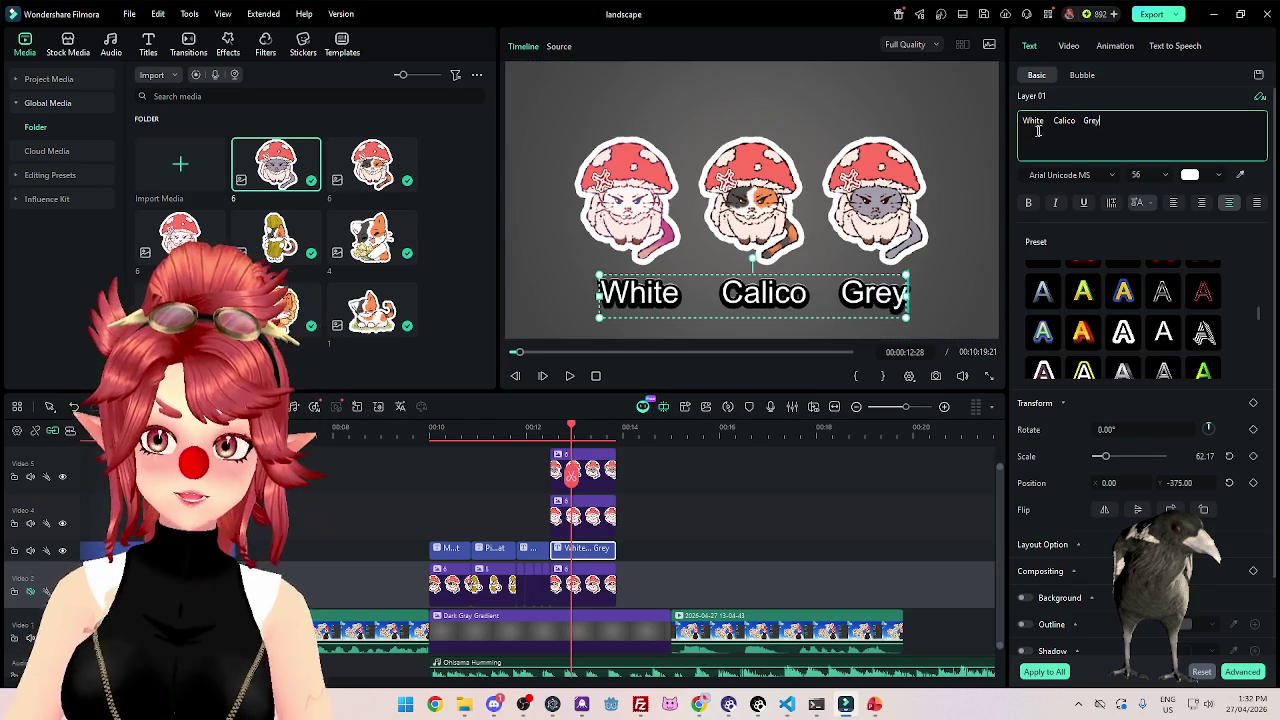
left_click(1087, 120)
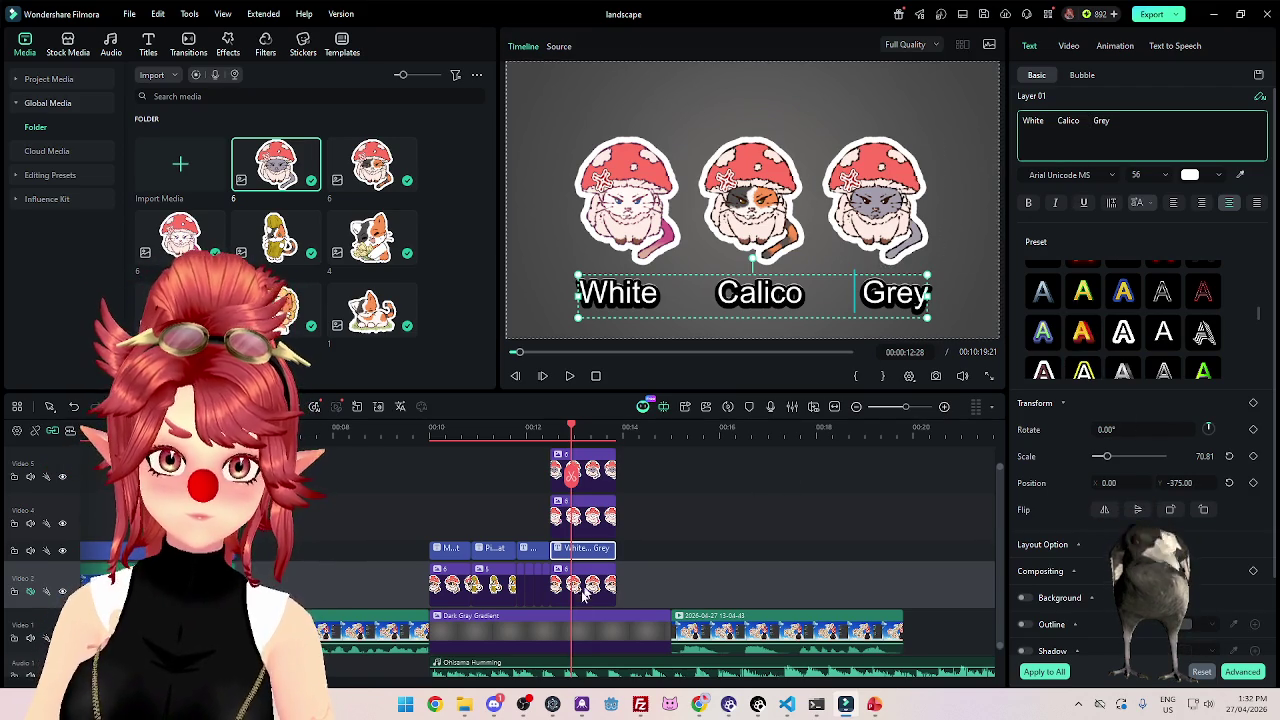
left_click(690, 563)
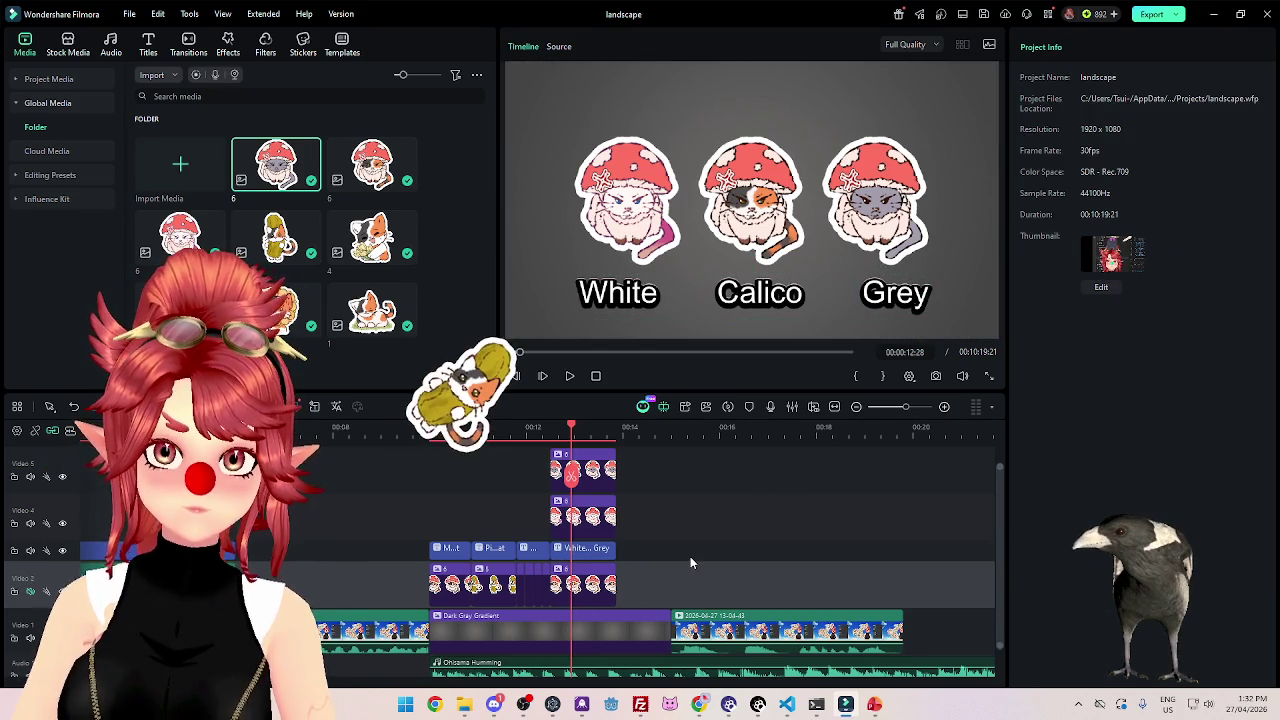
Set the Grey sticker's Position X to 500 and the White sticker's to -500.
left_click(606, 479)
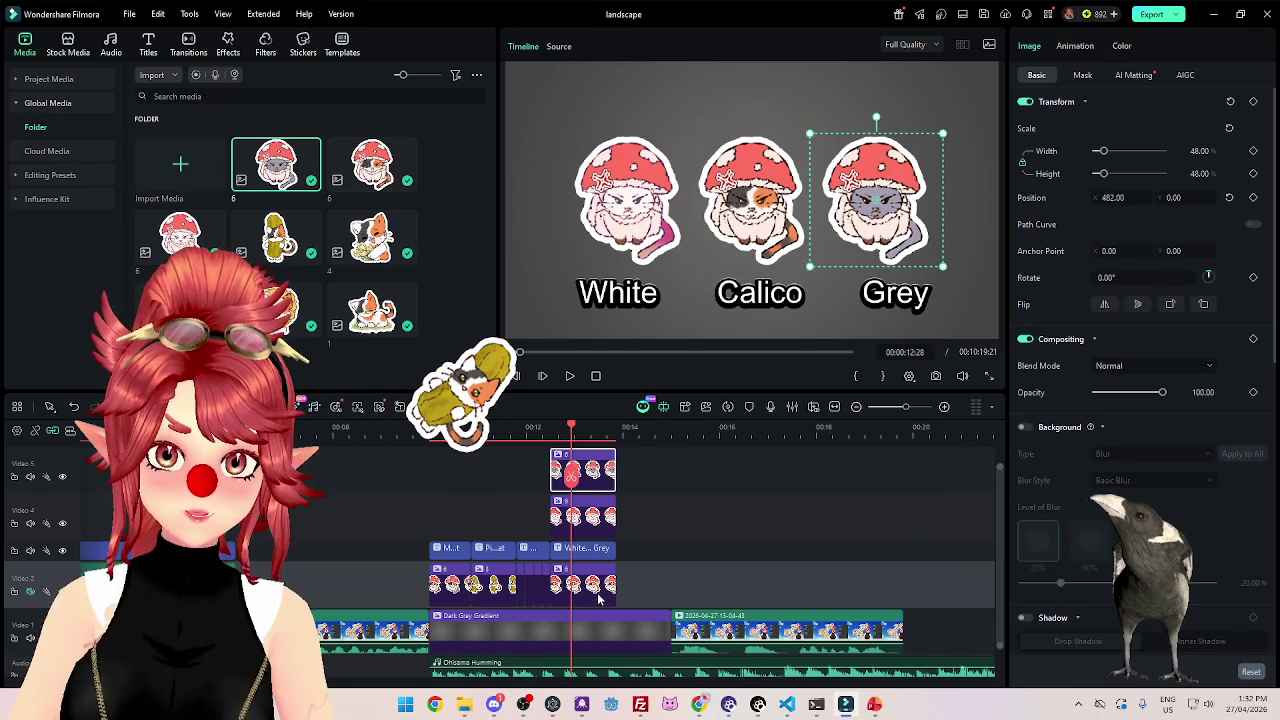
left_click(1115, 197)
type("500")
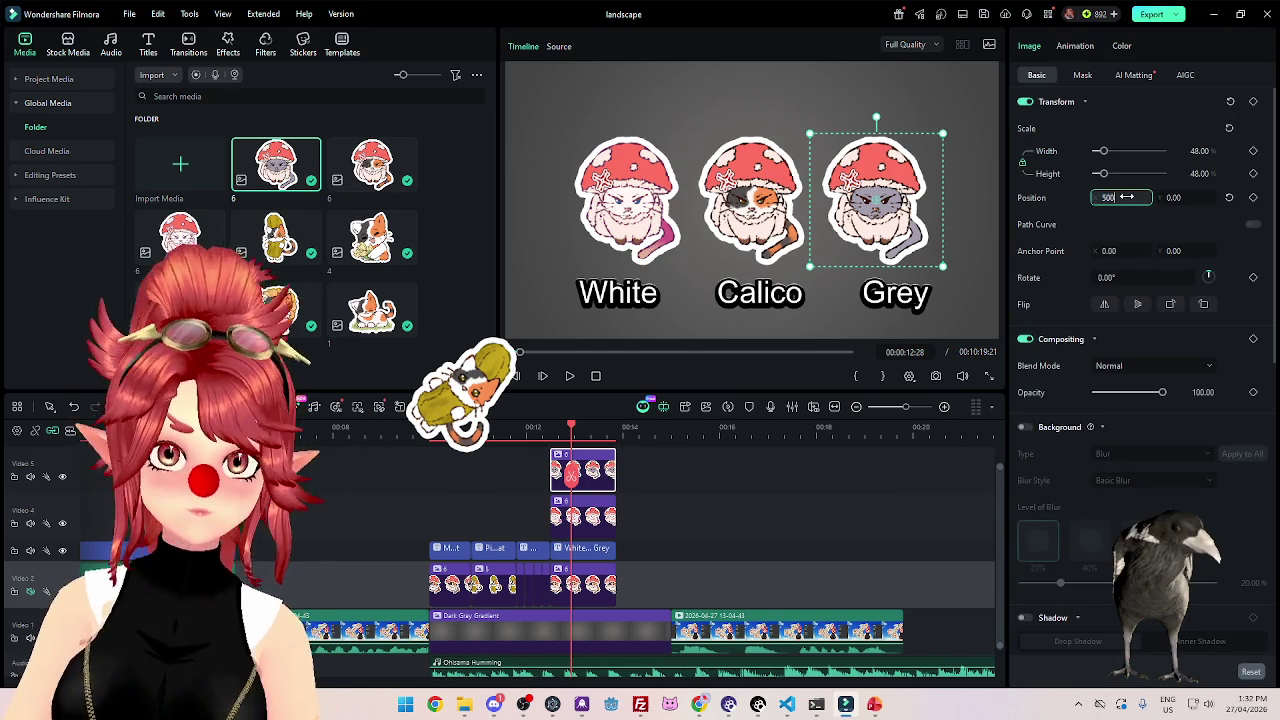
key("Return")
left_click(583, 515)
left_click(1115, 197)
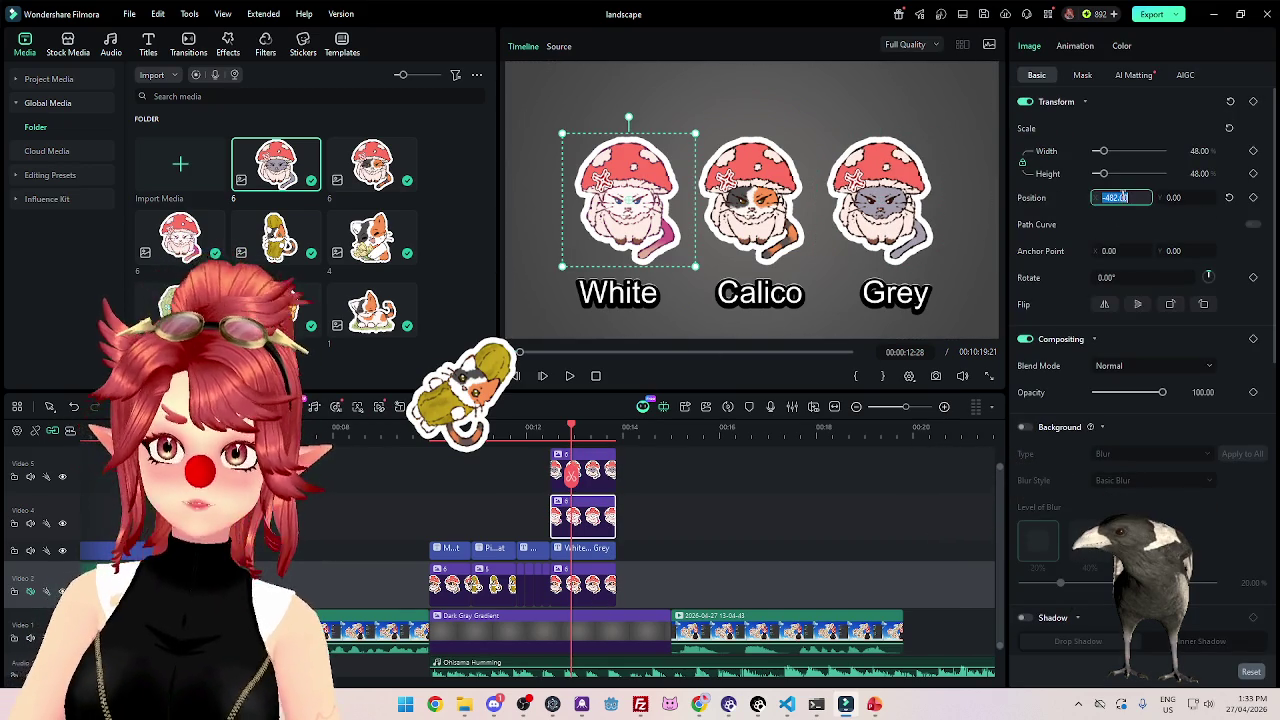
type("-500")
key("Return")
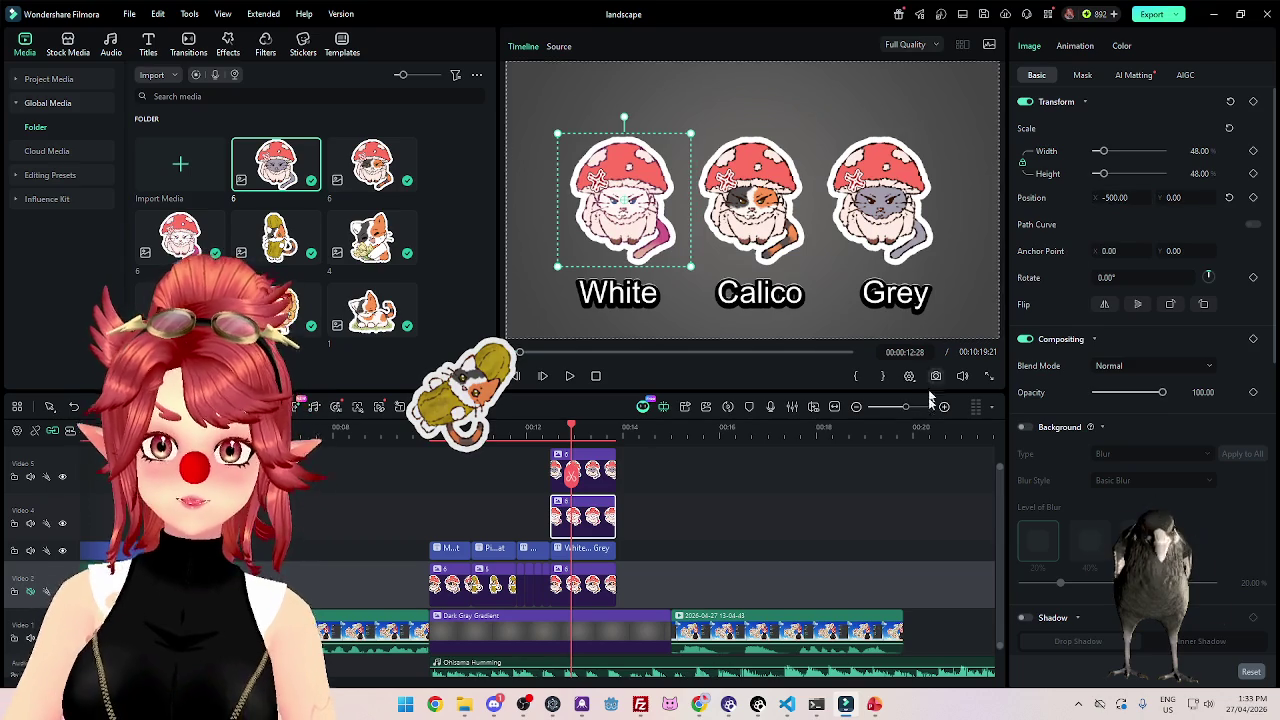
Enlarge the White Calico Grey caption to scale 77.72 to fit under the stickers.
left_click(785, 318)
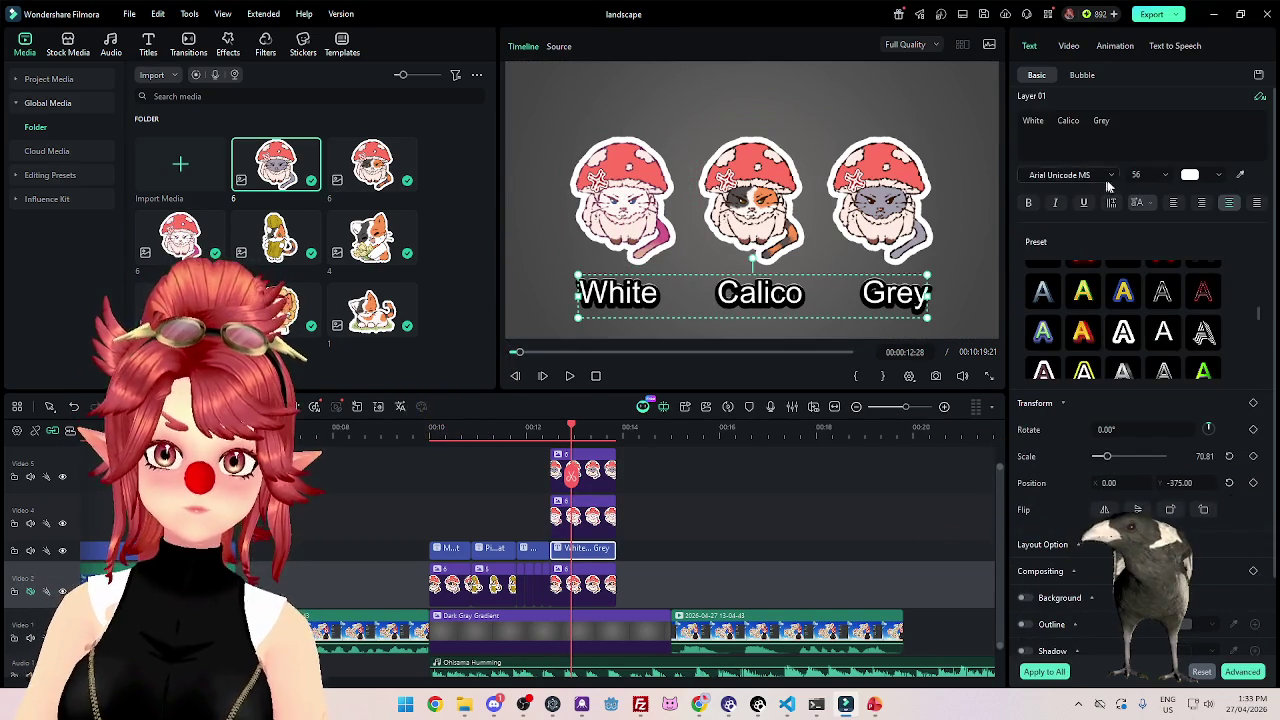
left_click(1101, 121)
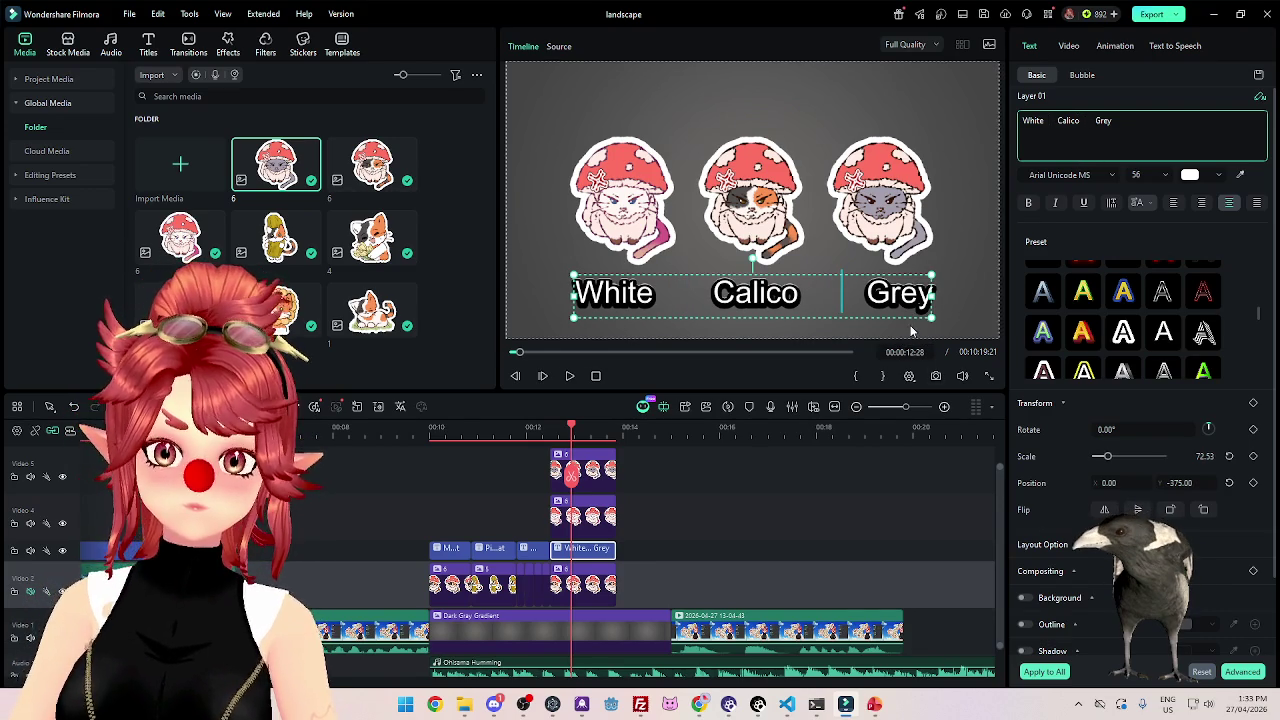
left_click_drag(931, 317, 928, 317)
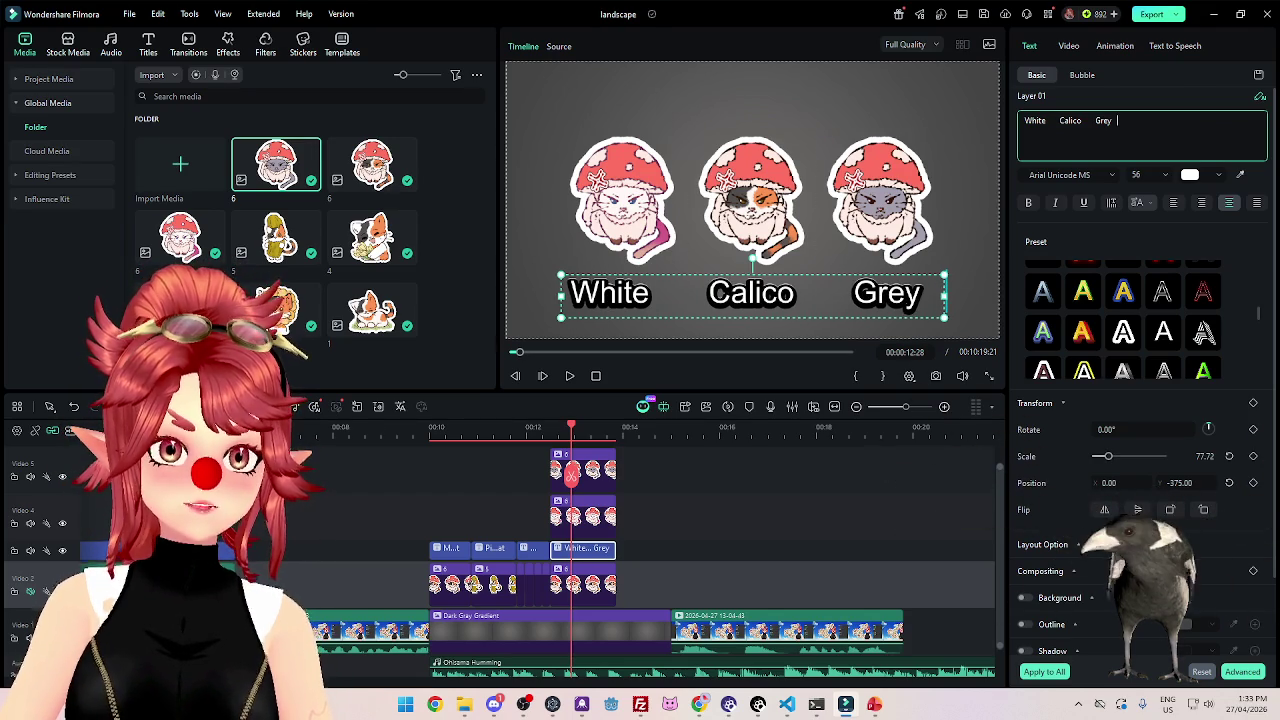
left_click(762, 497)
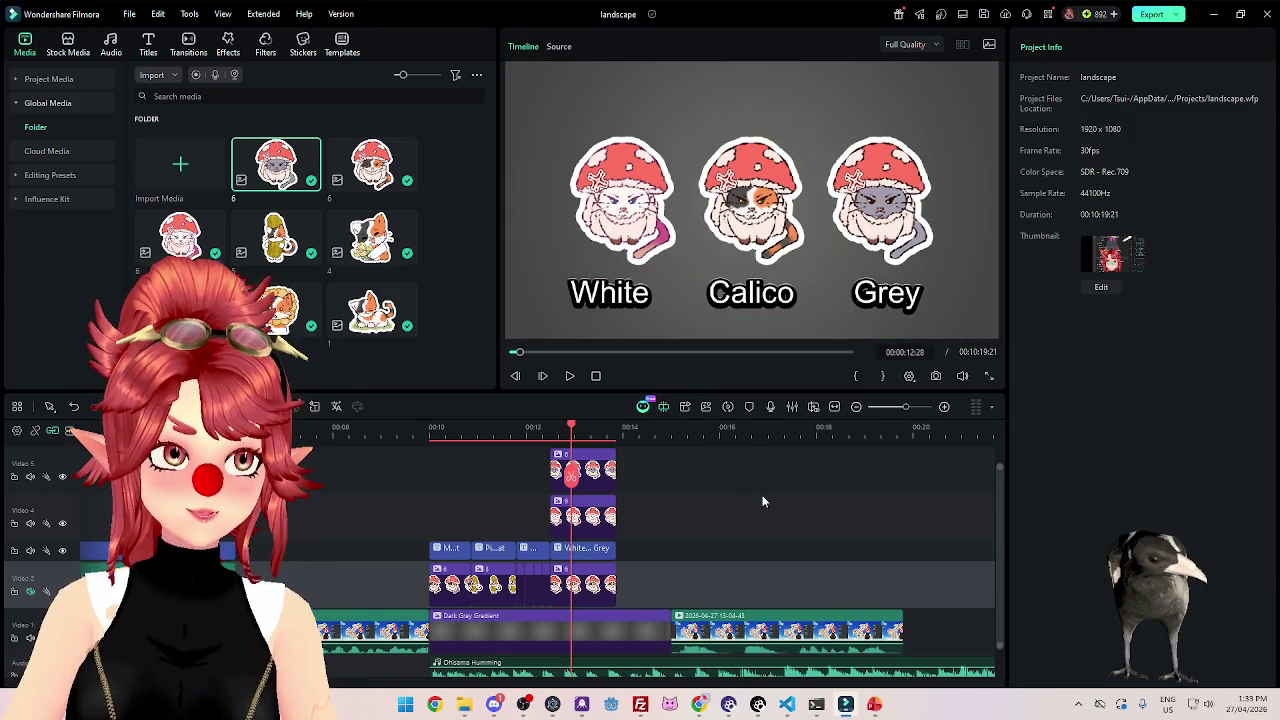
left_click_drag(572, 432, 553, 432)
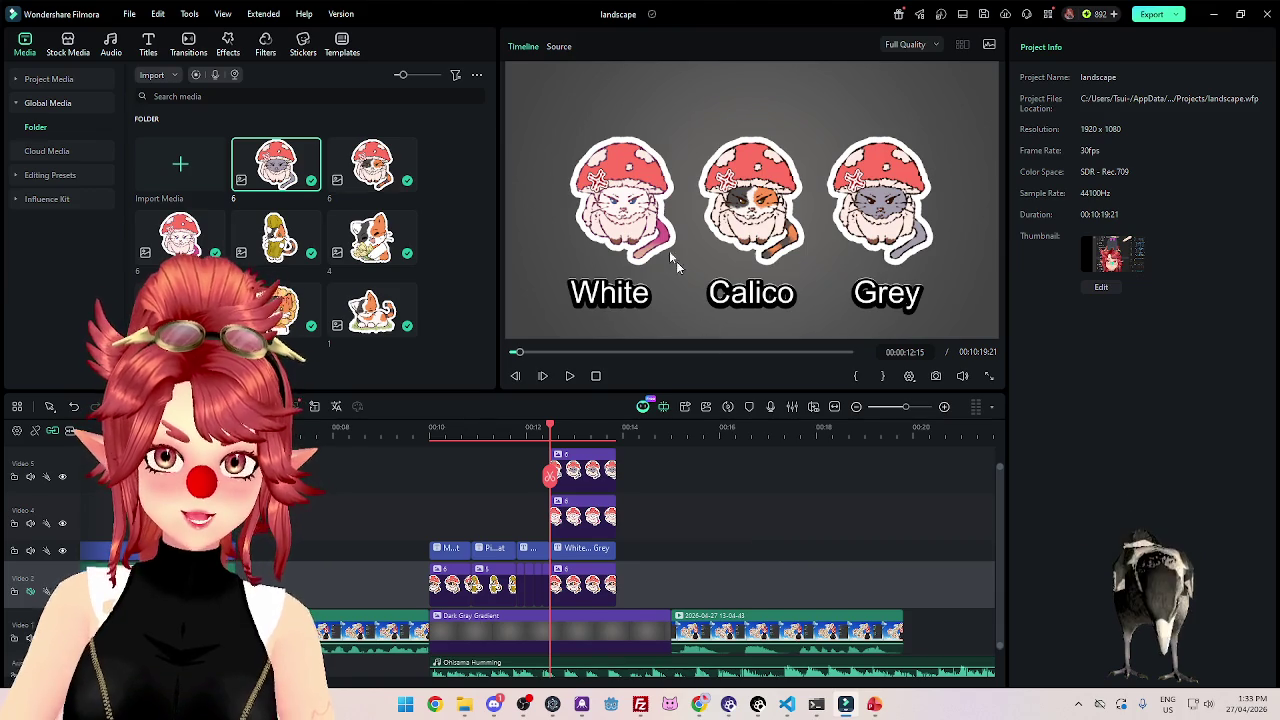
Change the caption text to 'Calico'.
left_click(581, 550)
left_click(589, 550)
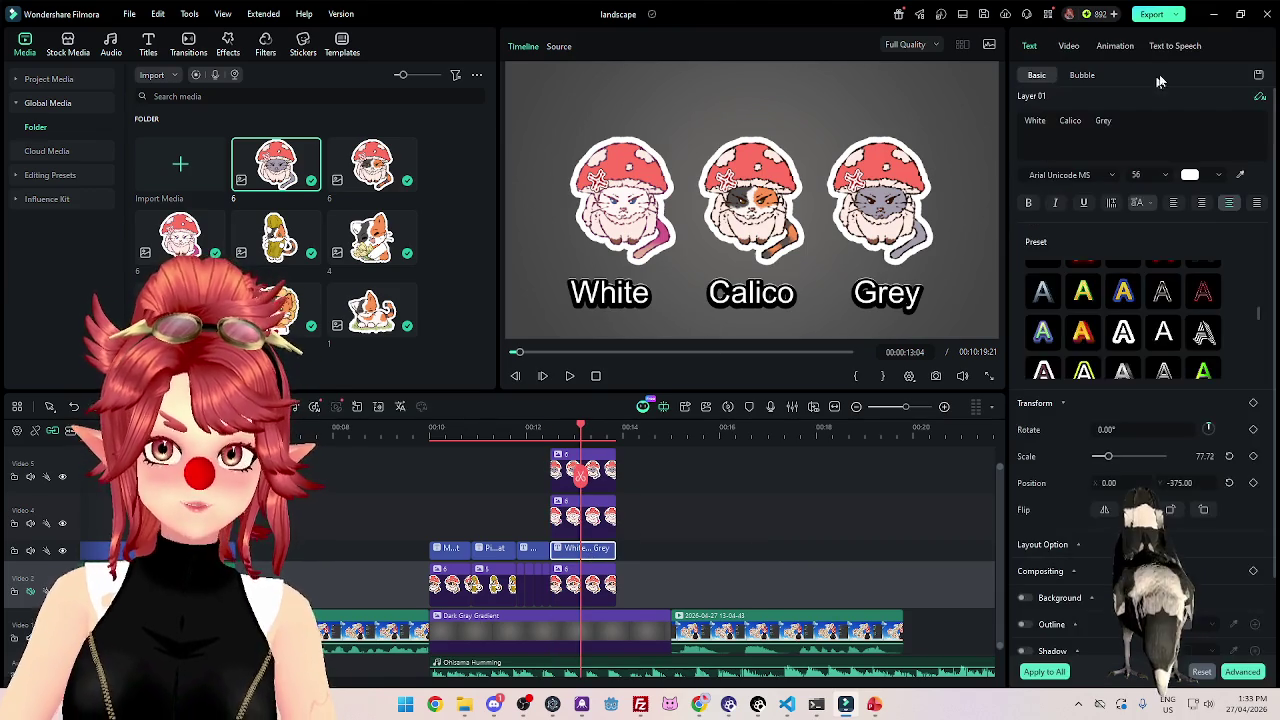
type("C")
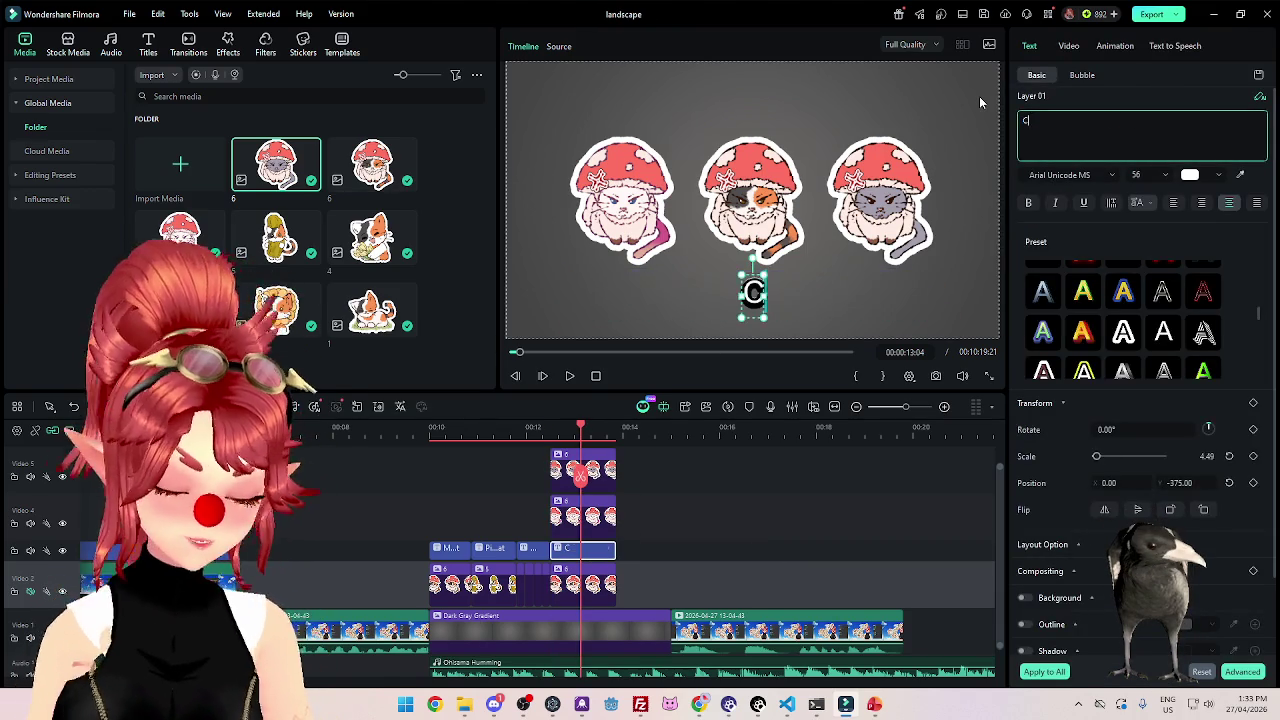
type("alico")
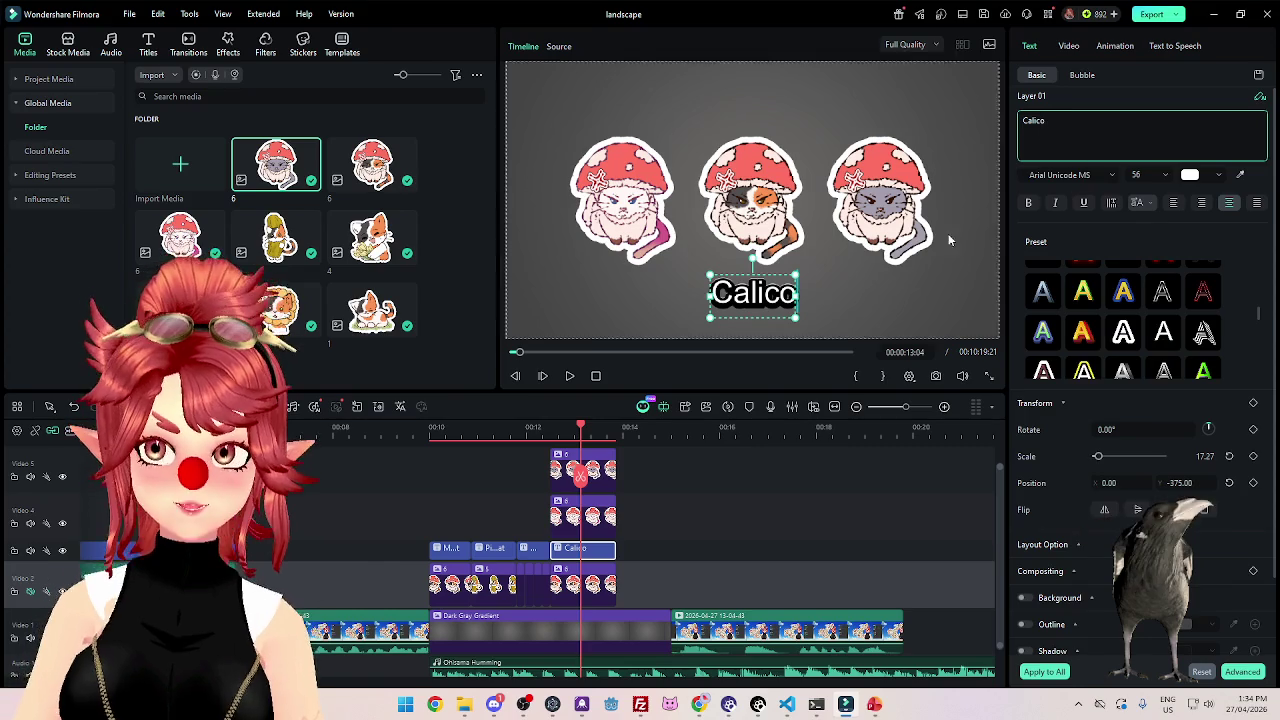
Check the sticker and caption selections, then reposition the Calico caption clip along the timeline.
left_click(880, 200)
left_click(659, 204)
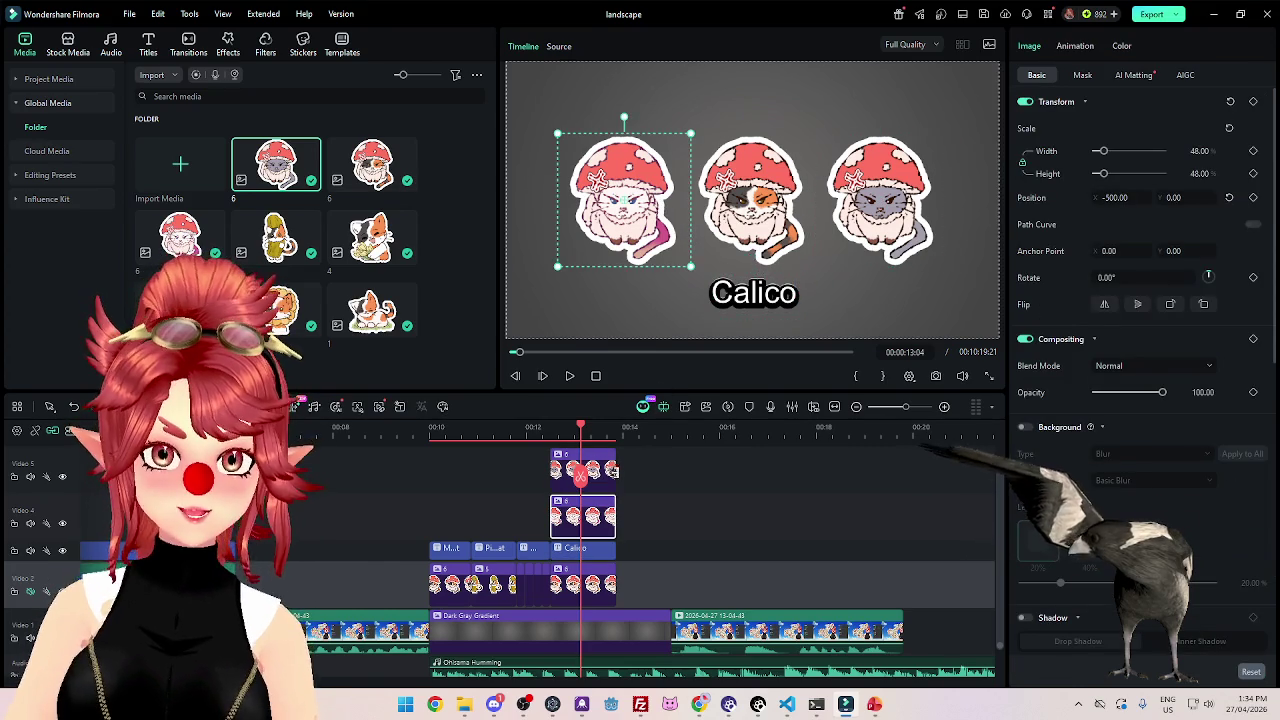
left_click(753, 293)
left_click(635, 455)
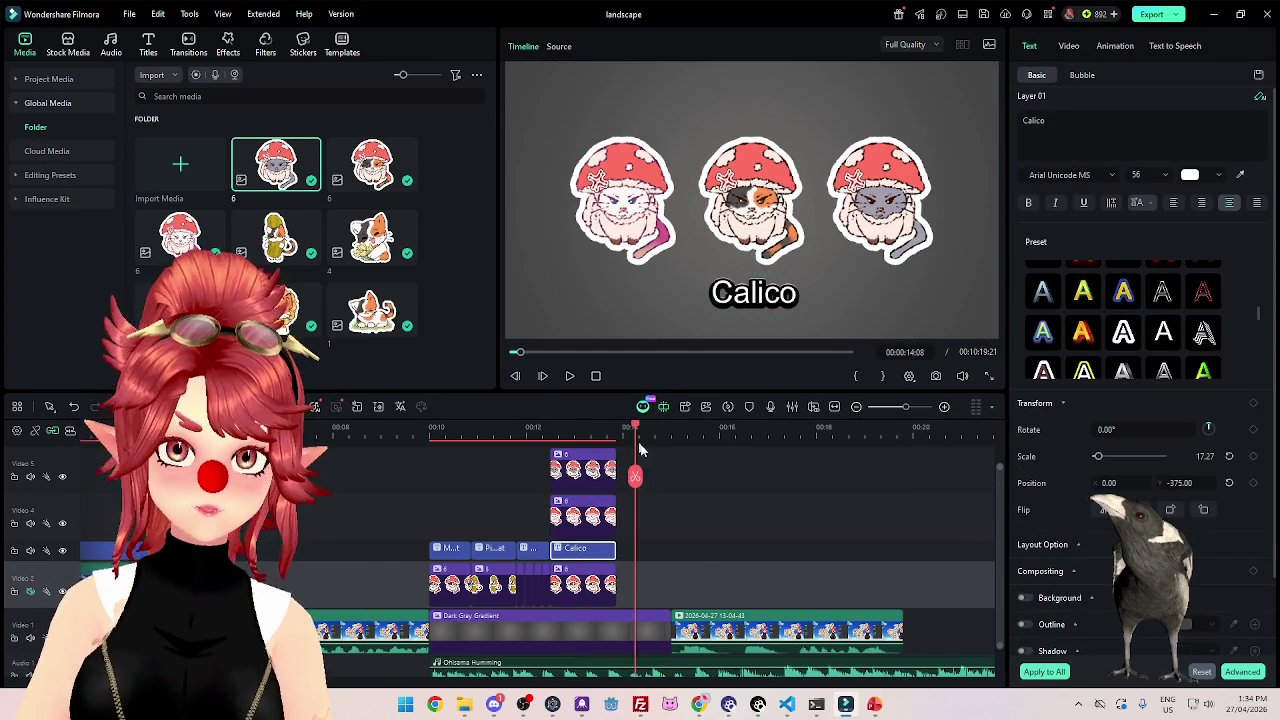
left_click_drag(580, 548, 659, 527)
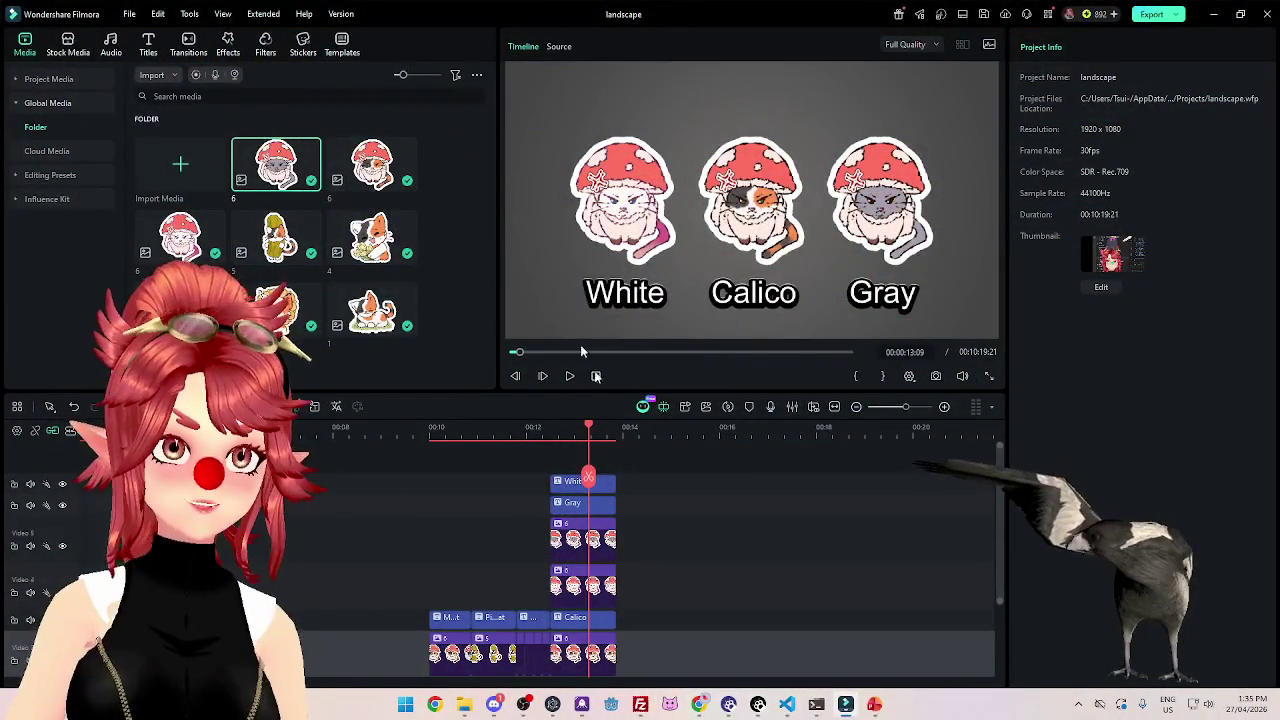
Scrub the timeline and play the project back from the start to review it.
left_click_drag(579, 432, 614, 432)
scroll(666, 592, "down", 2)
scroll(611, 584, "down", 2)
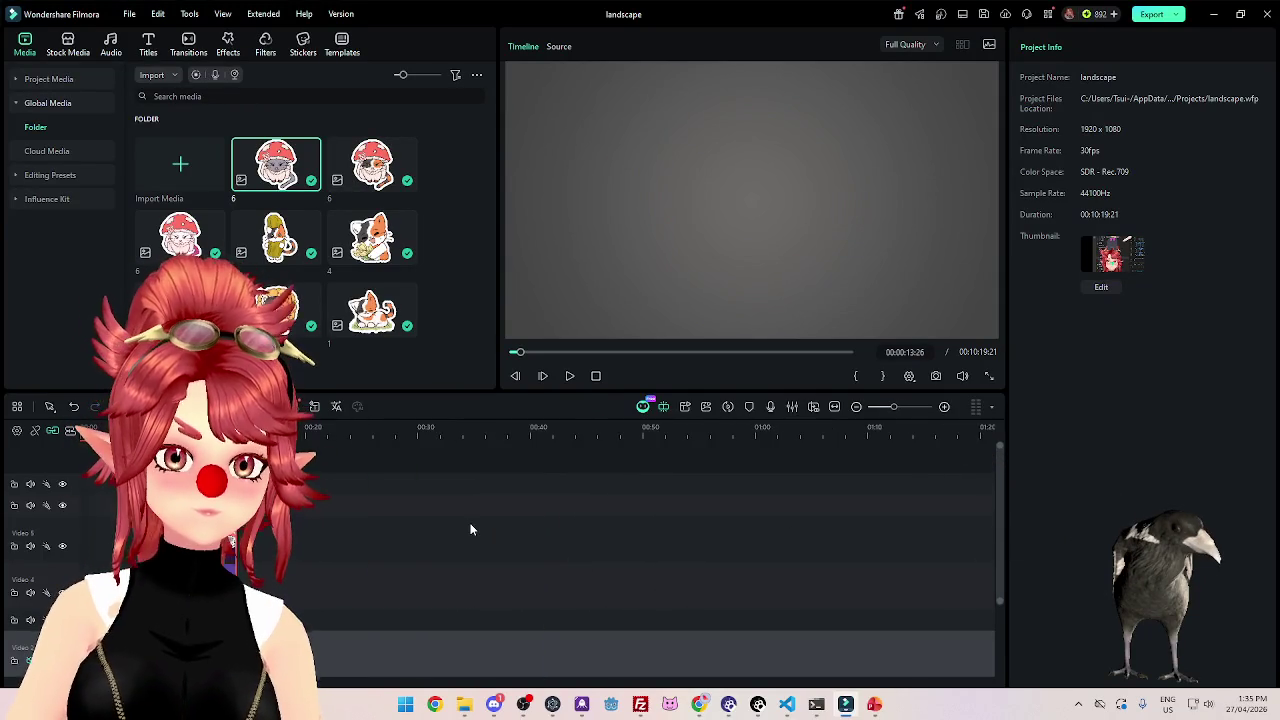
scroll(448, 549, "up", 3)
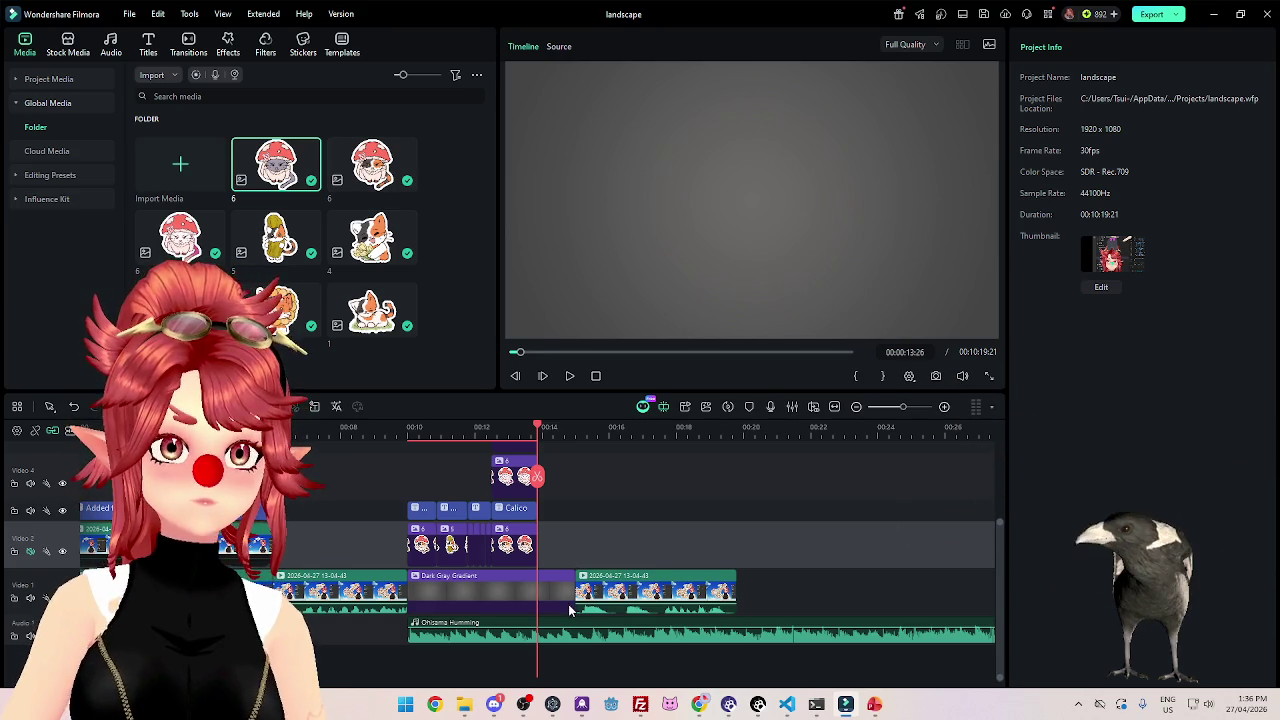
mouse_move(511, 435)
left_mouse_down()
mouse_move(58, 455)
mouse_move(503, 483)
mouse_move(90, 440)
left_mouse_up()
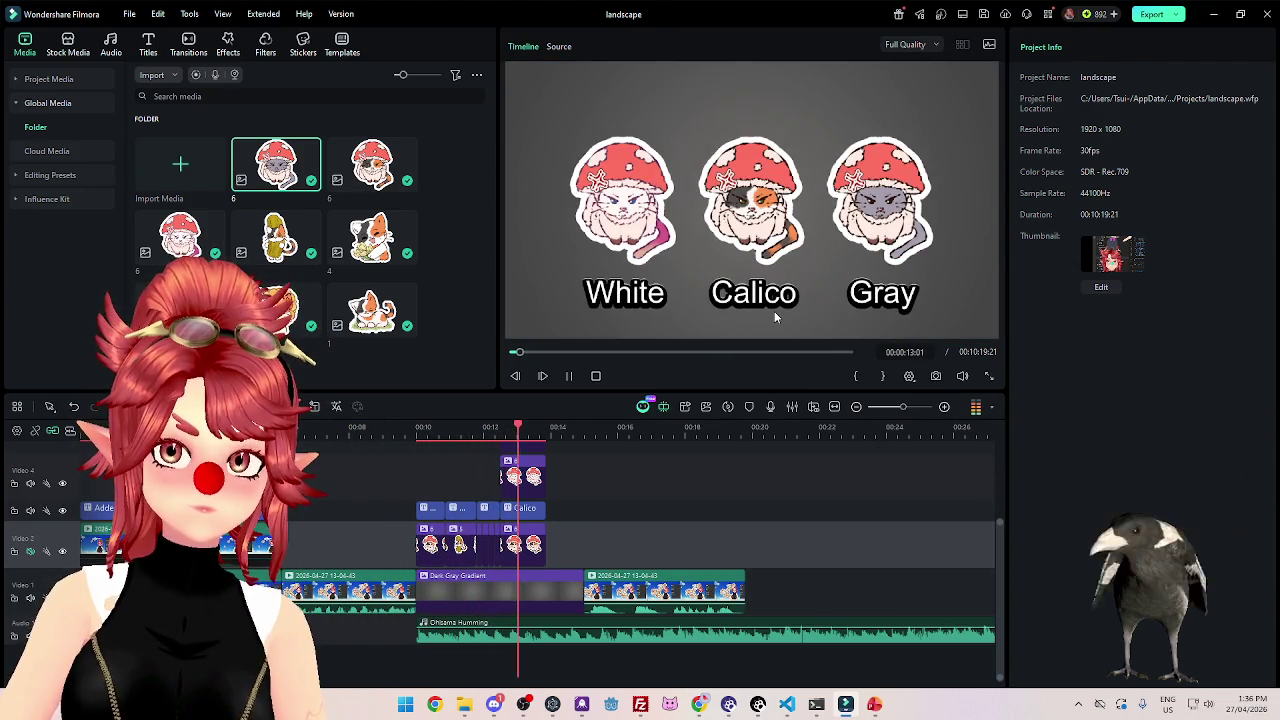
left_click(569, 376)
Trim the Dark Gray Gradient clip's end so the stream clip follows the montage.
left_click(544, 587)
left_click_drag(583, 588, 545, 588)
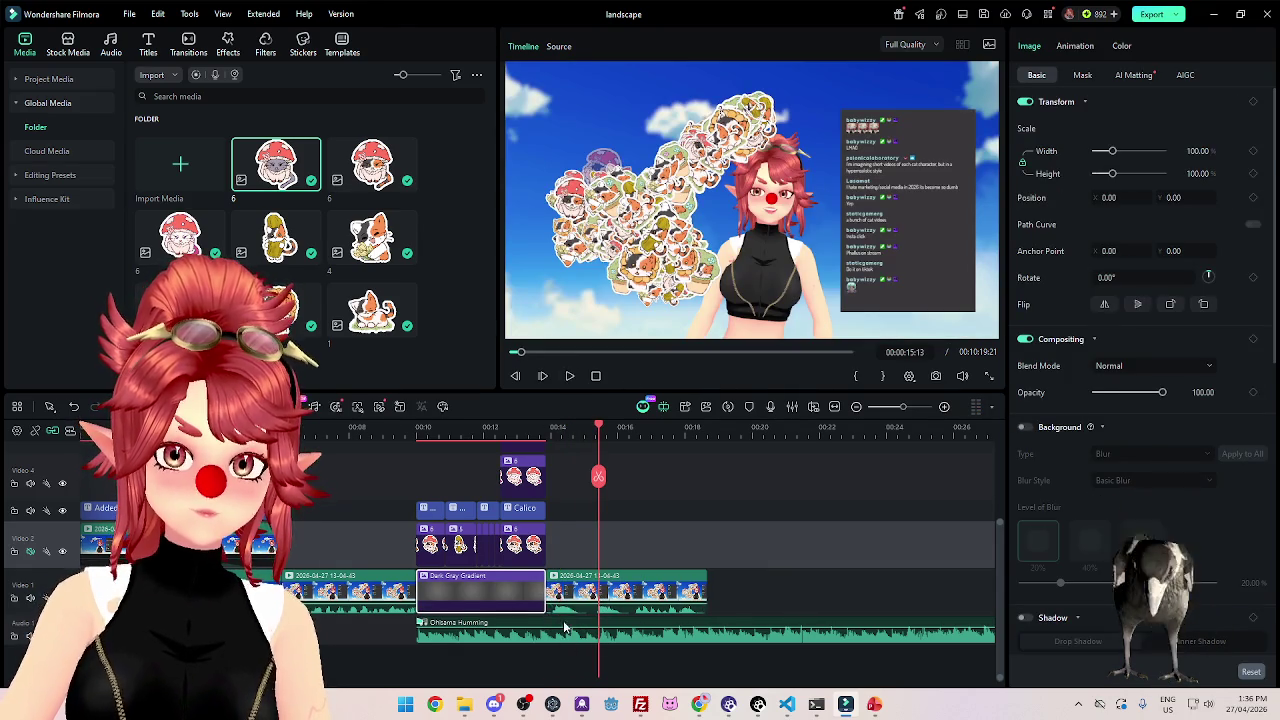
left_click(598, 632)
left_click(548, 428)
left_click_drag(547, 428, 546, 436)
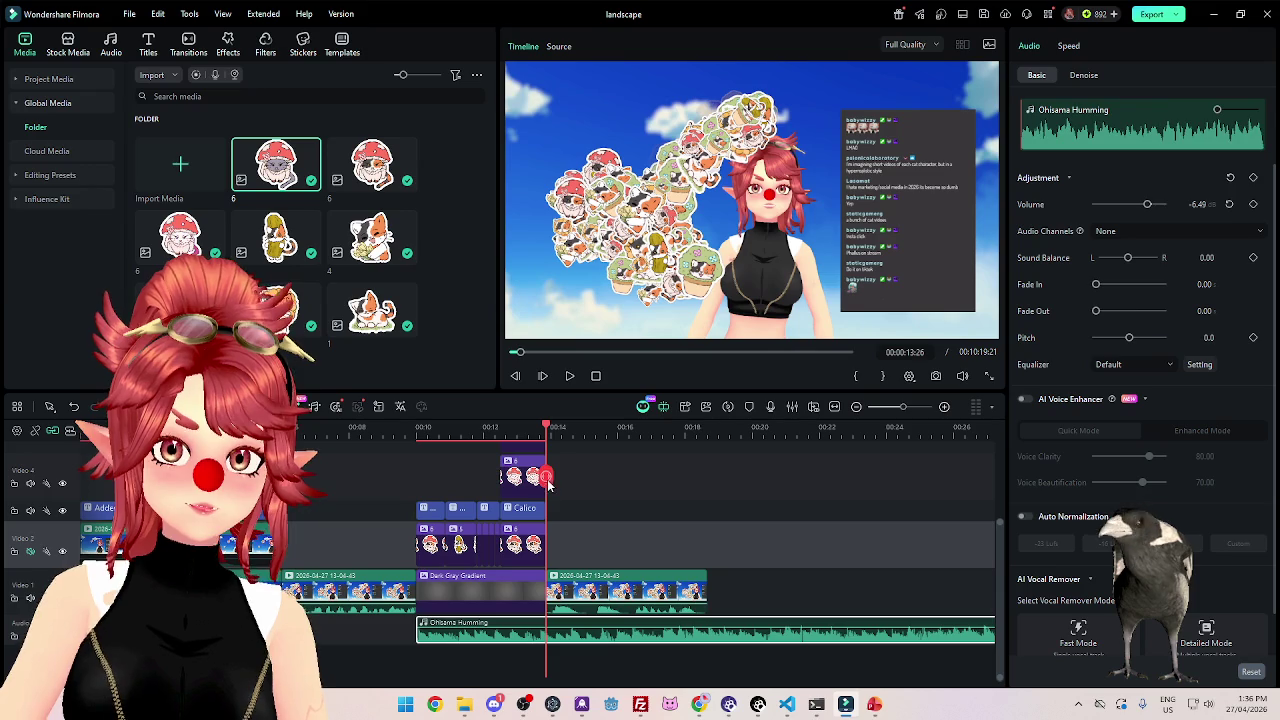
Split the Ohisama Humming music at the playhead and move the second piece later.
left_click(546, 477)
left_click_drag(579, 640, 741, 636)
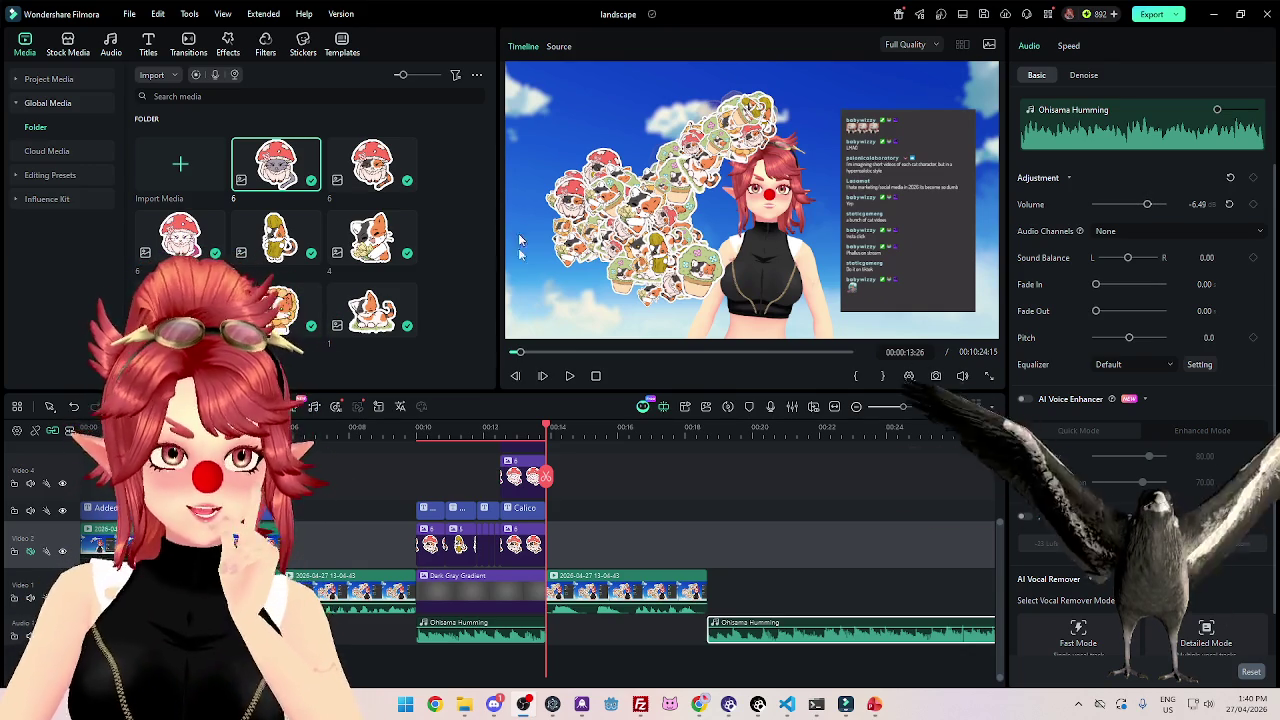
scroll(548, 440, "right", 1)
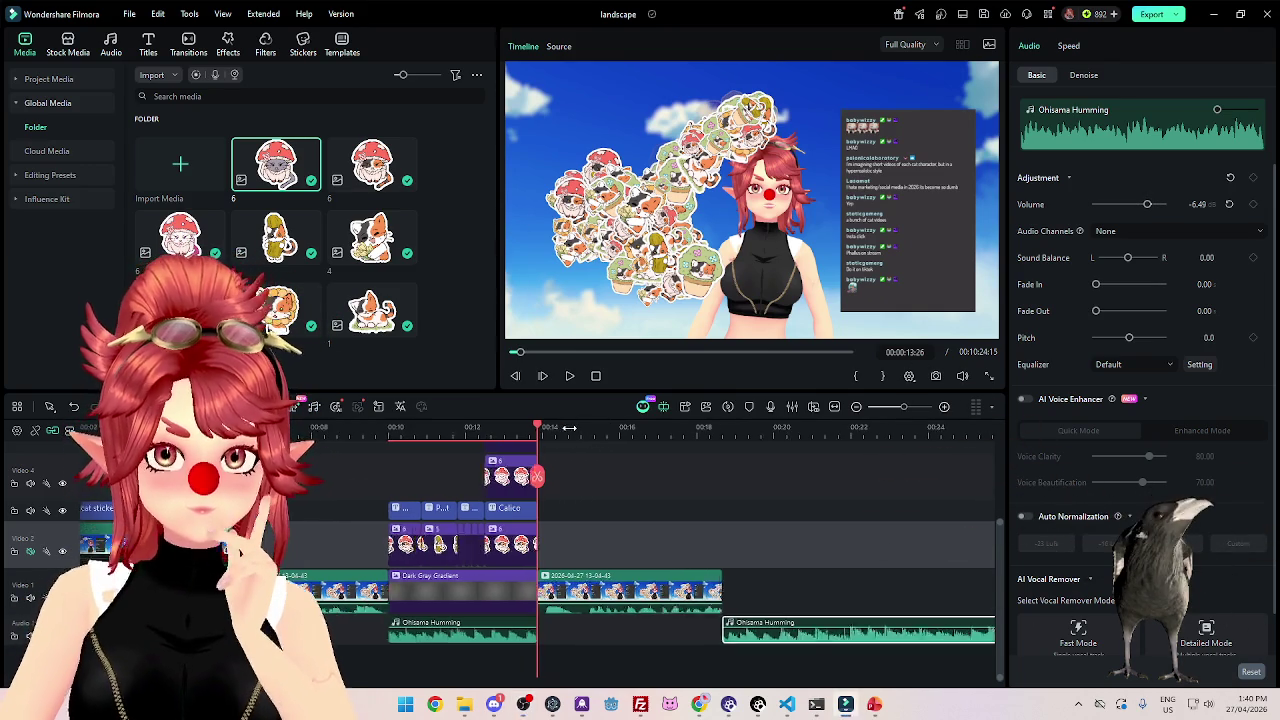
Paste a copy of the Dark Gray Gradient clip at the stream clip's end.
scroll(548, 426, "down", 2)
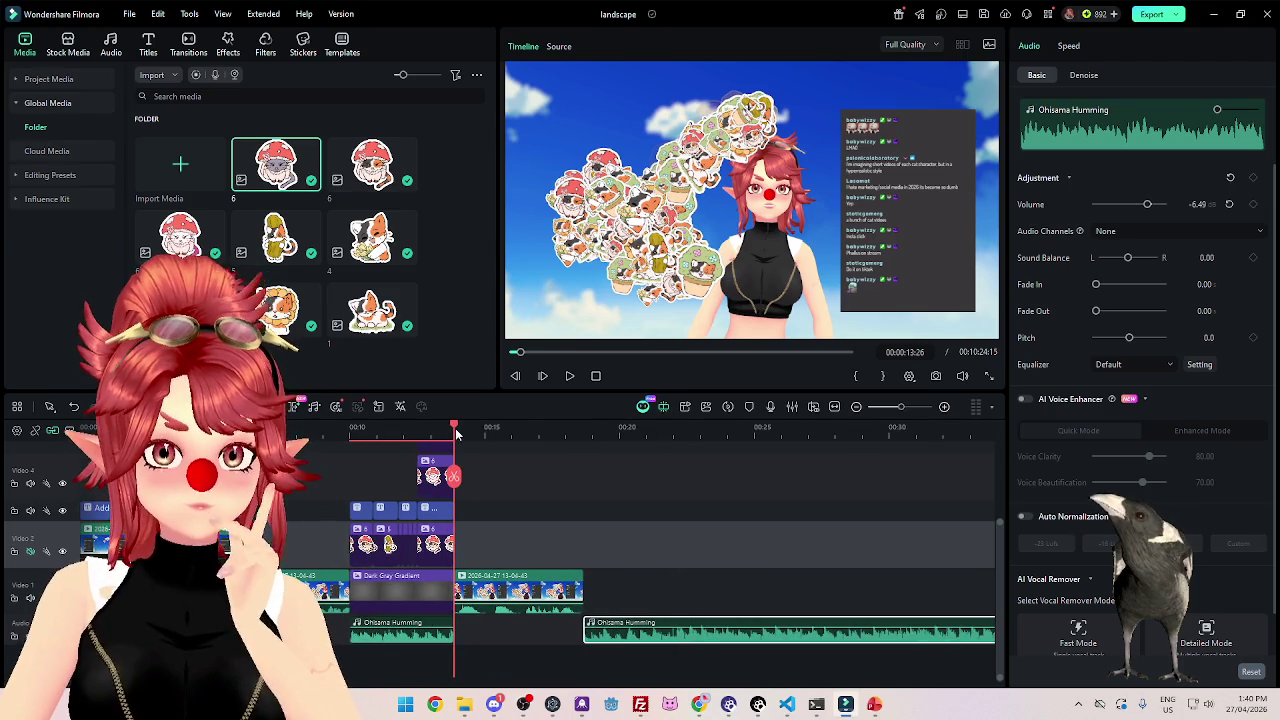
left_click_drag(456, 433, 585, 443)
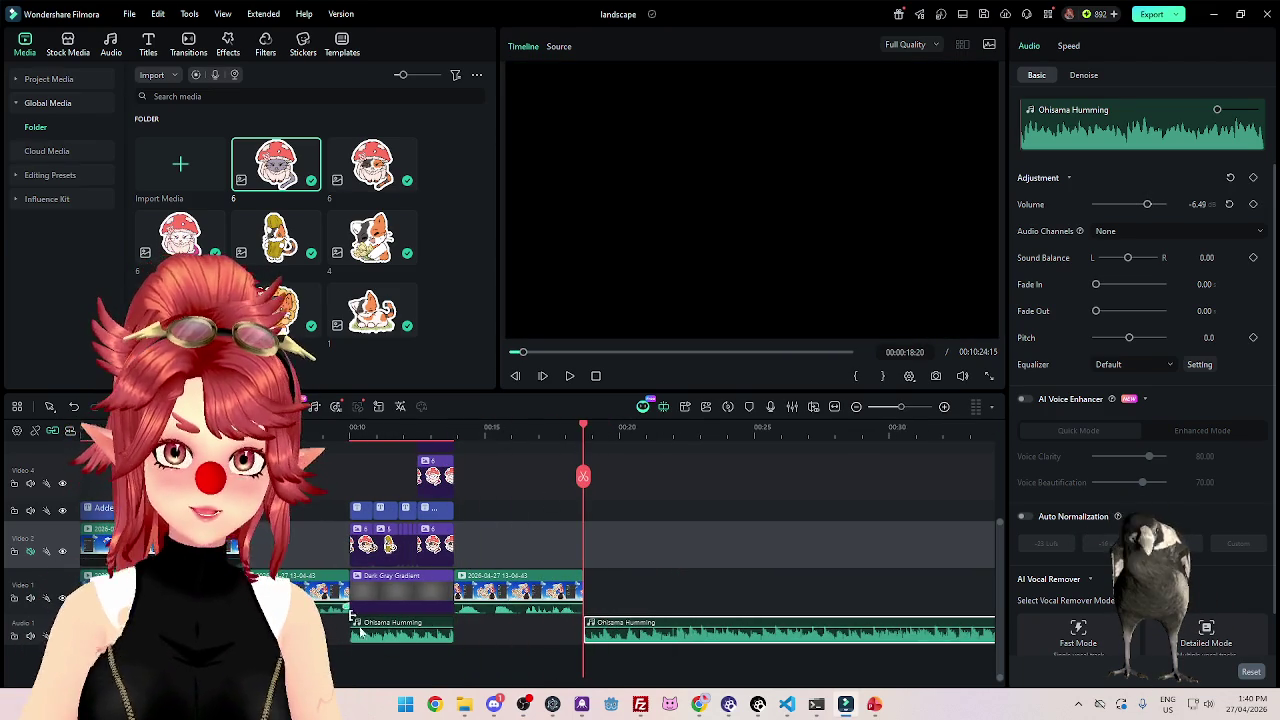
left_click(409, 585)
key("ctrl+v")
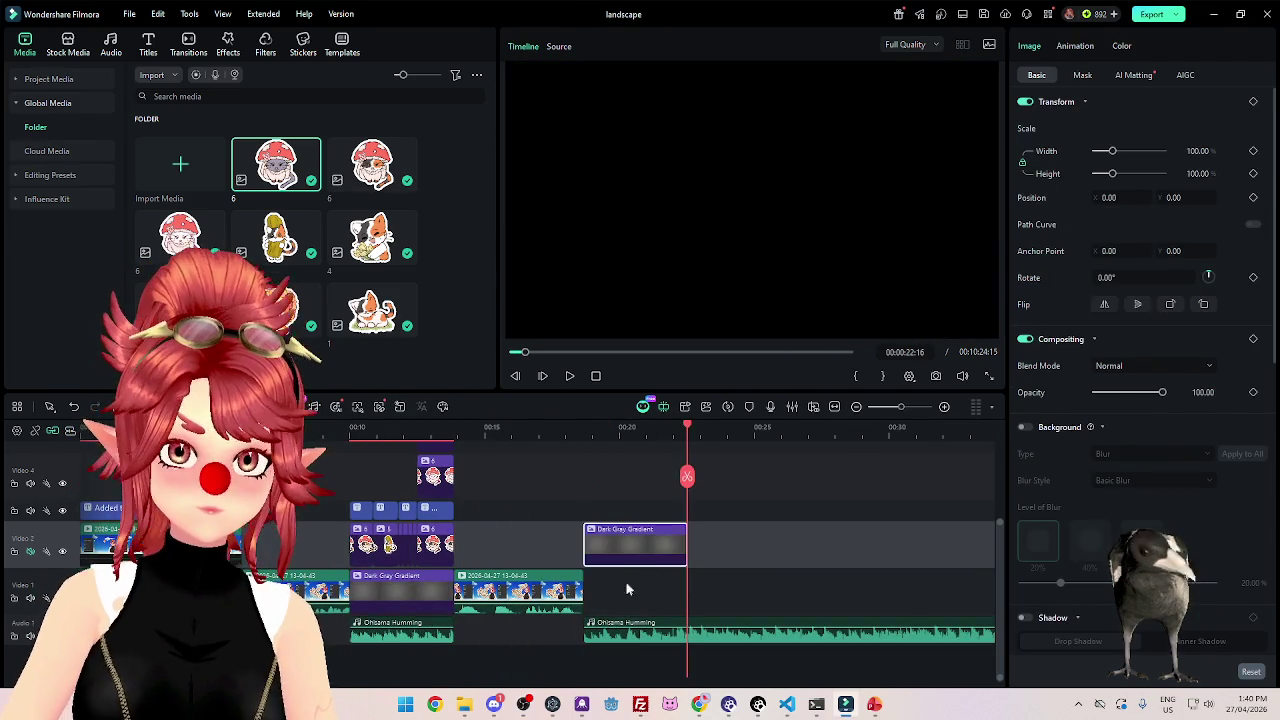
Cut the second Humming clip at the new gradient's end and delete the excess.
left_click(697, 637)
key("Delete")
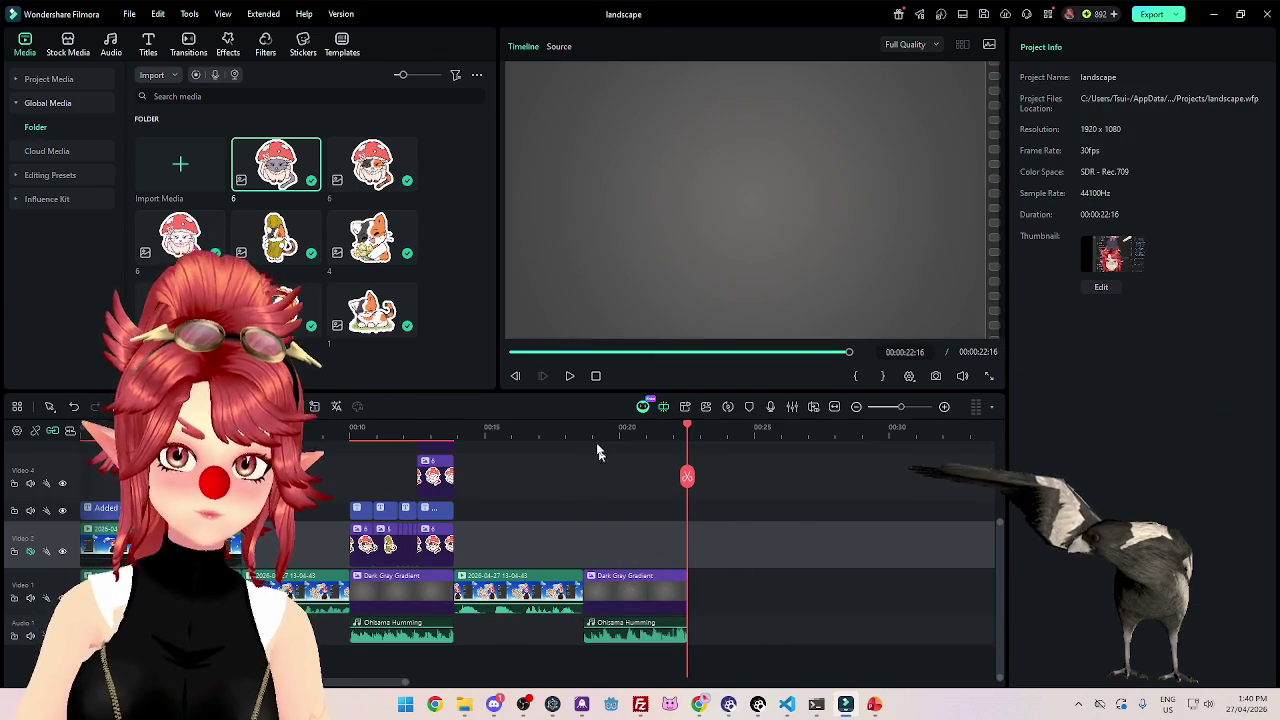
left_click(589, 470)
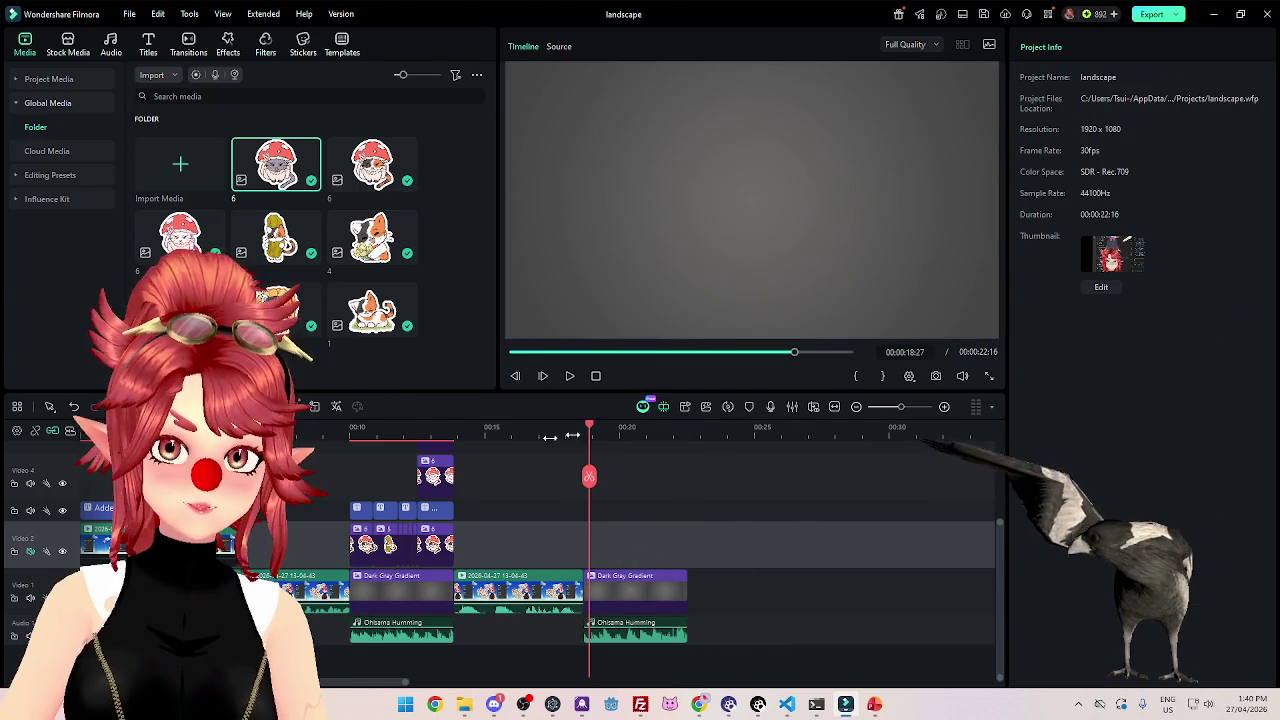
left_click(150, 45)
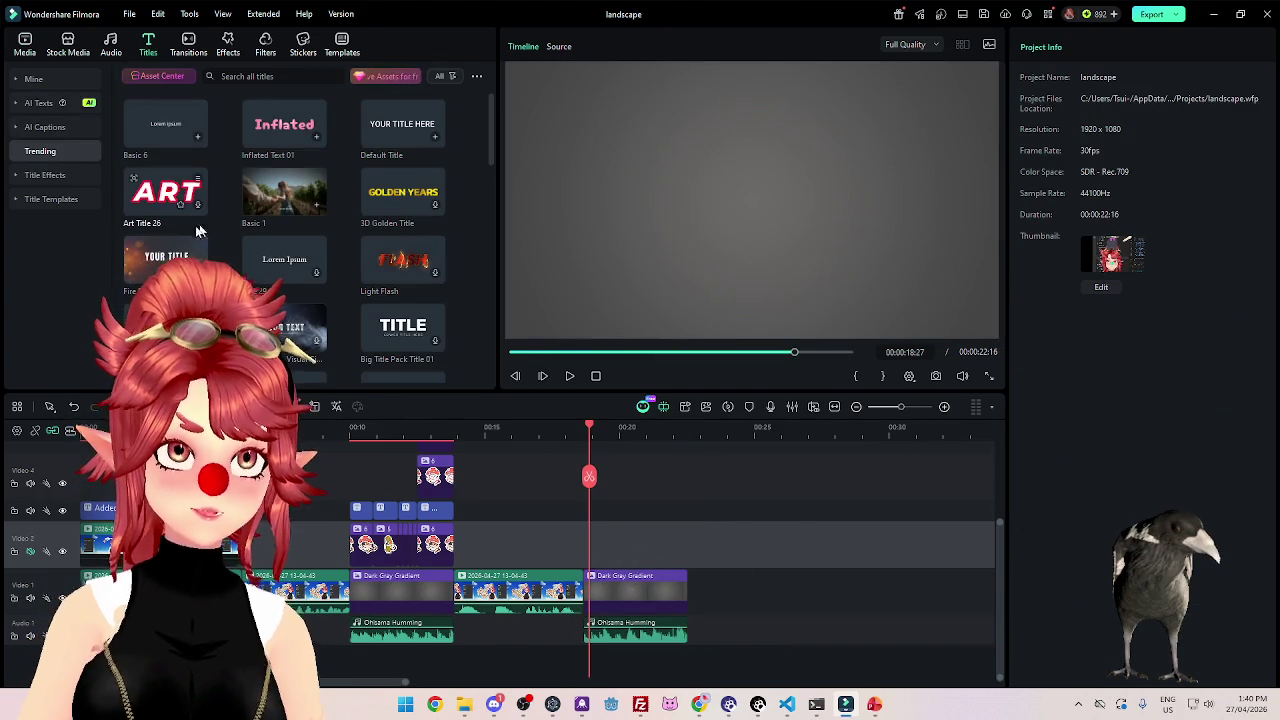
Place the Basic 6 title on Video 2 above the closing gradient, then review the 'and friends' caption.
left_click_drag(170, 135, 588, 545)
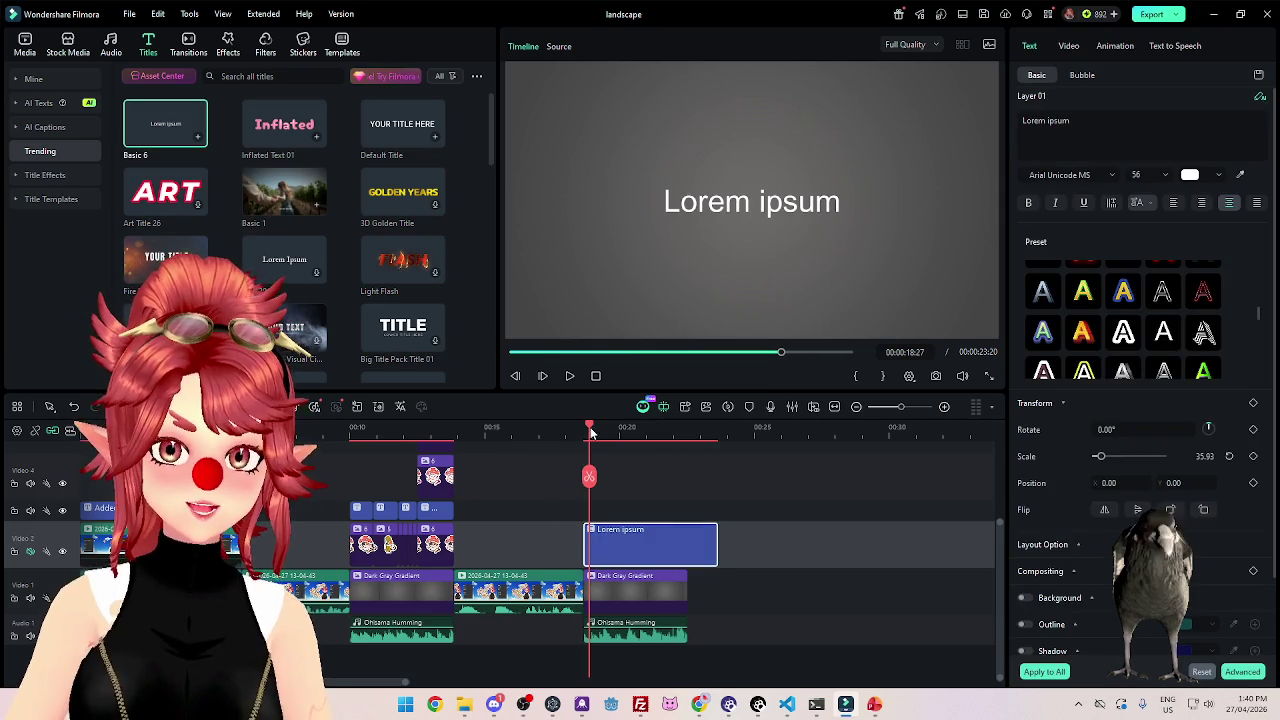
mouse_move(589, 428)
left_mouse_down()
mouse_move(357, 460)
mouse_move(407, 508)
left_mouse_up()
left_click(407, 510)
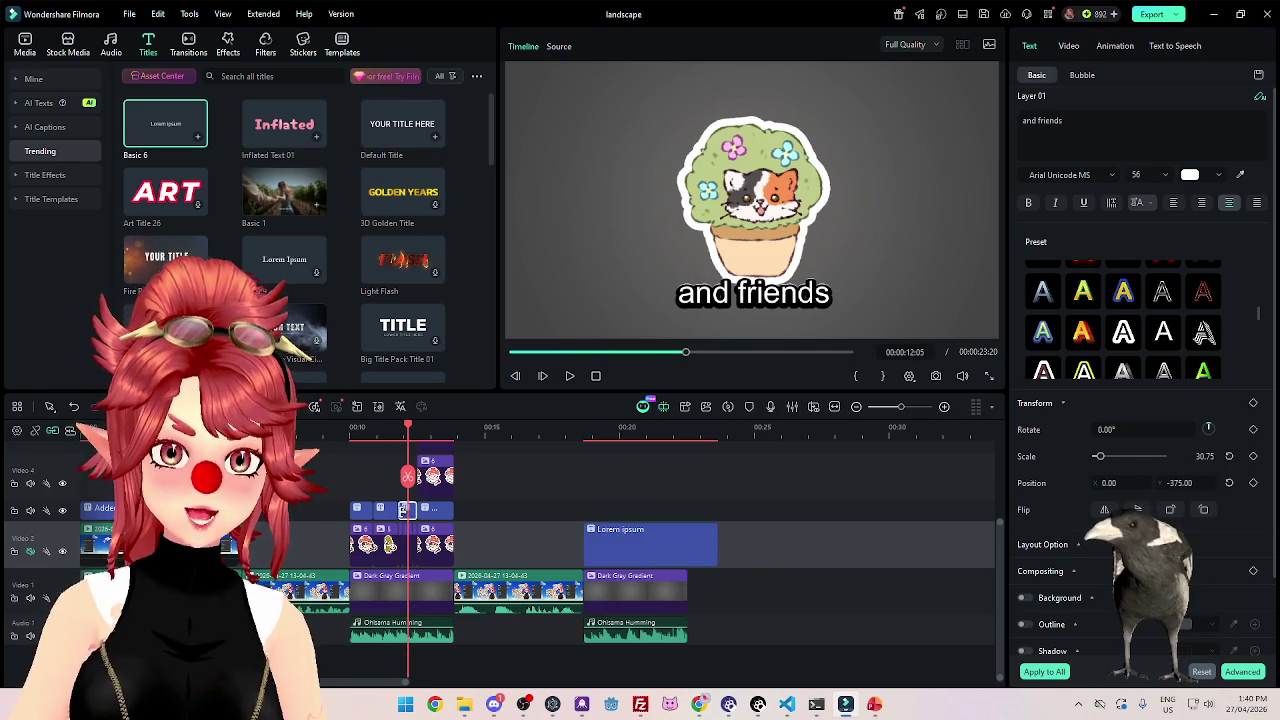
mouse_move(357, 430)
left_mouse_down()
mouse_move(376, 435)
mouse_move(351, 458)
mouse_move(369, 478)
mouse_move(403, 478)
left_mouse_up()
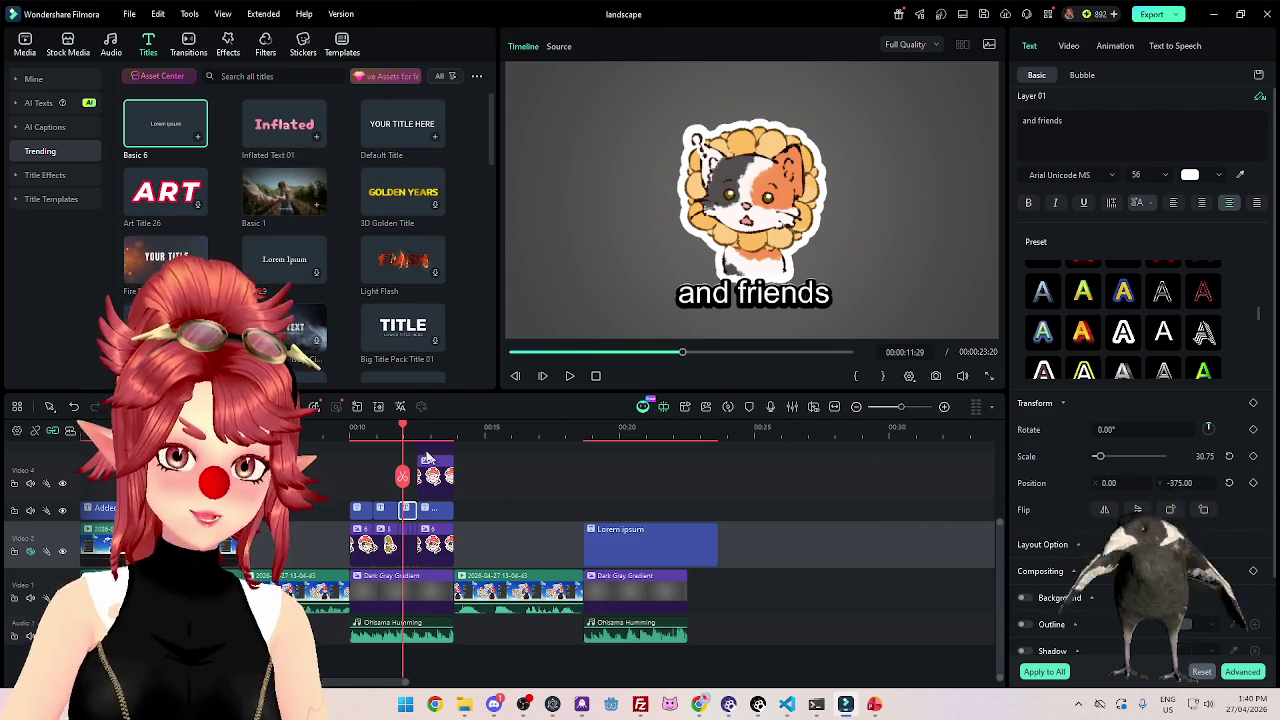
scroll(522, 430, "up", 3)
scroll(522, 430, "up", 1)
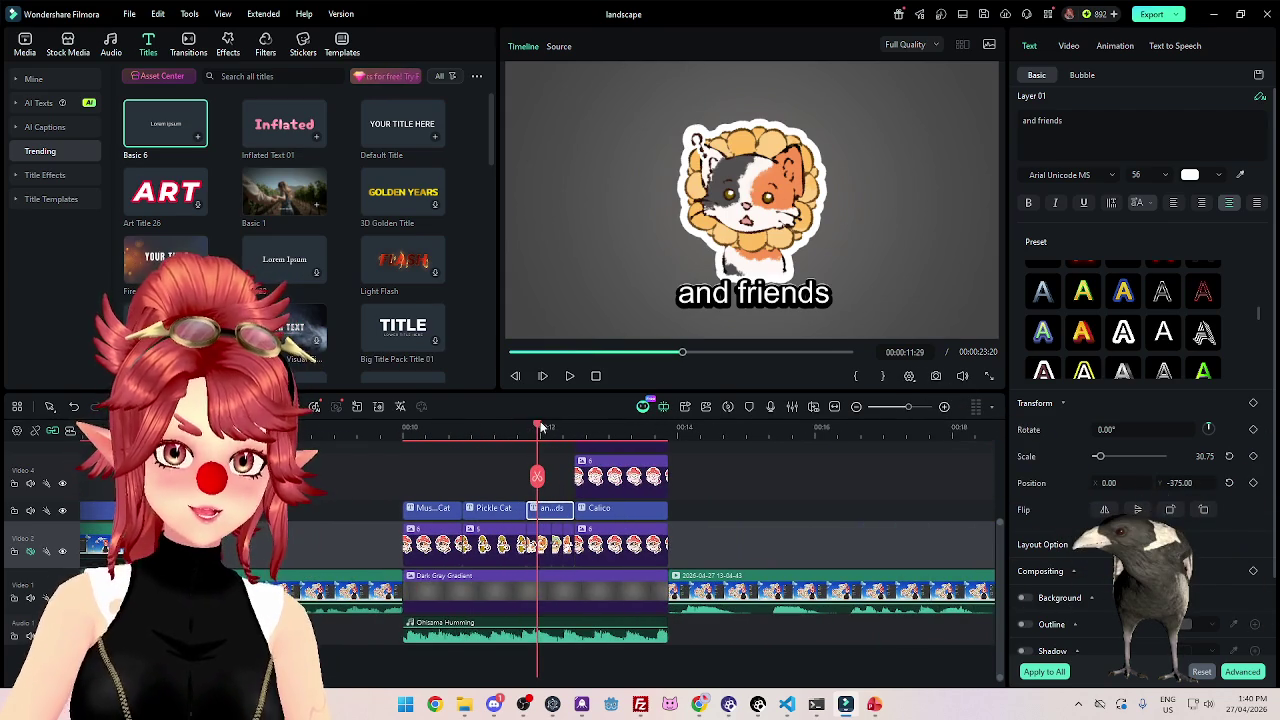
left_click_drag(540, 428, 397, 432)
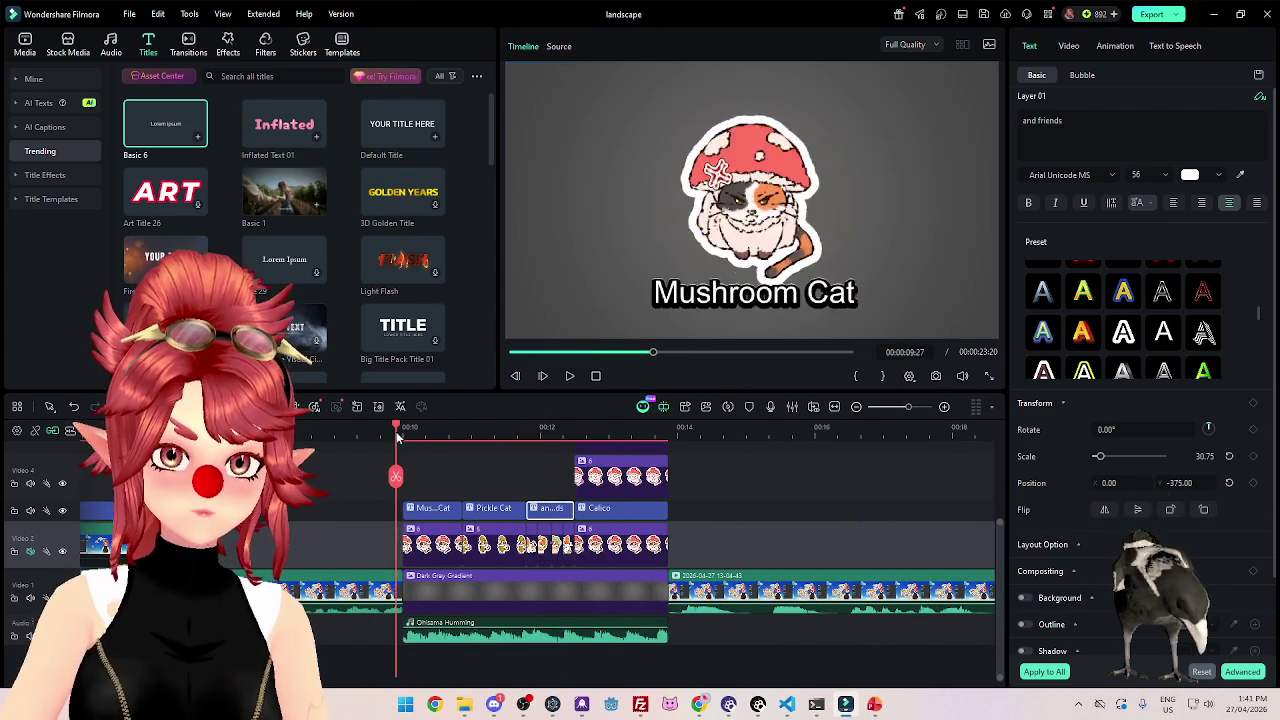
left_click(569, 376)
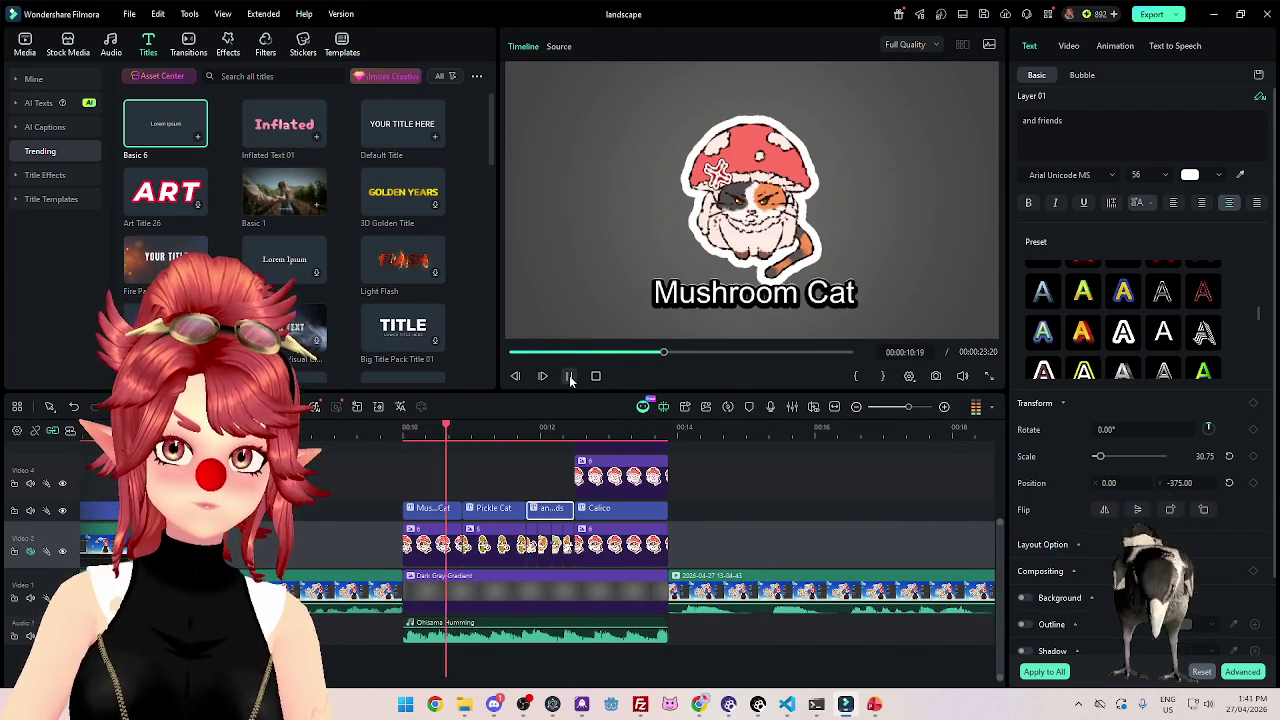
left_click(569, 376)
left_click_drag(533, 427, 574, 427)
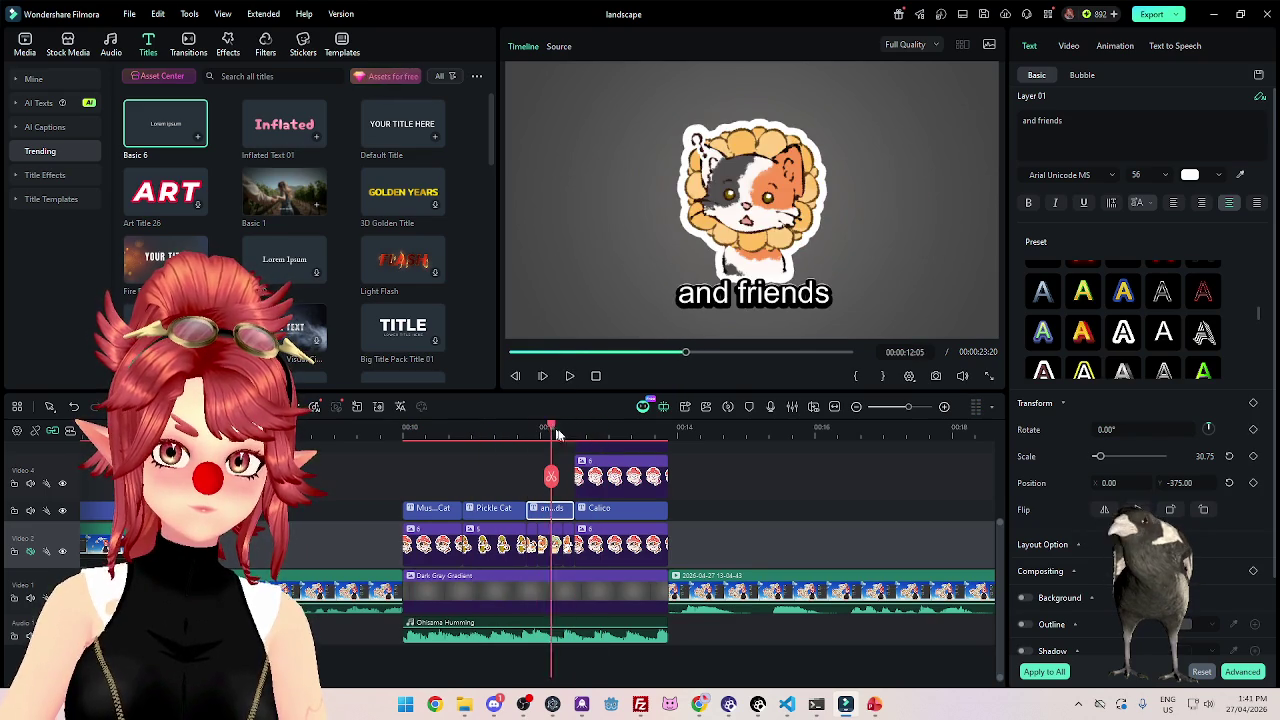
mouse_move(575, 476)
left_mouse_down()
mouse_move(403, 478)
mouse_move(648, 477)
mouse_move(426, 480)
mouse_move(552, 516)
left_mouse_up()
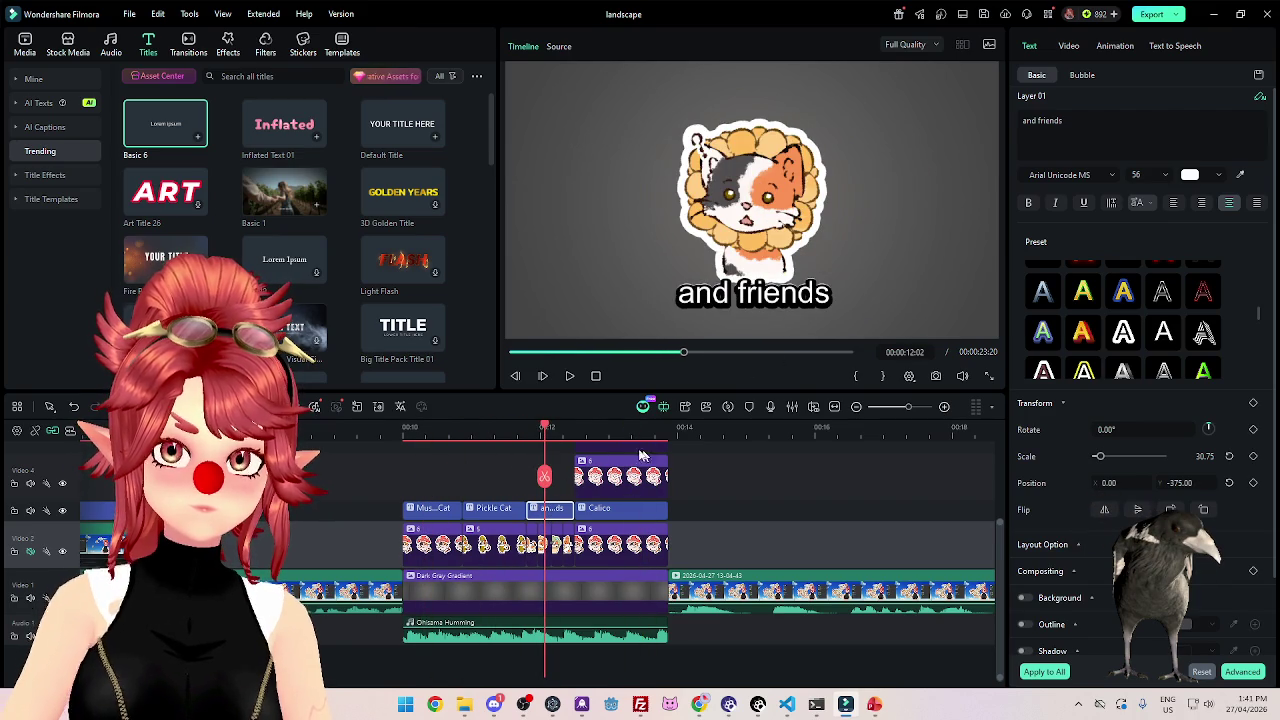
left_click(571, 378)
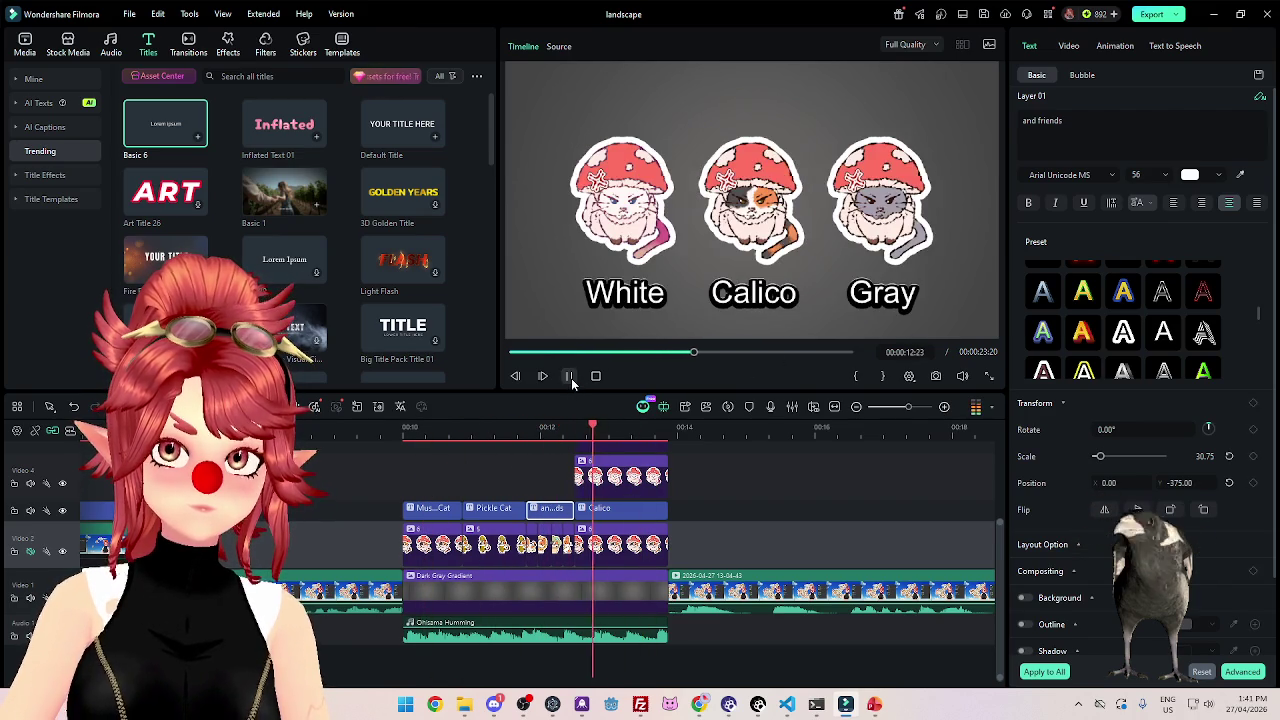
left_click(571, 378)
mouse_move(635, 437)
left_mouse_down()
mouse_move(574, 437)
mouse_move(688, 437)
left_mouse_up()
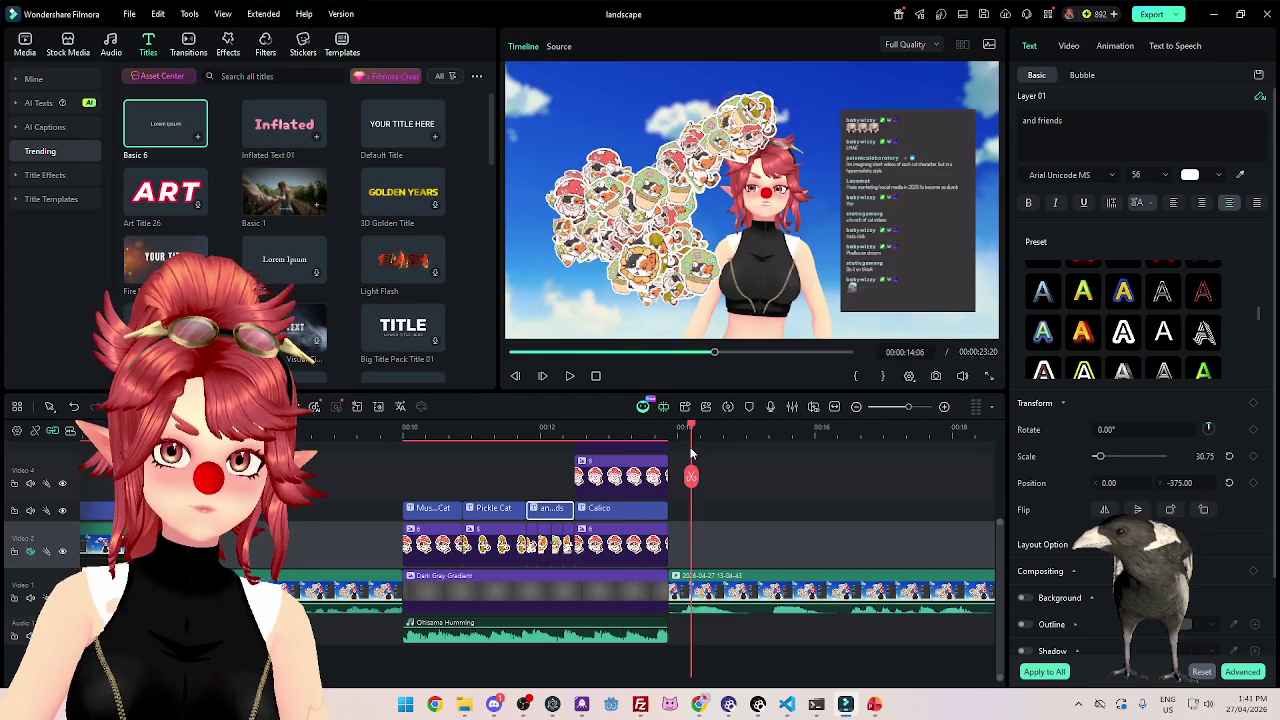
scroll(628, 499, "down", 3)
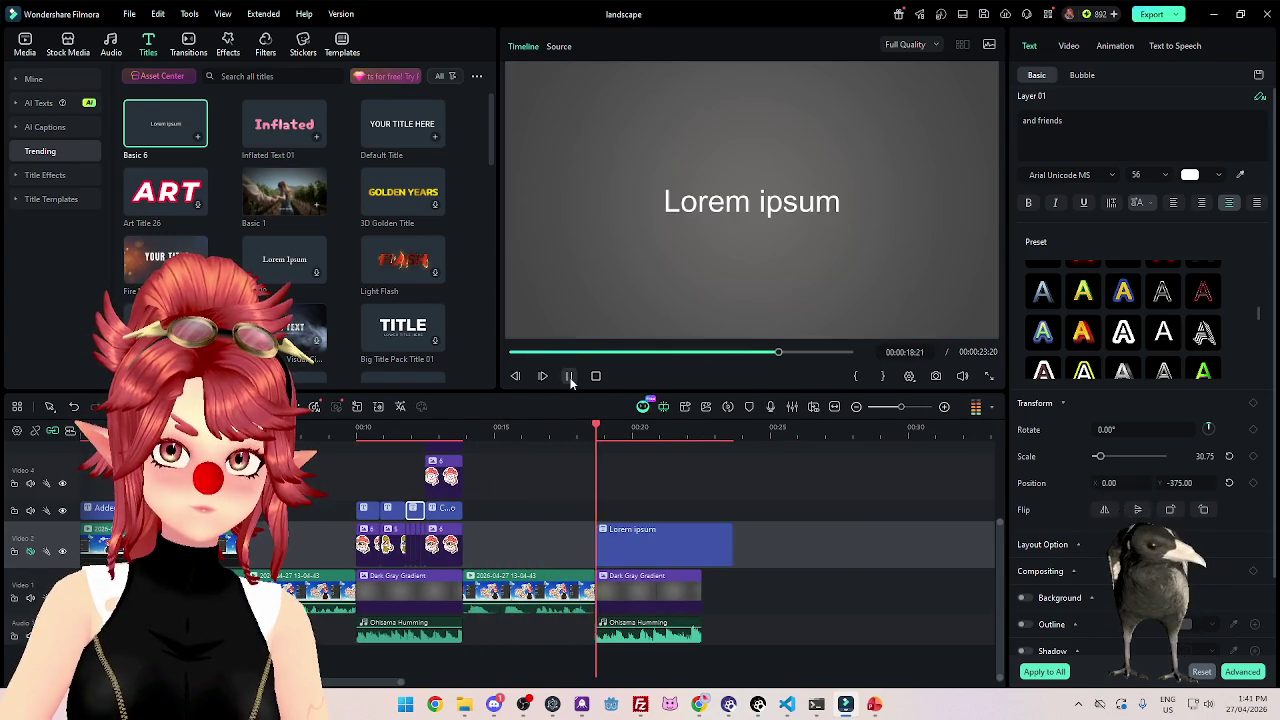
Change the closing title text to 'Art by' plus the artist's handle, with a bold shadow style.
left_click(1045, 150)
key("ctrl+a")
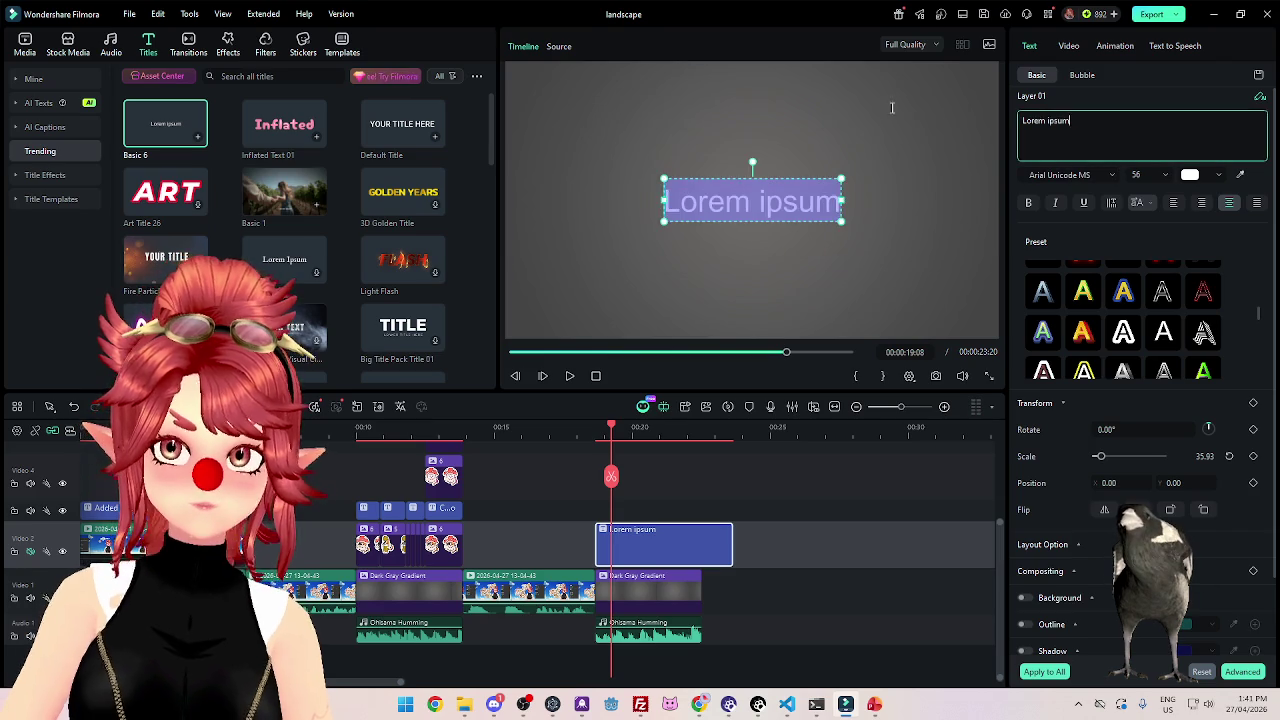
type("Art by")
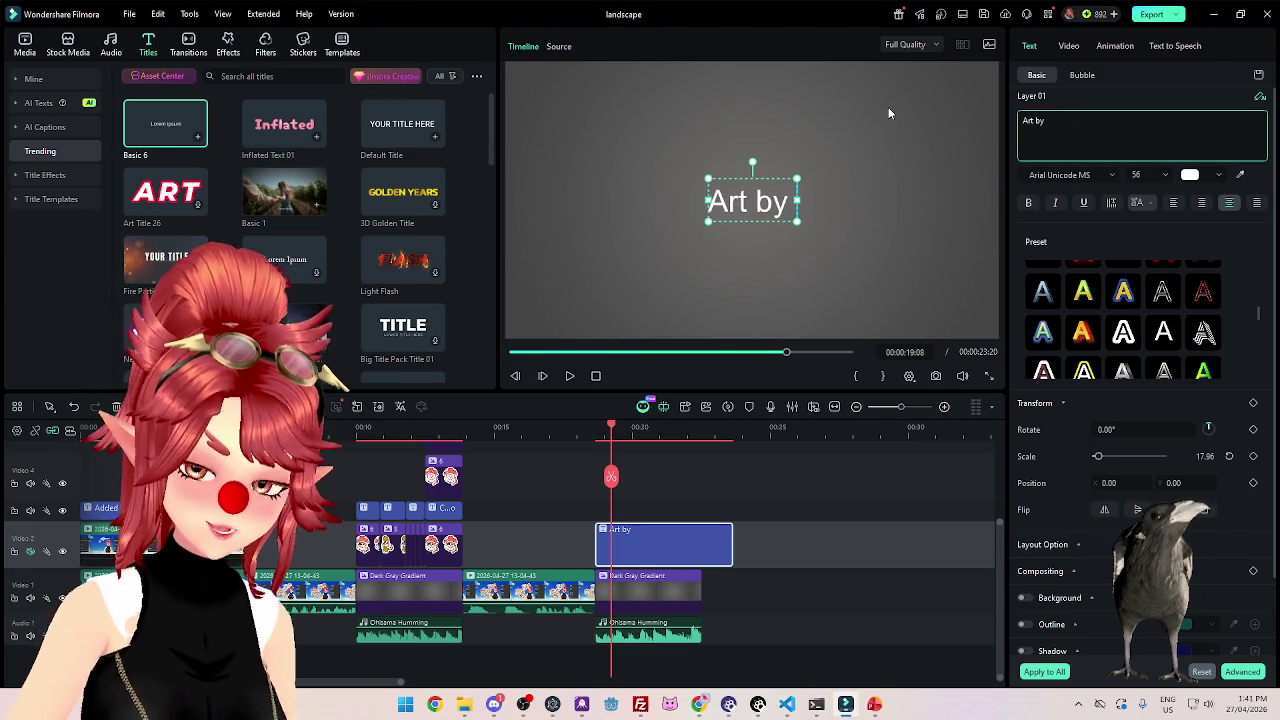
type(" Kawaii")
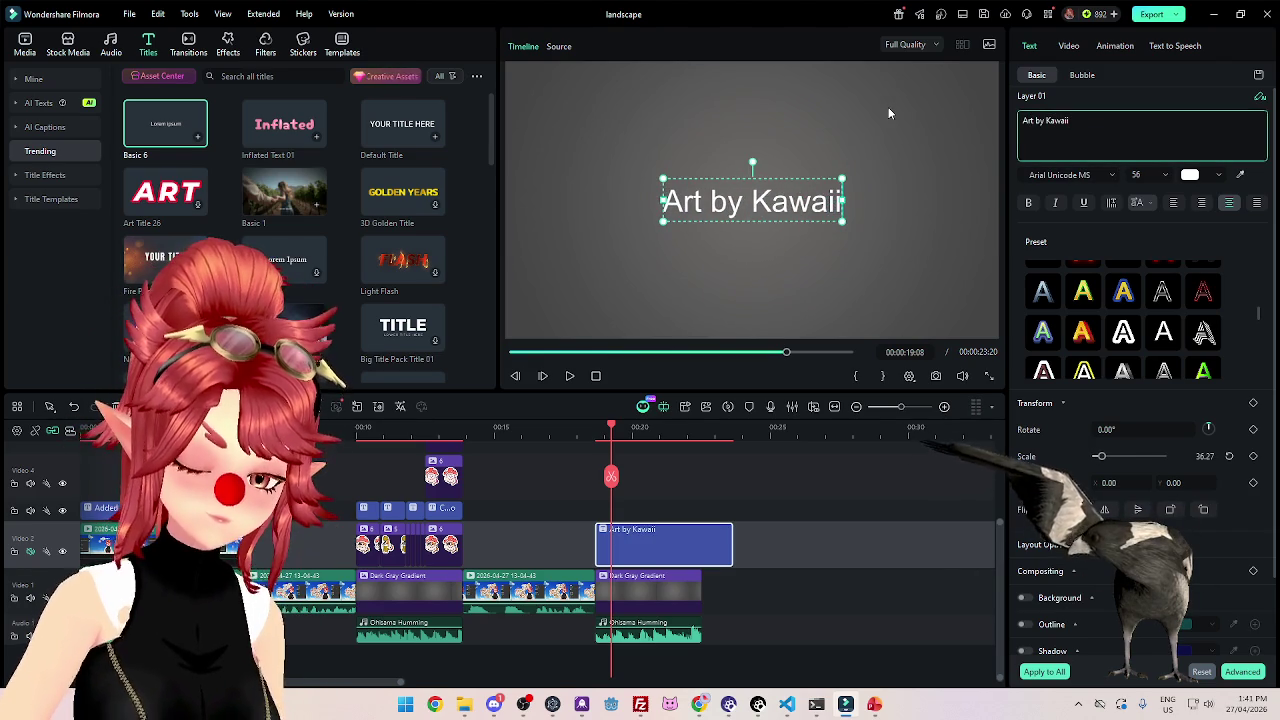
type("Hinari")
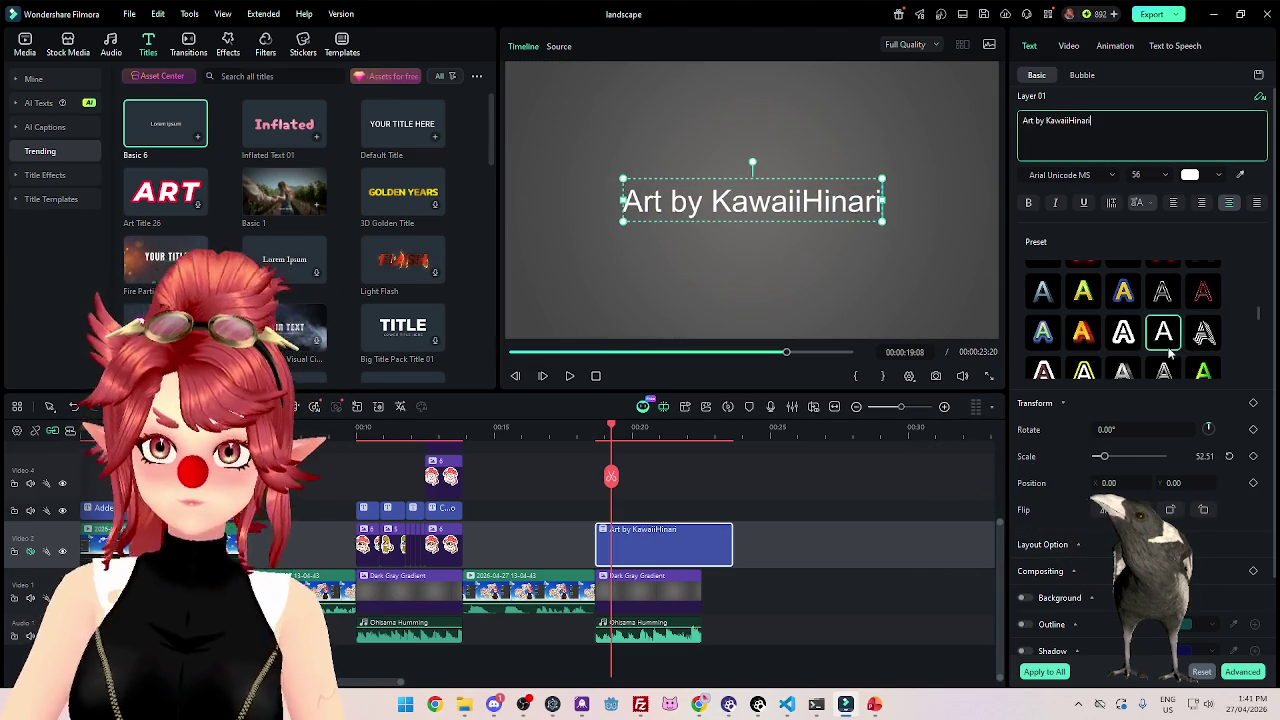
left_click(1028, 203)
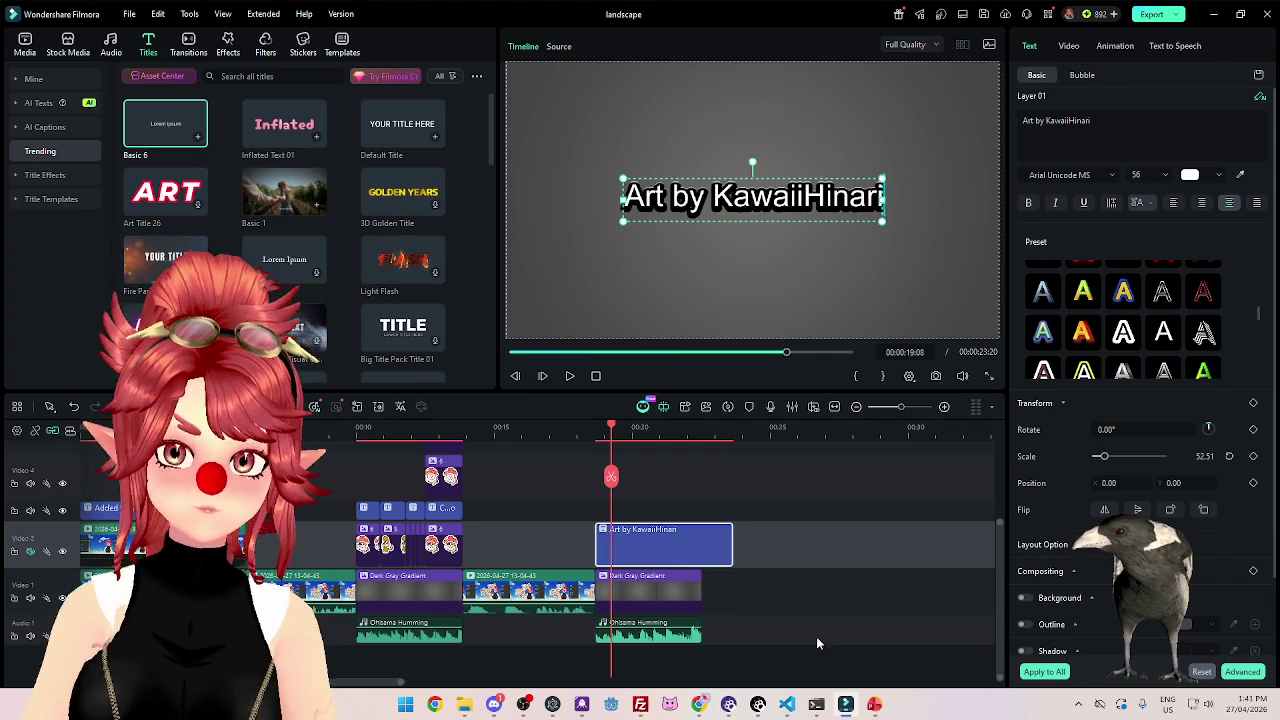
left_click(707, 706)
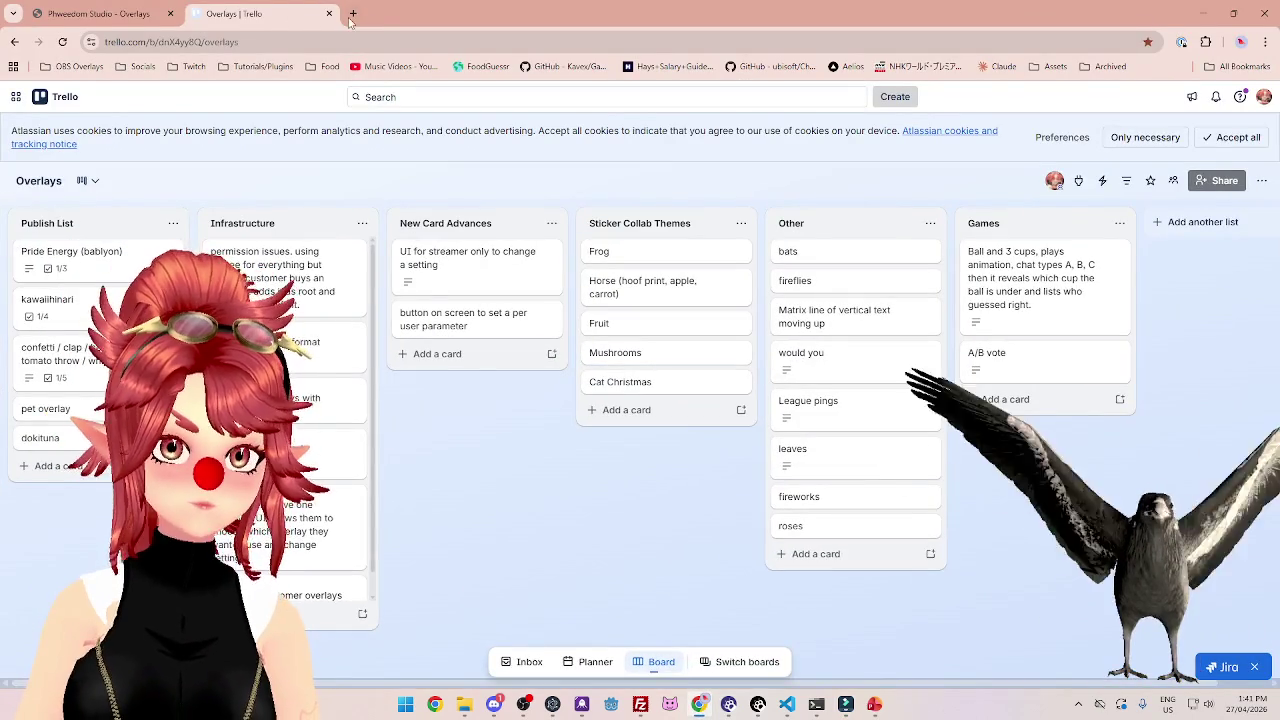
Open the artist's X and Instagram profiles from their VGen commission page.
key("ctrl+t")
left_click(140, 66)
left_click(153, 187)
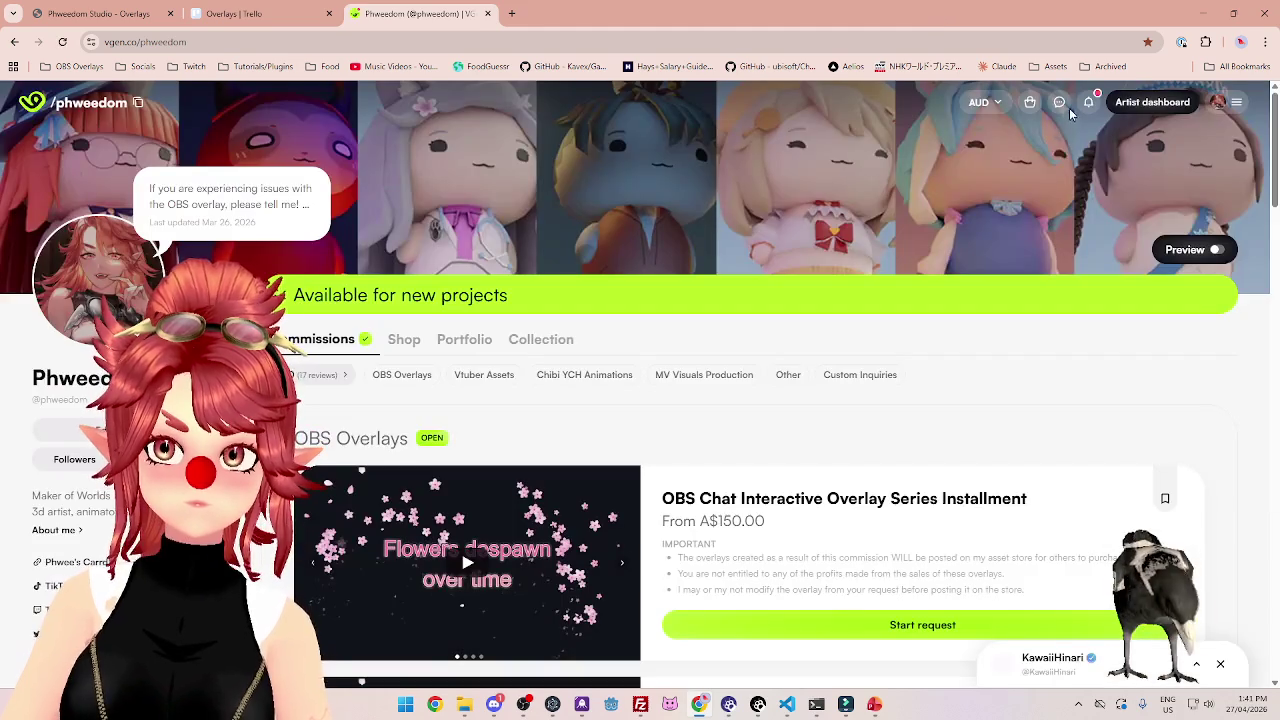
left_click(1059, 102)
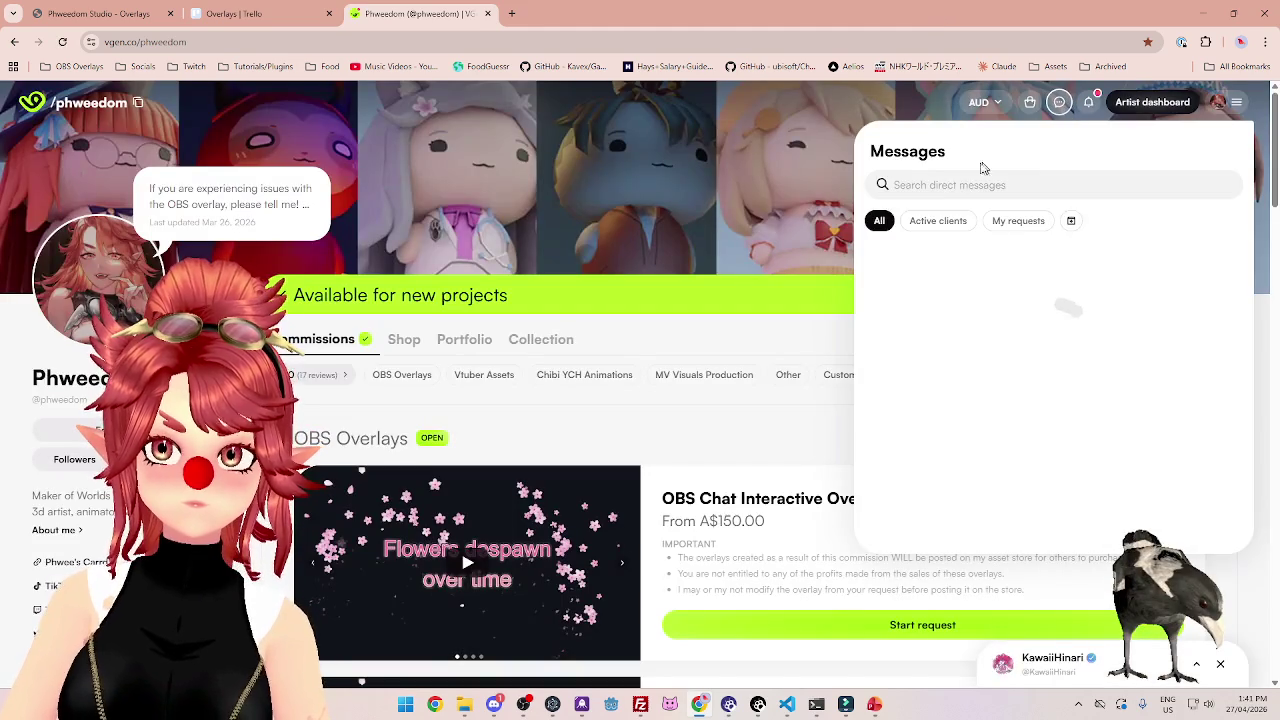
left_click(912, 274)
left_click(620, 253)
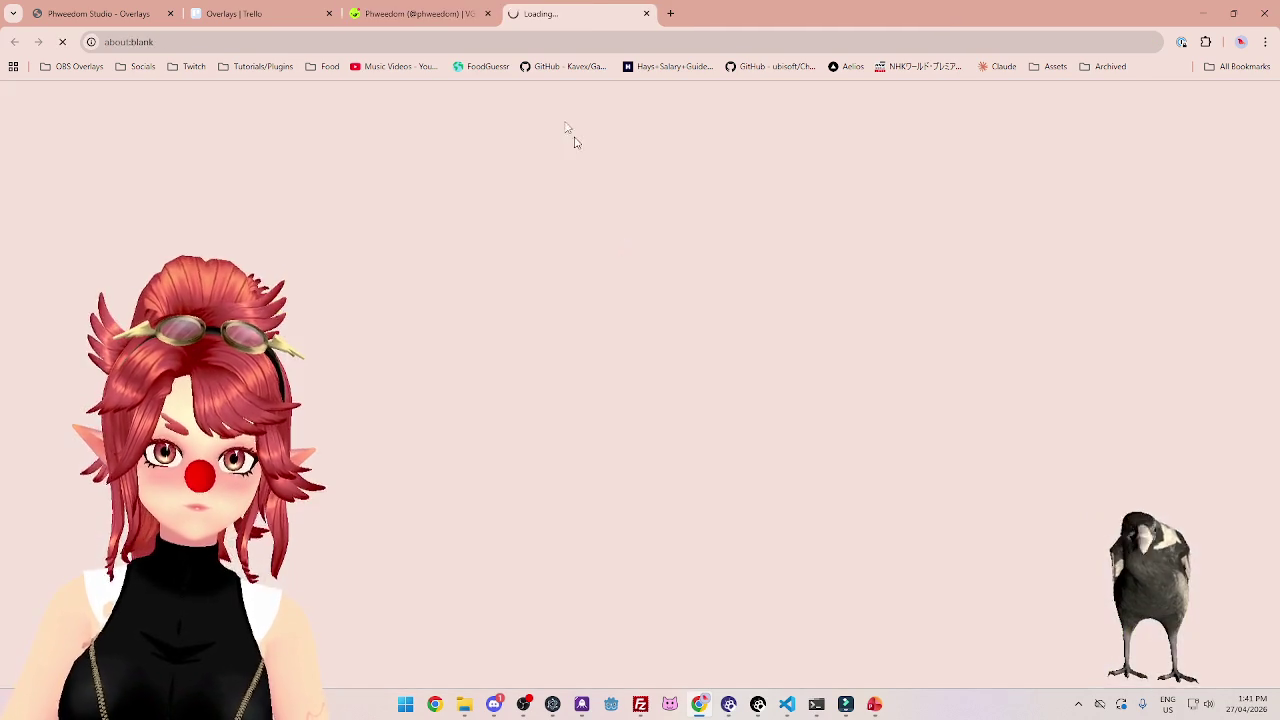
left_click(458, 13)
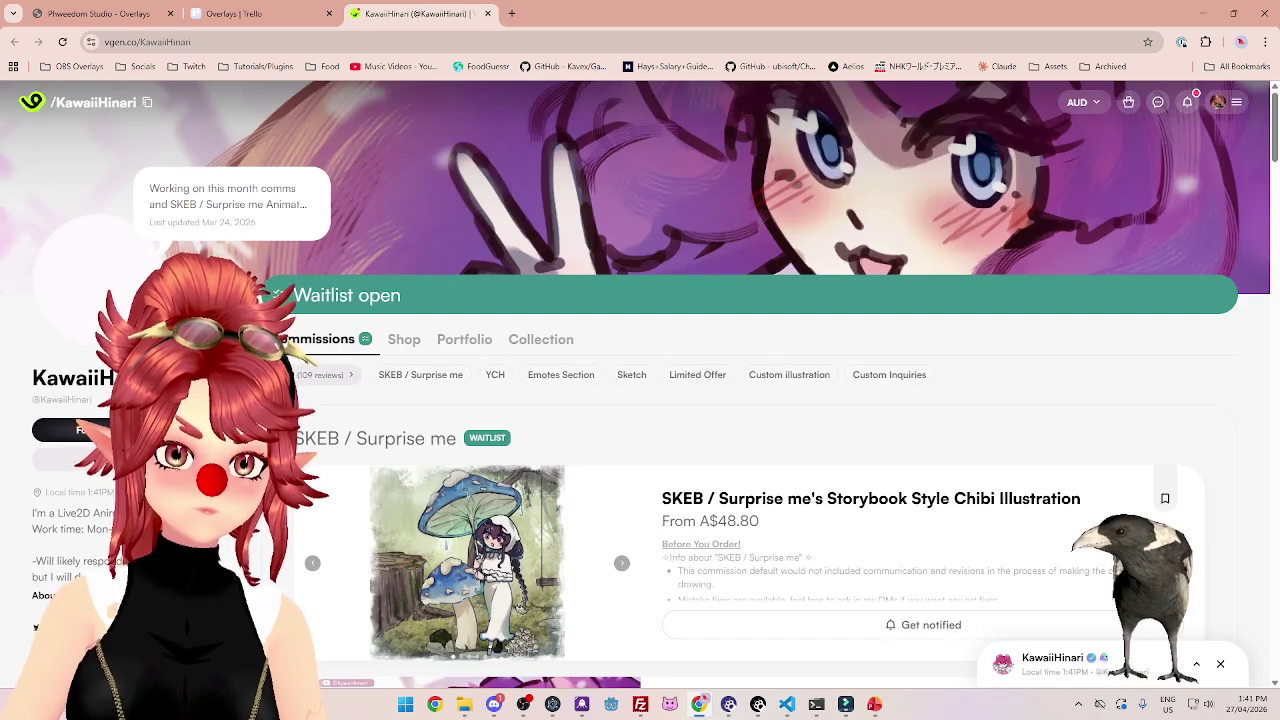
scroll(60, 560, "down", 2)
left_click(60, 560)
middle_click(50, 608)
key("ctrl+Tab")
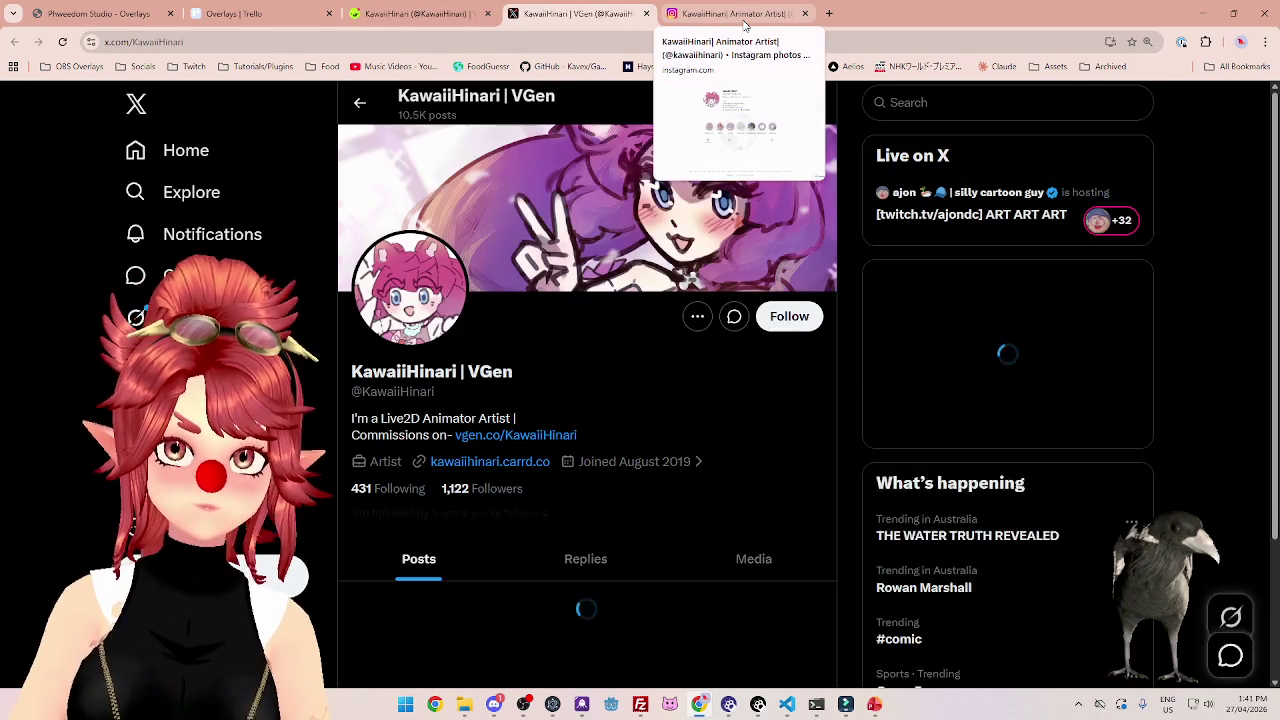
Enlarge the artist's X profile picture and copy it.
left_click(411, 311)
right_click(633, 385)
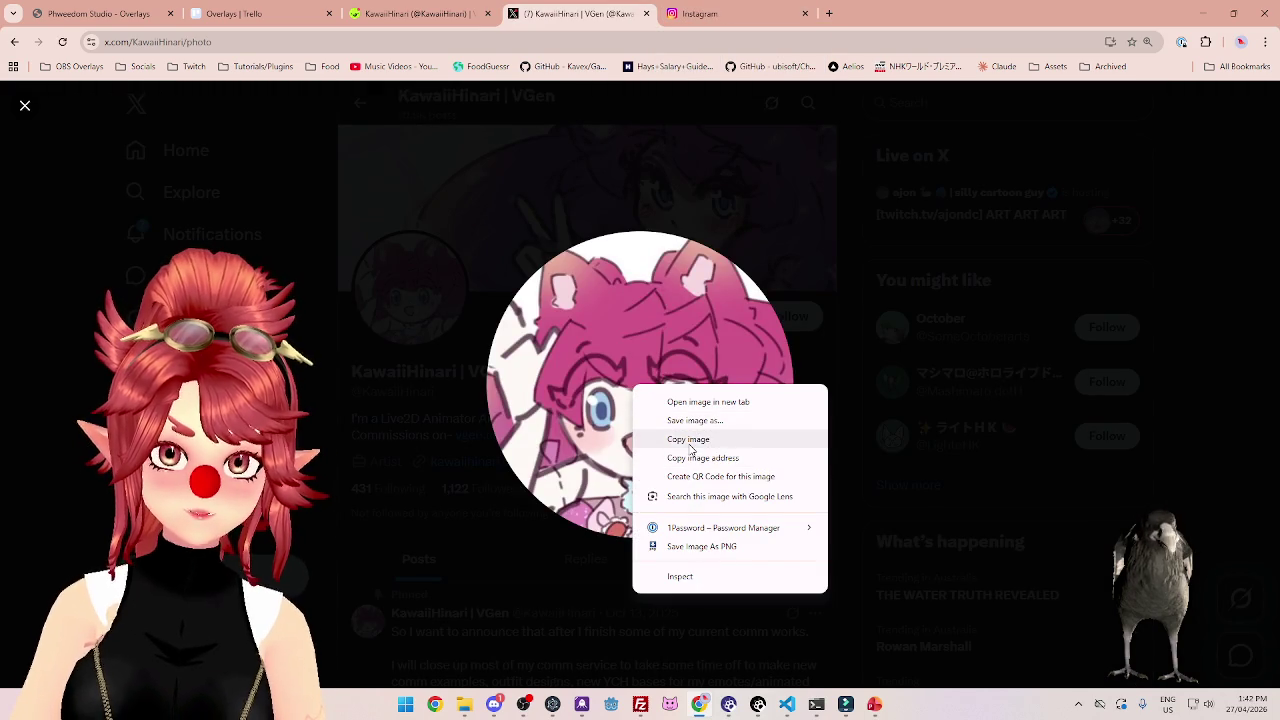
left_click(690, 442)
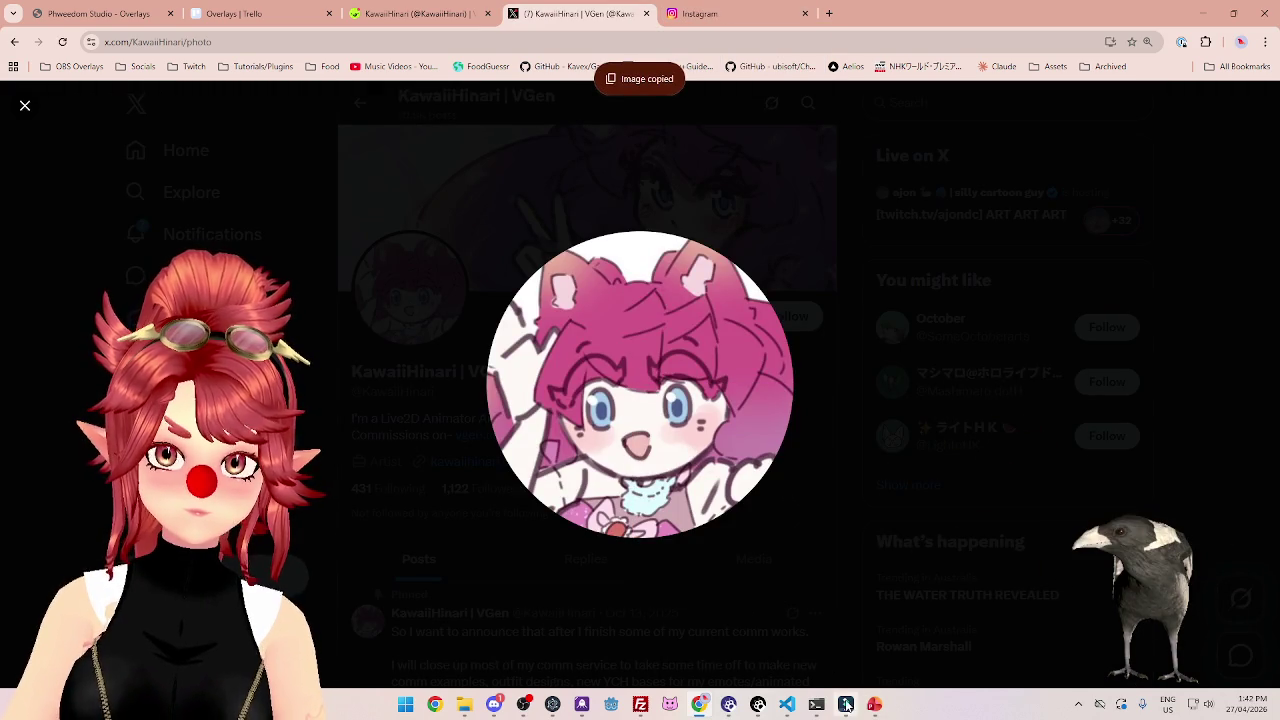
left_click(845, 704)
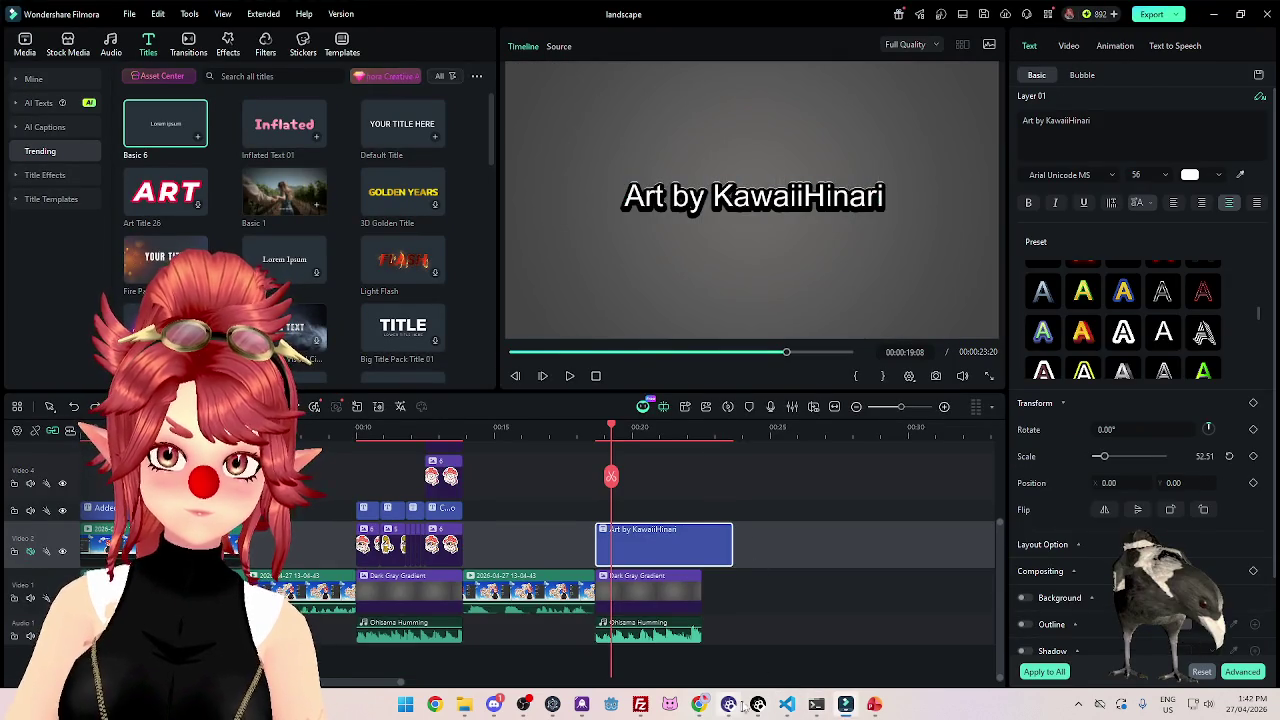
left_click(699, 704)
Save the 400x400 profile picture as a JPG into the Stickers cat video folder.
right_click(648, 408)
left_click(680, 454)
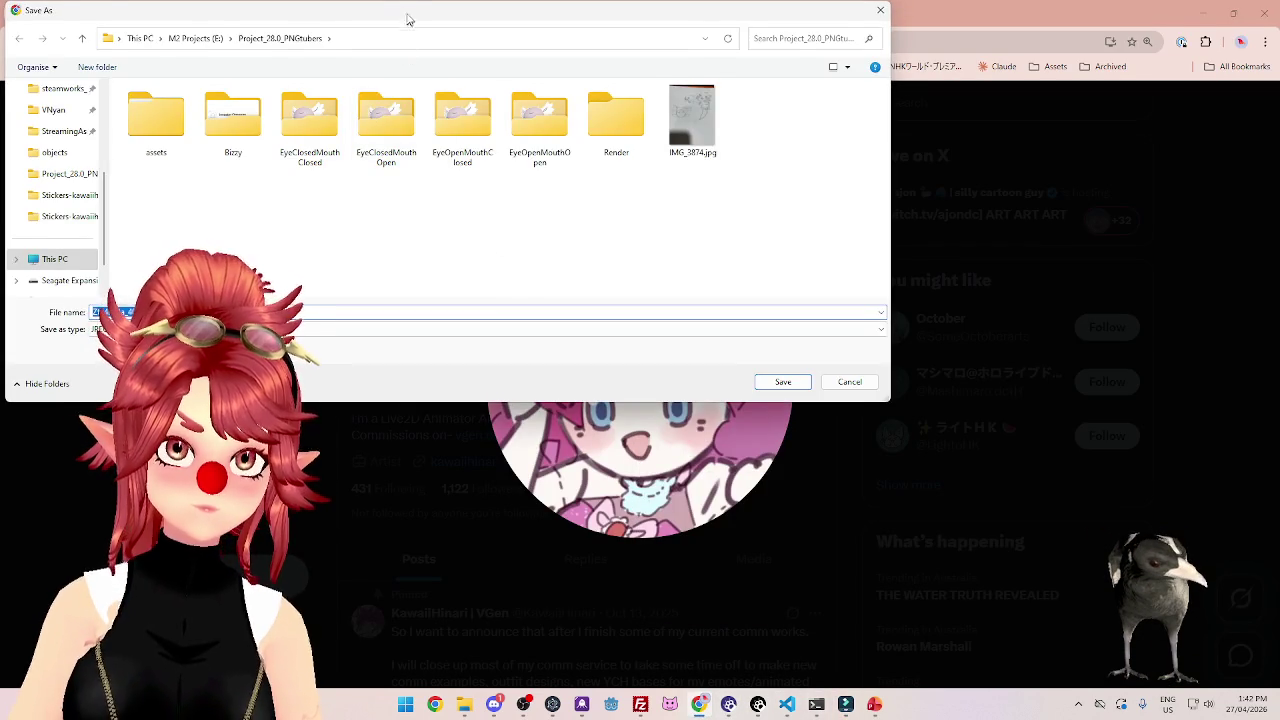
left_click_drag(408, 12, 530, 122)
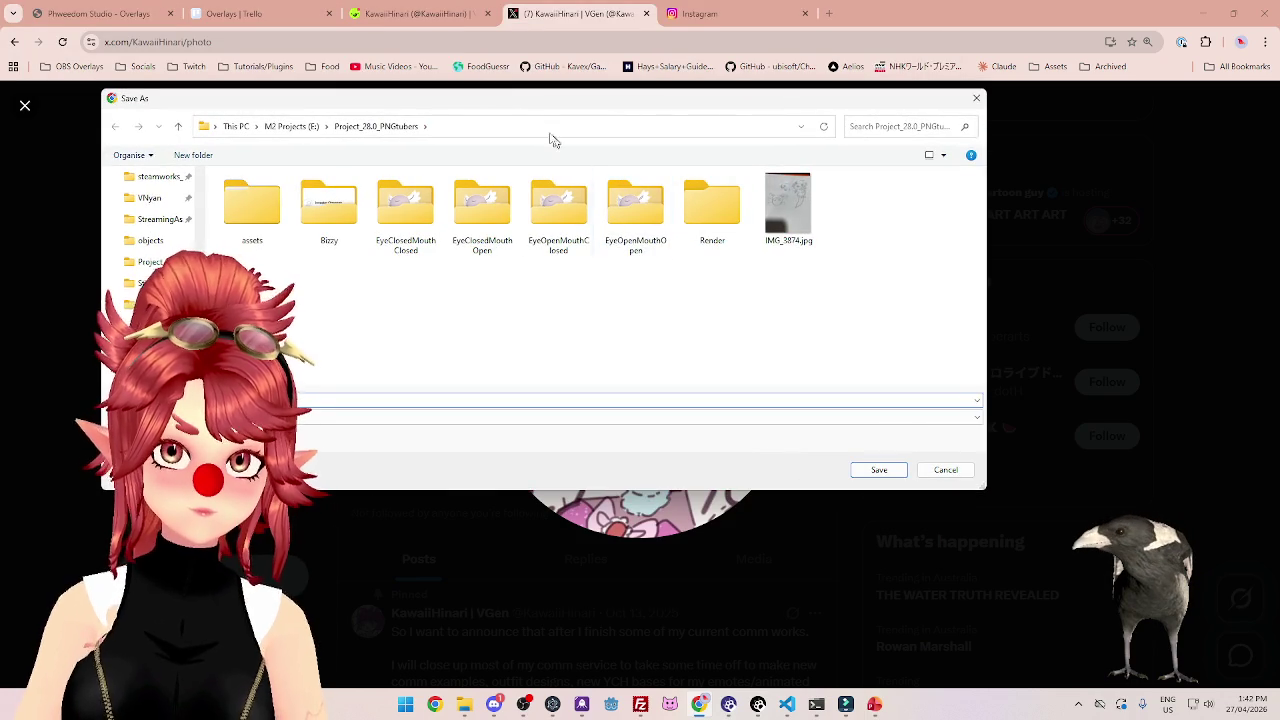
left_click(150, 283)
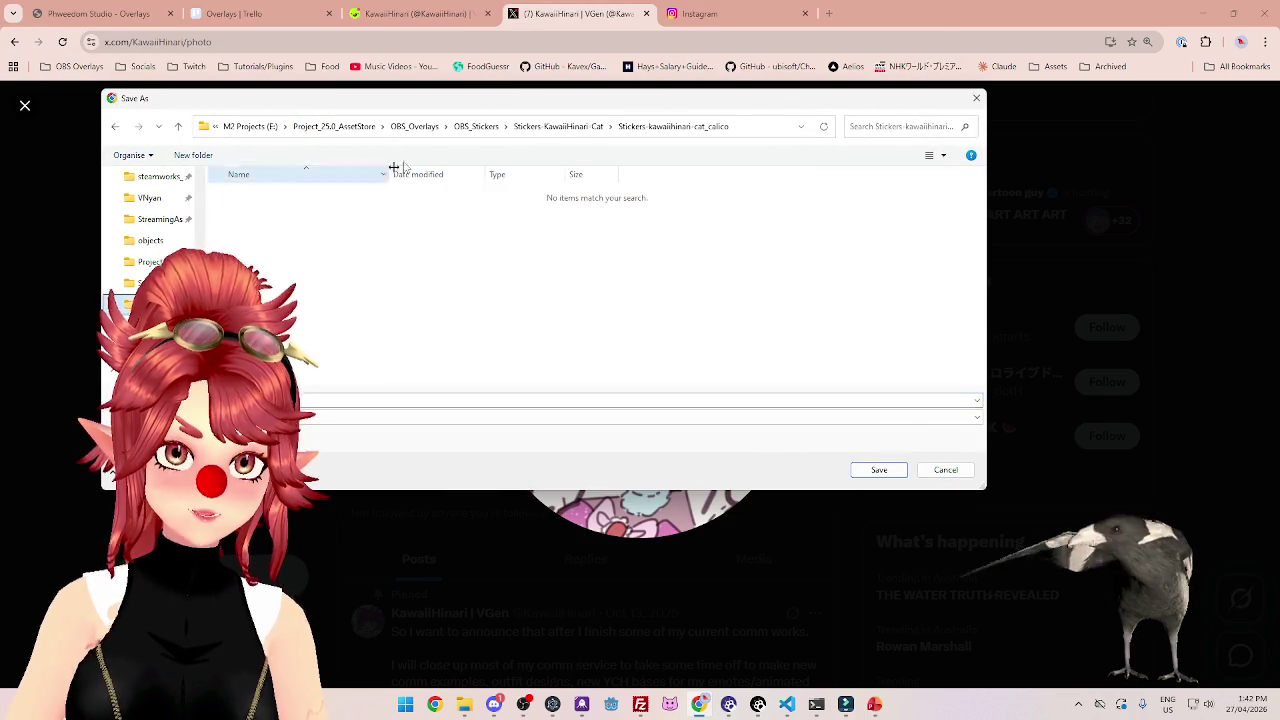
left_click(560, 126)
double_click(307, 288)
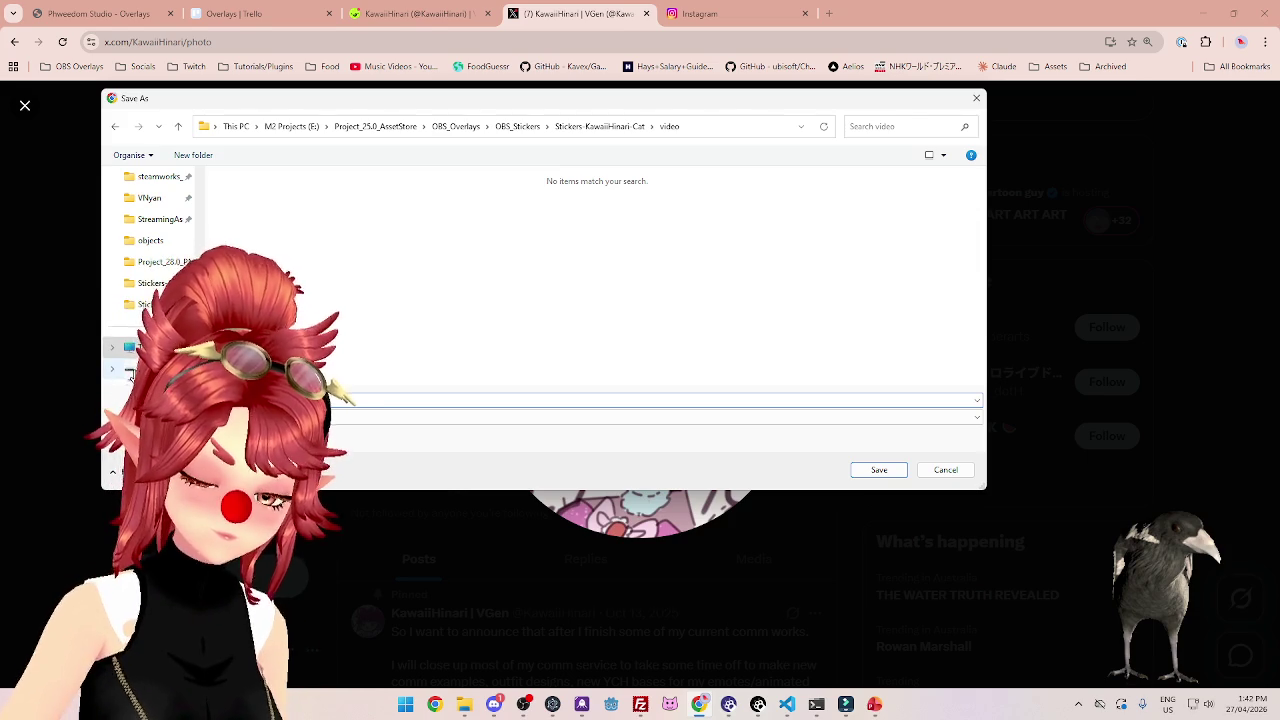
key("Return")
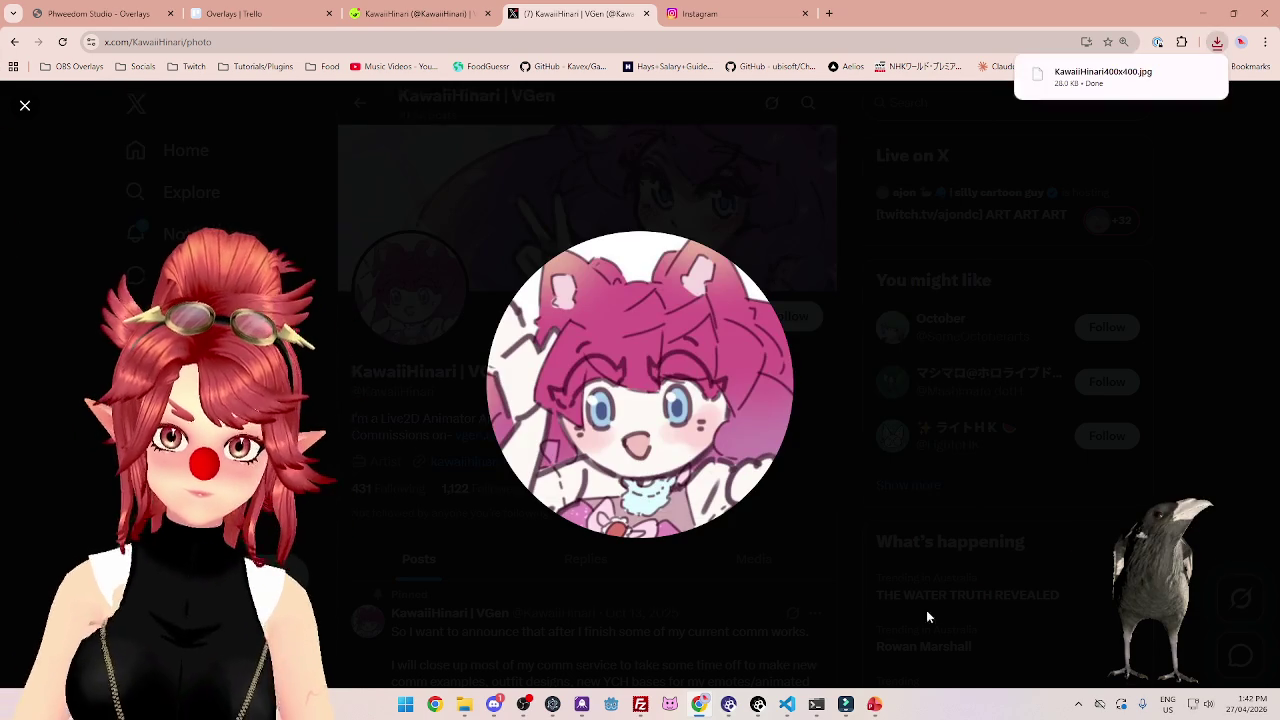
key("alt+Tab")
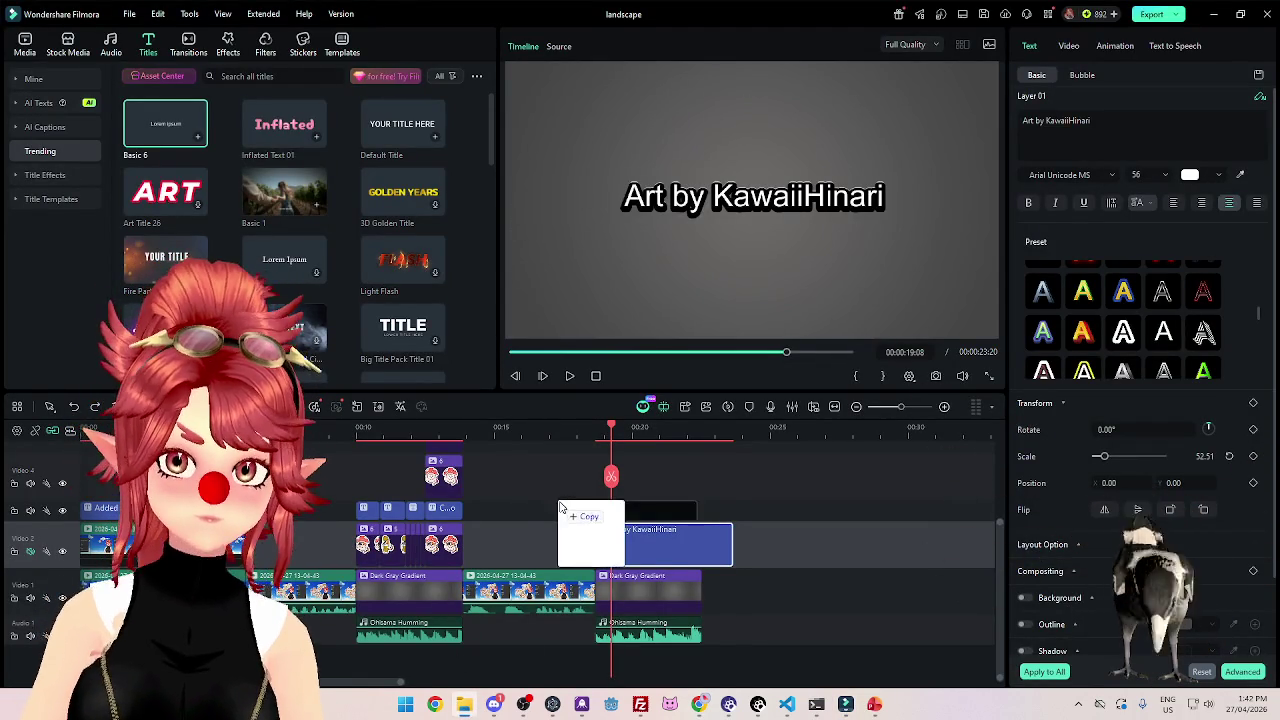
Place the artist's profile picture above the 'Art by' credit title, then scrub through the montage.
mouse_move(548, 404)
left_mouse_down()
mouse_move(597, 527)
mouse_move(600, 510)
left_mouse_up()
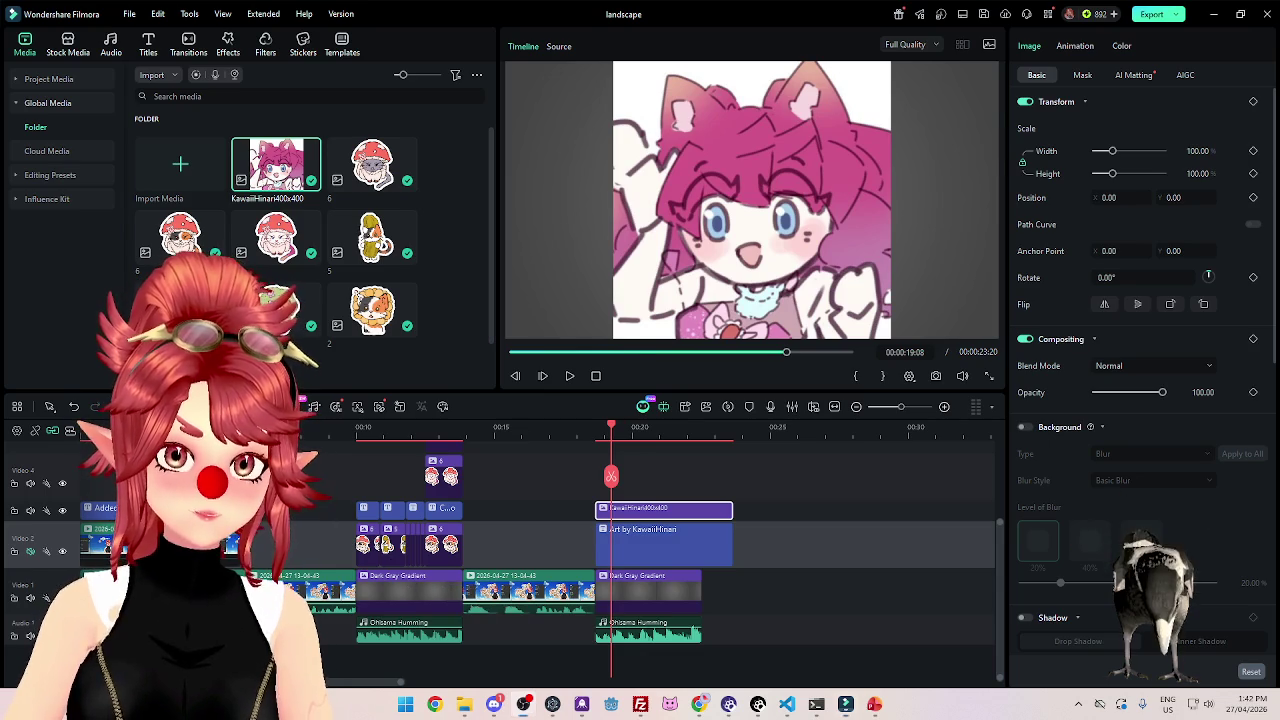
left_click(296, 437)
left_click_drag(299, 433, 507, 468)
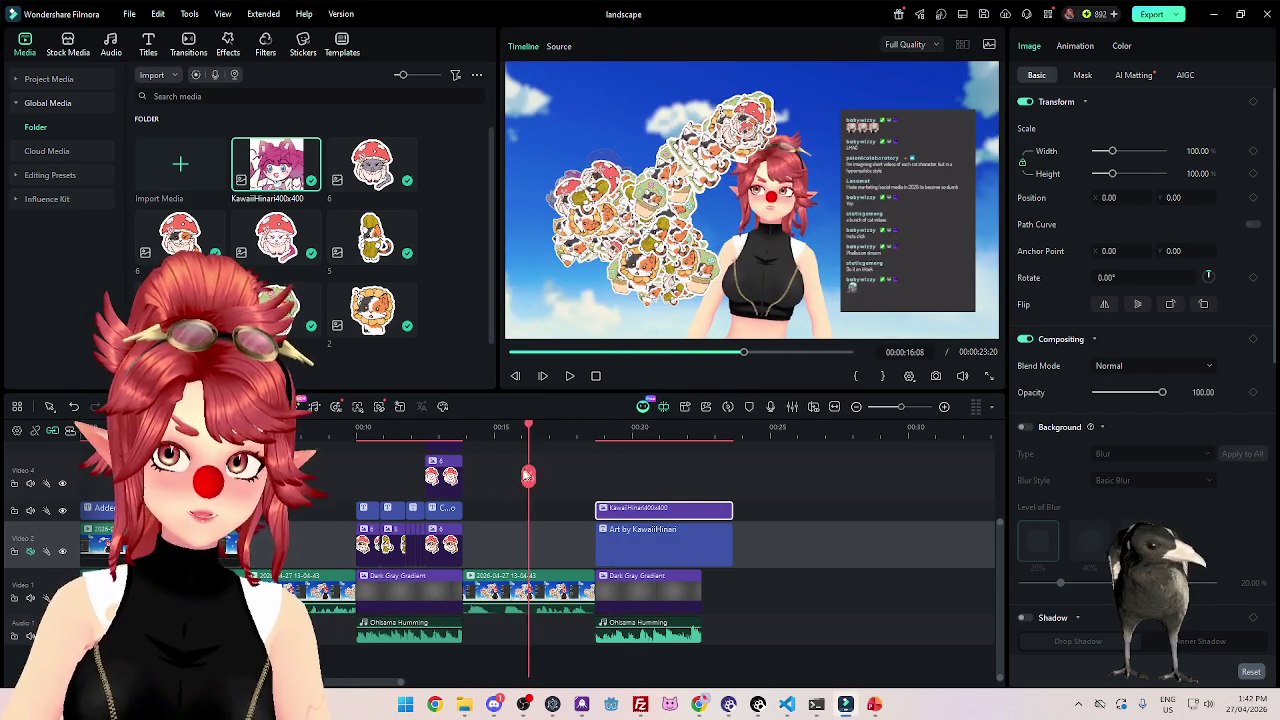
mouse_move(507, 468)
left_mouse_down()
mouse_move(252, 466)
mouse_move(313, 507)
left_mouse_up()
mouse_move(503, 438)
left_mouse_down()
mouse_move(262, 432)
mouse_move(398, 490)
left_mouse_up()
mouse_move(316, 500)
left_mouse_down()
mouse_move(197, 500)
mouse_move(443, 541)
mouse_move(357, 552)
mouse_move(462, 558)
mouse_move(392, 556)
left_mouse_up()
left_click_drag(306, 556, 196, 556)
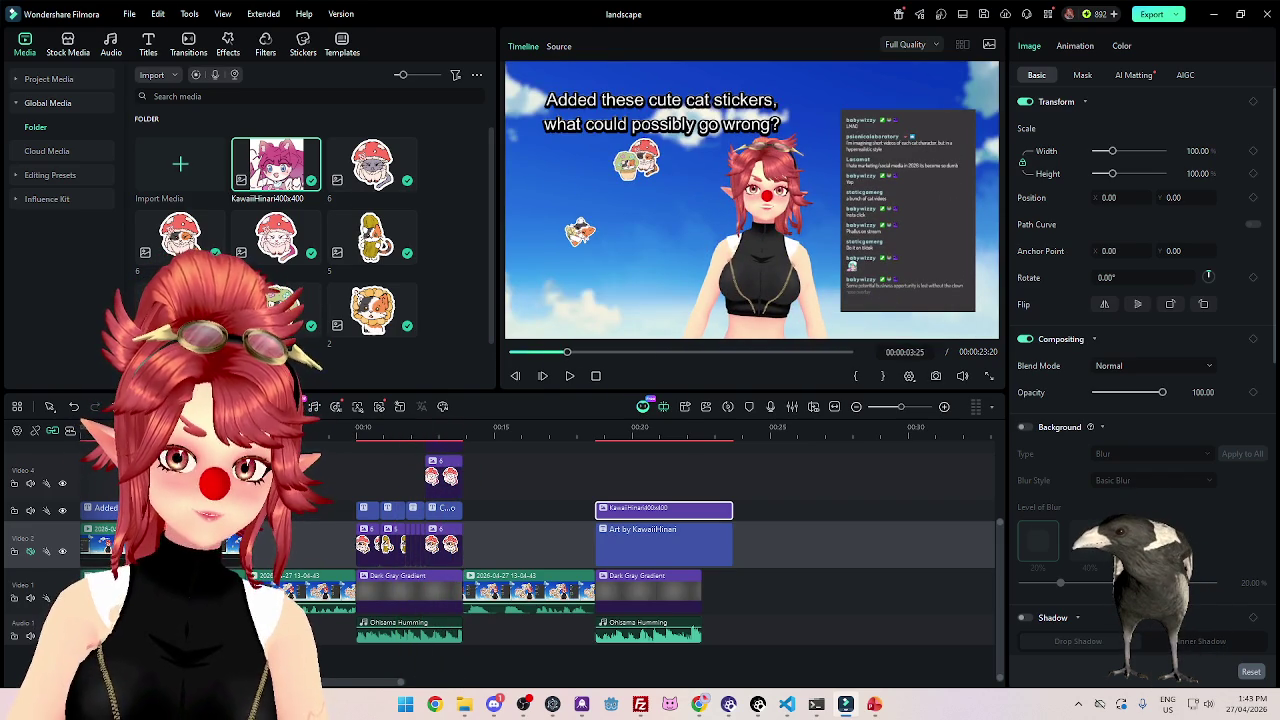
mouse_move(305, 568)
left_mouse_down()
mouse_move(385, 570)
mouse_move(266, 578)
mouse_move(328, 605)
mouse_move(210, 600)
mouse_move(294, 600)
mouse_move(220, 600)
mouse_move(383, 622)
mouse_move(118, 622)
left_mouse_up()
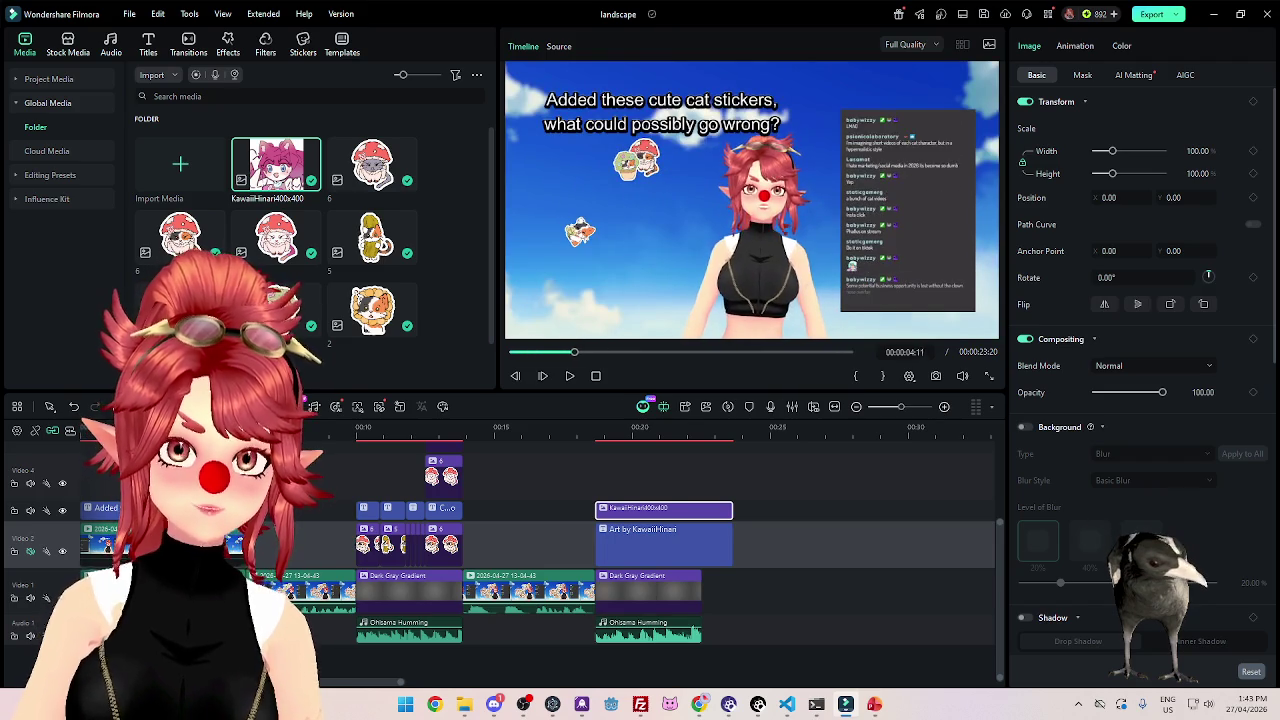
mouse_move(118, 622)
left_mouse_down()
mouse_move(275, 622)
mouse_move(186, 622)
left_mouse_up()
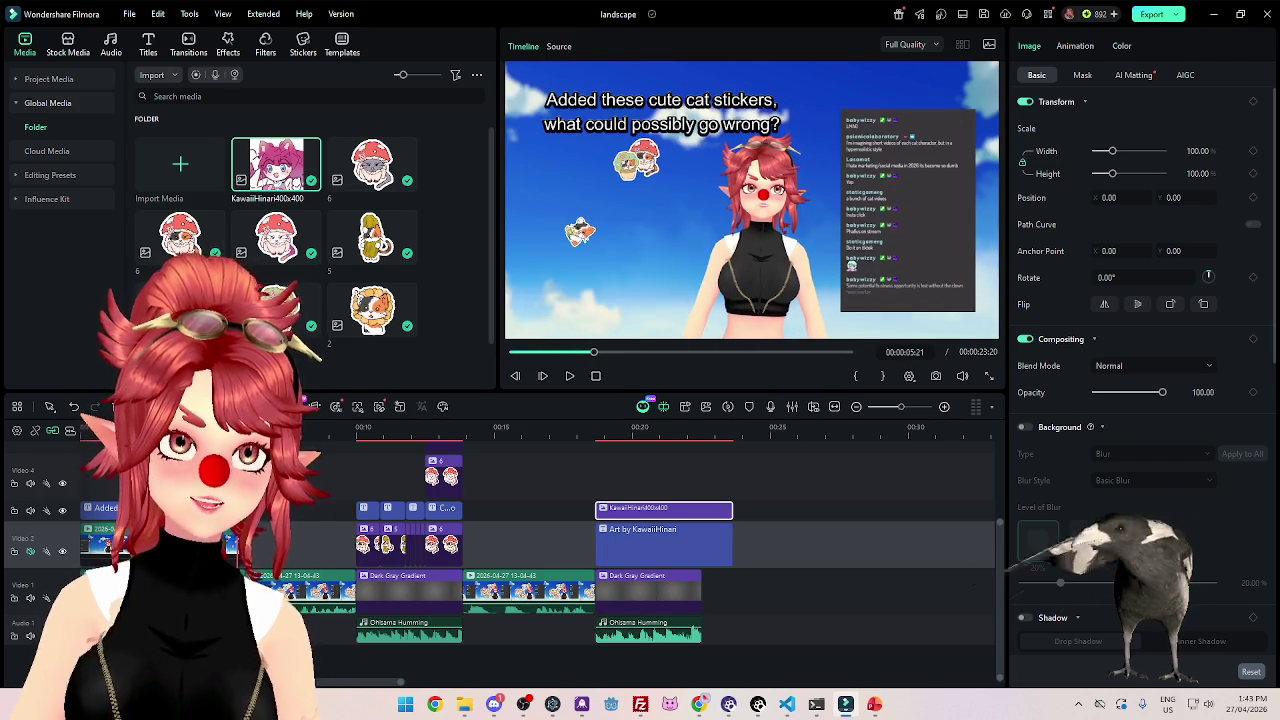
mouse_move(244, 622)
left_mouse_down()
mouse_move(215, 622)
mouse_move(253, 622)
left_mouse_up()
left_click_drag(247, 575, 260, 557)
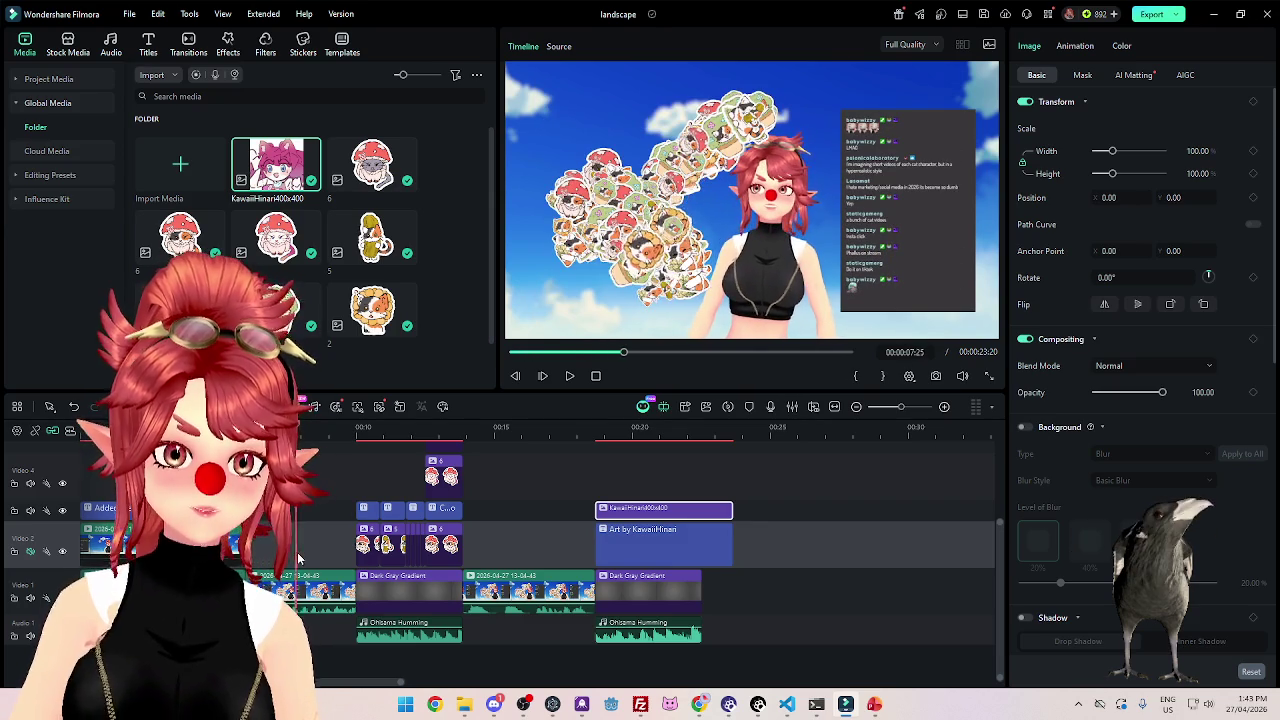
mouse_move(260, 557)
left_mouse_down()
mouse_move(315, 565)
mouse_move(299, 563)
left_mouse_up()
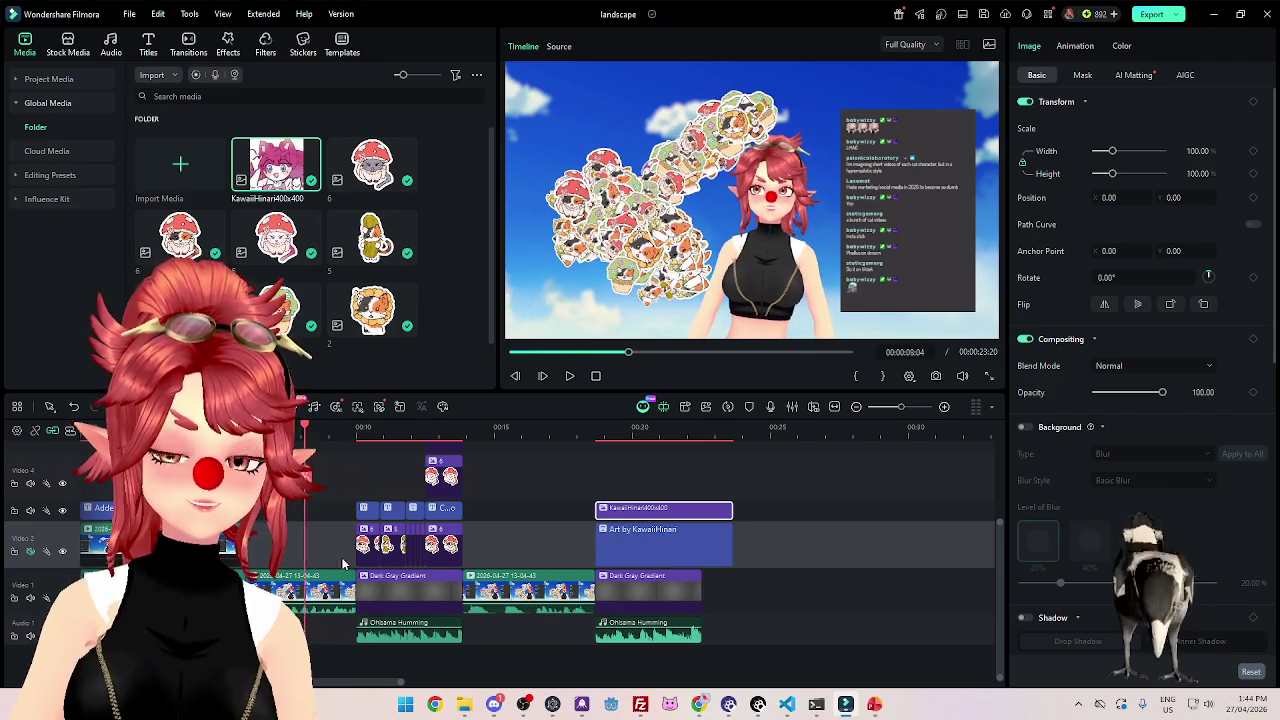
left_click_drag(298, 565, 535, 590)
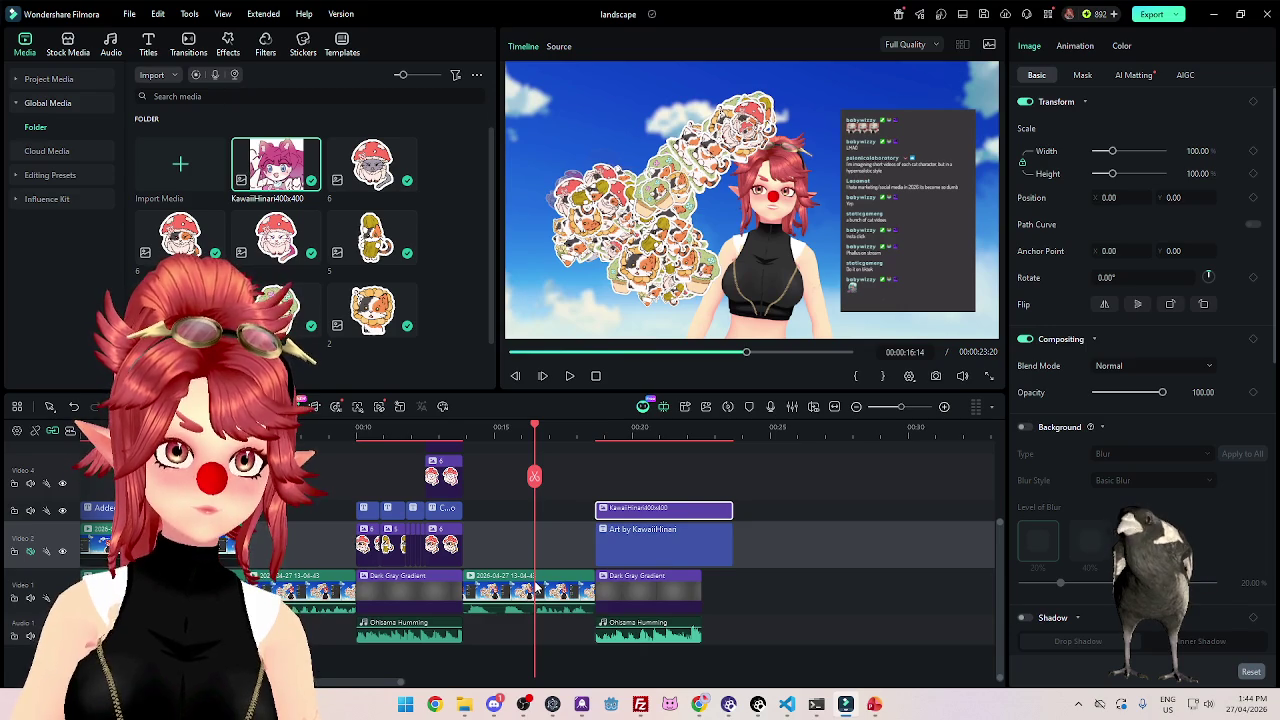
left_click_drag(535, 590, 215, 590)
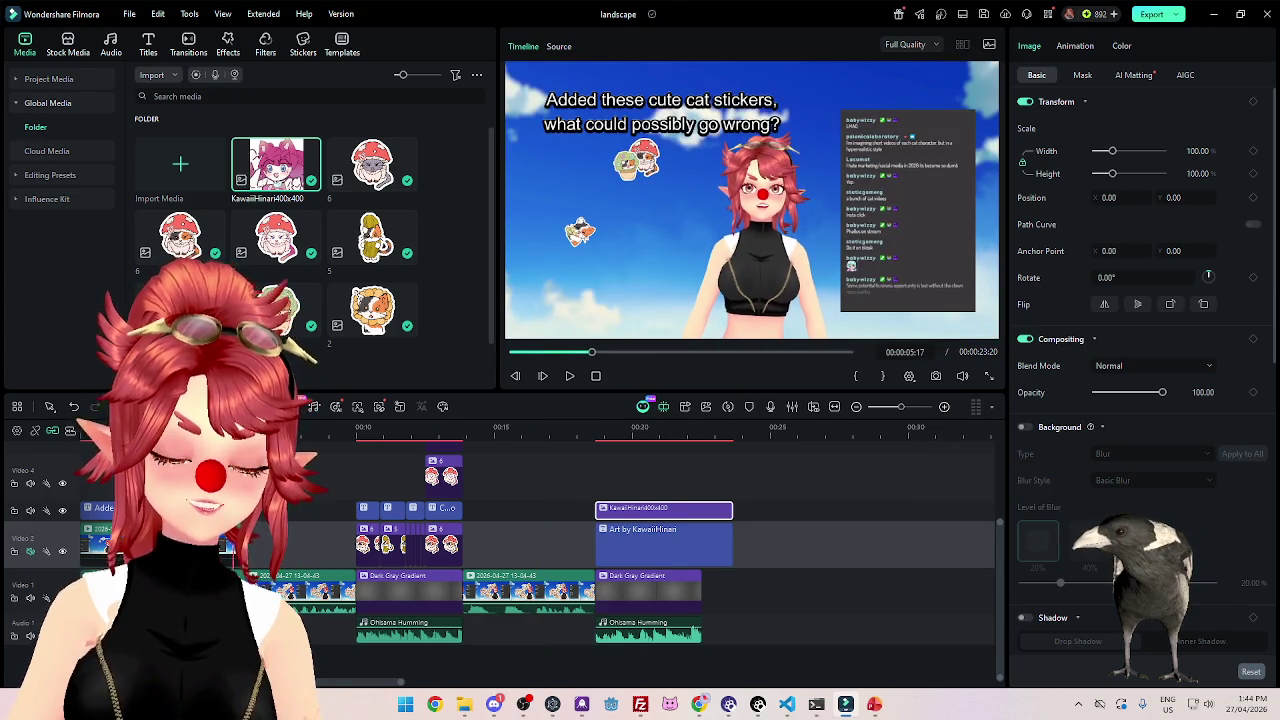
left_click_drag(215, 590, 253, 590)
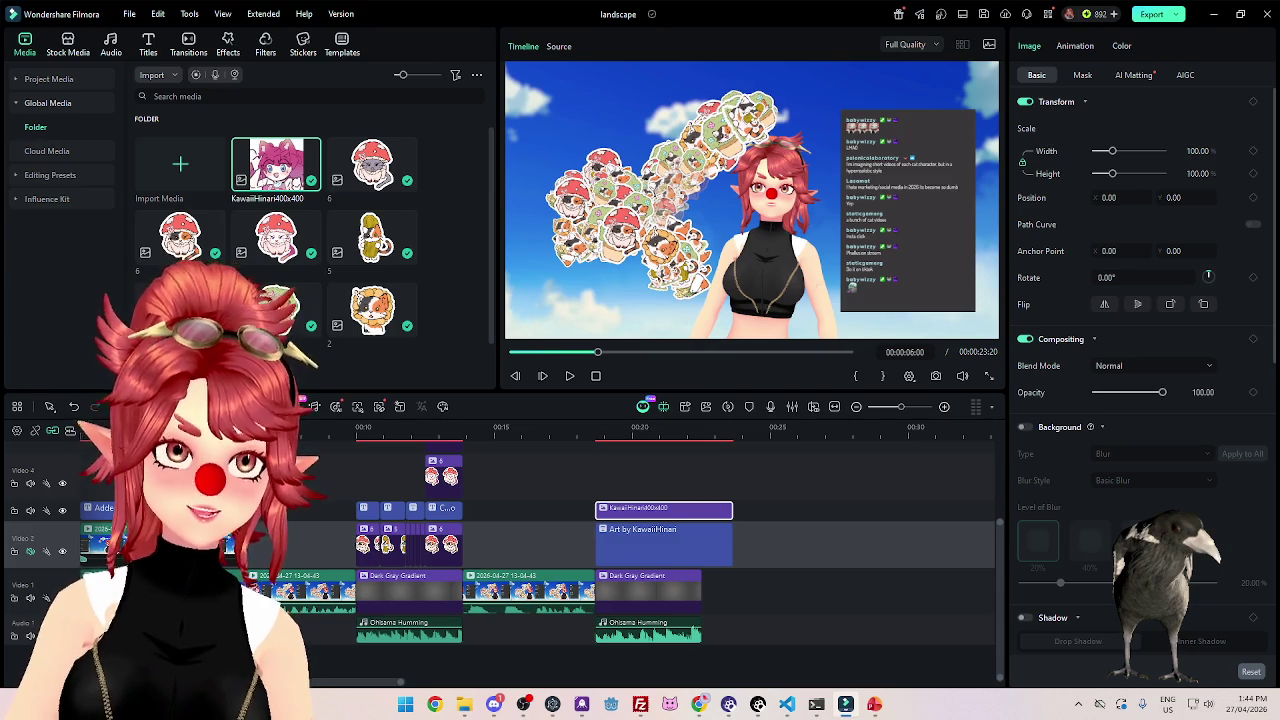
mouse_move(253, 590)
left_mouse_down()
mouse_move(215, 590)
mouse_move(279, 590)
mouse_move(207, 590)
left_mouse_up()
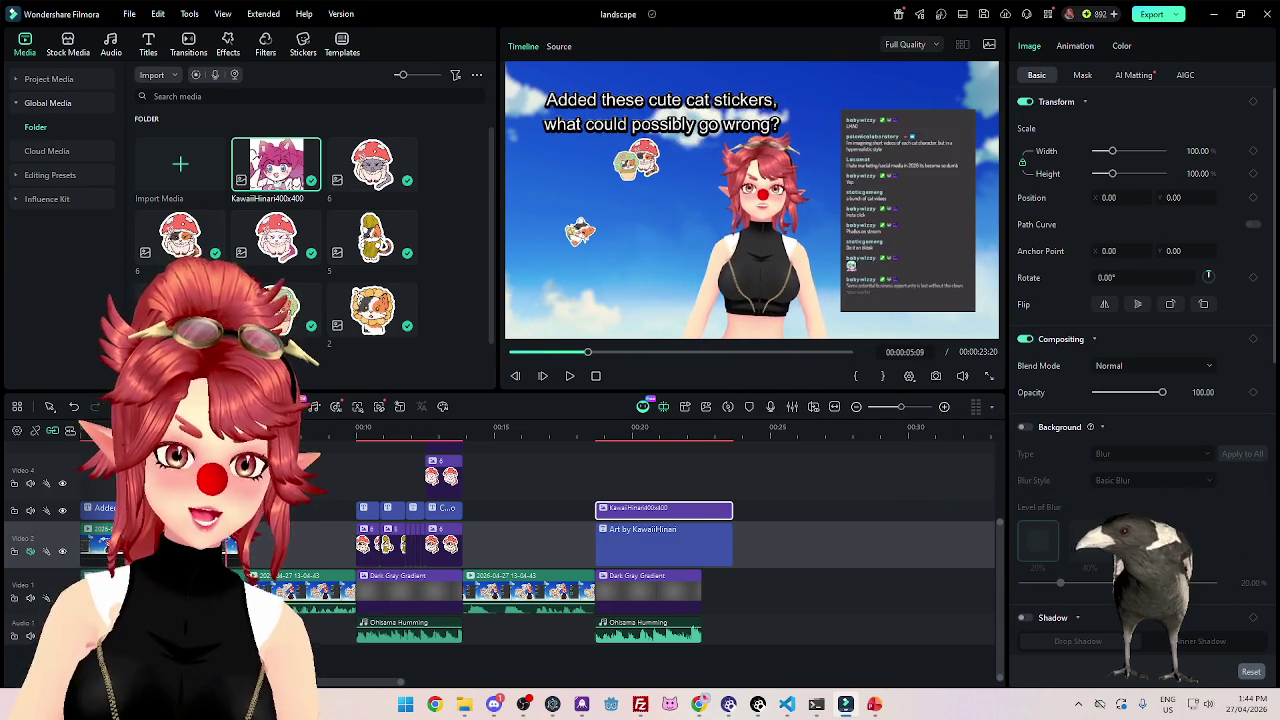
left_click_drag(207, 590, 253, 590)
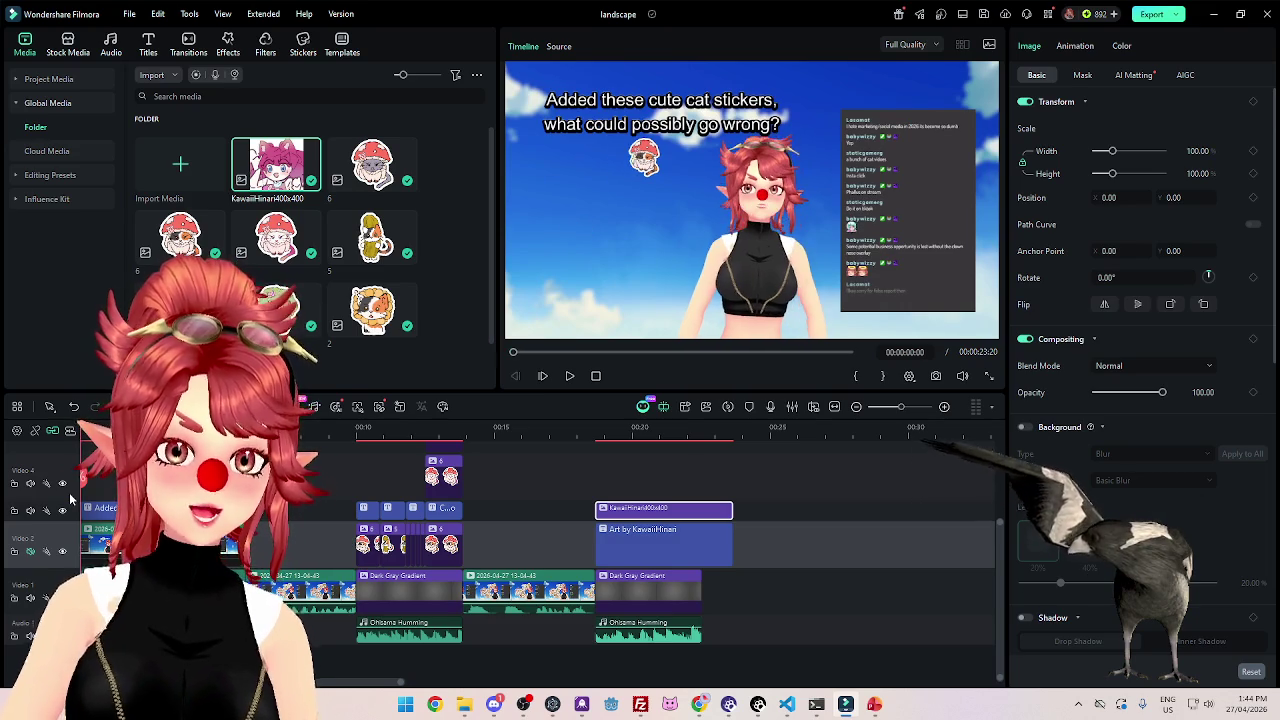
key("space")
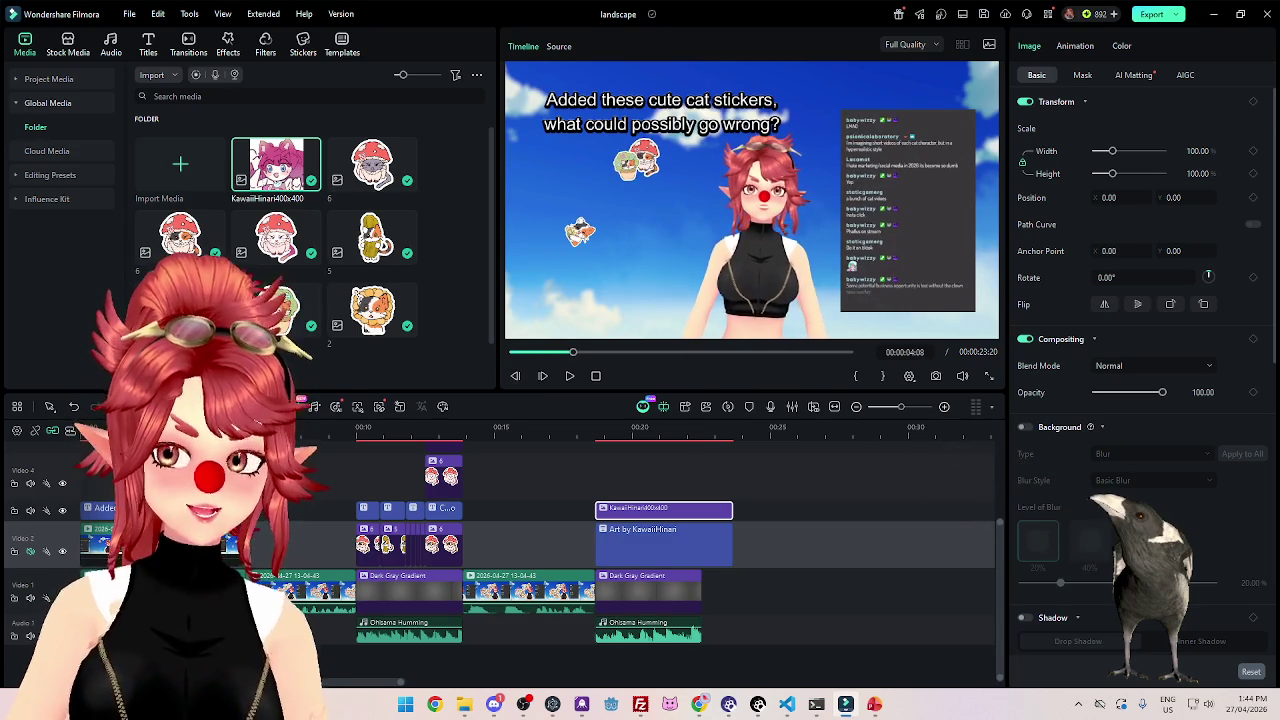
key("space")
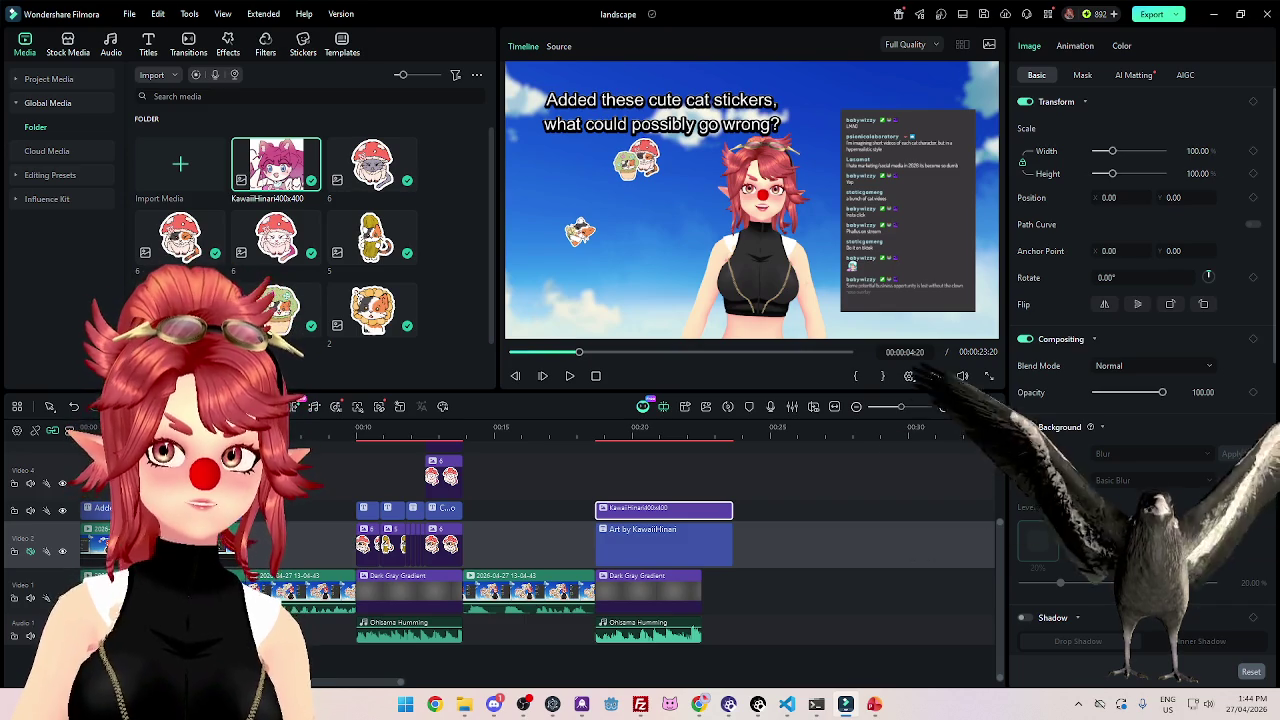
key("space")
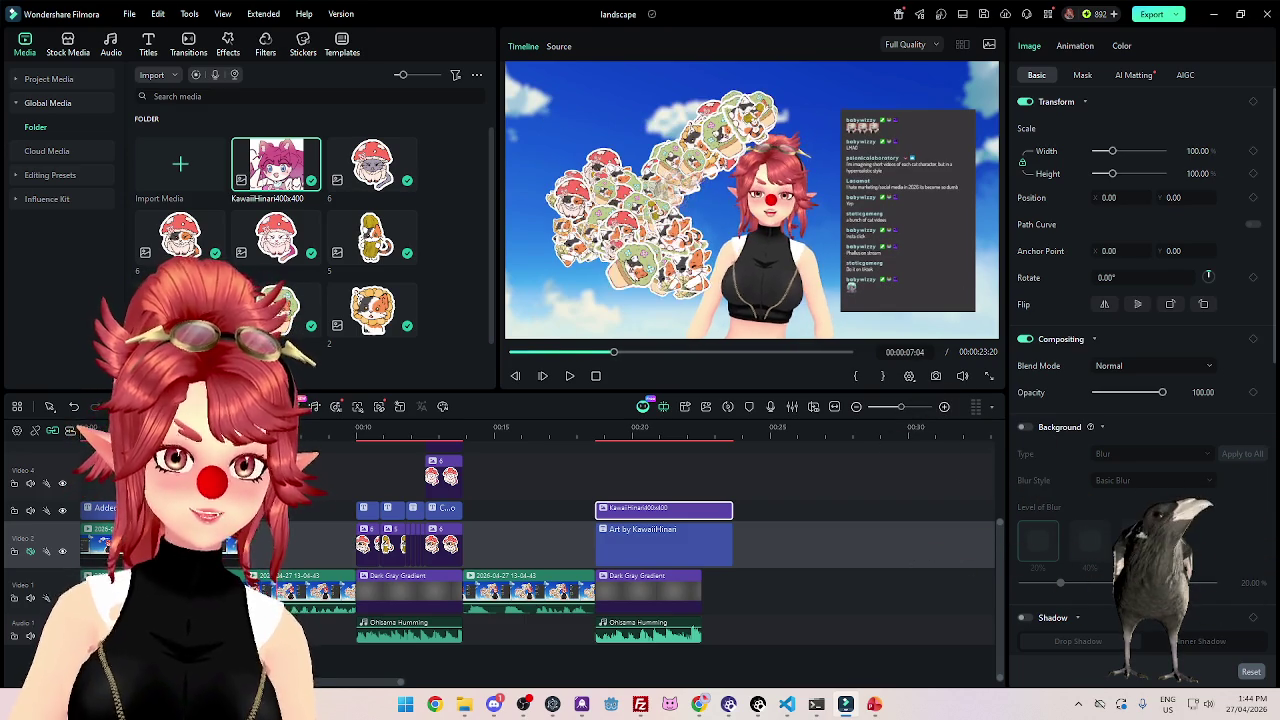
key("Home")
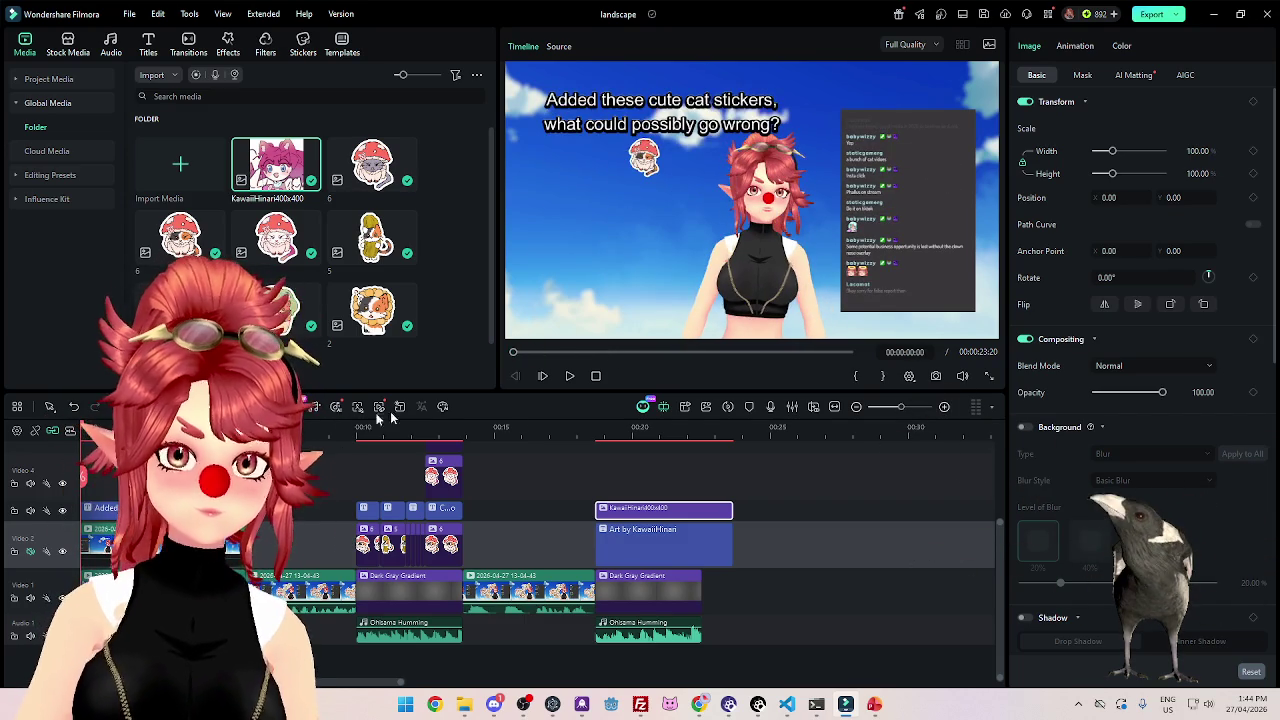
left_click(569, 376)
left_click(570, 377)
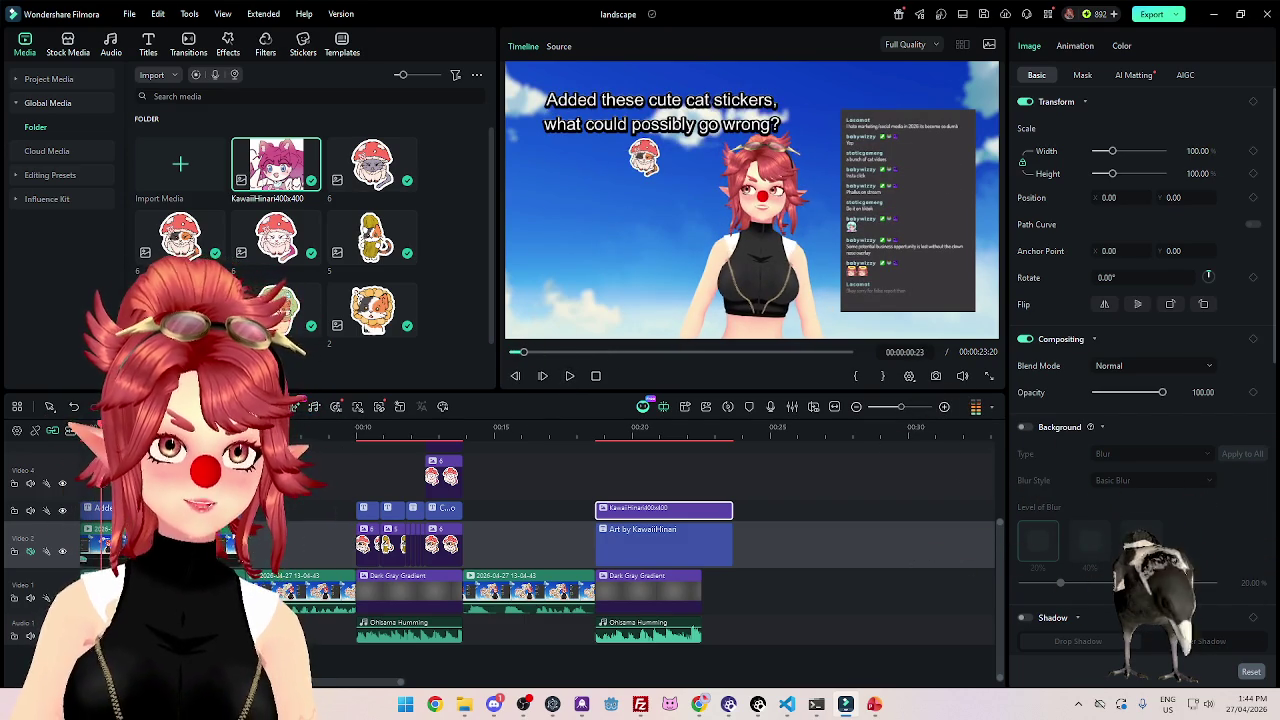
key("space")
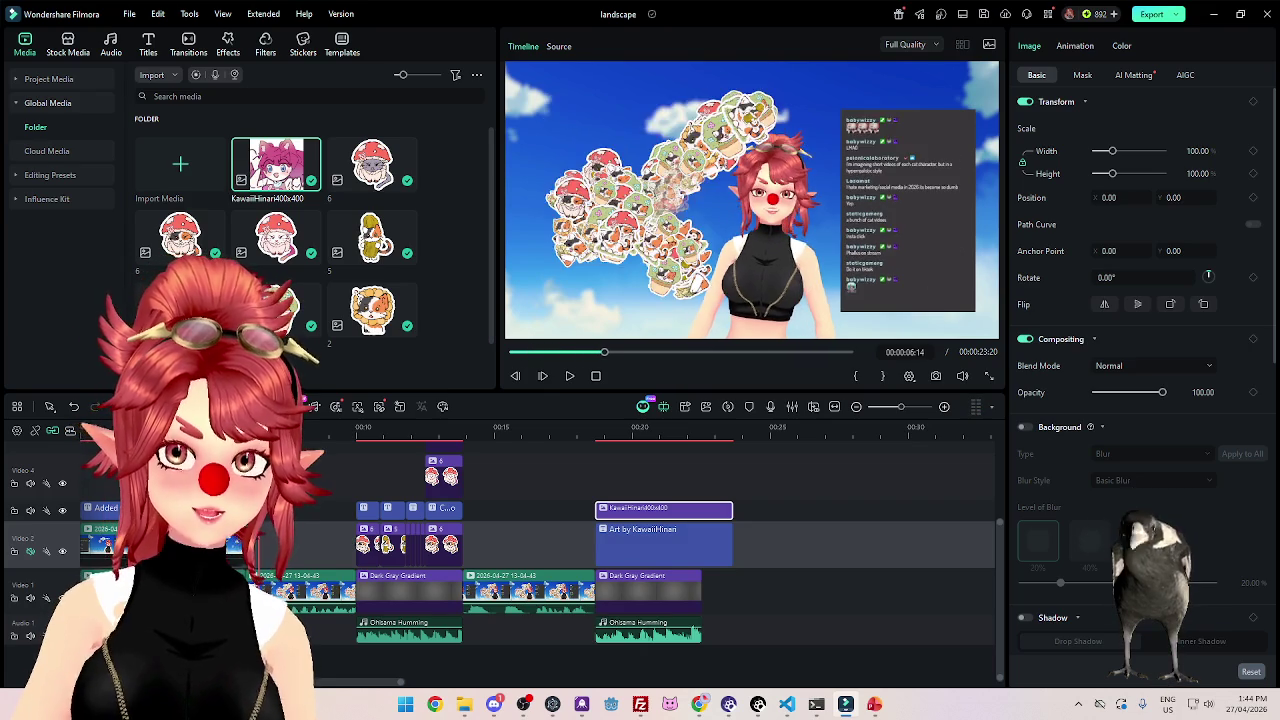
key("Home")
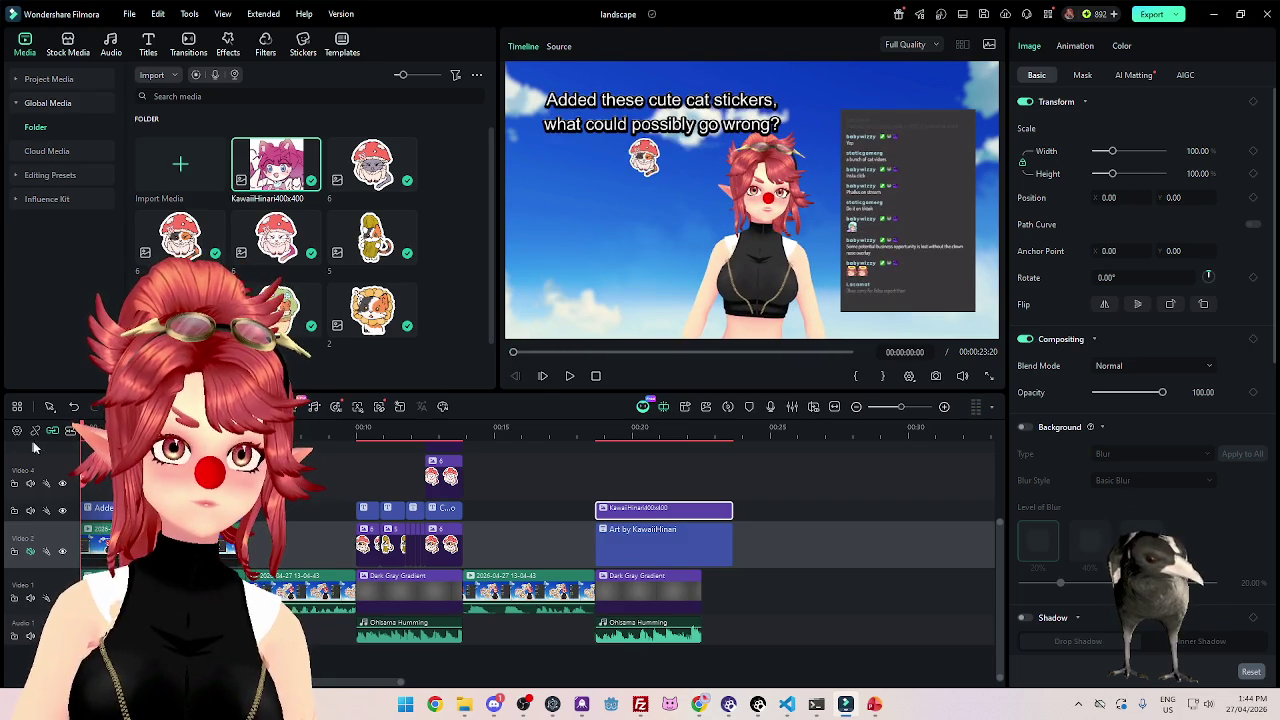
key("space")
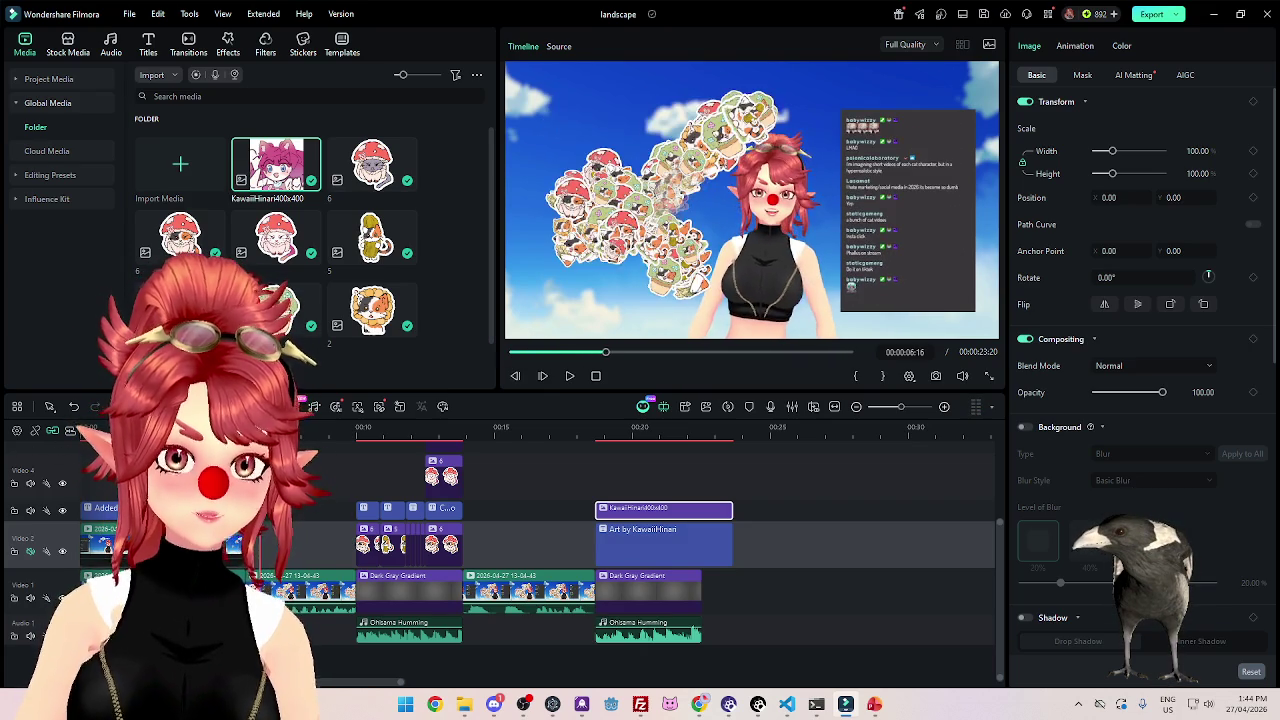
key("space")
key("Home")
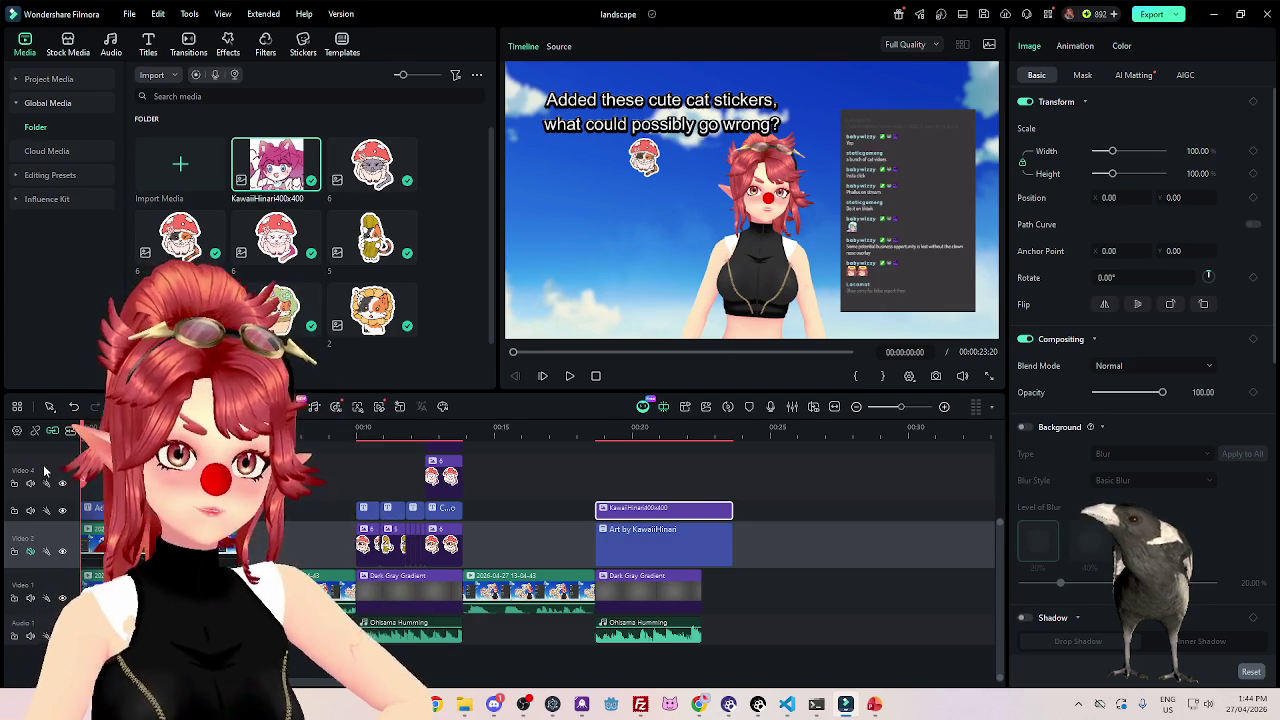
left_click(569, 378)
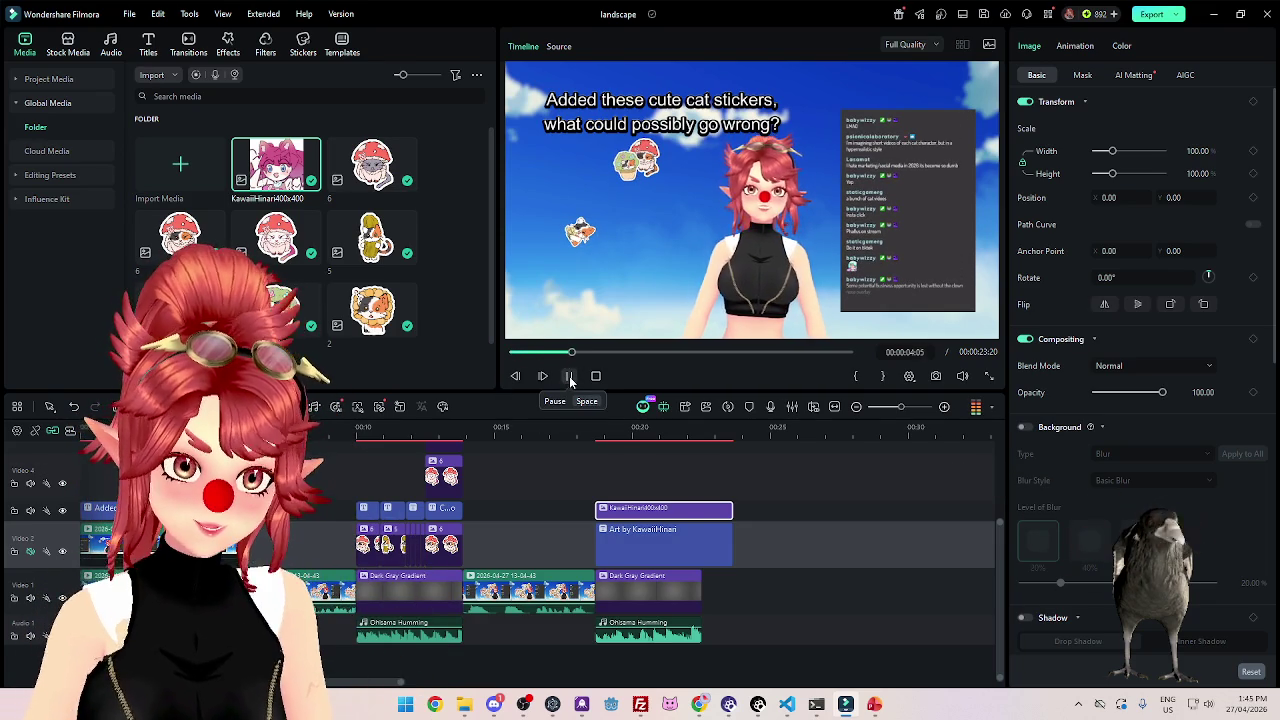
left_click(570, 377)
left_click(524, 352)
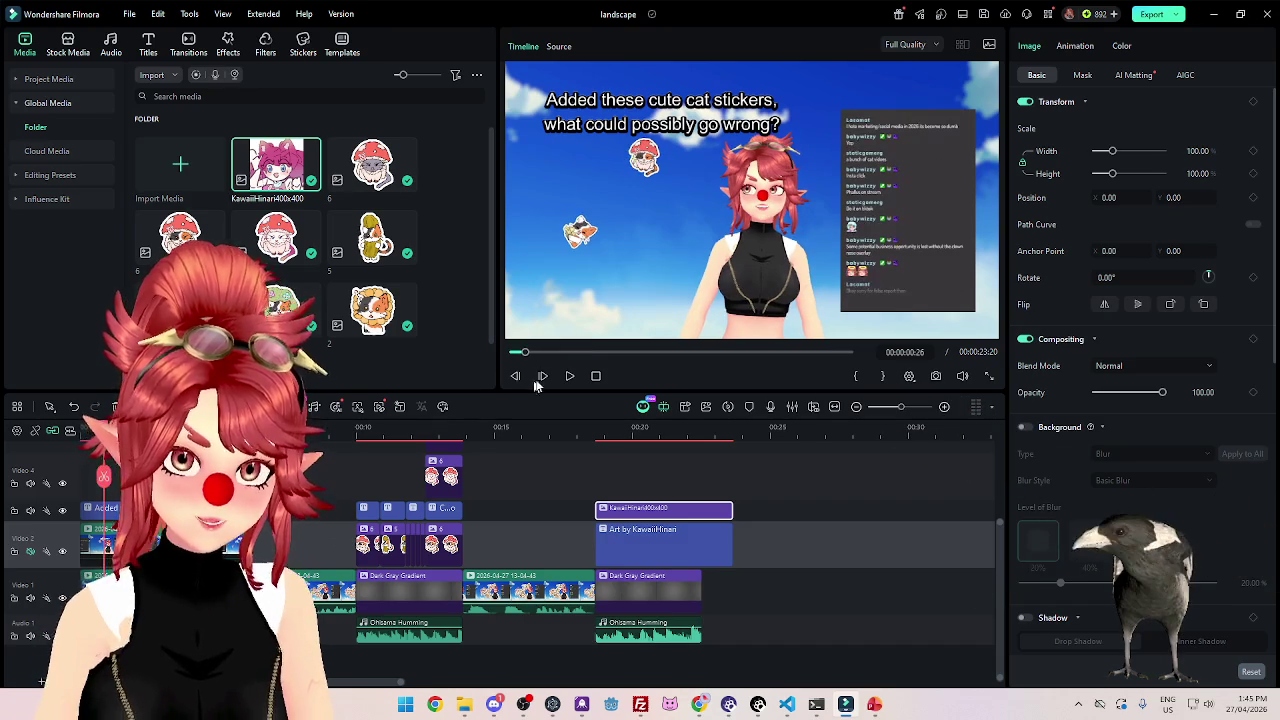
left_click(568, 377)
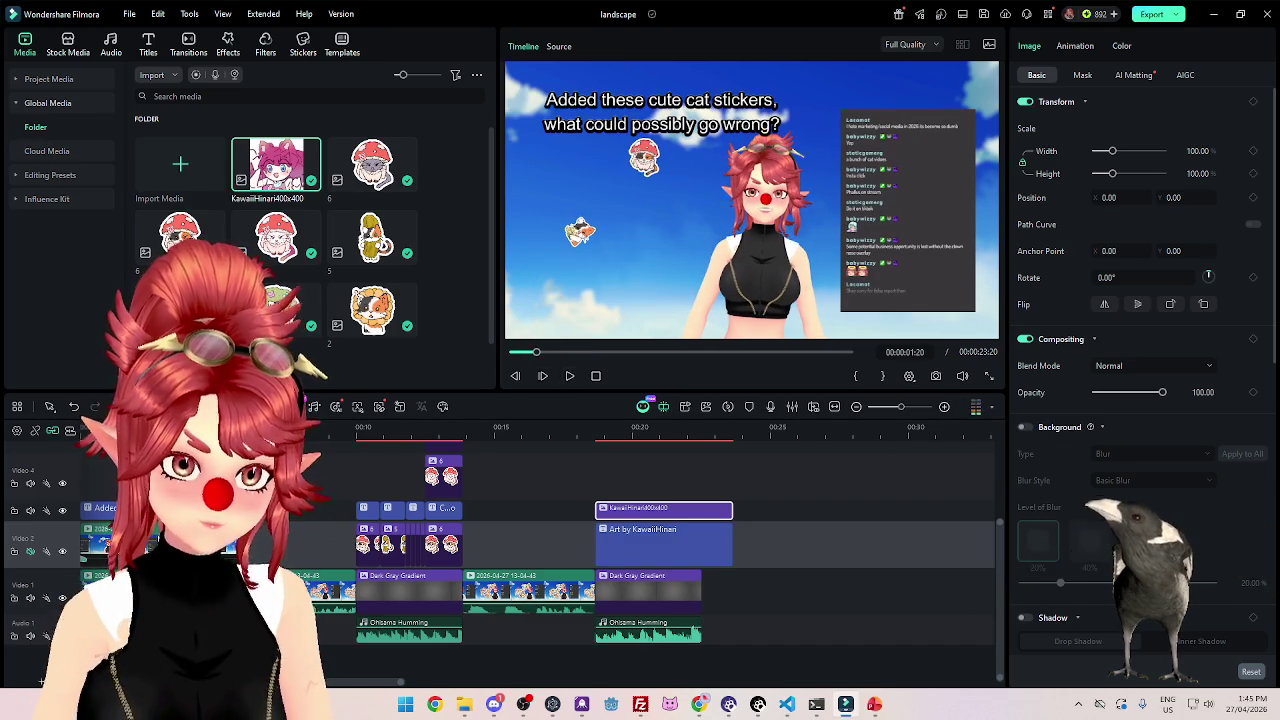
left_click(155, 533)
left_click(100, 508)
left_click(95, 545, "ctrl")
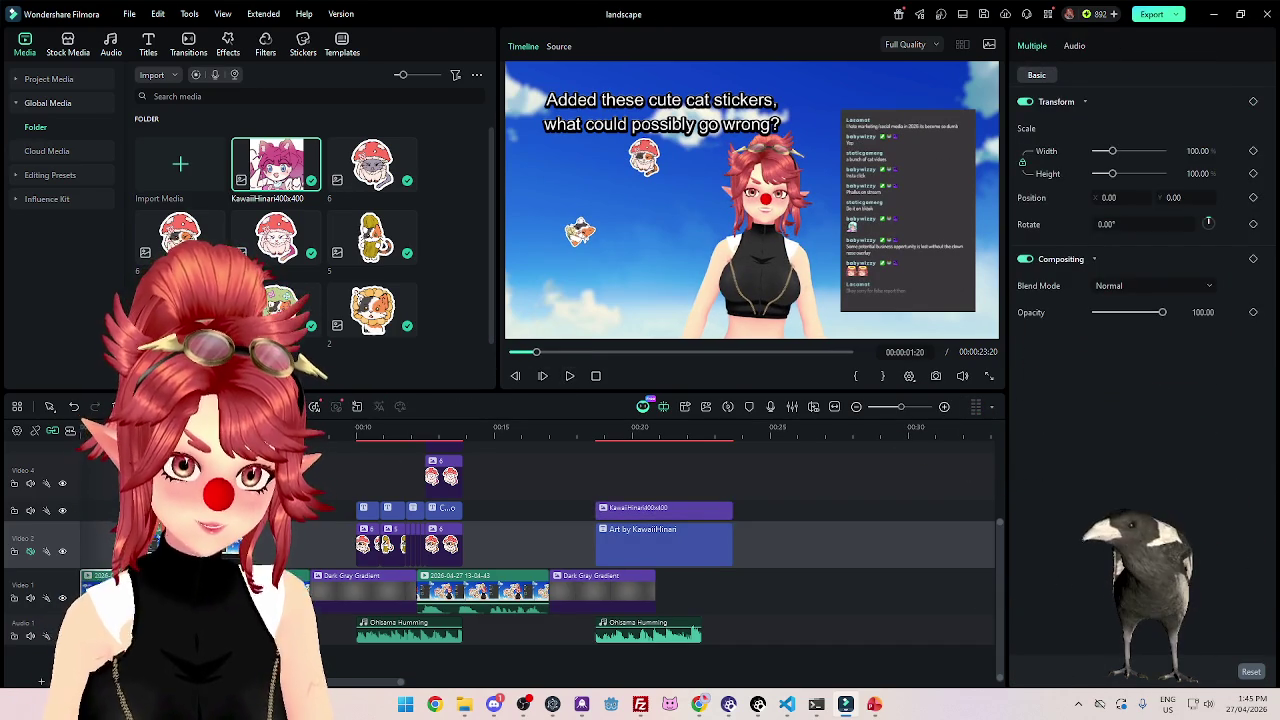
Preview the project and delete the short gap clip after the opening.
mouse_move(315, 460)
left_mouse_down()
mouse_move(652, 563)
mouse_move(606, 555)
left_mouse_up()
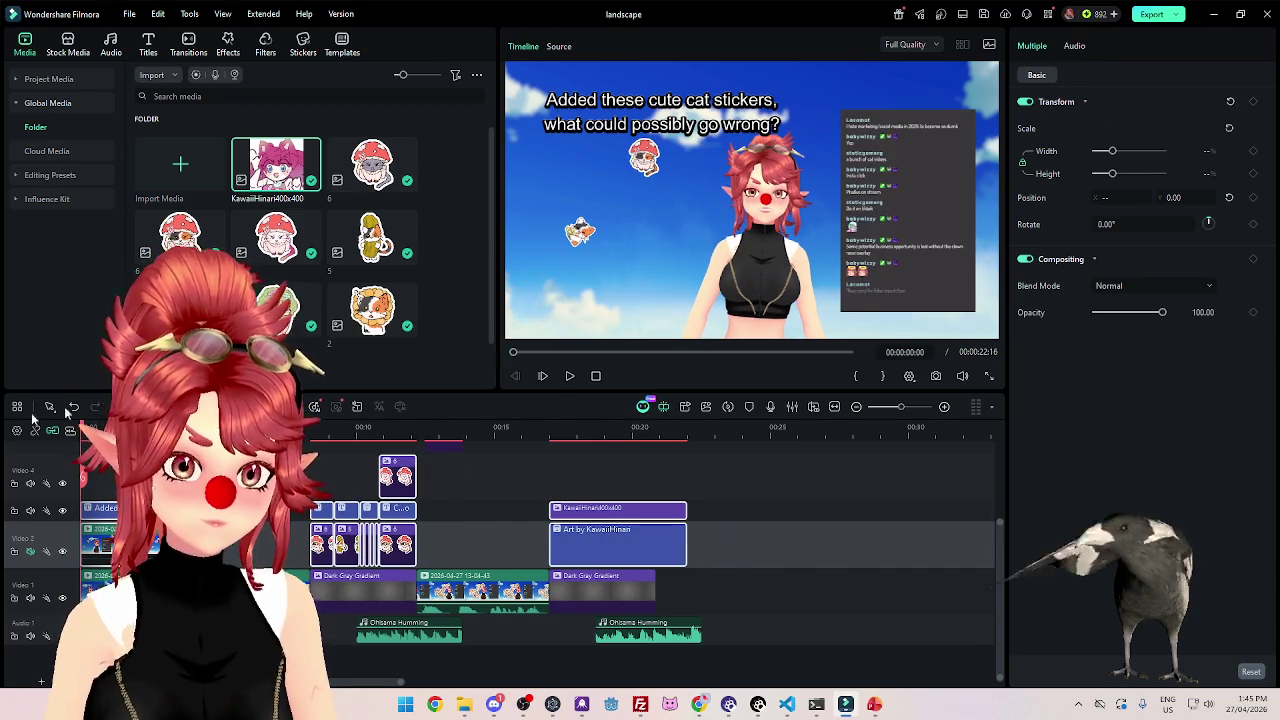
left_click(568, 377)
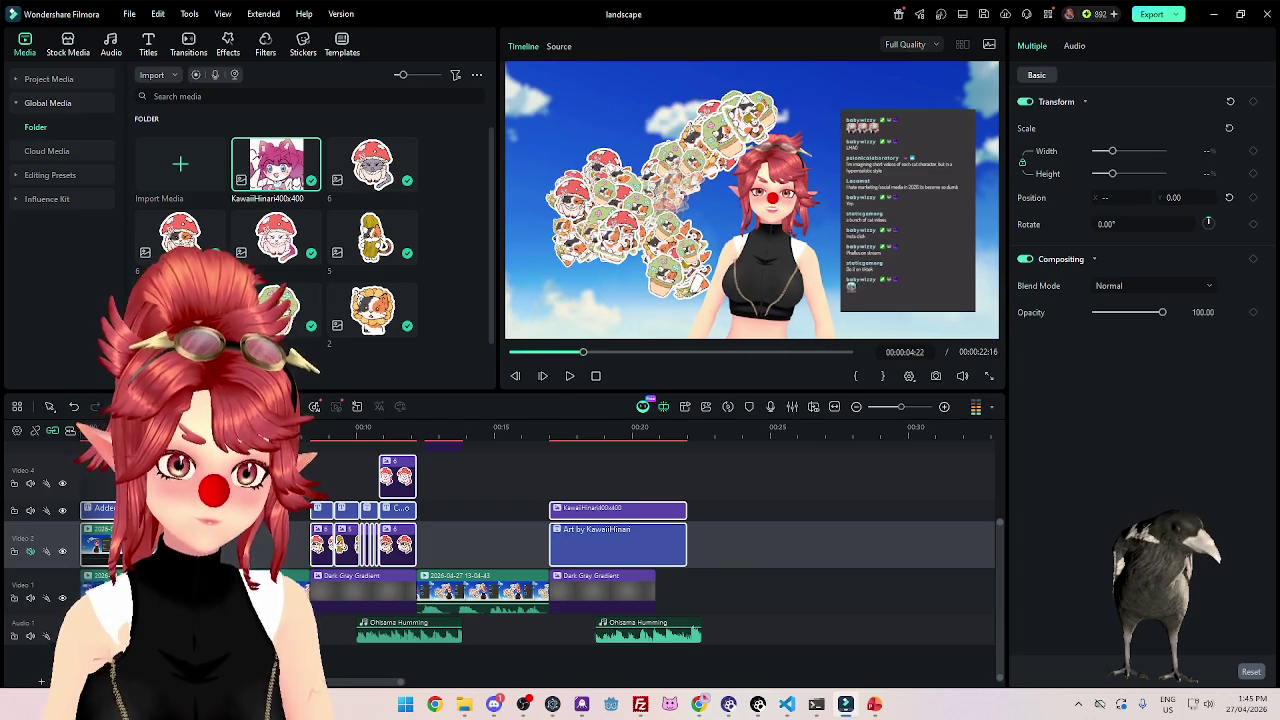
left_click(568, 376)
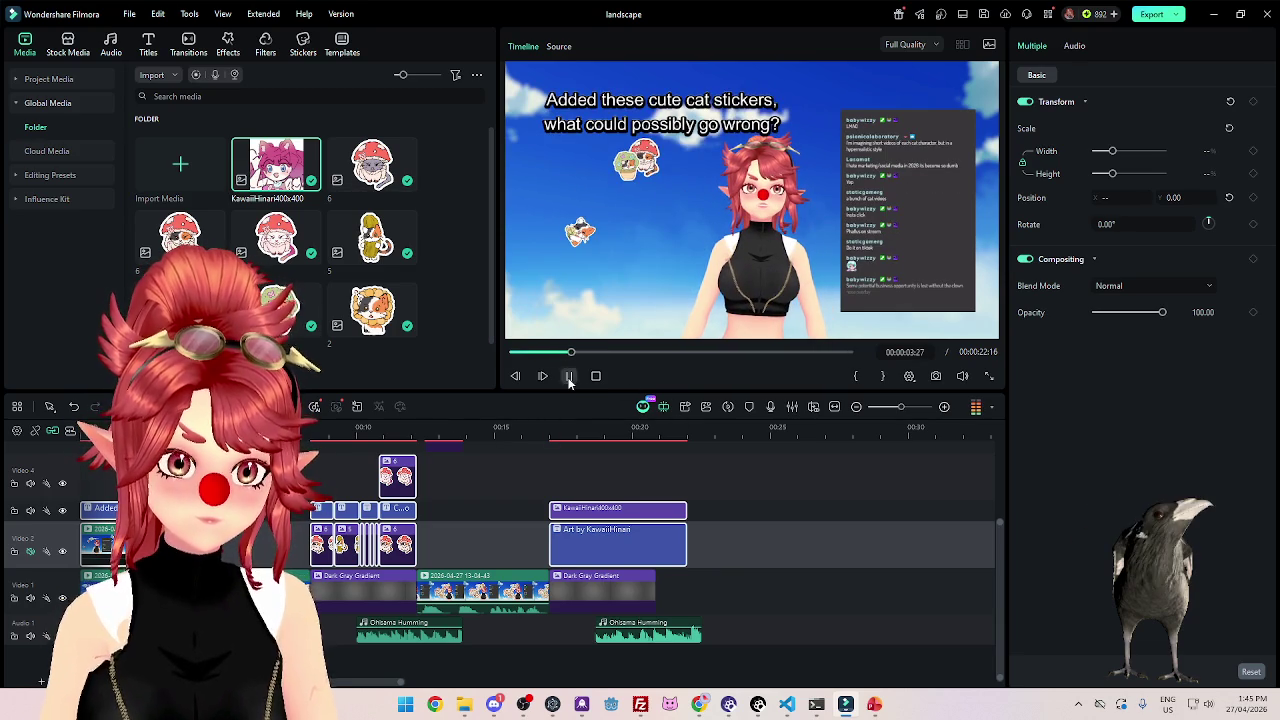
left_click(306, 586)
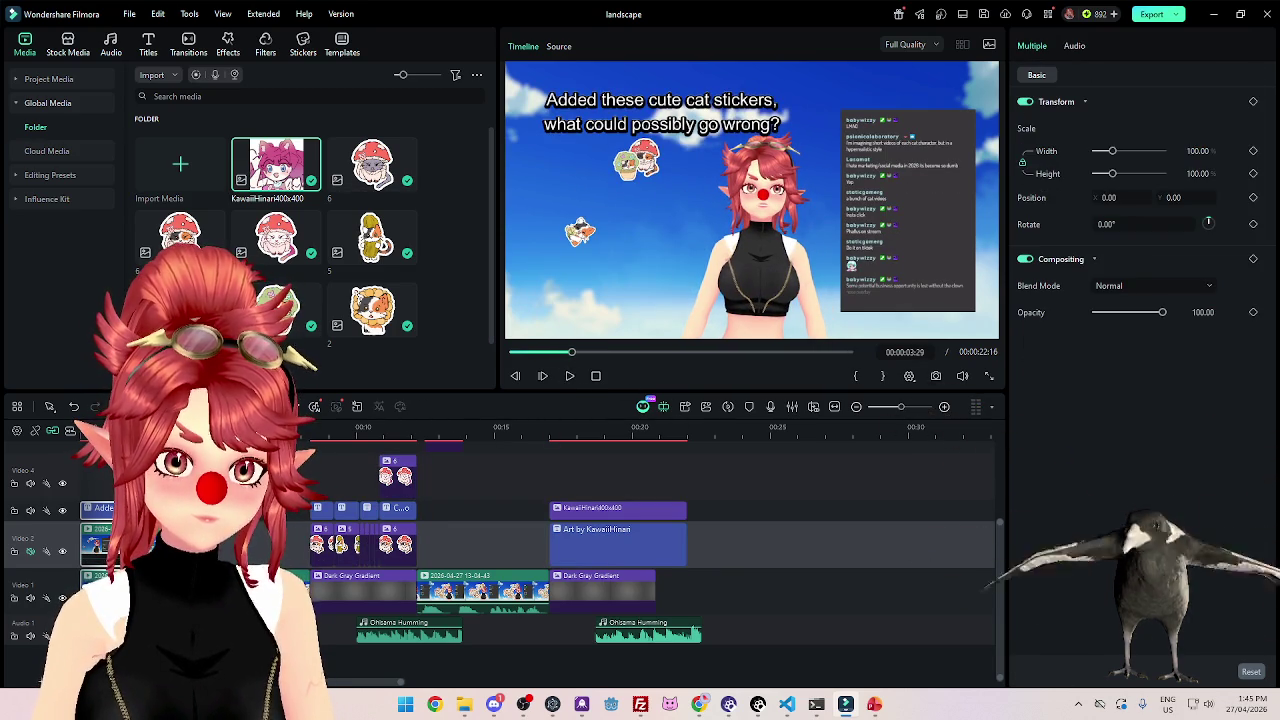
key("Delete")
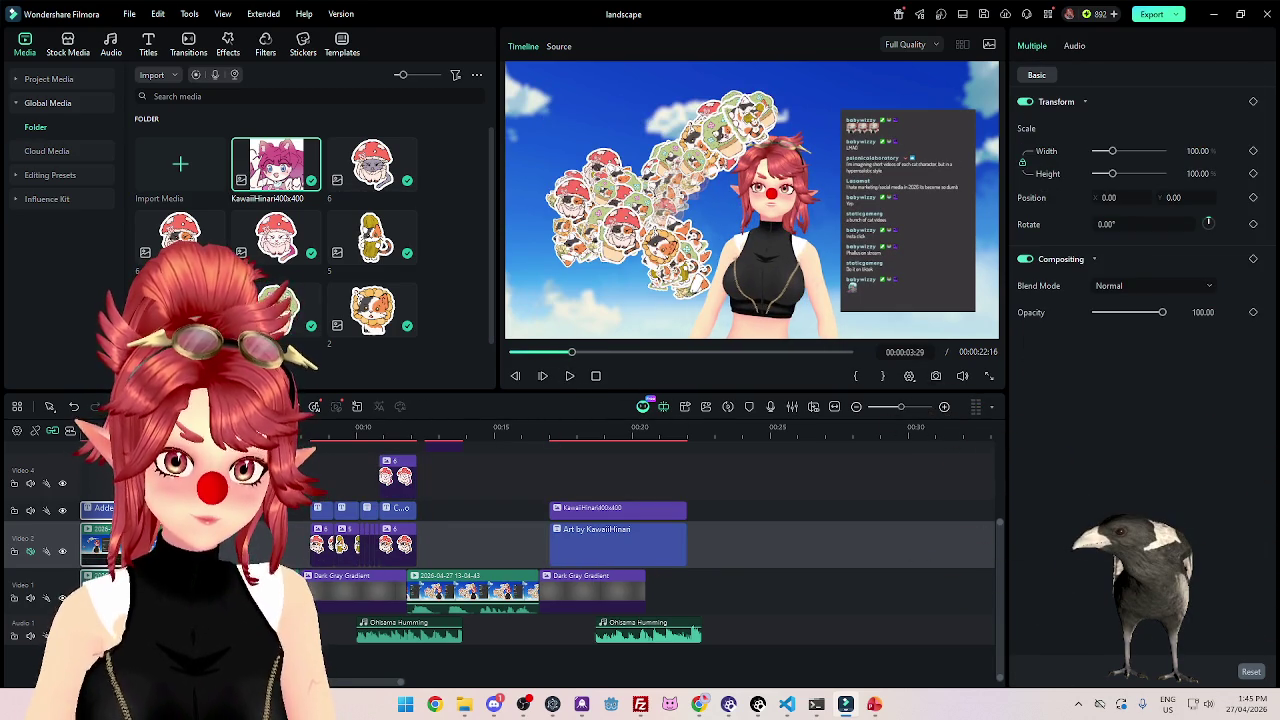
Test-shift the clips on tracks 1 to 4 two seconds later, then put them back.
left_click_drag(320, 456, 645, 603)
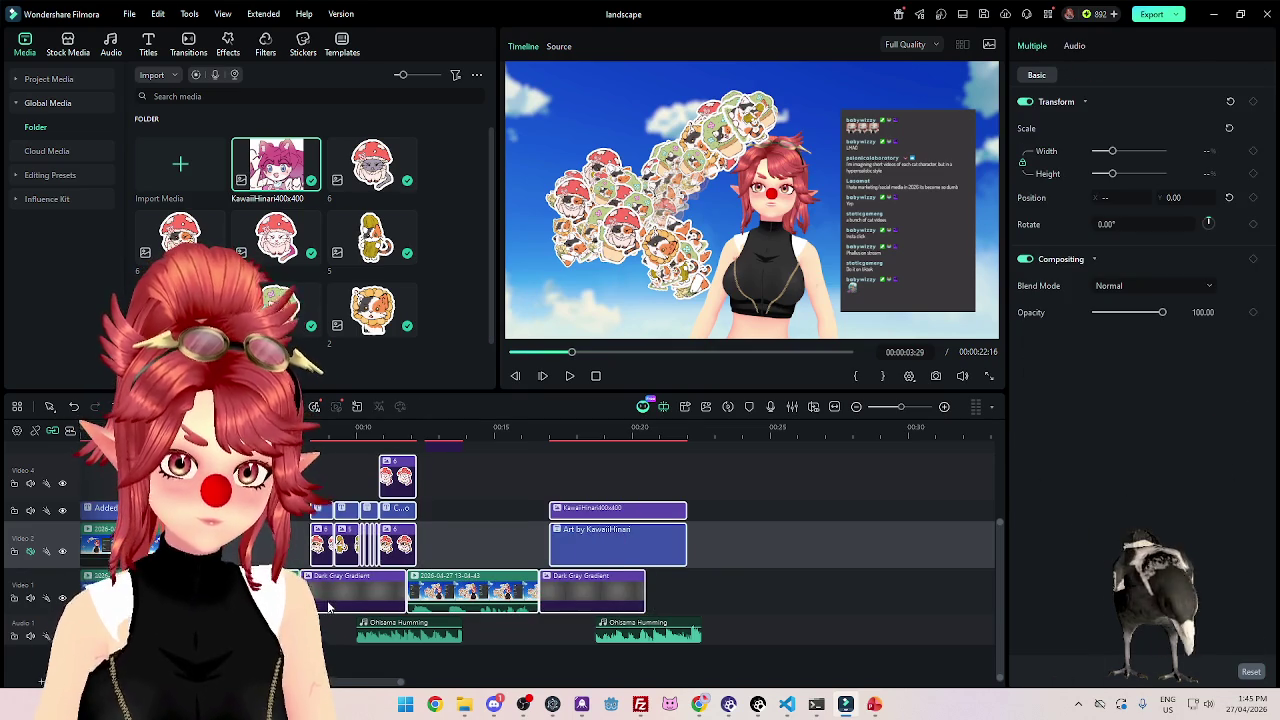
left_click_drag(328, 607, 392, 620)
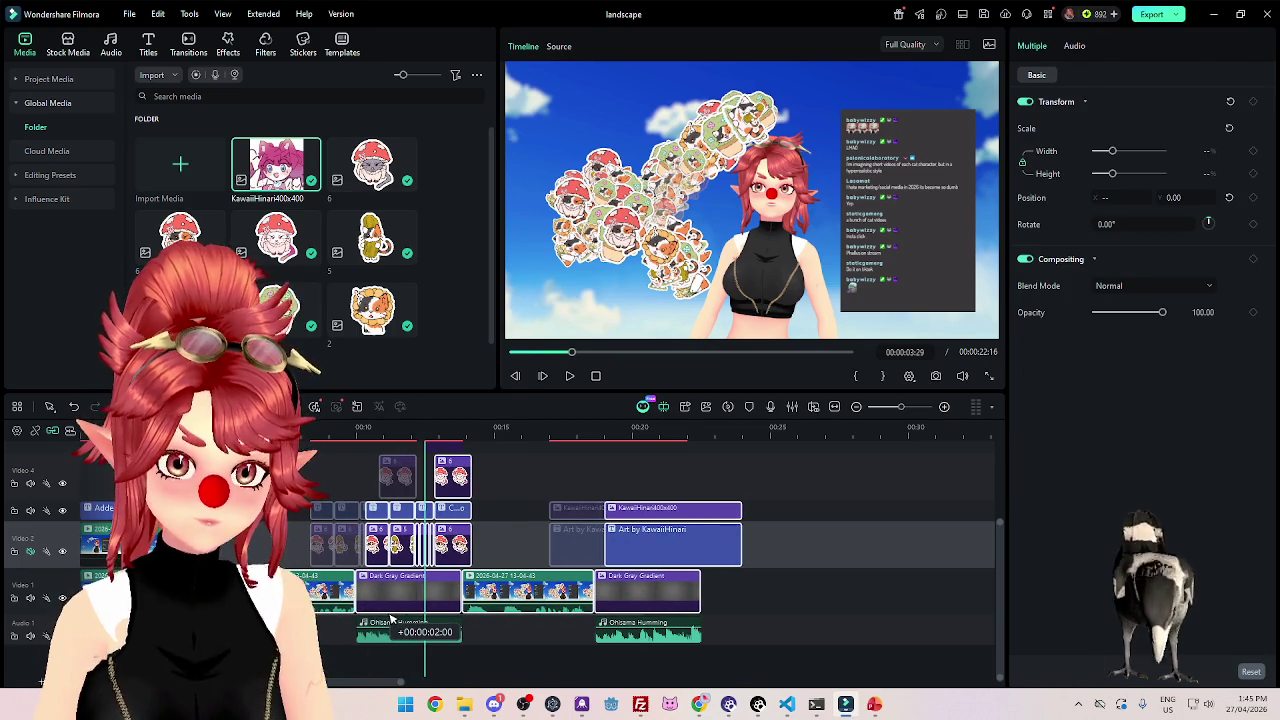
left_click_drag(392, 620, 337, 620)
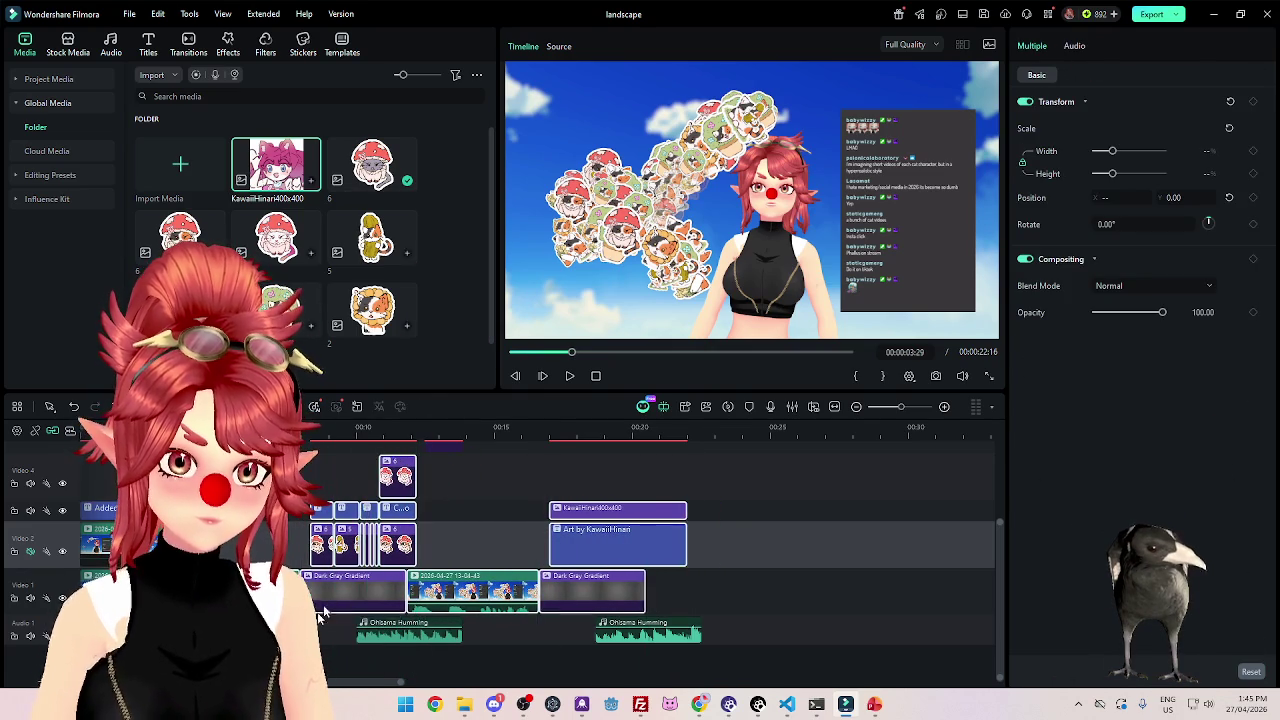
left_click(410, 632)
left_click(197, 427)
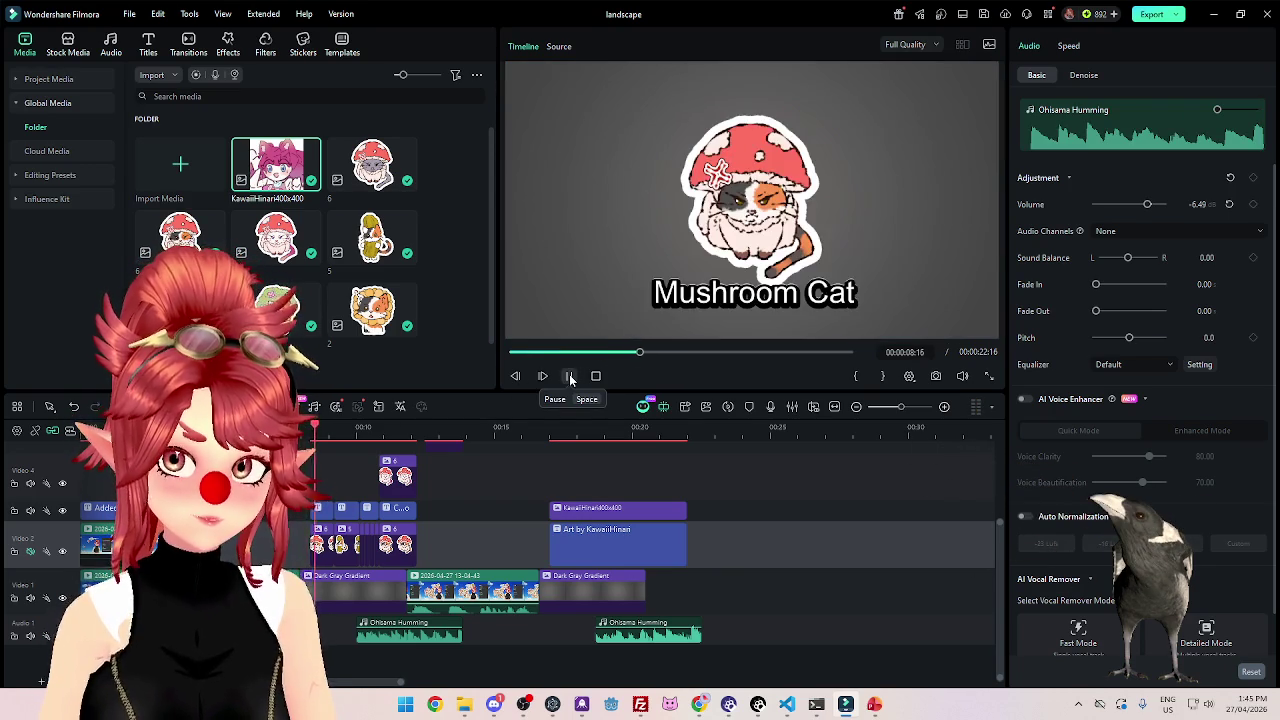
Move the stacked cat sticker clips and first Humming music clip 11 frames earlier, then preview.
left_click_drag(312, 455, 455, 559)
scroll(457, 548, "up", 2)
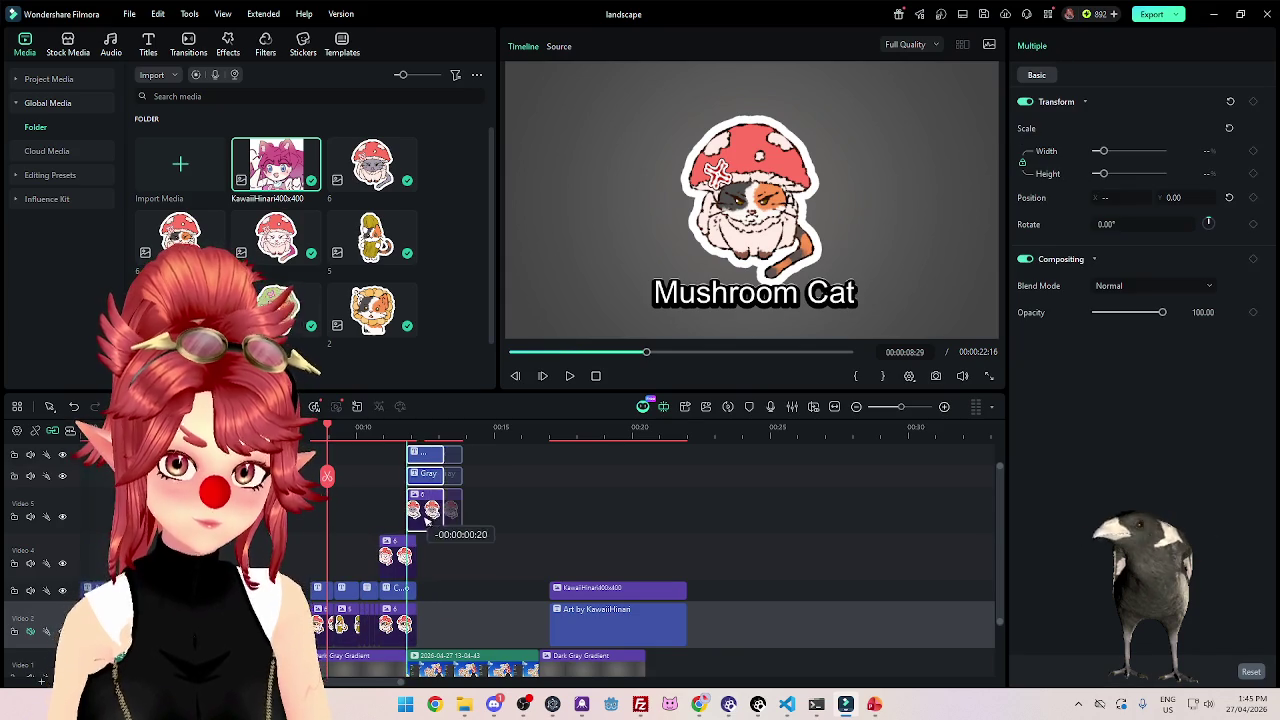
scroll(455, 559, "down", 2)
left_click(370, 632)
scroll(448, 549, "up", 2)
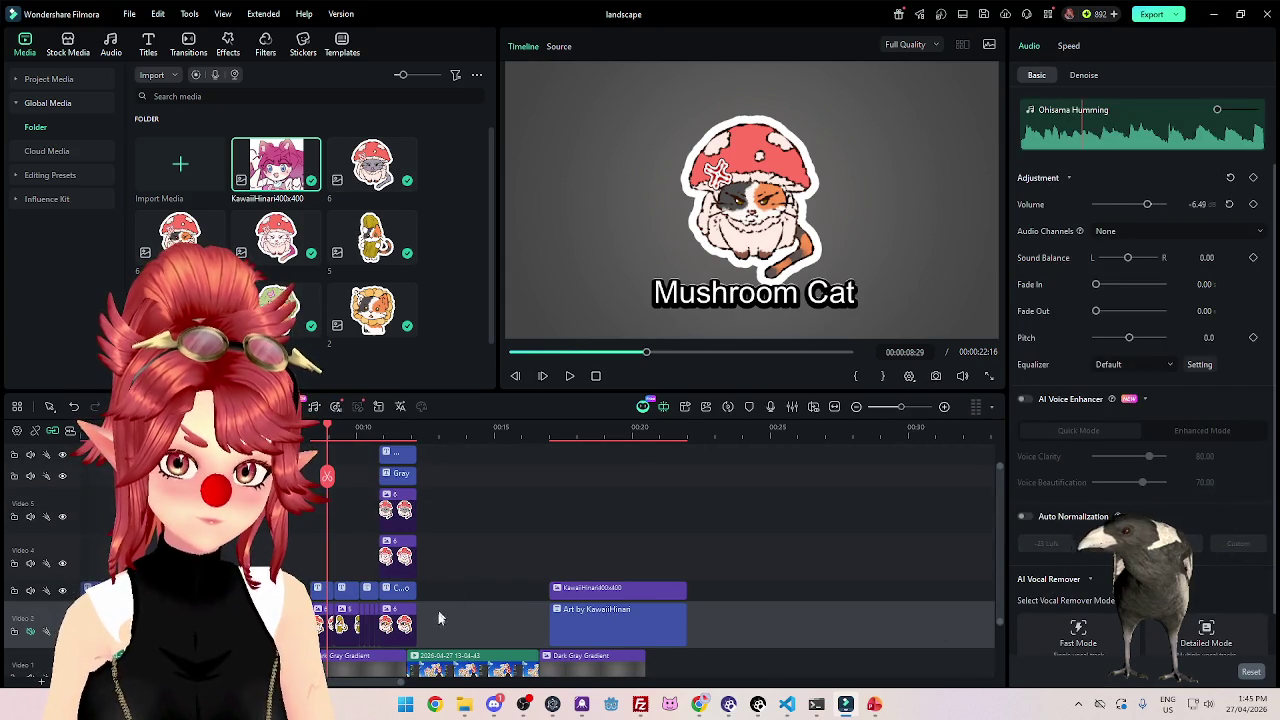
left_click_drag(436, 618, 290, 460)
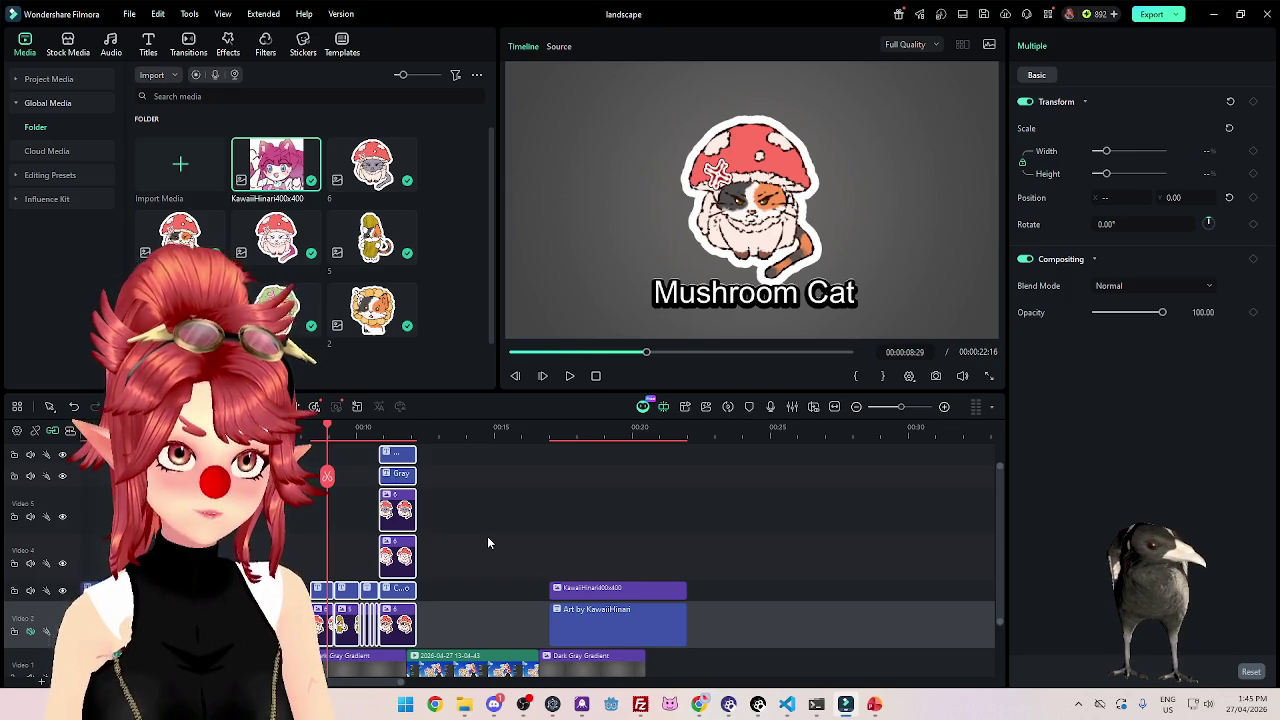
scroll(480, 532, "down", 2)
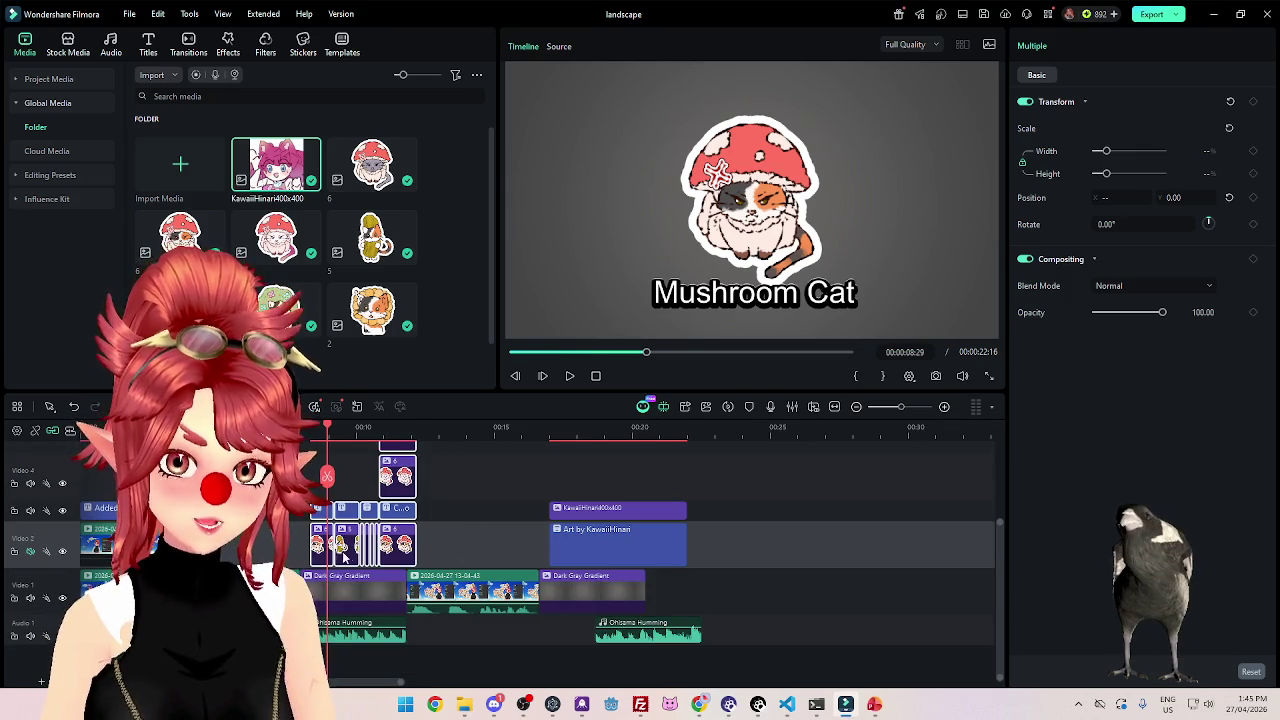
left_click_drag(323, 549, 318, 556)
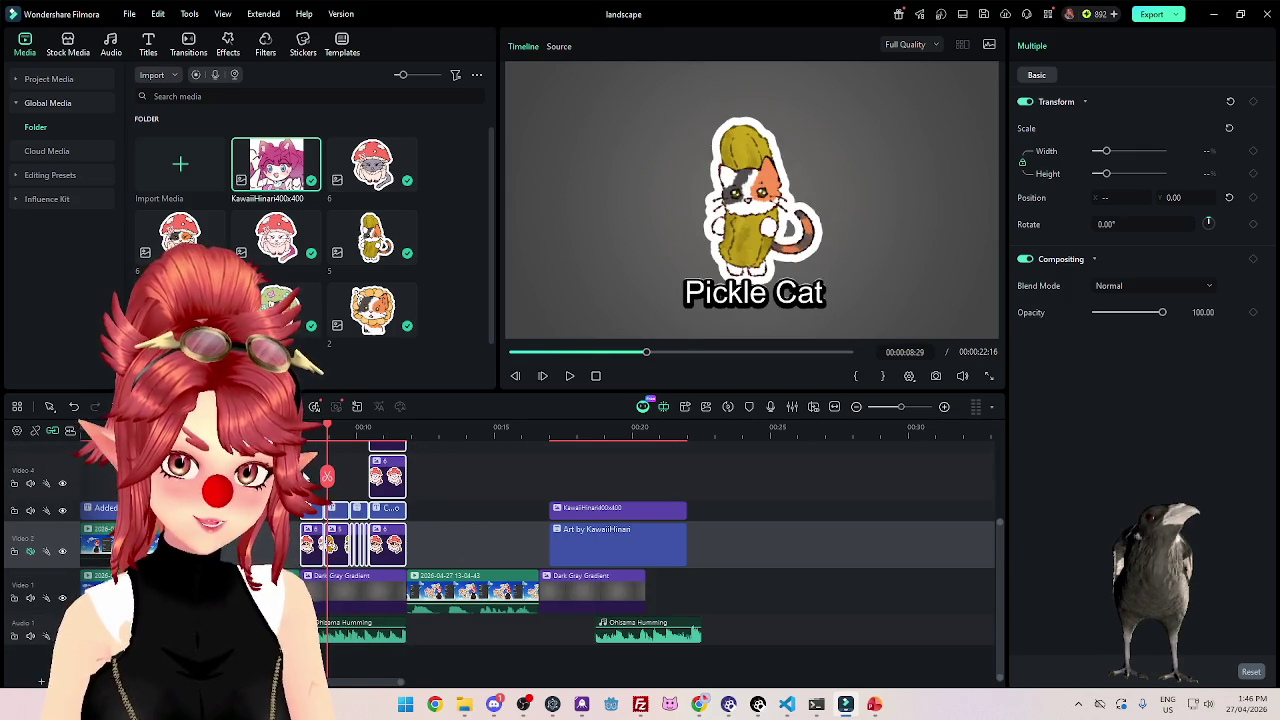
left_click(570, 376)
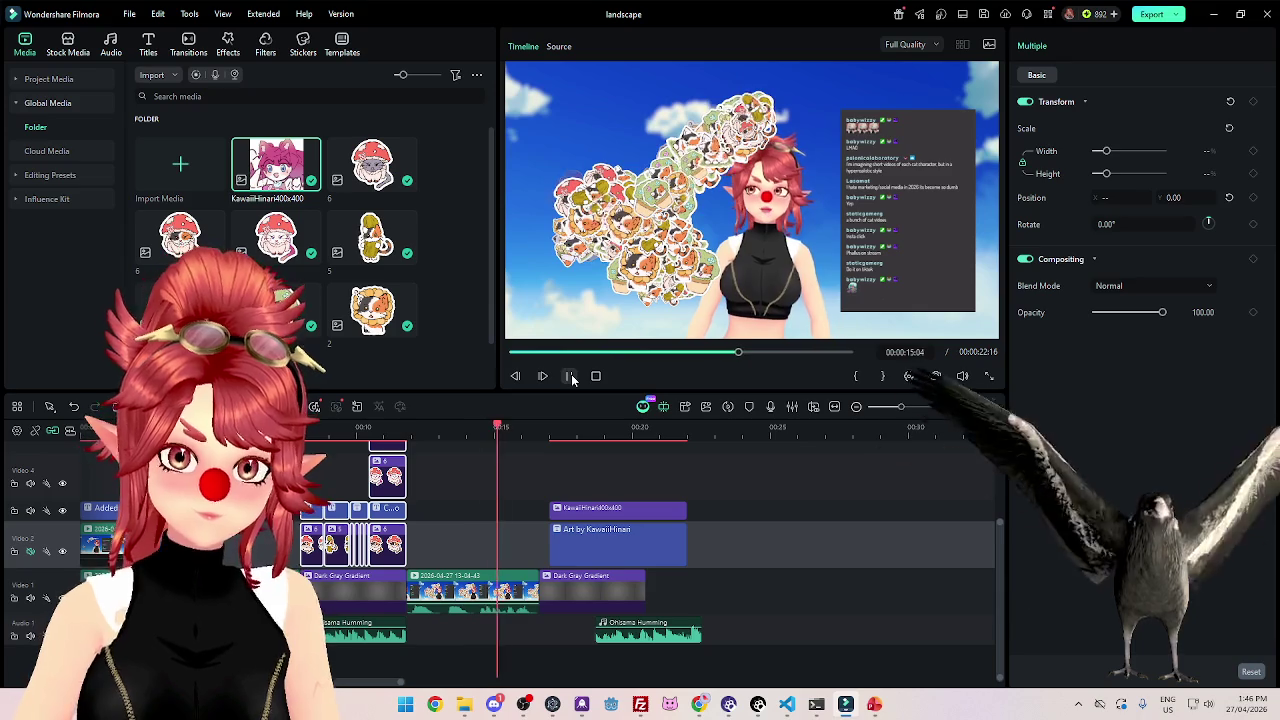
Shift the artist credit clips left to the stream clip's end and check playback around 14 seconds.
left_click(570, 377)
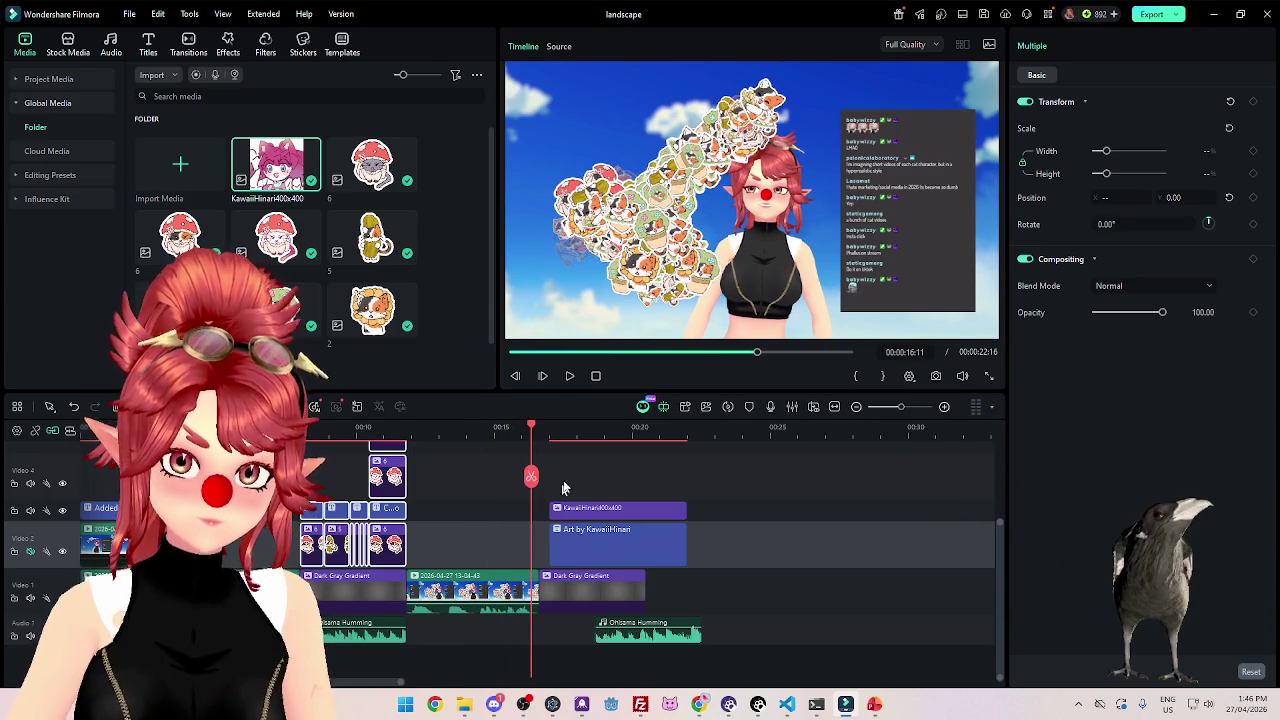
left_click_drag(561, 492, 551, 492)
mouse_move(437, 432)
left_mouse_down()
mouse_move(497, 428)
mouse_move(181, 428)
left_mouse_up()
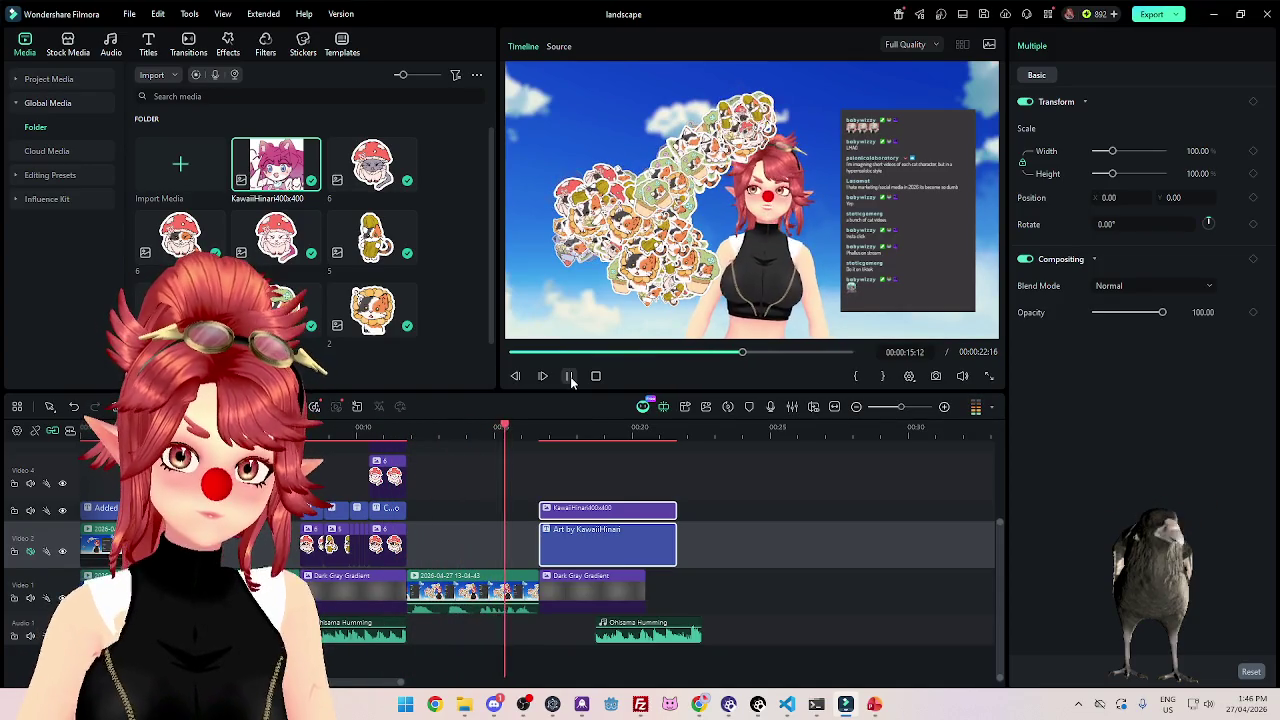
left_click(569, 376)
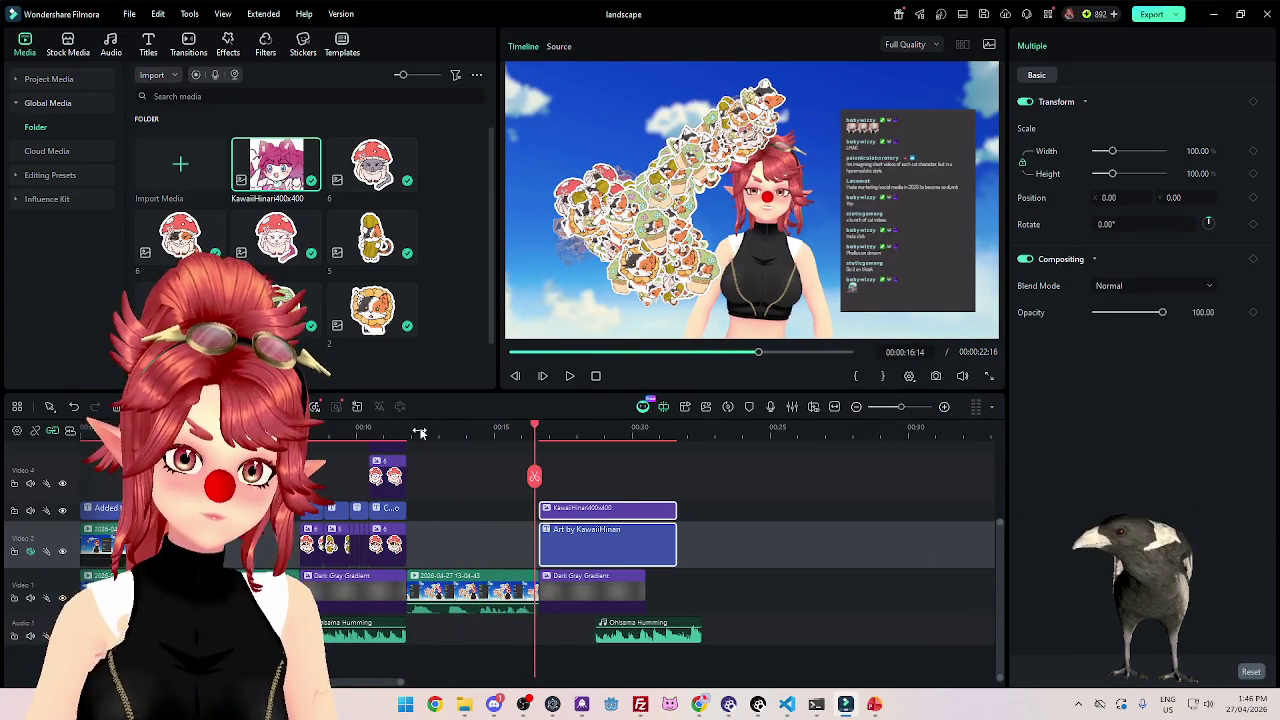
left_click(571, 377)
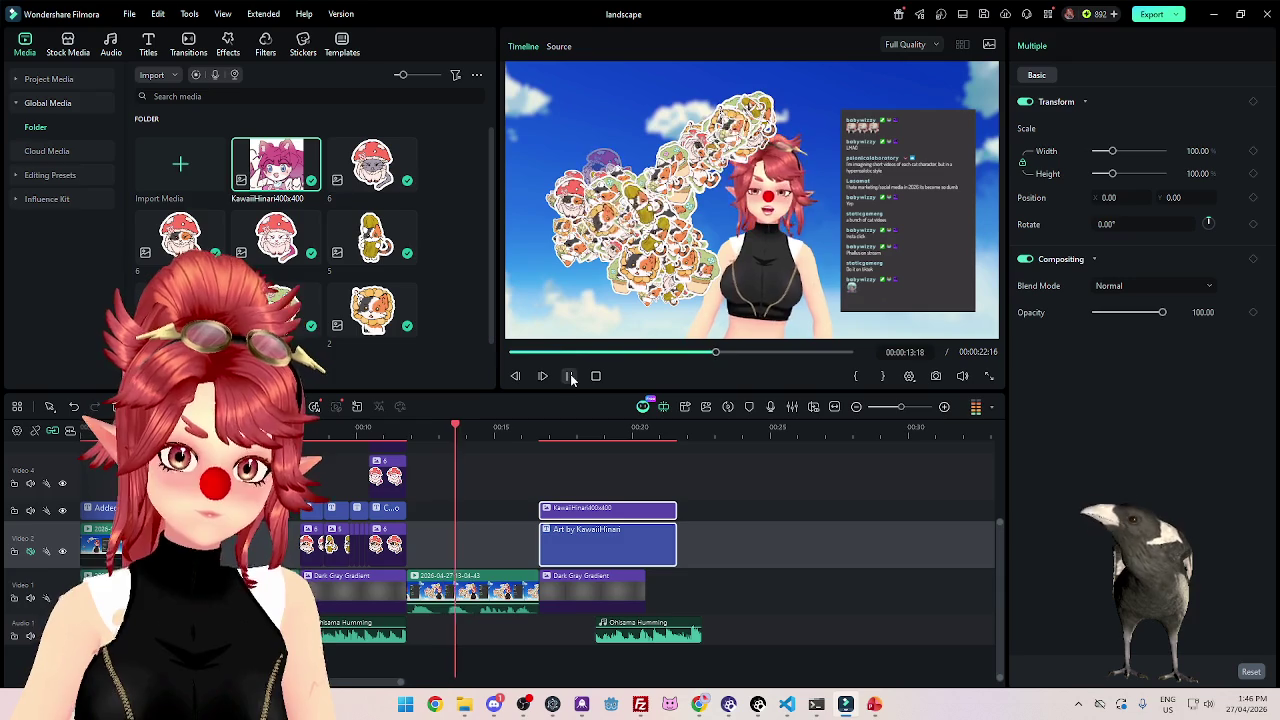
left_click(571, 377)
left_click(505, 580)
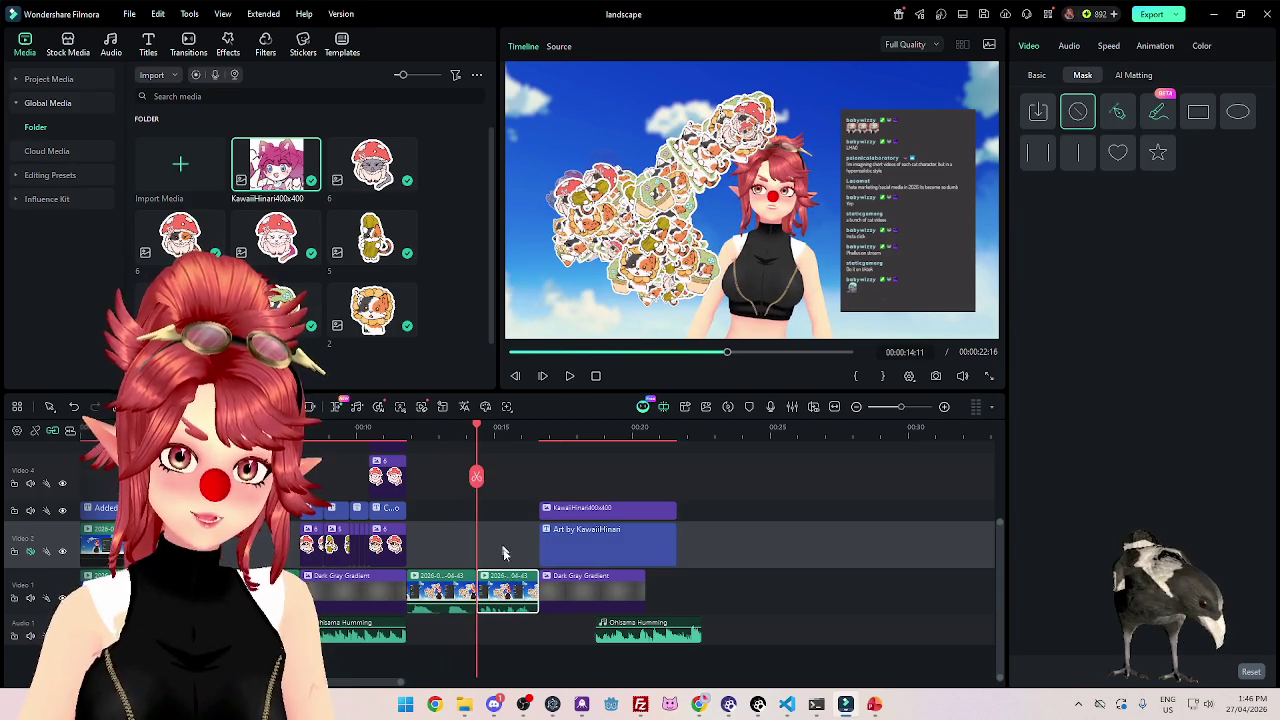
Push the closing stream clip later, slot the credit card in, and align the humming track.
left_click_drag(505, 590, 611, 590)
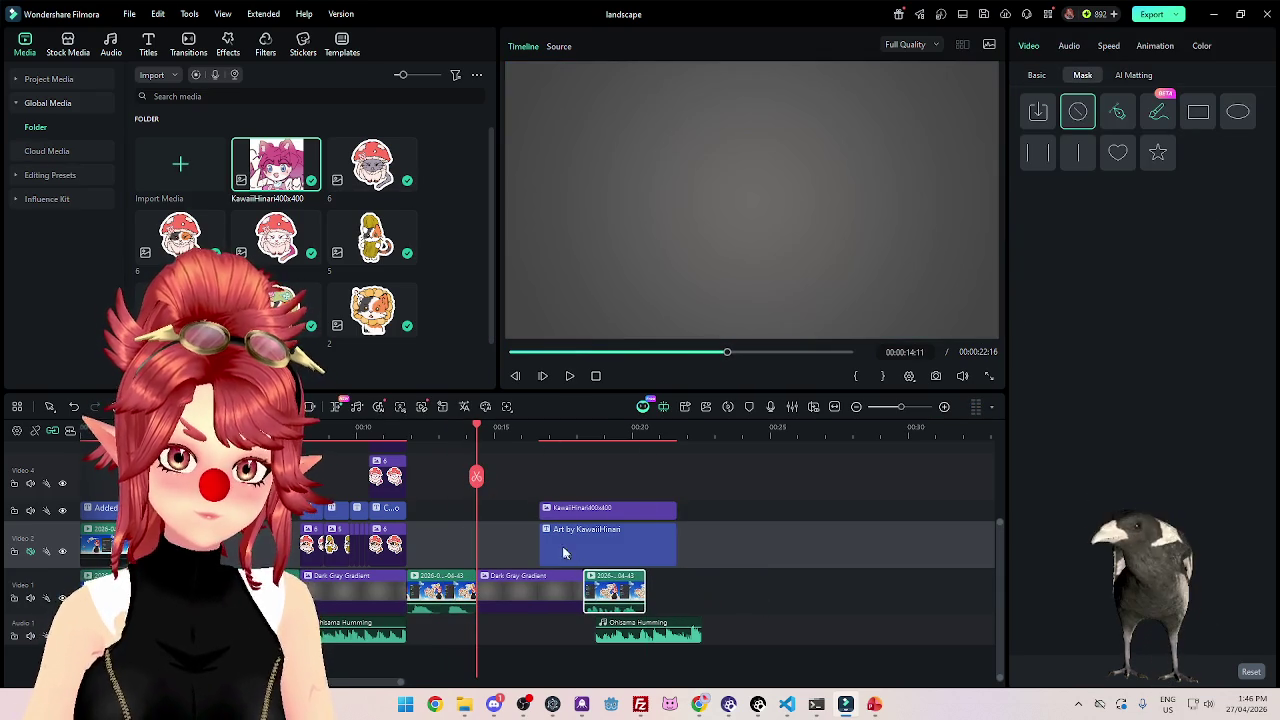
left_click_drag(619, 530, 557, 528)
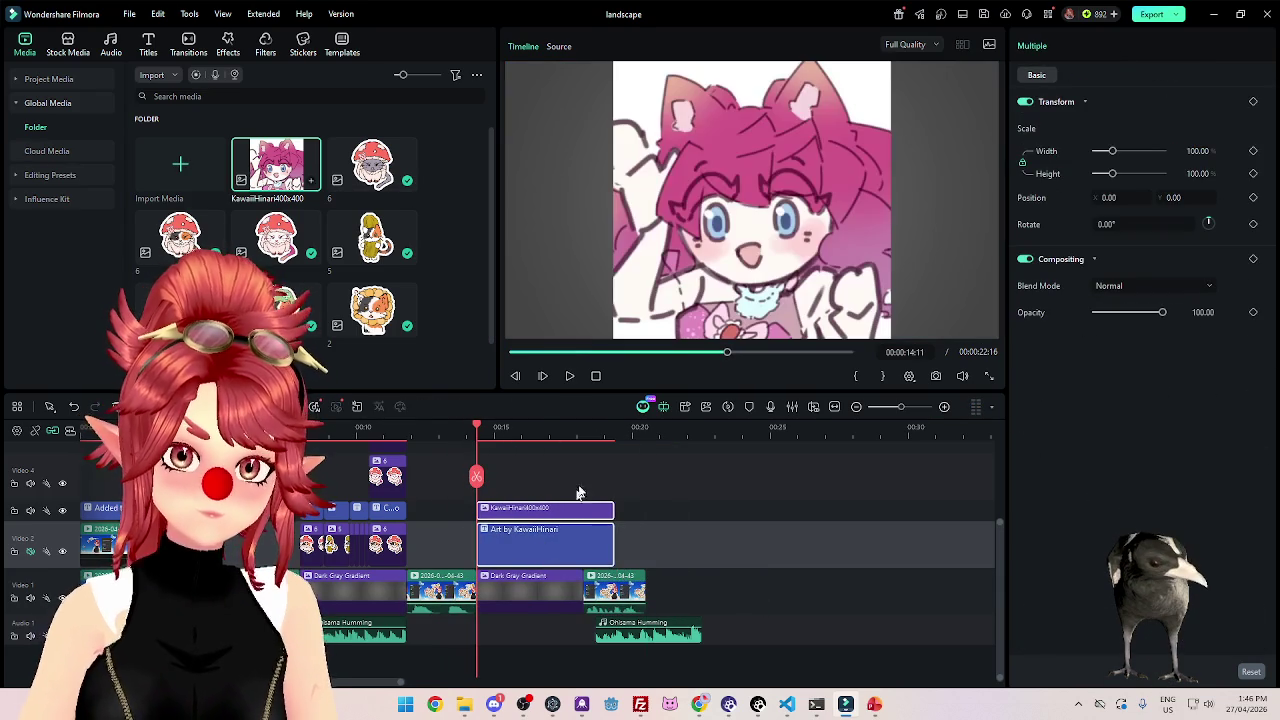
left_click(569, 377)
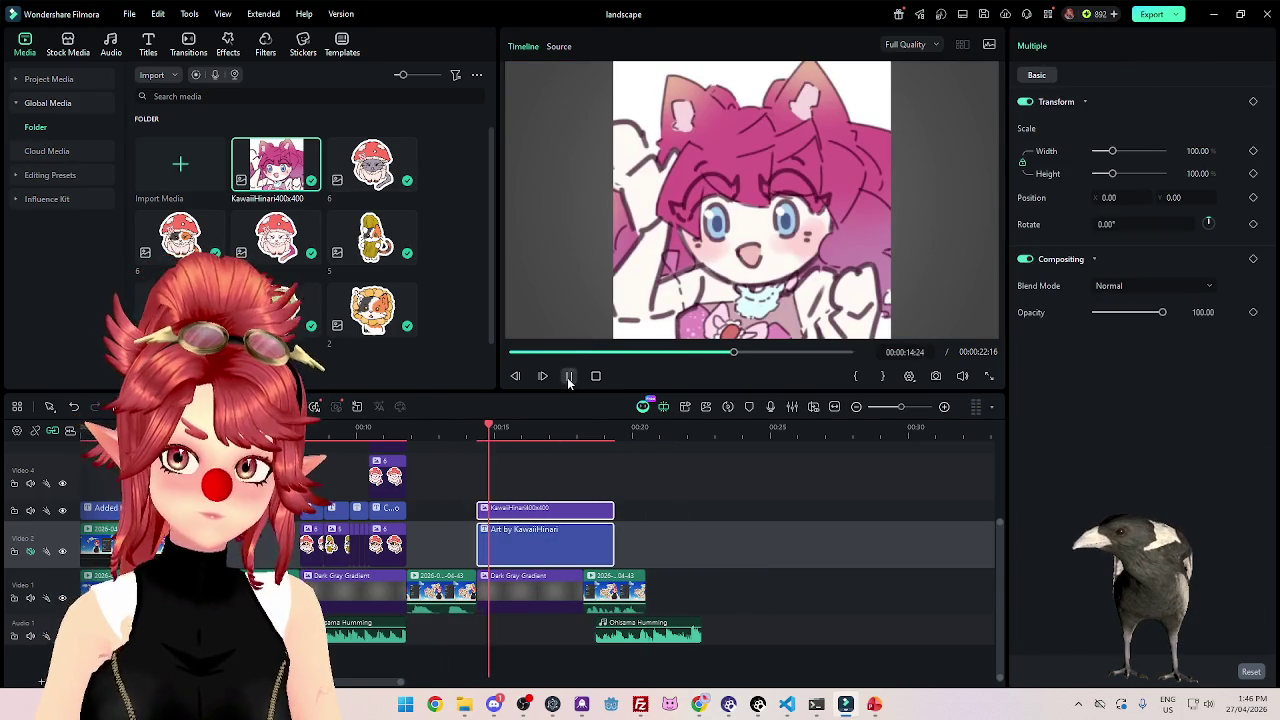
left_click_drag(620, 628, 506, 628)
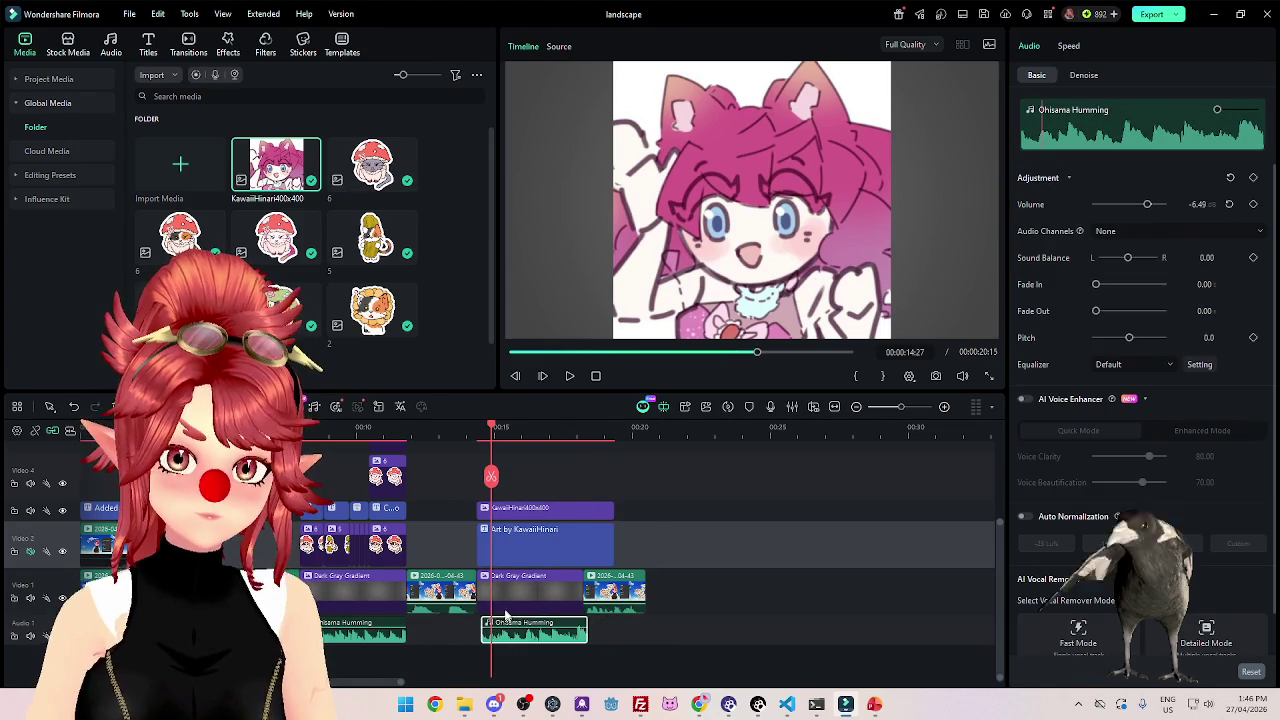
left_click(570, 377)
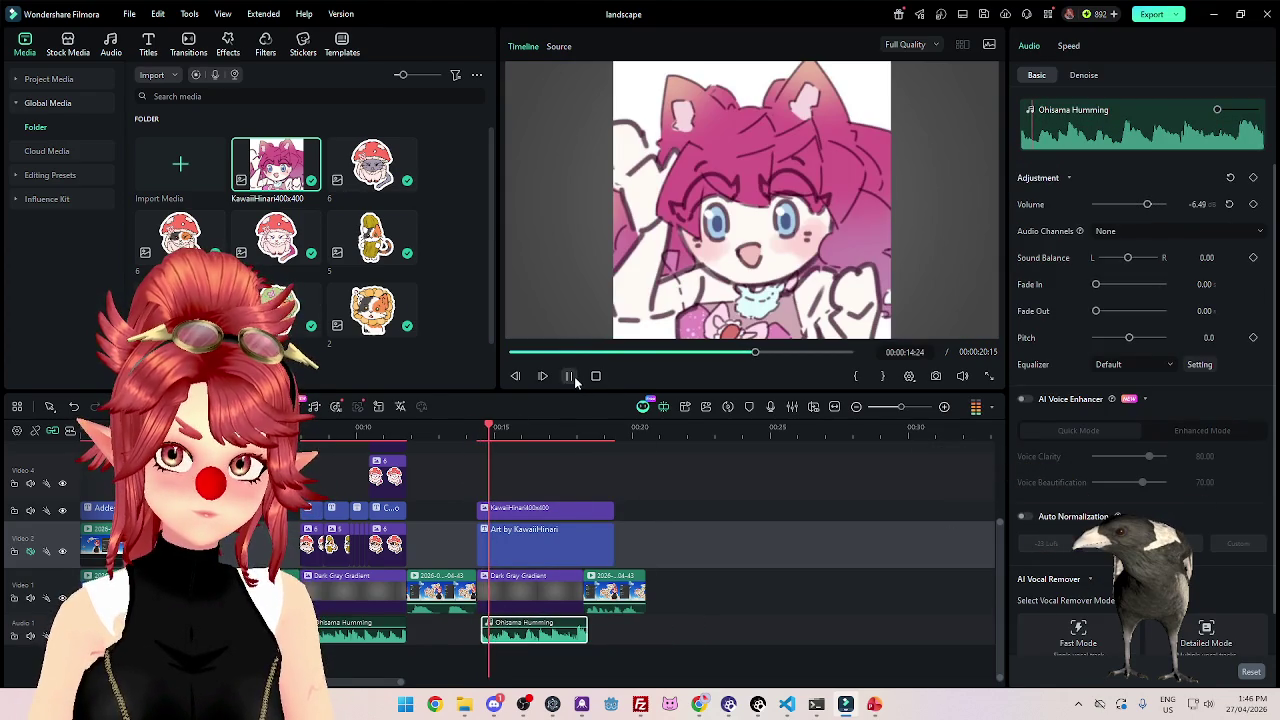
left_click(543, 509)
Shrink the KawaiiHinari artwork to 32% scale and move it to Position Y -221.
left_click_drag(1112, 153, 1106, 155)
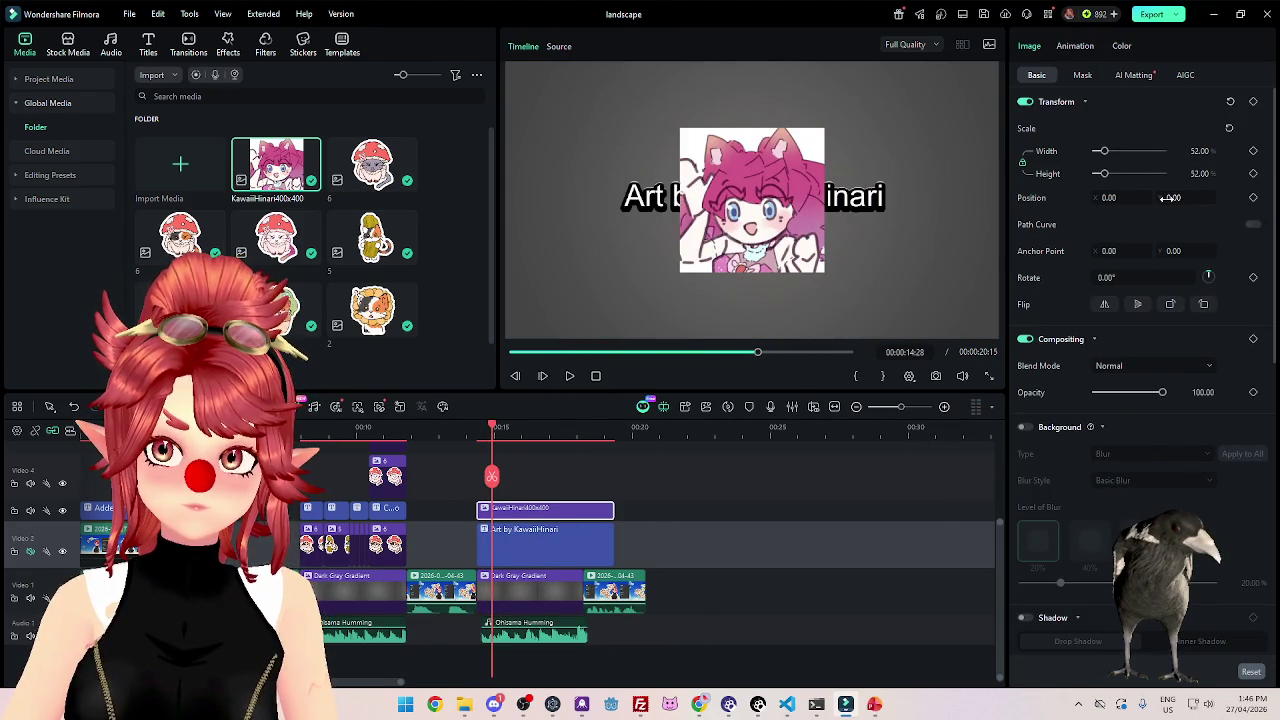
left_click_drag(1160, 204, 1100, 204)
left_click_drag(1106, 155, 1100, 151)
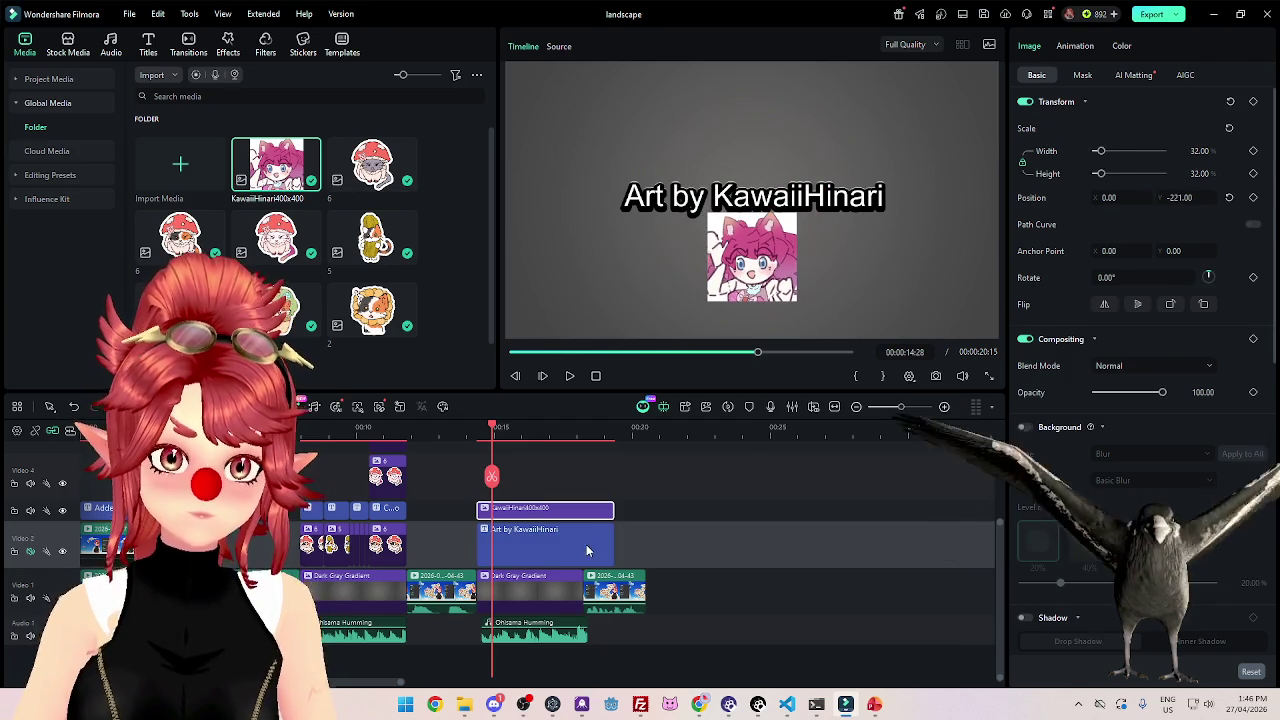
Raise the Art by KawaiiHinari caption to Position Y 73 and replay the credit card.
left_click(587, 550)
left_click_drag(1187, 483, 1230, 483)
left_click_drag(502, 426, 467, 426)
left_click(566, 378)
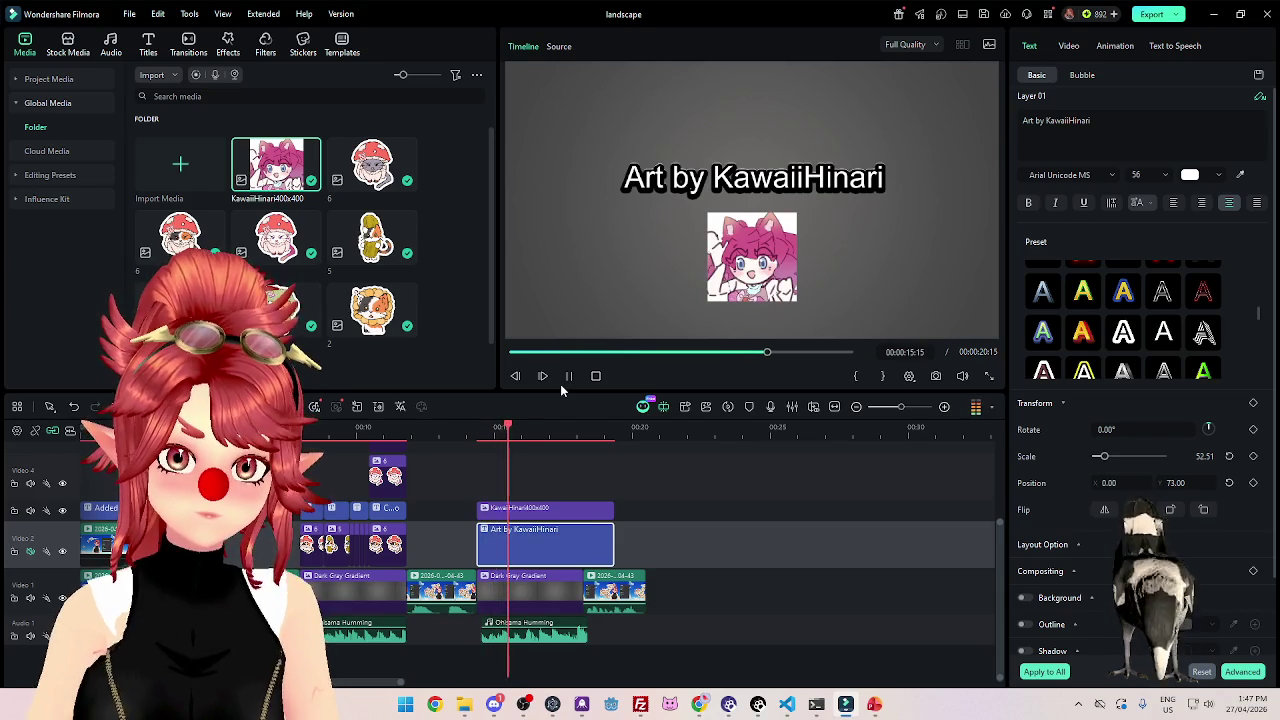
left_click(545, 509)
left_click(459, 427)
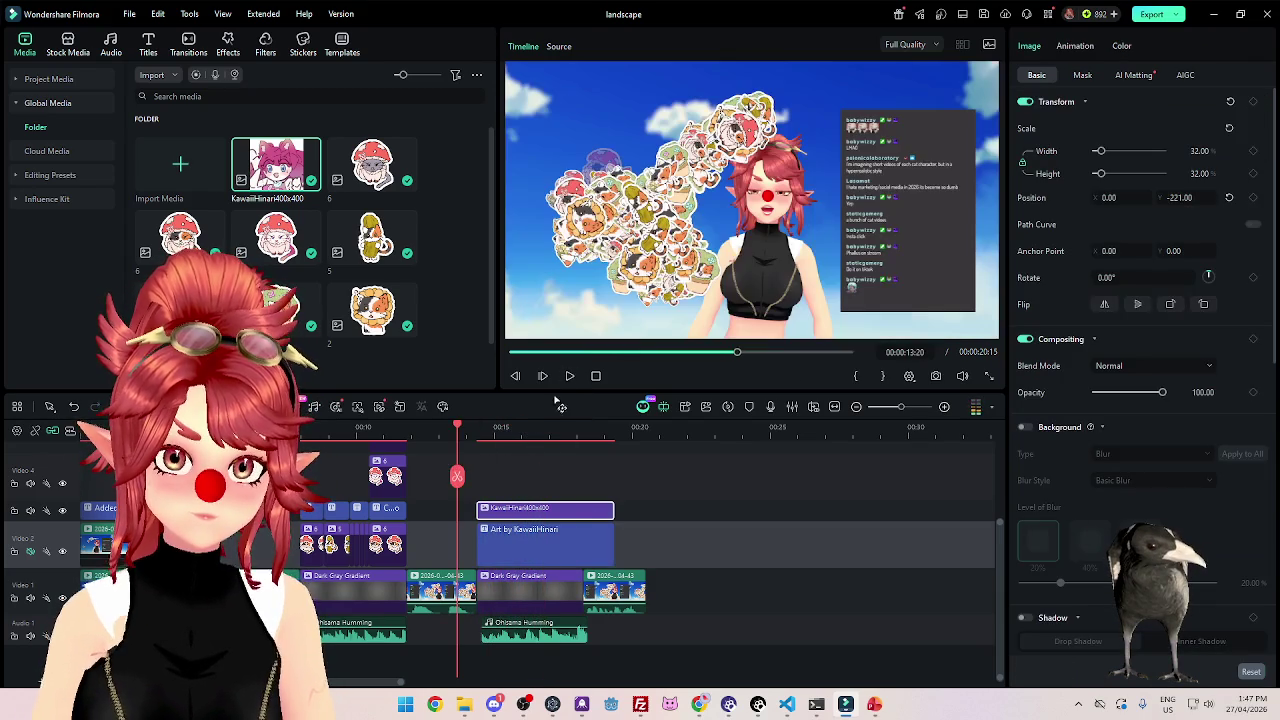
left_click(569, 376)
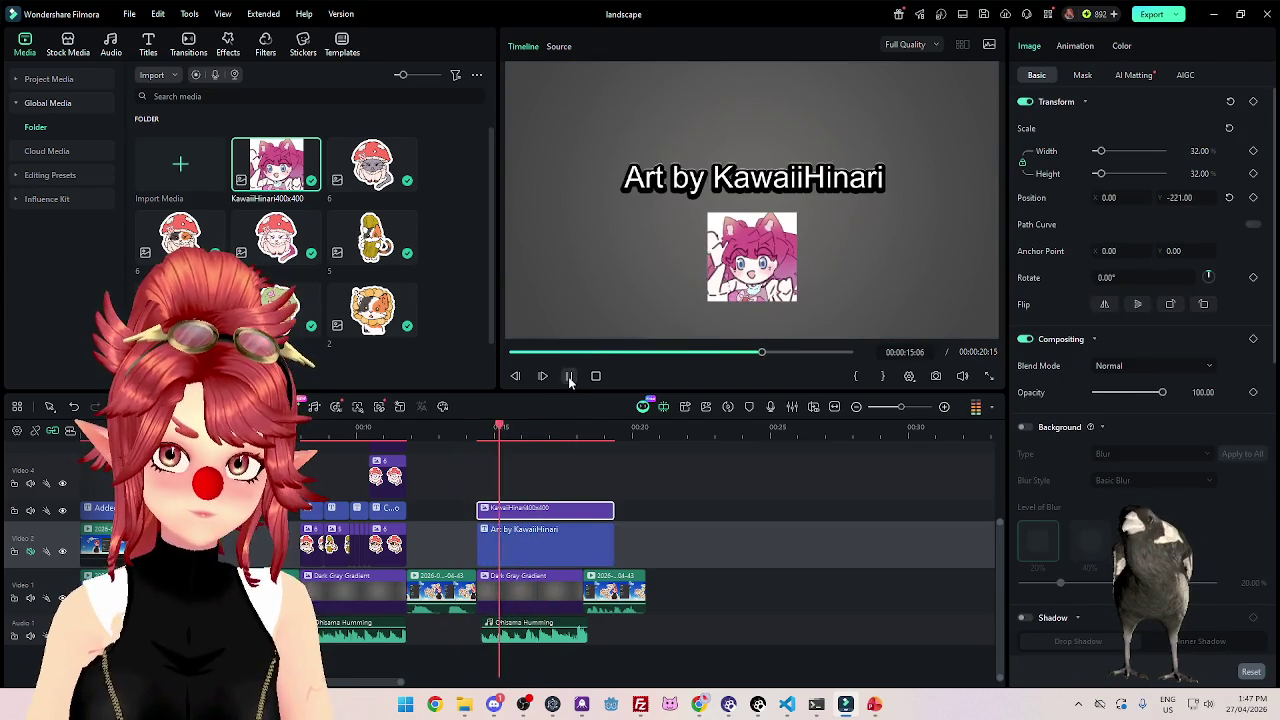
left_click(555, 543, "ctrl")
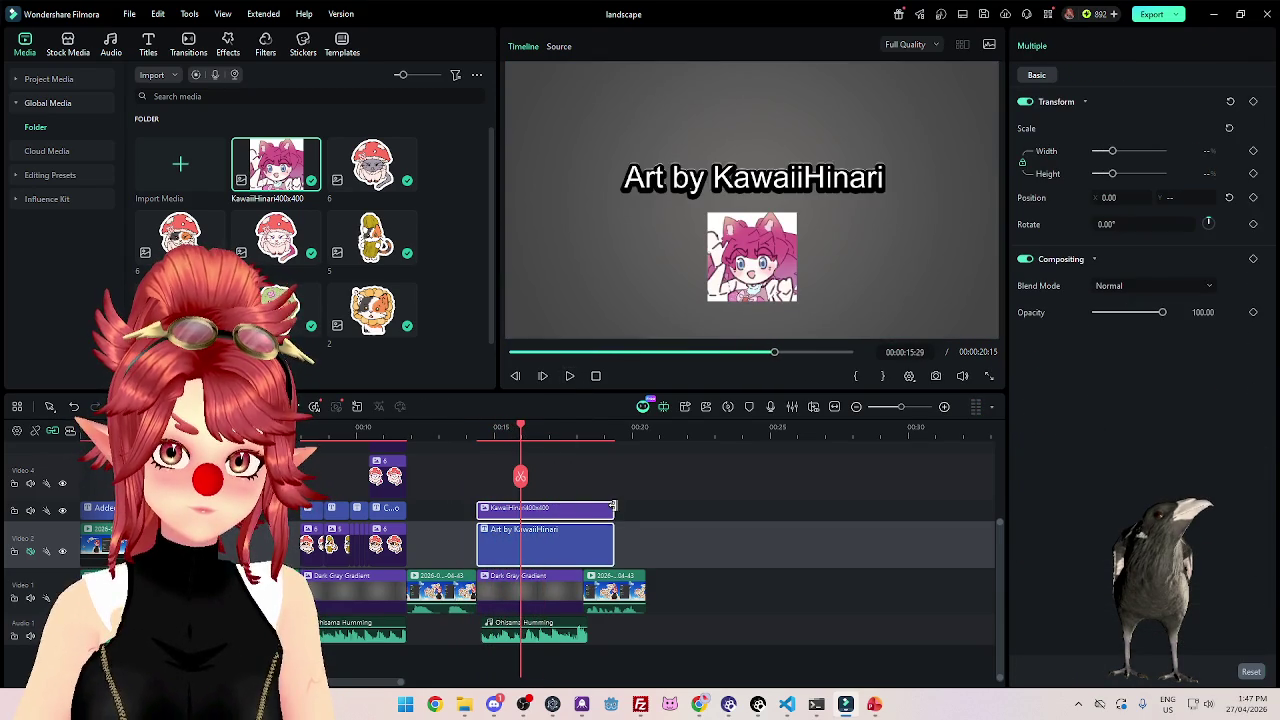
Trim the artwork and credit caption clips to end at the playhead.
left_click_drag(612, 535, 520, 535)
left_click(567, 525)
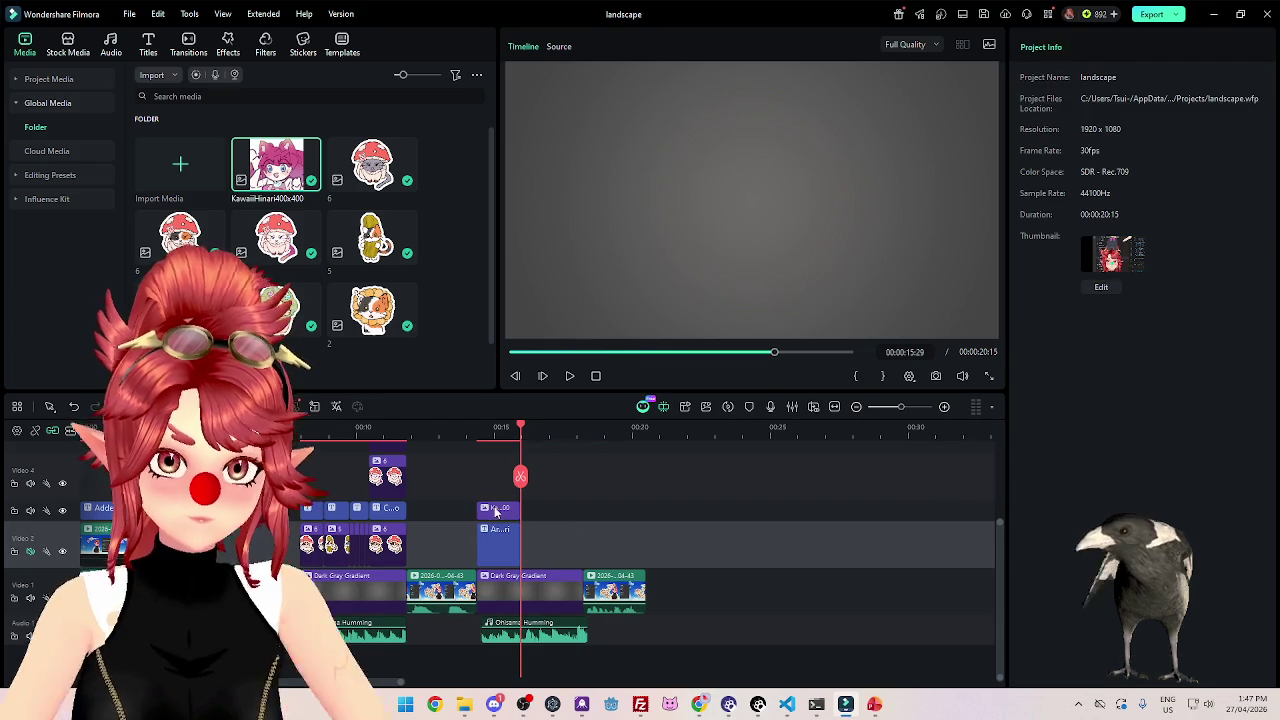
left_click(498, 509)
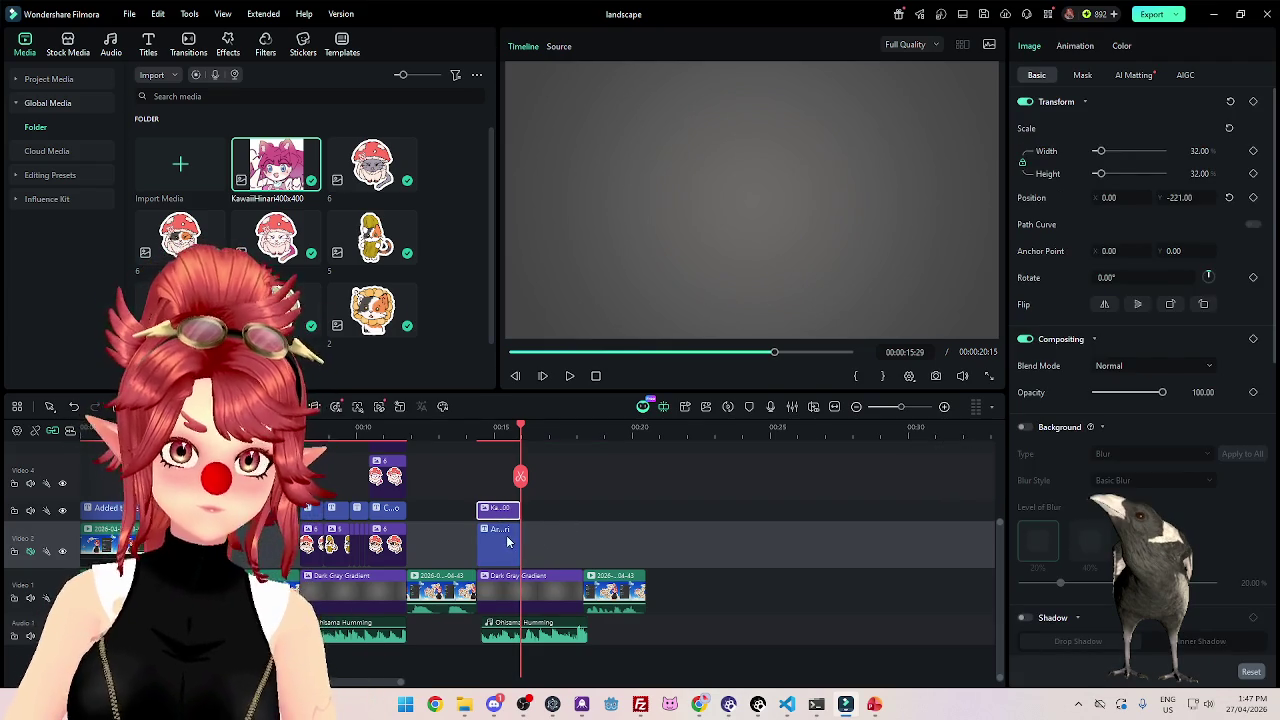
left_click(507, 542)
Retype the copied title as 'phweedomstudio.com', lengthen it, and set Position Y to -22.
left_click(528, 426)
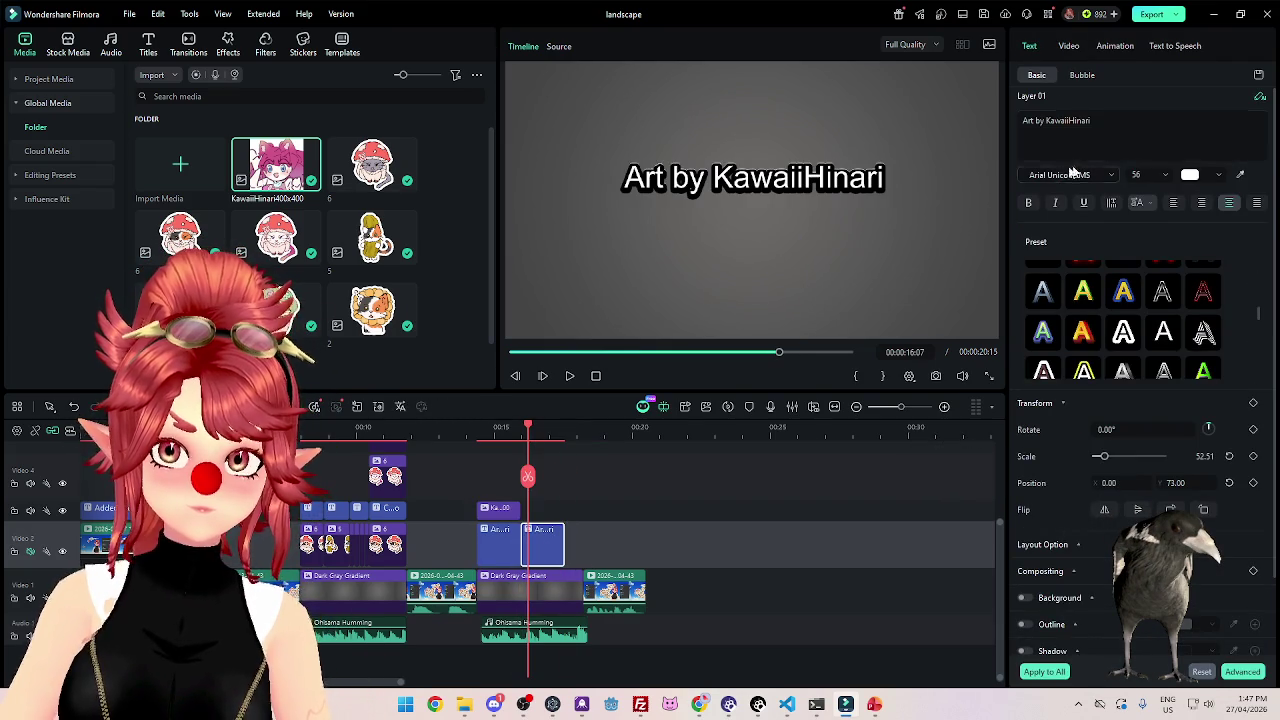
key("ctrl+a")
type("phwe")
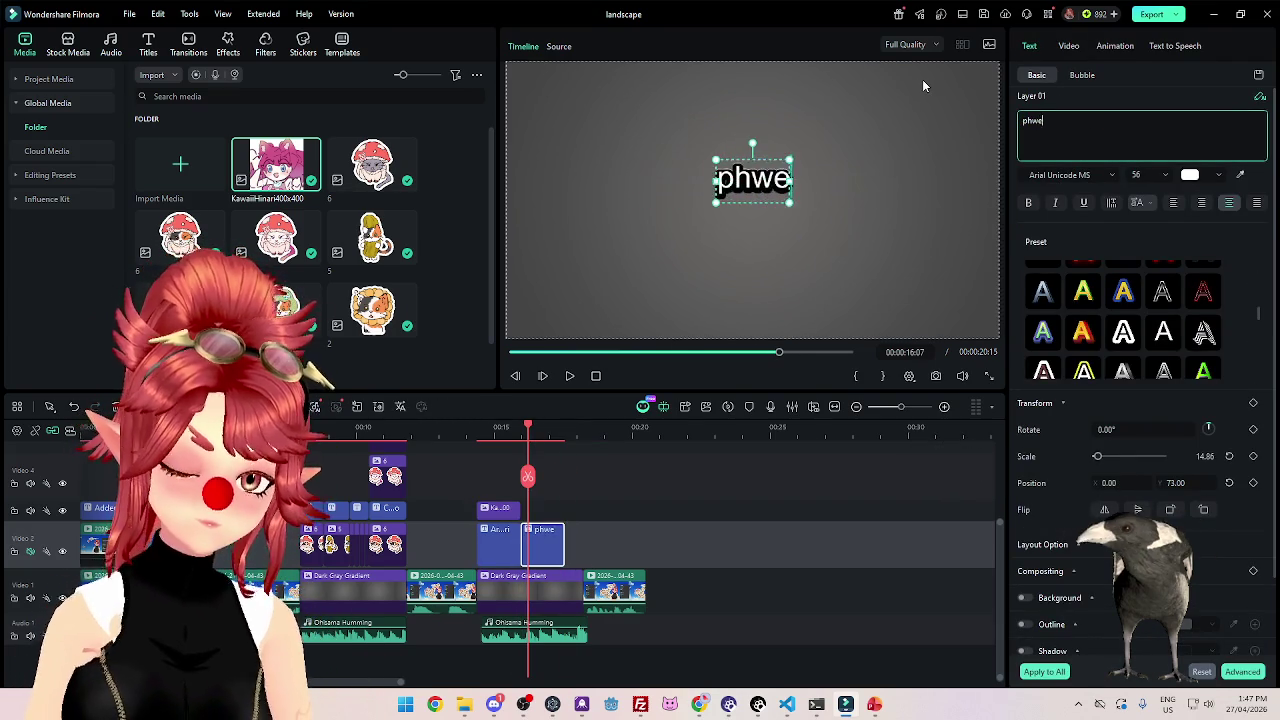
type("edomstudio.com")
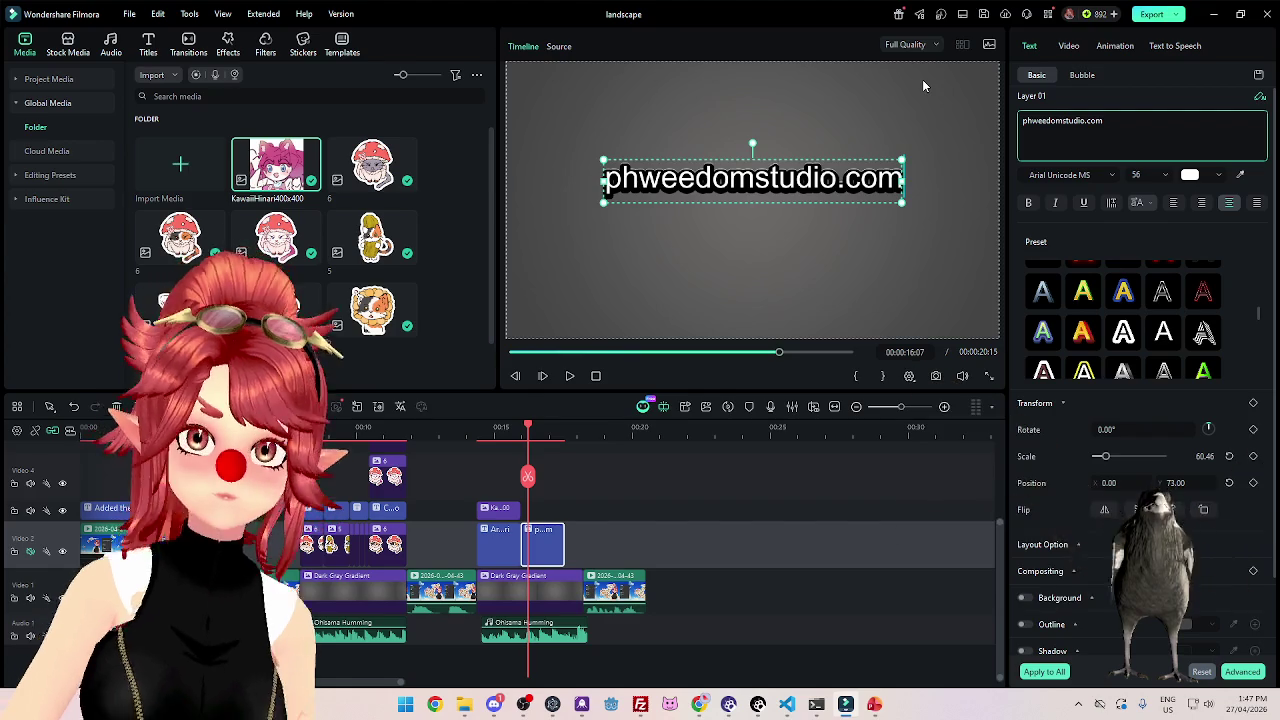
left_click(570, 376)
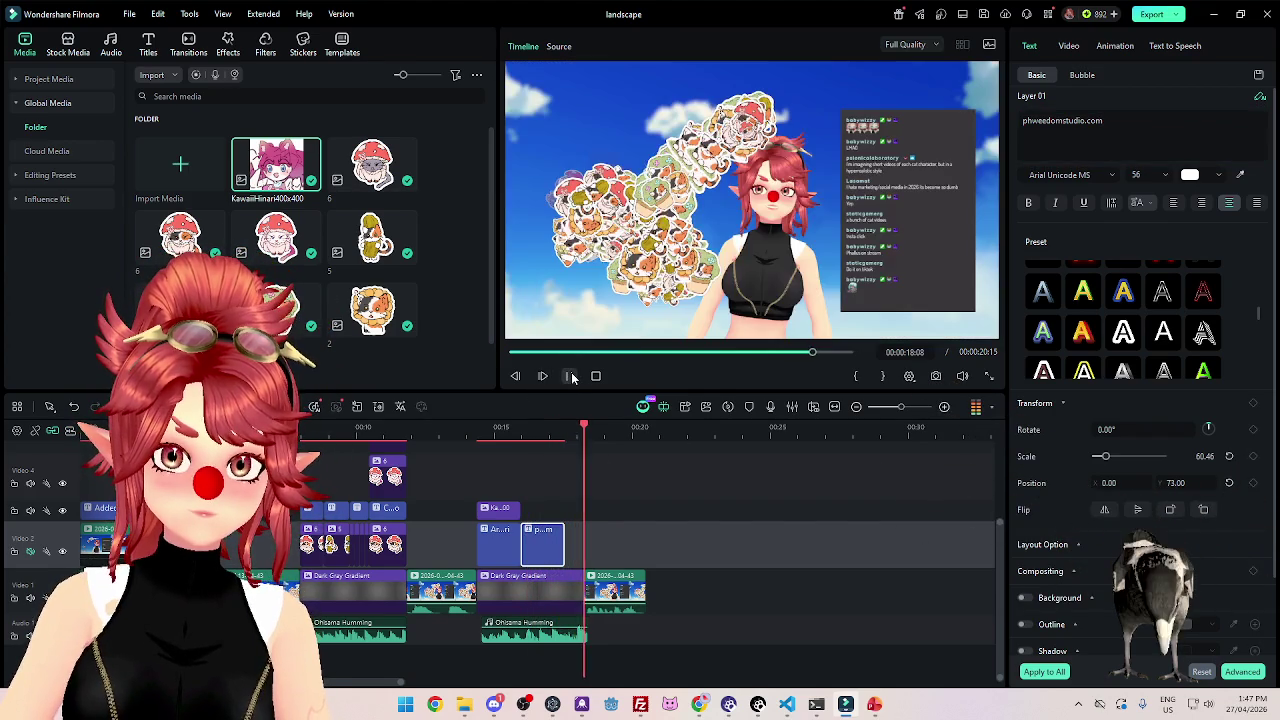
left_click(540, 495)
left_click_drag(561, 540, 581, 542)
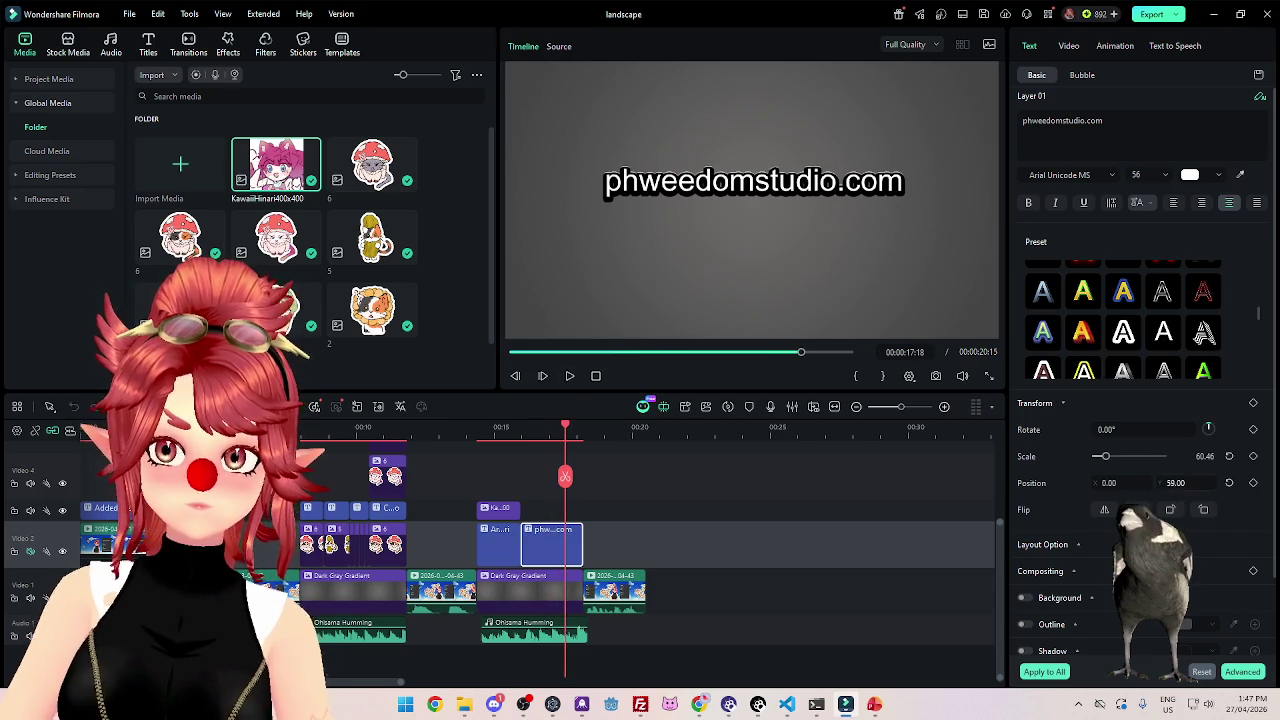
left_click_drag(1176, 484, 1150, 490)
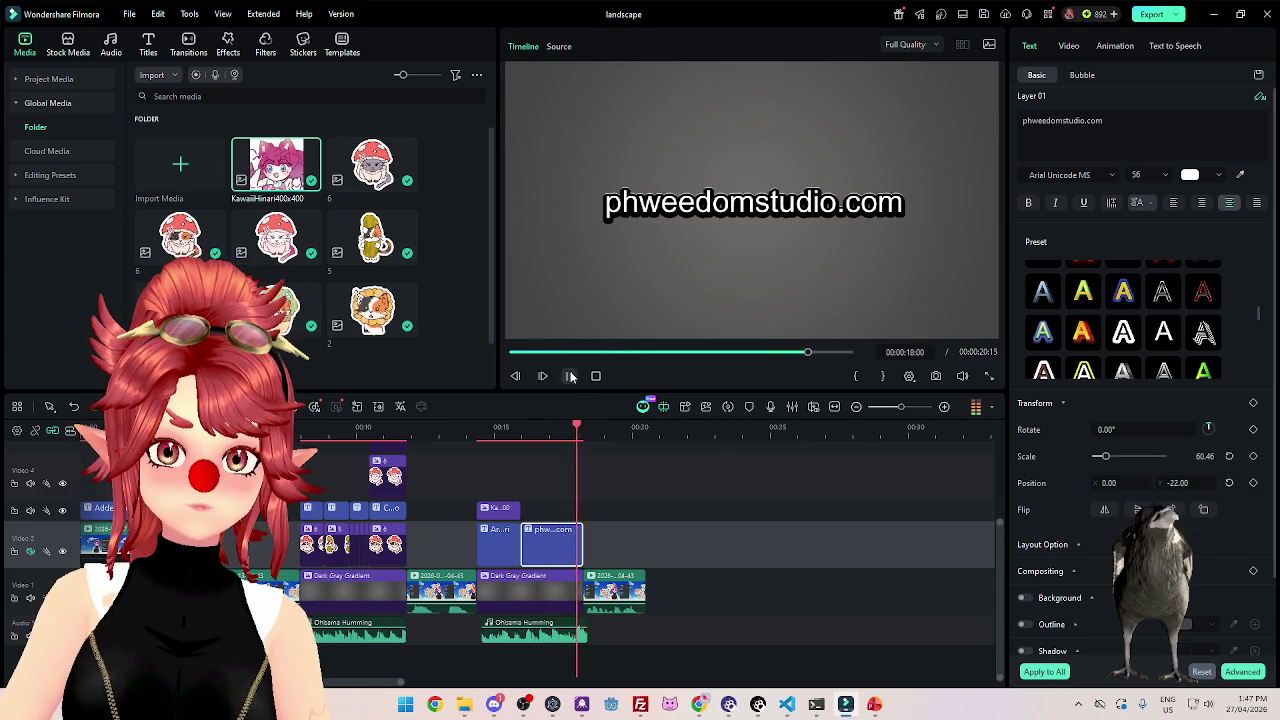
Trim the Ohisama Humming track, website title and grey gradient so all three end together.
left_click(570, 376)
left_click(584, 630)
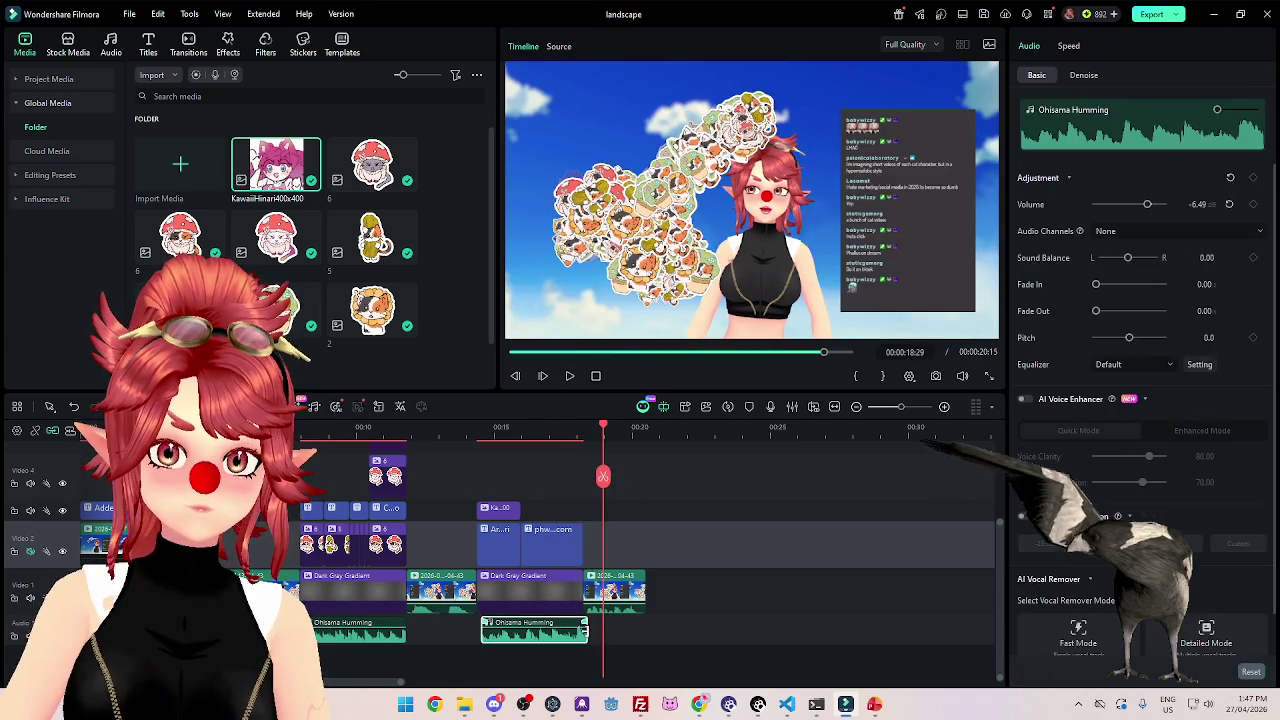
left_click_drag(584, 630, 582, 630)
left_click(539, 427)
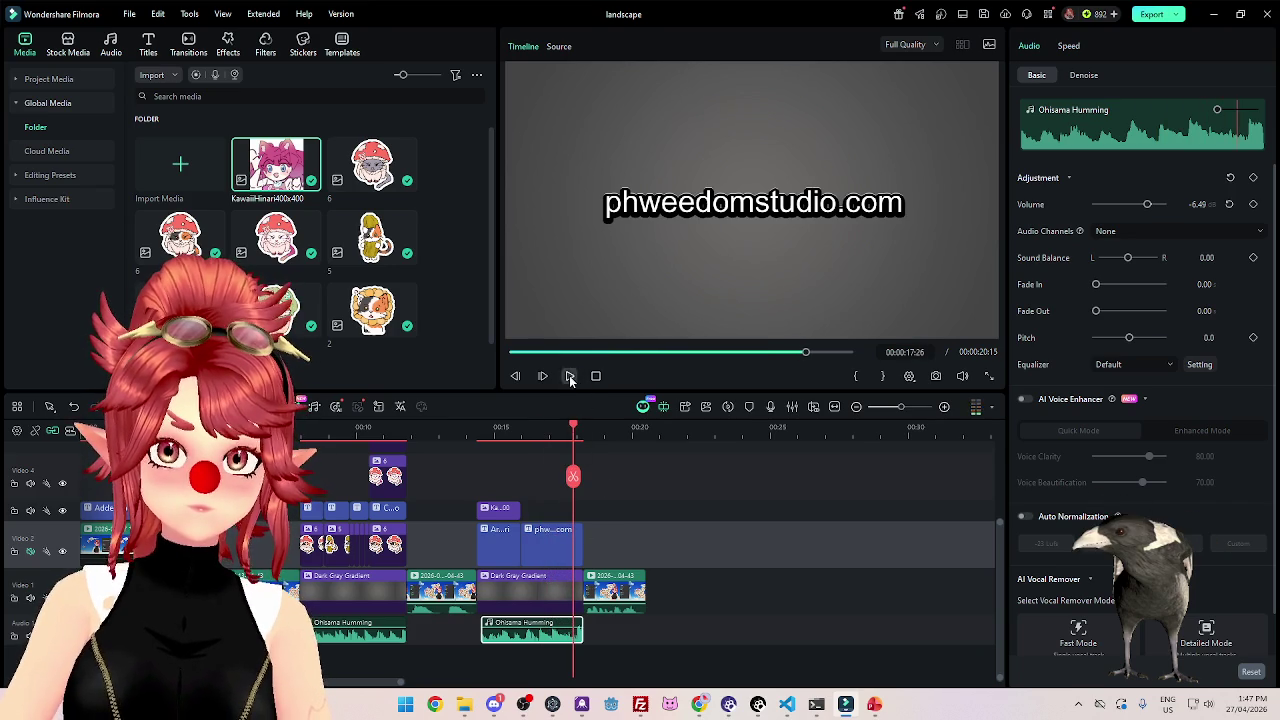
left_click_drag(549, 465, 561, 615)
left_click(575, 635, "ctrl")
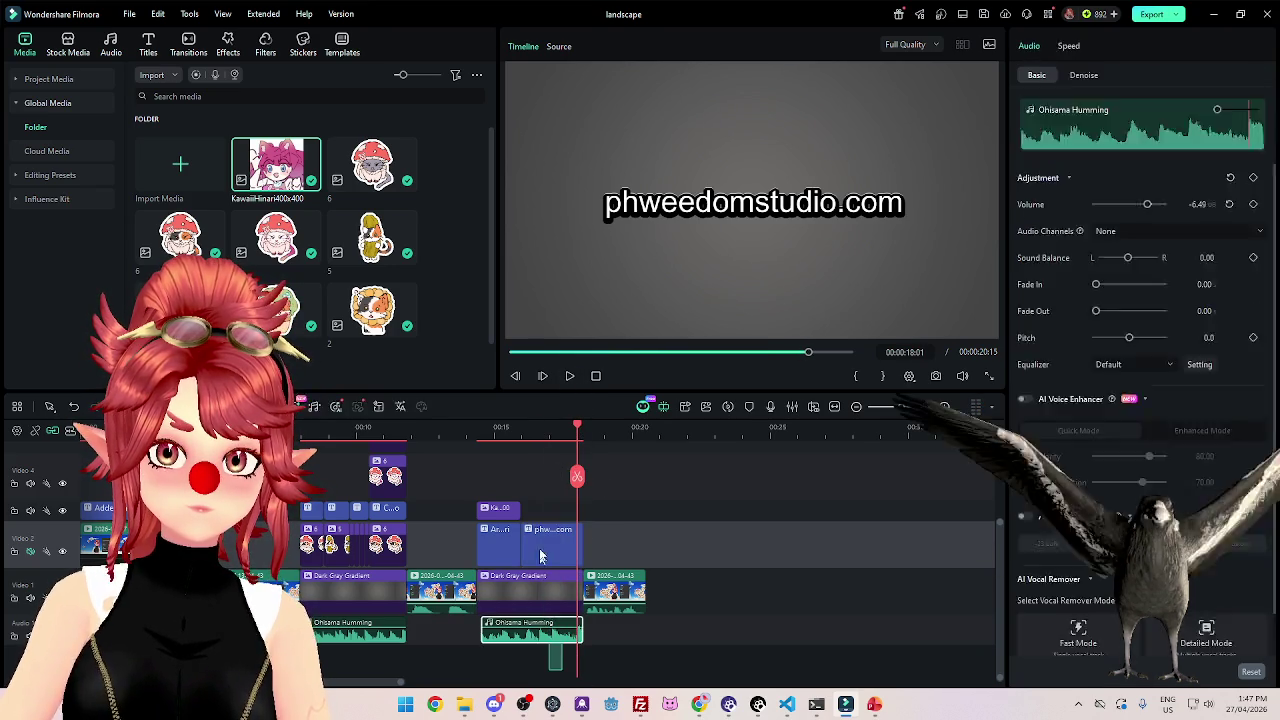
left_click_drag(582, 541, 571, 541)
left_click(535, 440)
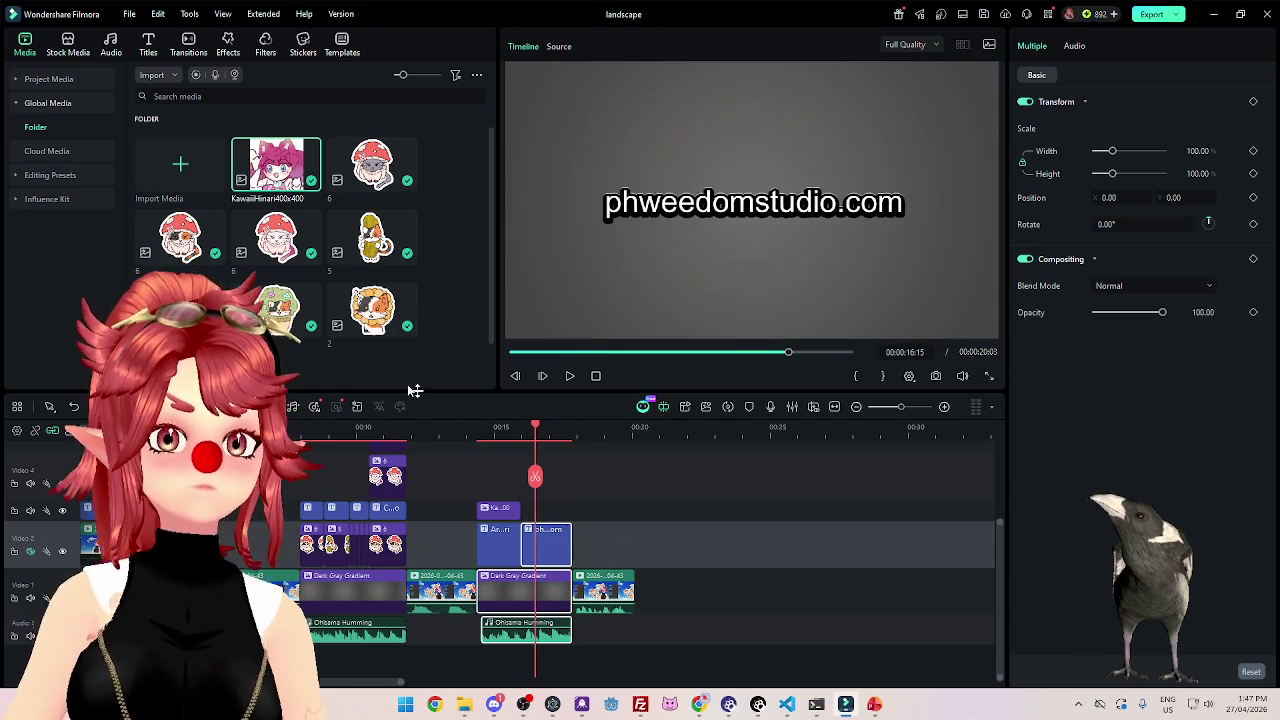
left_click(570, 376)
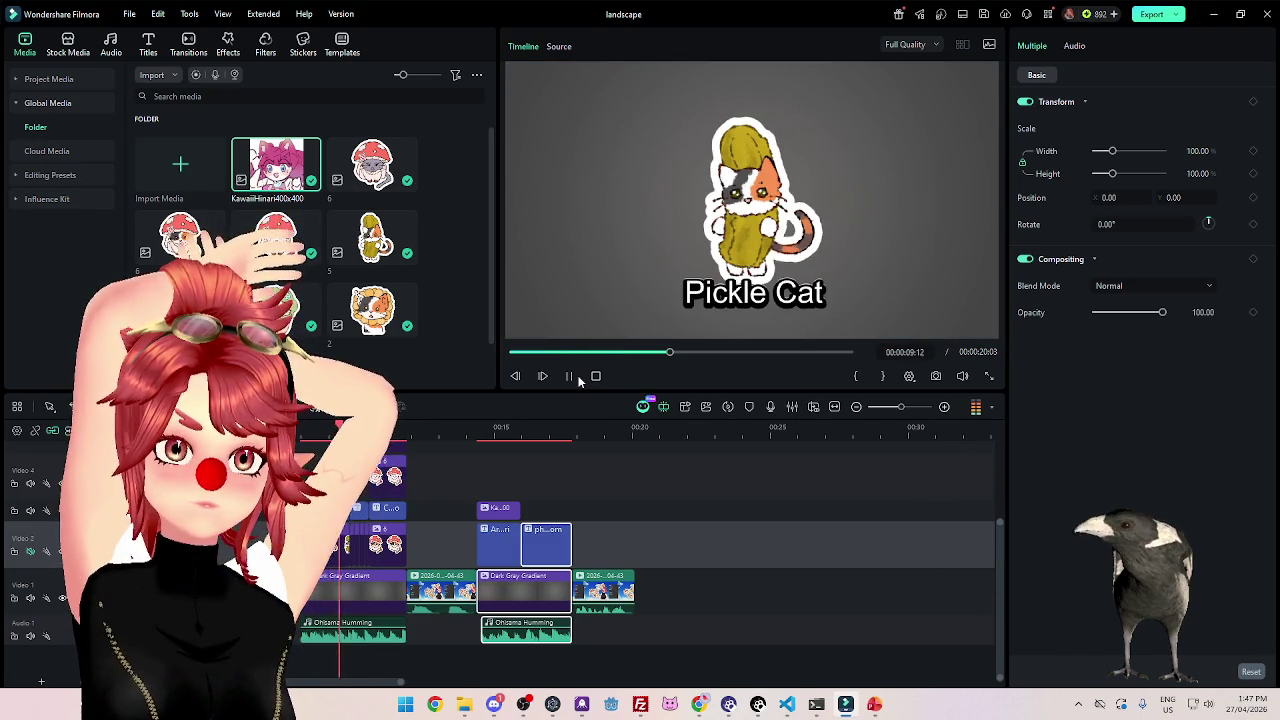
left_click(569, 376)
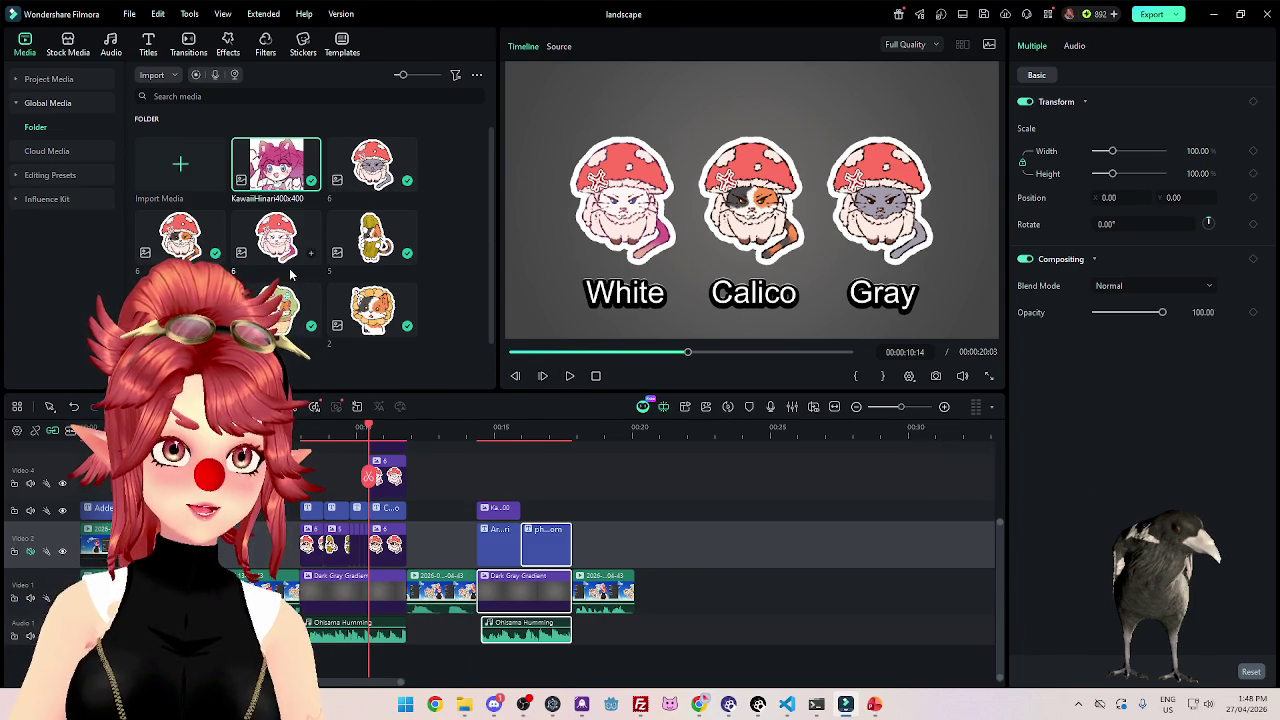
left_click(184, 427)
key("Home")
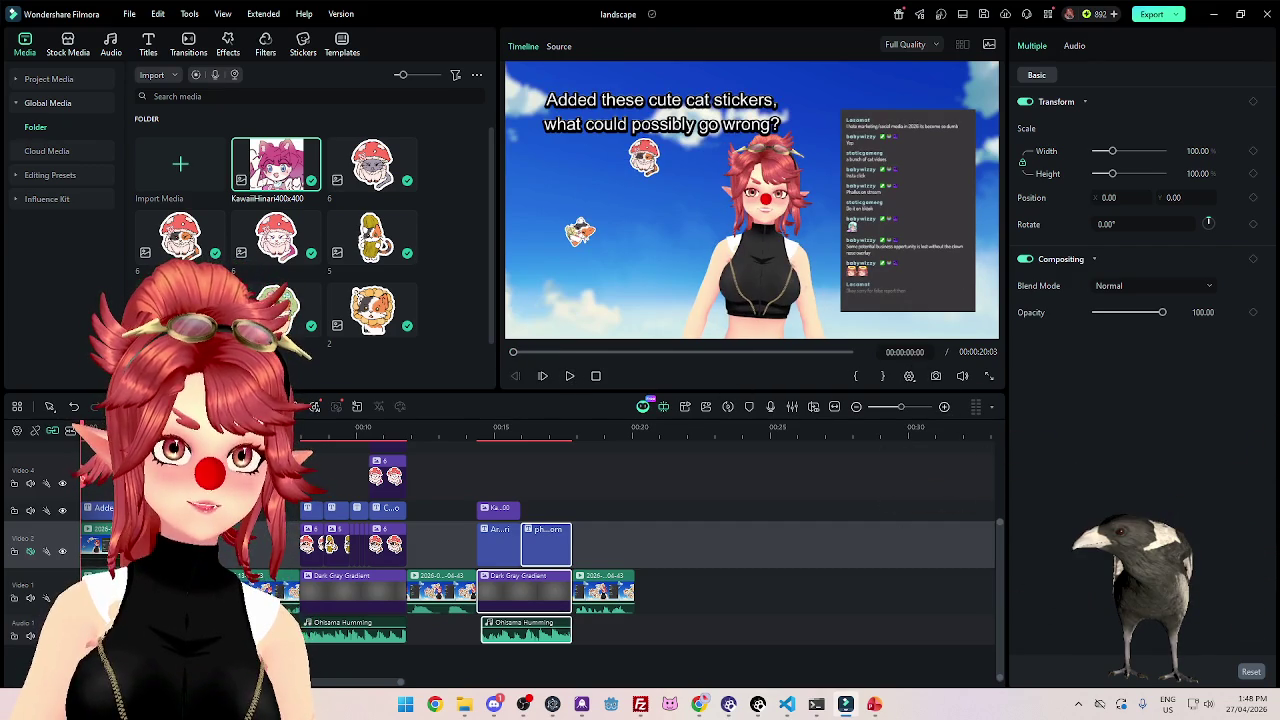
Marquee-select the sticker and caption clips on Video 2–5 and move them earlier.
left_click(571, 377)
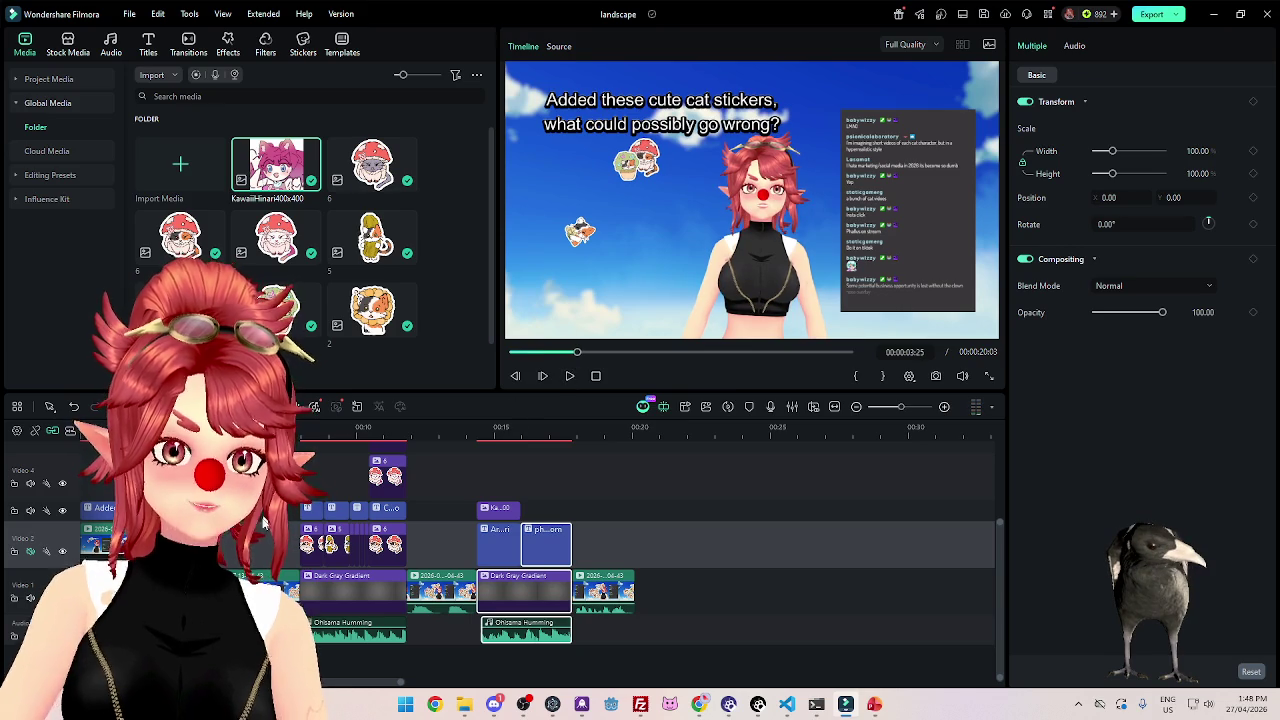
scroll(444, 523, "up", 1)
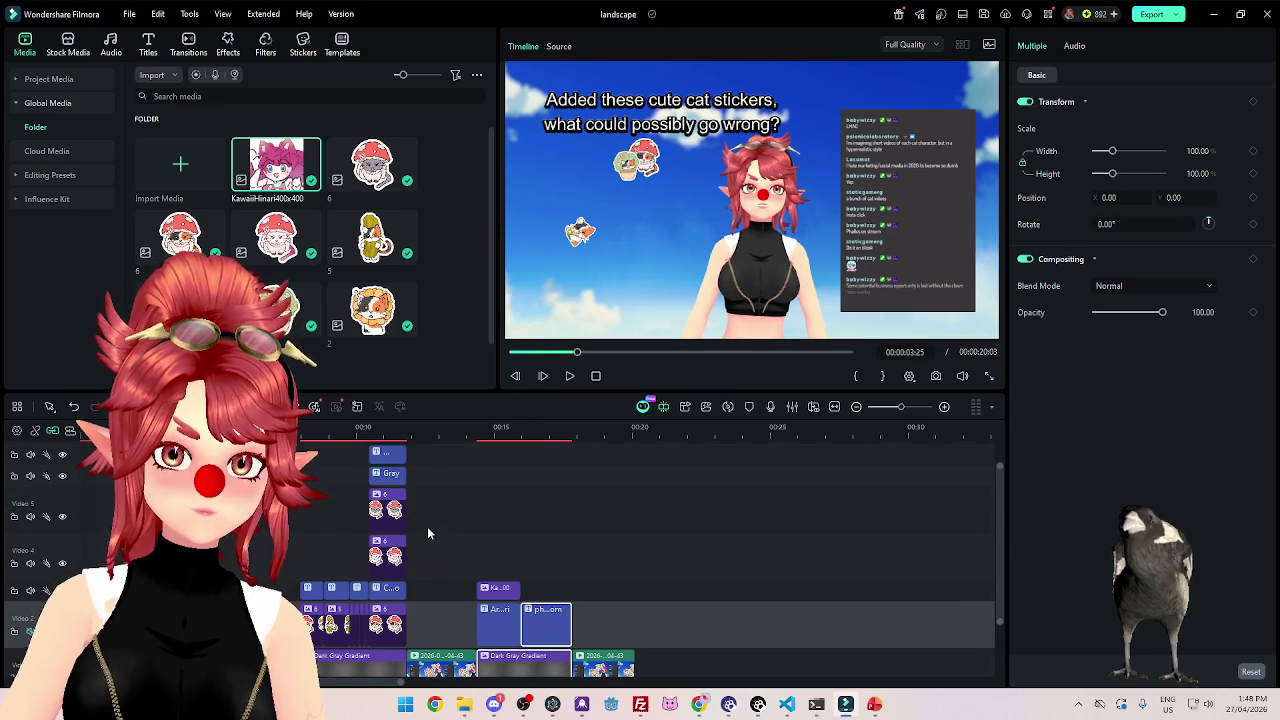
scroll(429, 528, "up", 1)
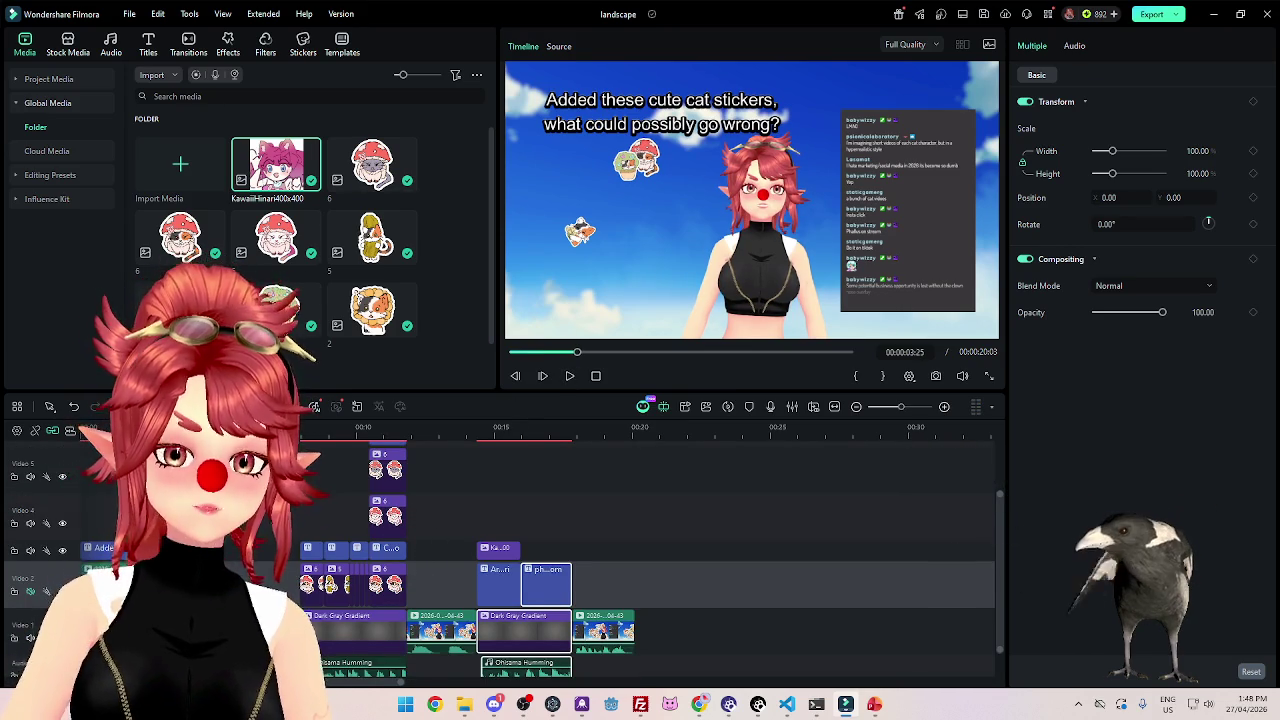
scroll(283, 577, "down", 1)
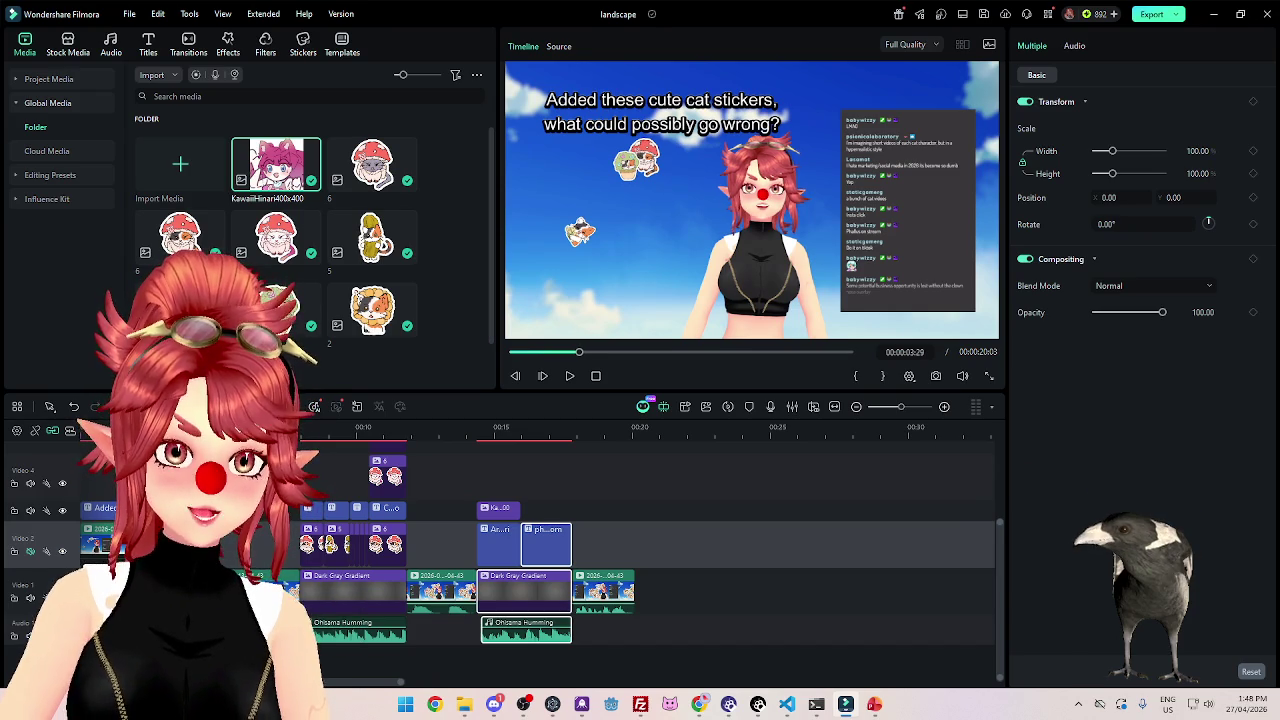
scroll(430, 535, "up", 2)
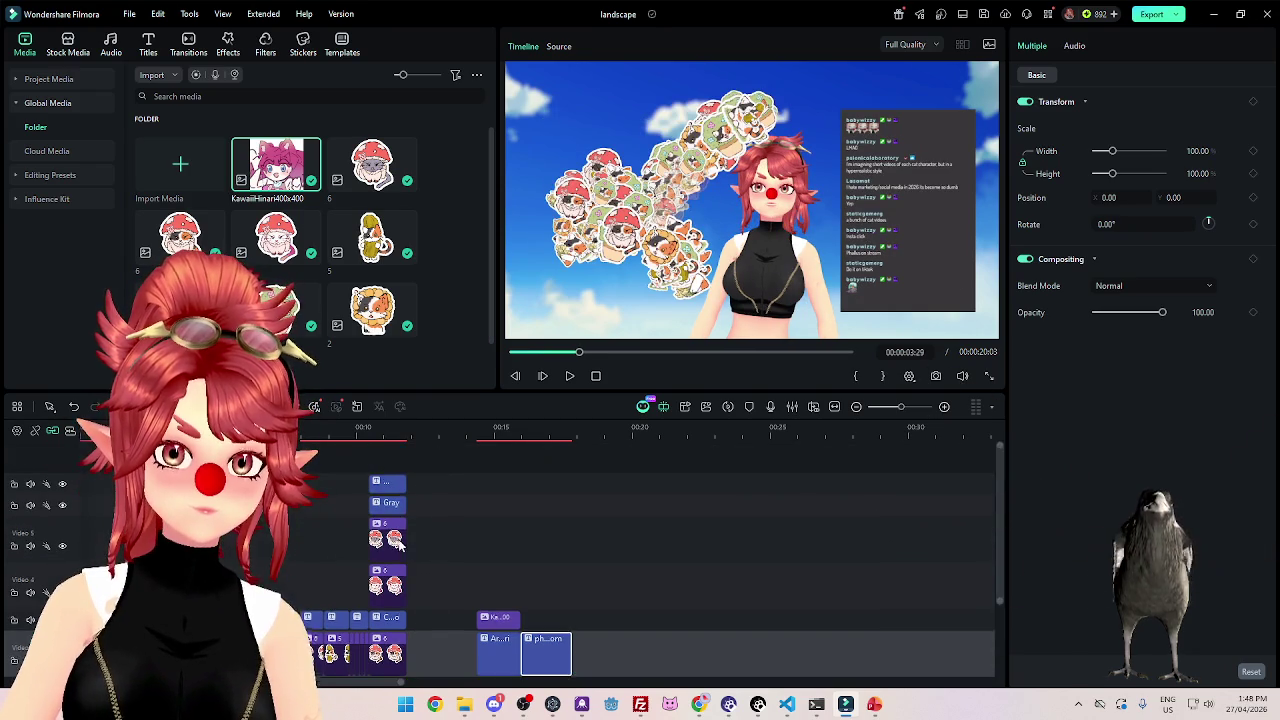
left_click_drag(426, 621, 300, 450)
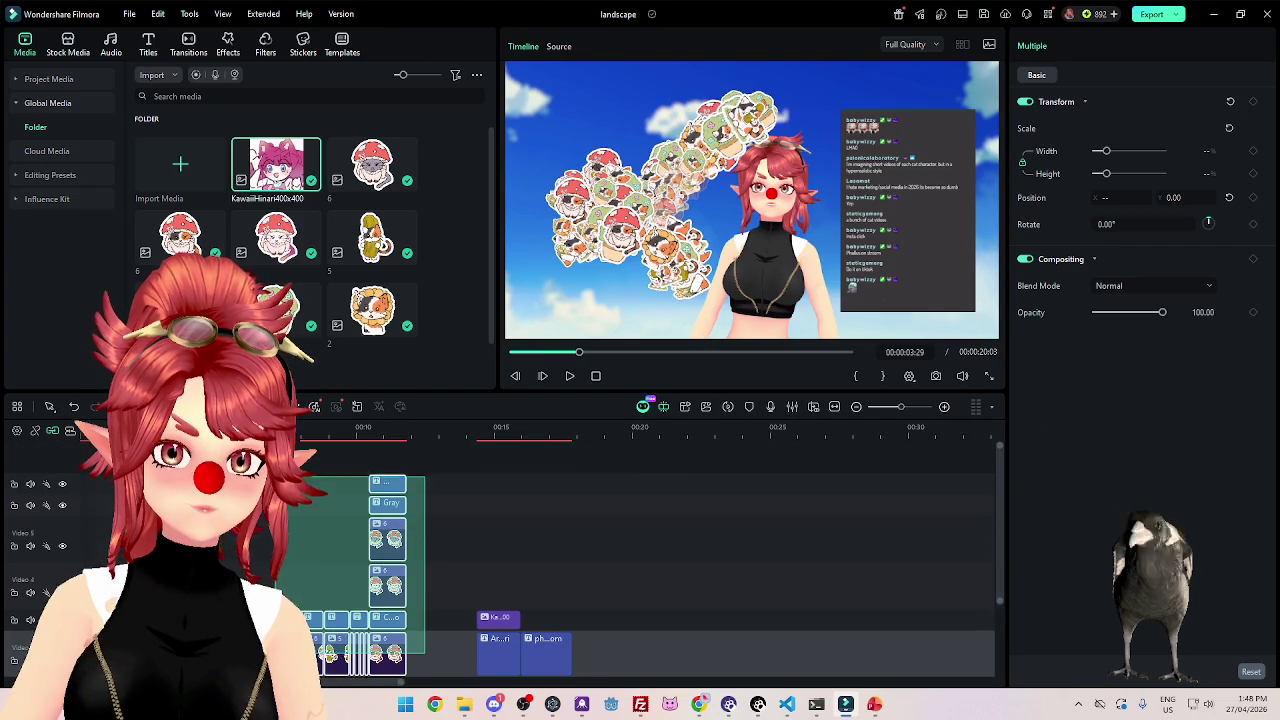
scroll(323, 506, "down", 2)
left_click_drag(312, 557, 221, 548)
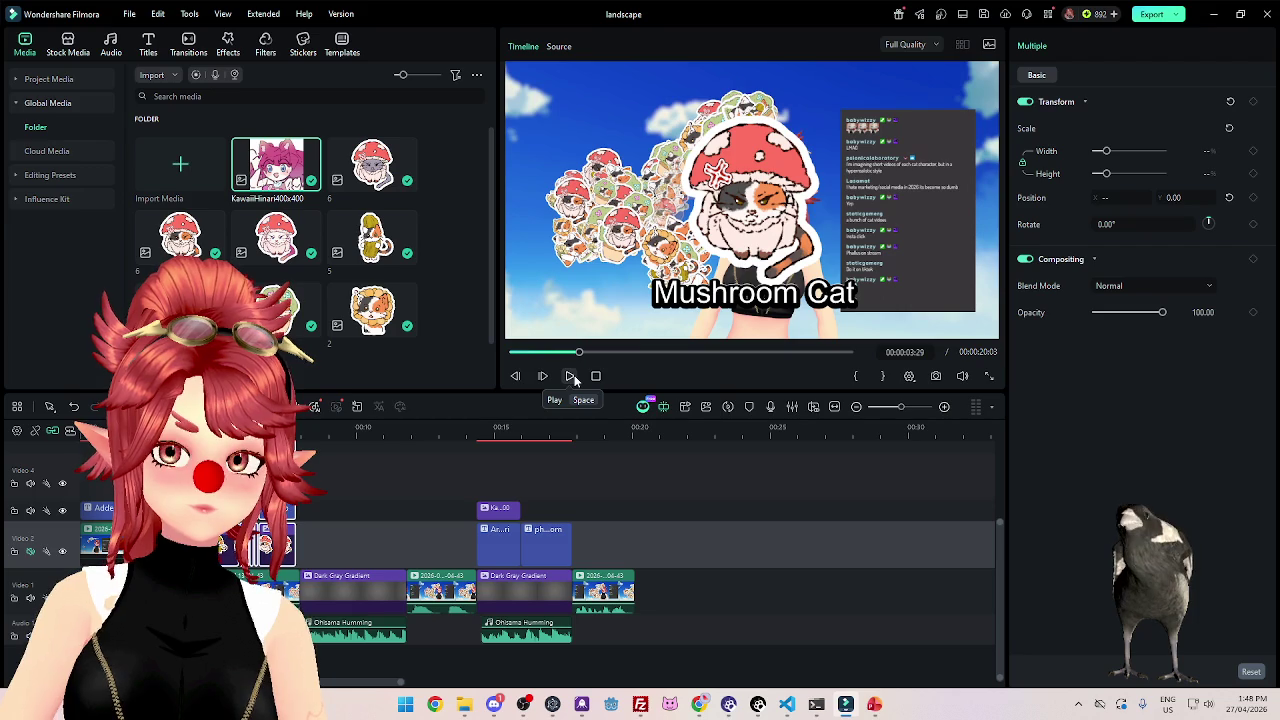
left_click(351, 627)
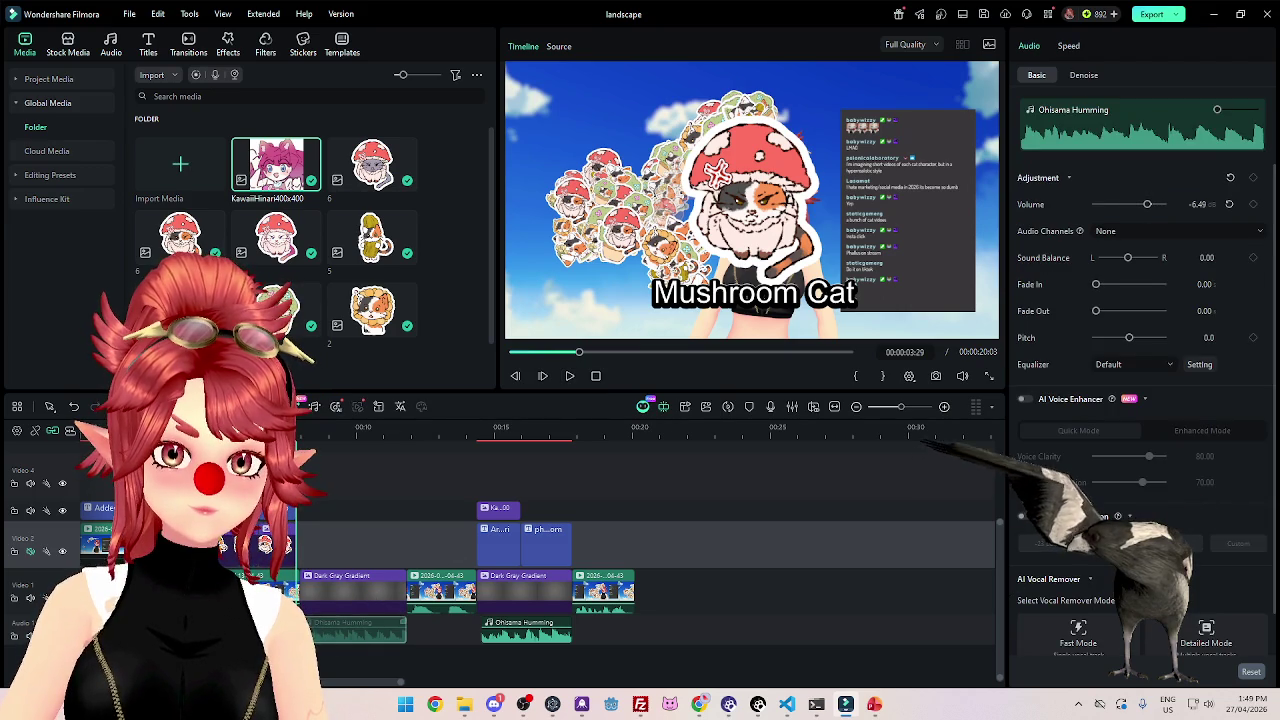
Try shifting the Ohisama Humming clip later, undo it, and preview the sticker timing.
left_click_drag(362, 640, 390, 650)
key("ctrl+z")
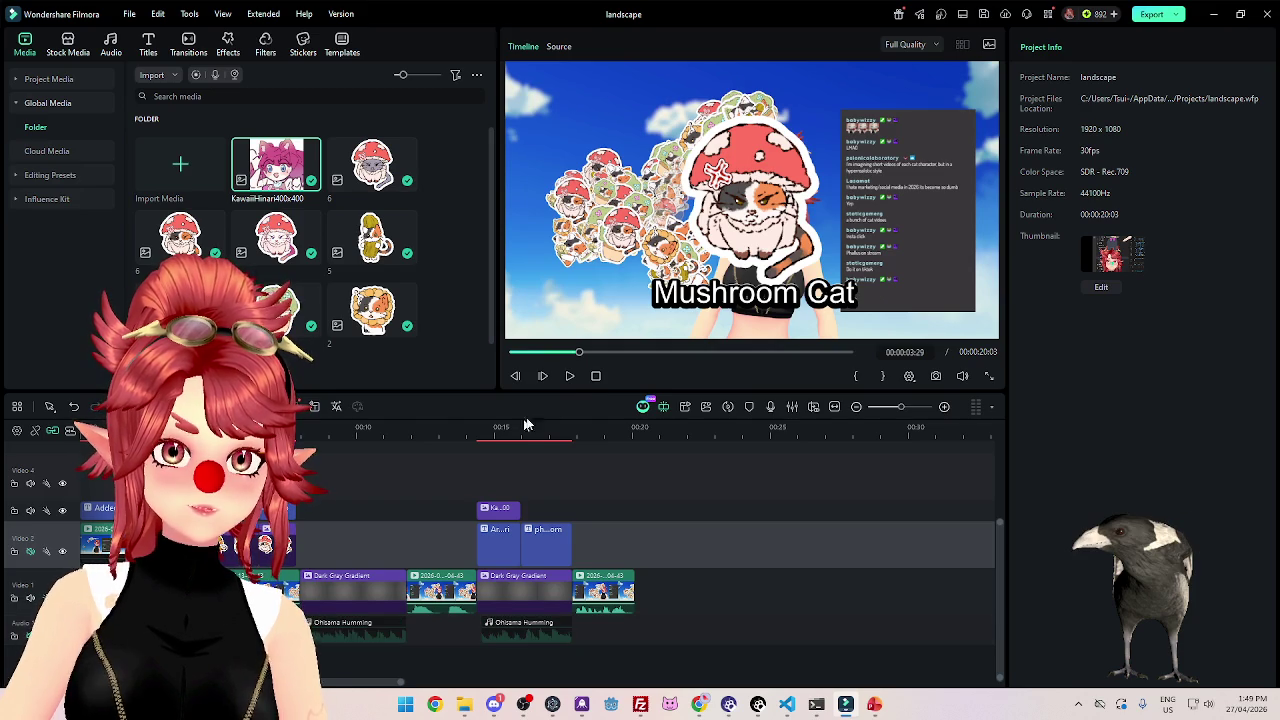
left_click(571, 377)
left_click(571, 377)
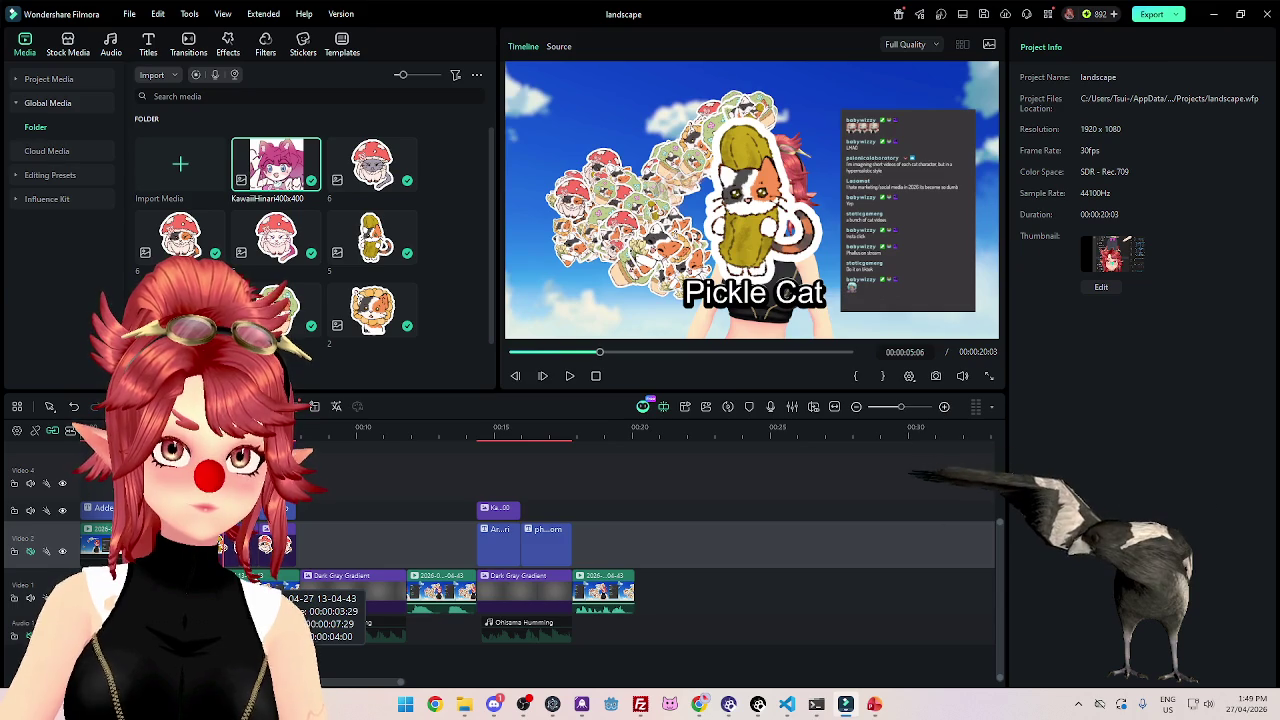
Return the sticker clips to their later position and move a Video 1 stream clip later.
left_click_drag(310, 575, 336, 562)
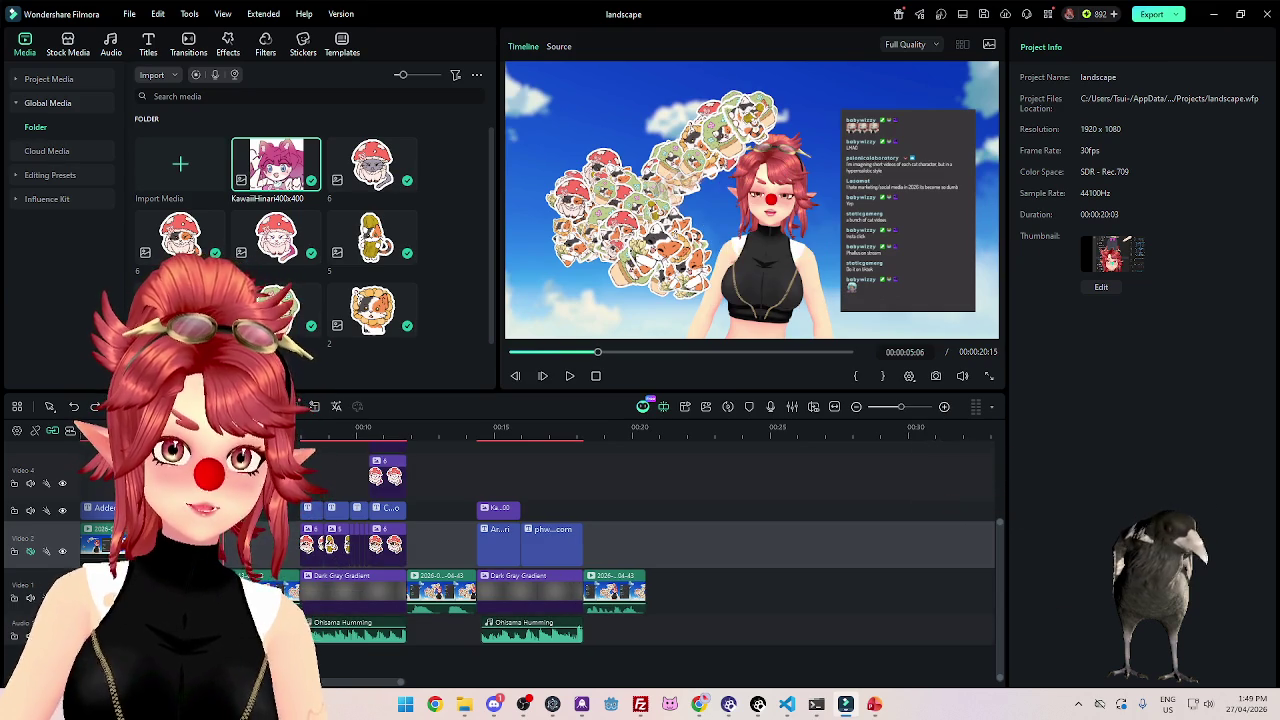
key("Home")
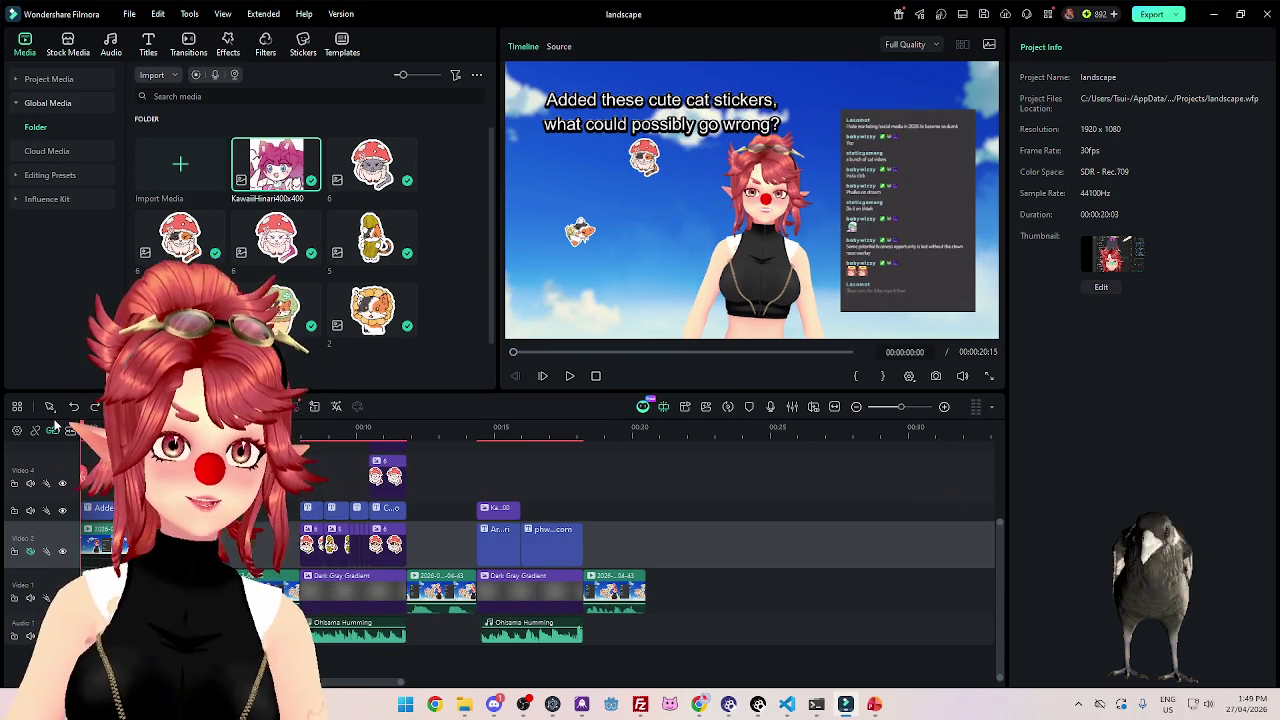
key("space")
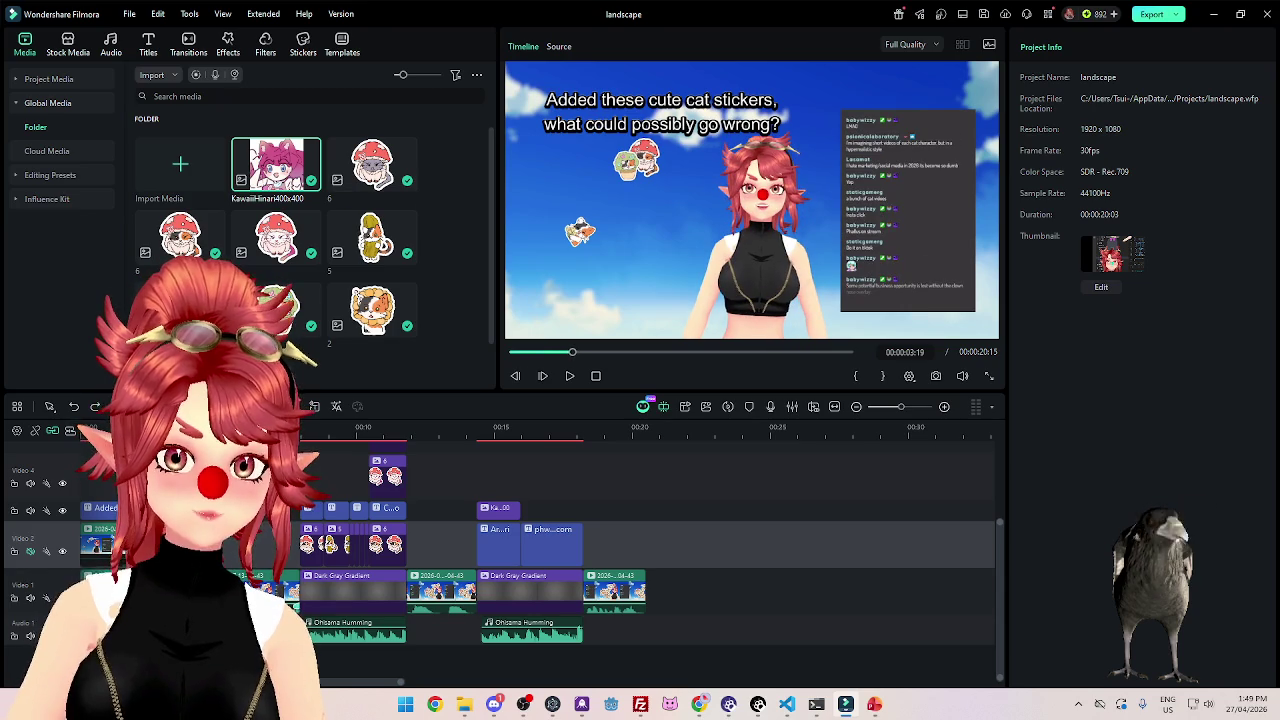
left_click(190, 585)
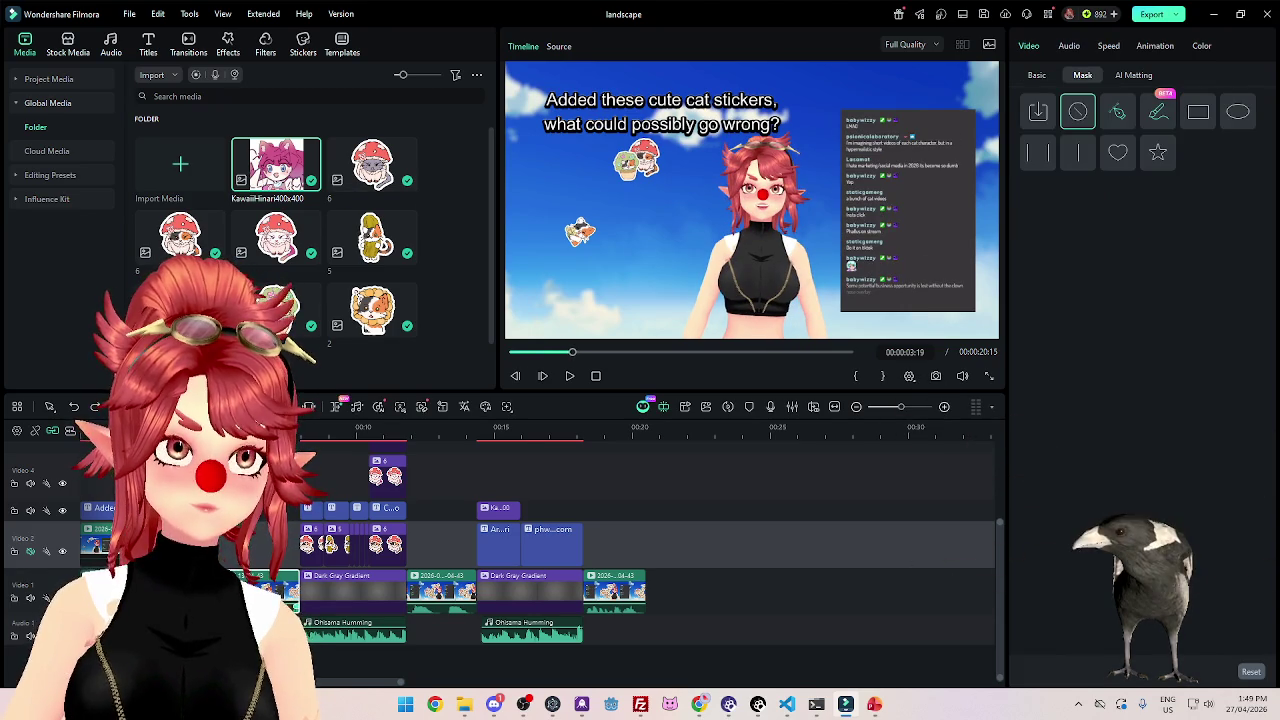
key("space")
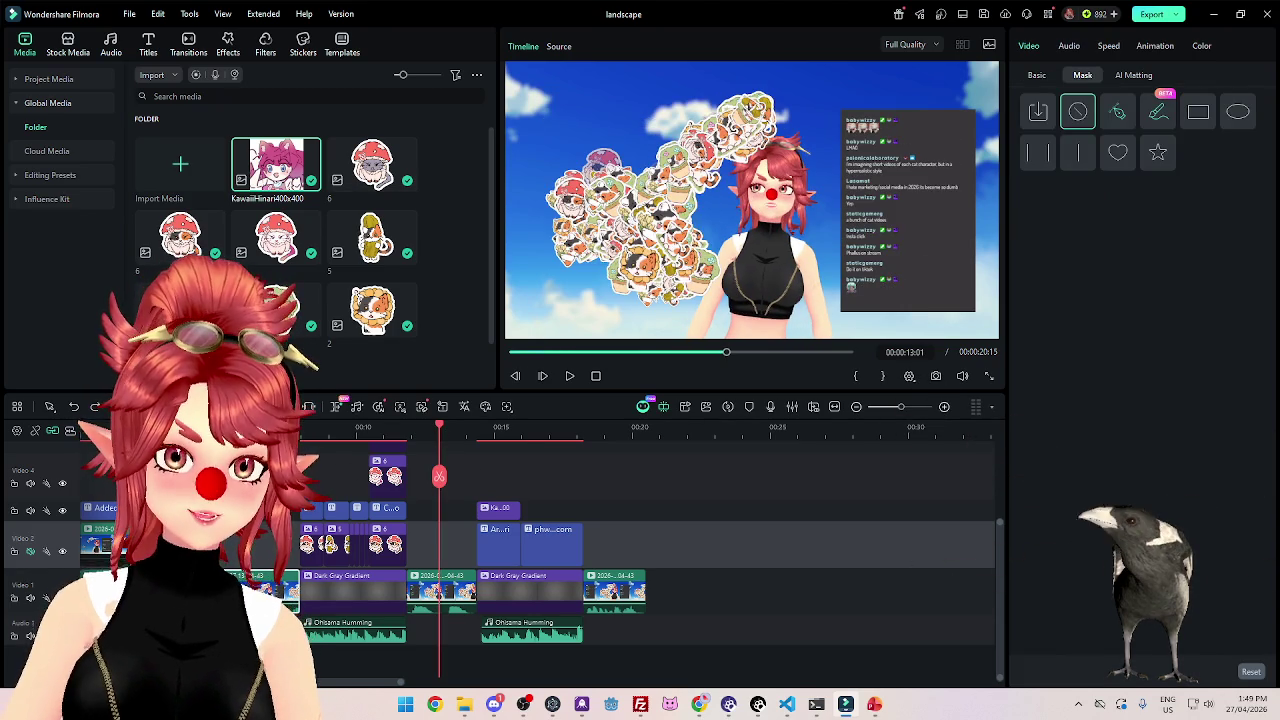
left_click_drag(266, 600, 398, 598)
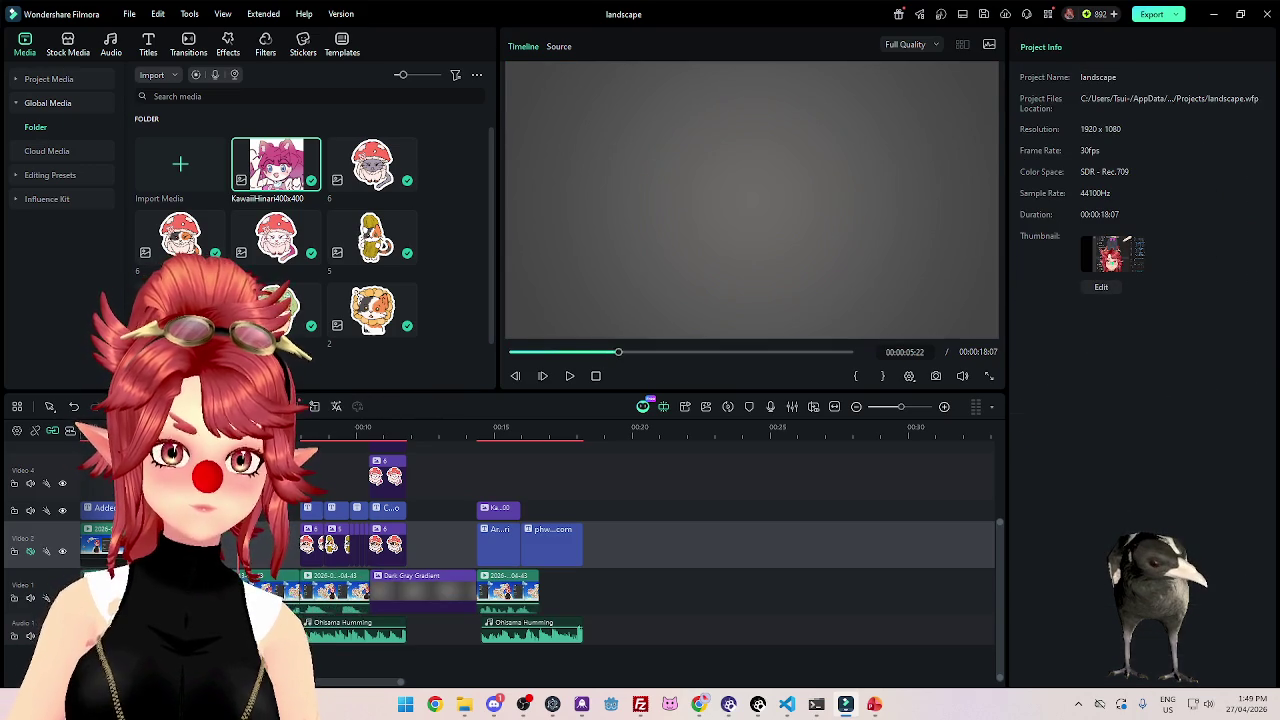
Undo the clip move and place the stream clip before the gradient on Video 1.
key("ctrl+z")
left_click(330, 590)
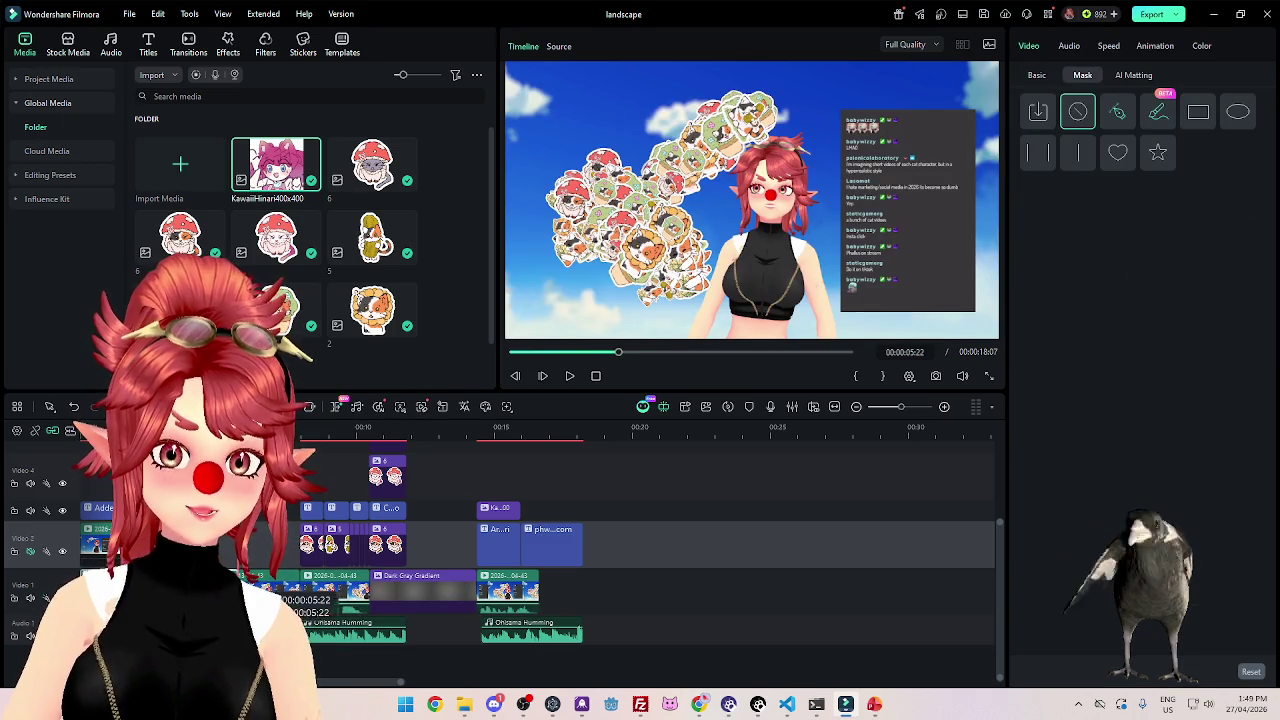
left_click_drag(300, 592, 300, 592)
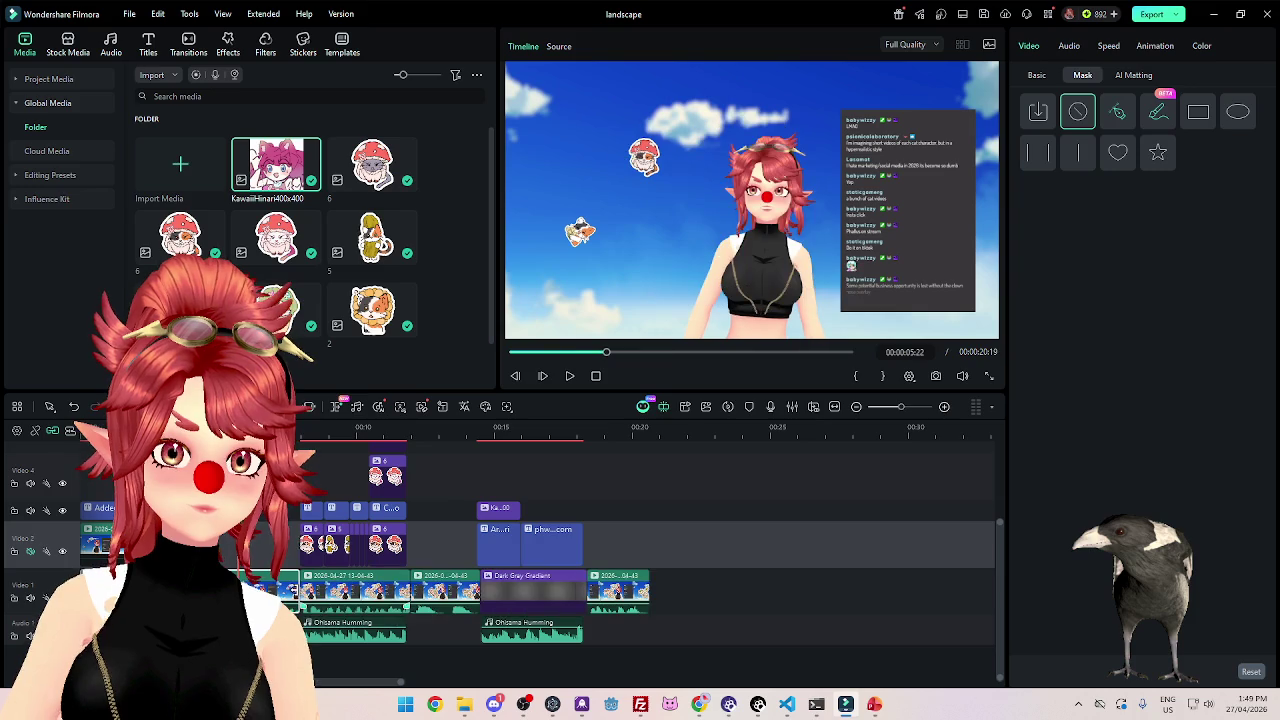
Marquee-select the sticker clips again and move them earlier on the timeline.
scroll(440, 574, "up", 2)
left_click_drag(424, 634, 288, 444)
scroll(318, 578, "down", 2)
left_click_drag(317, 577, 224, 541)
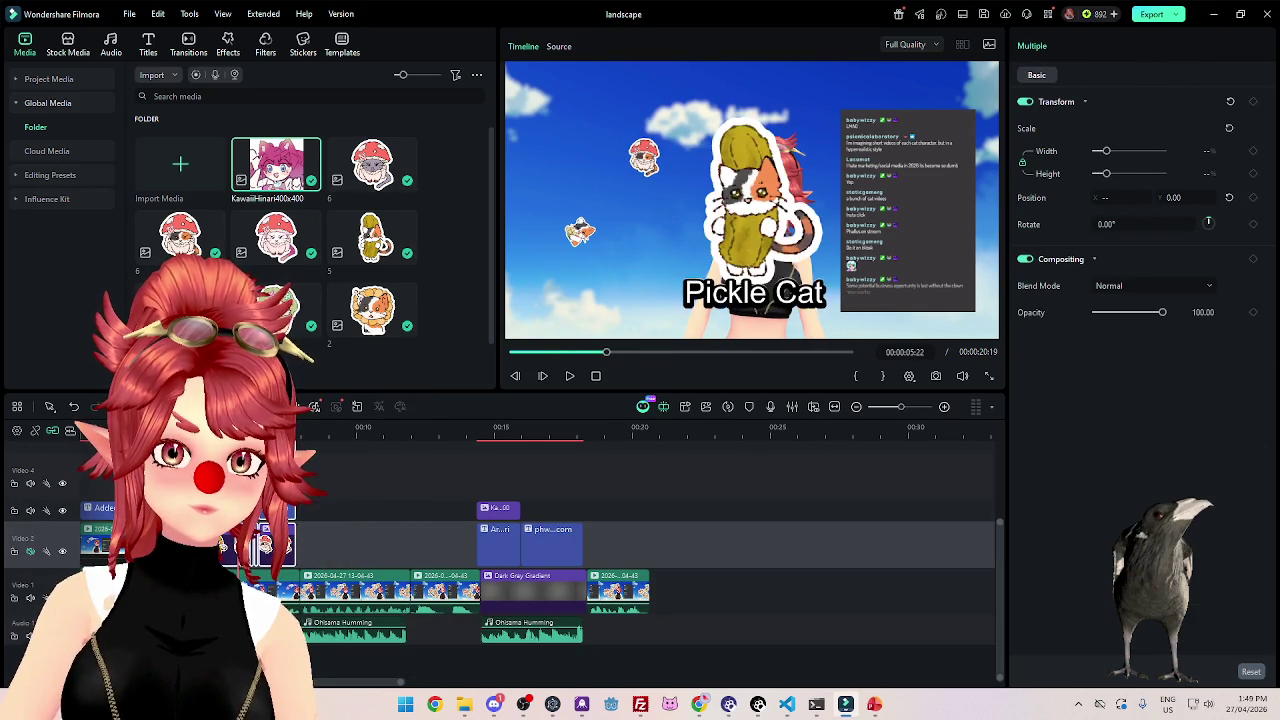
key("Home")
key("shift+z")
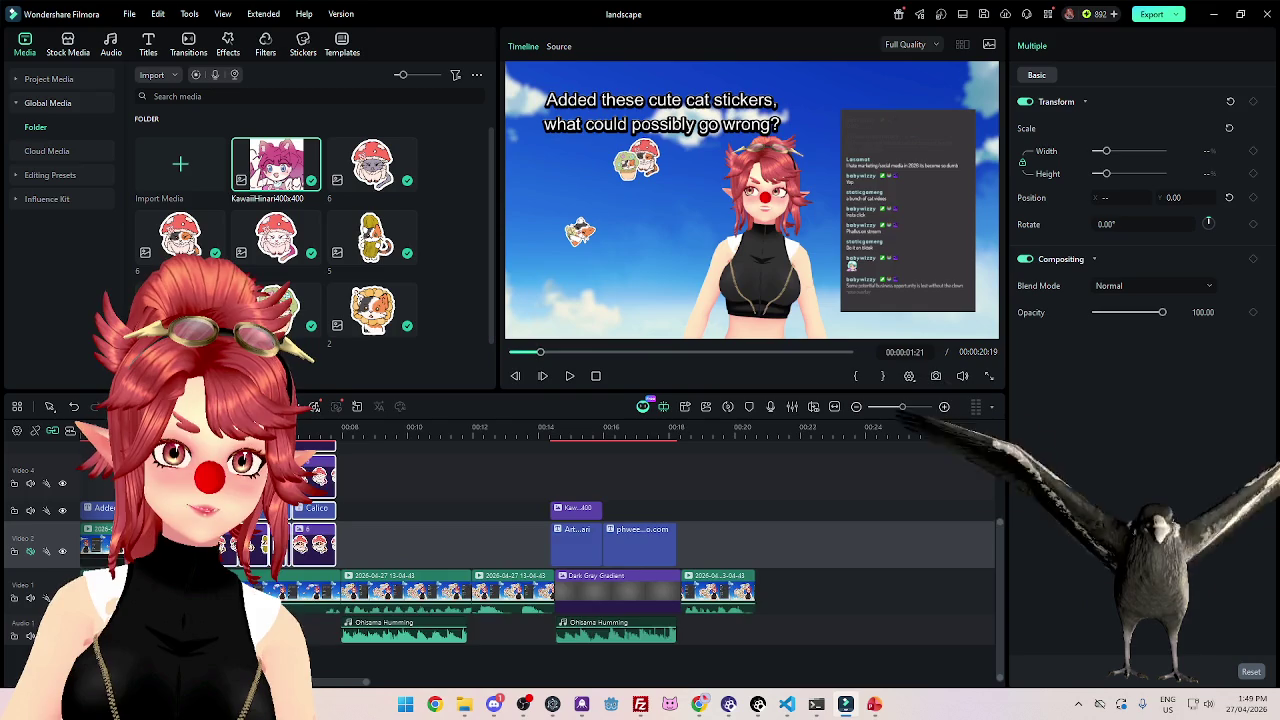
Mute the music track and play back to review the Pickle Cat section.
left_click(30, 636)
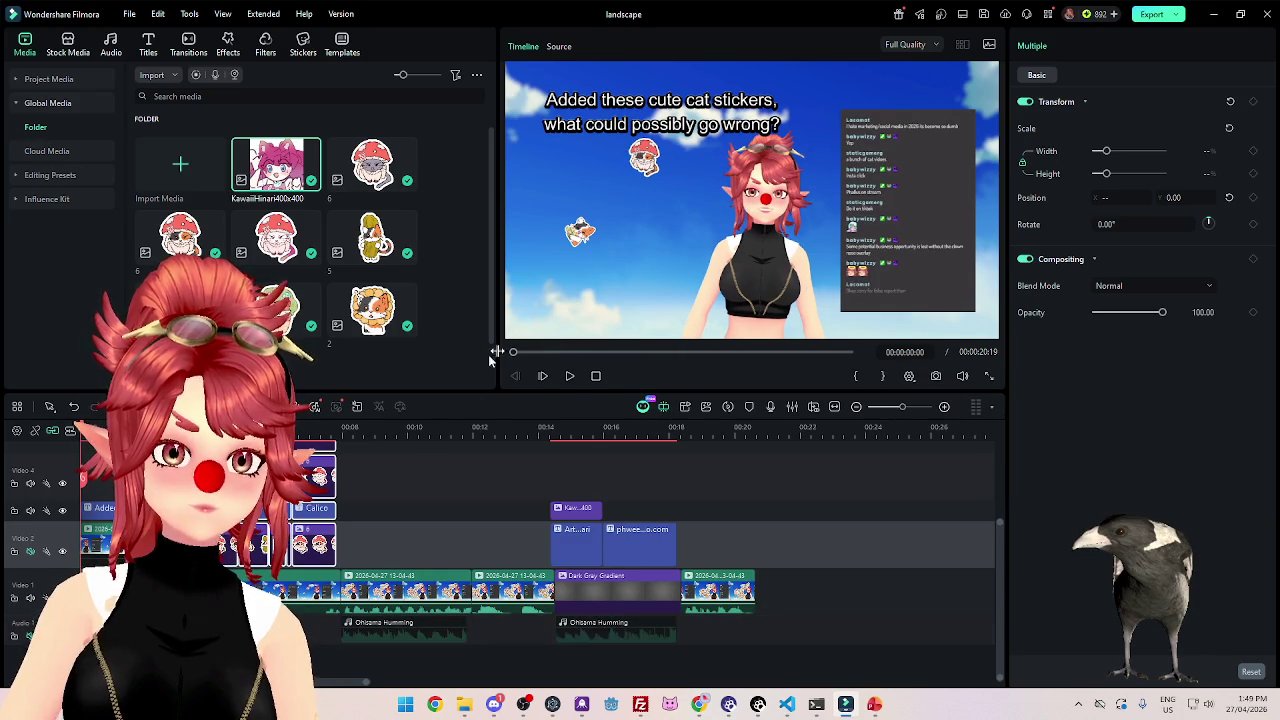
left_click(570, 376)
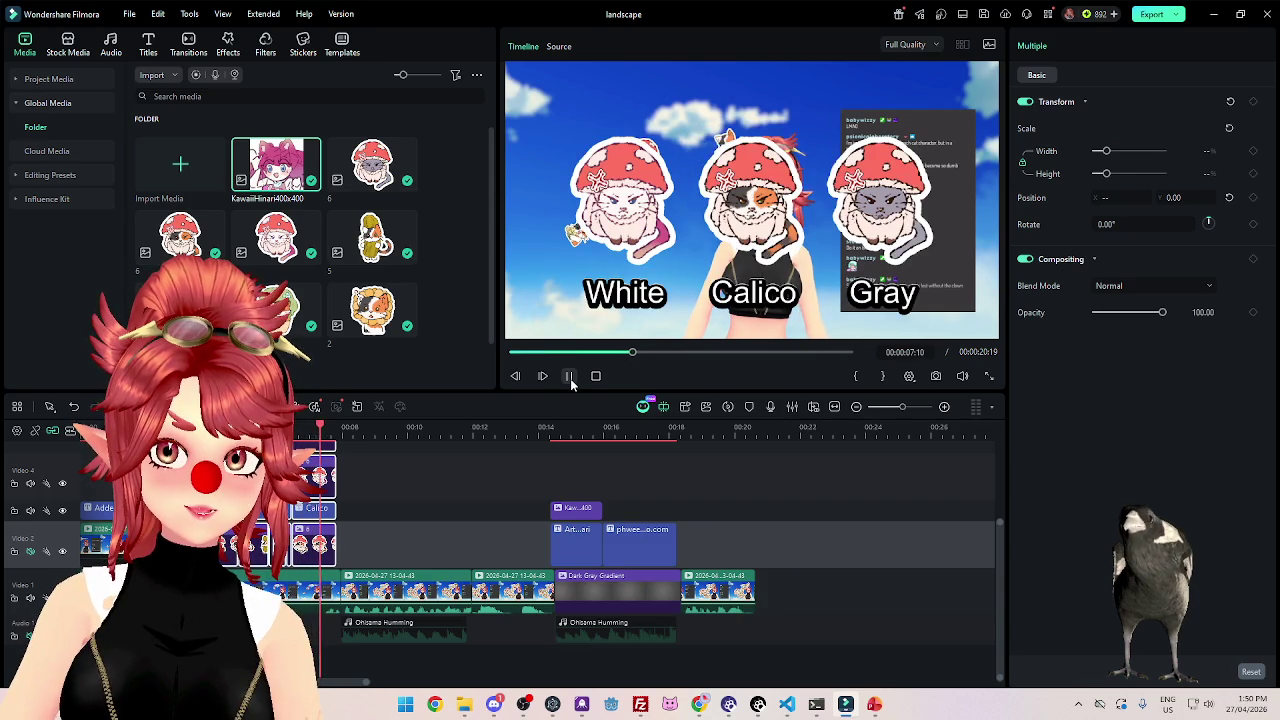
left_click(569, 377)
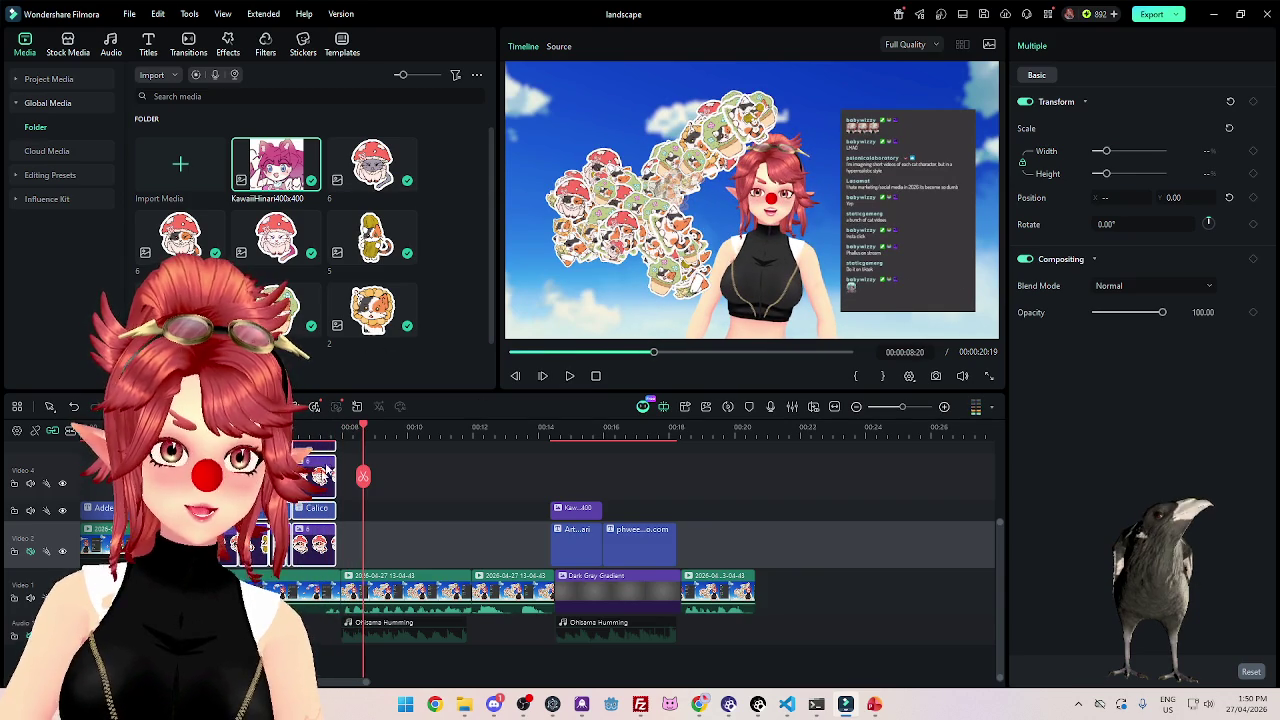
left_click_drag(653, 352, 577, 352)
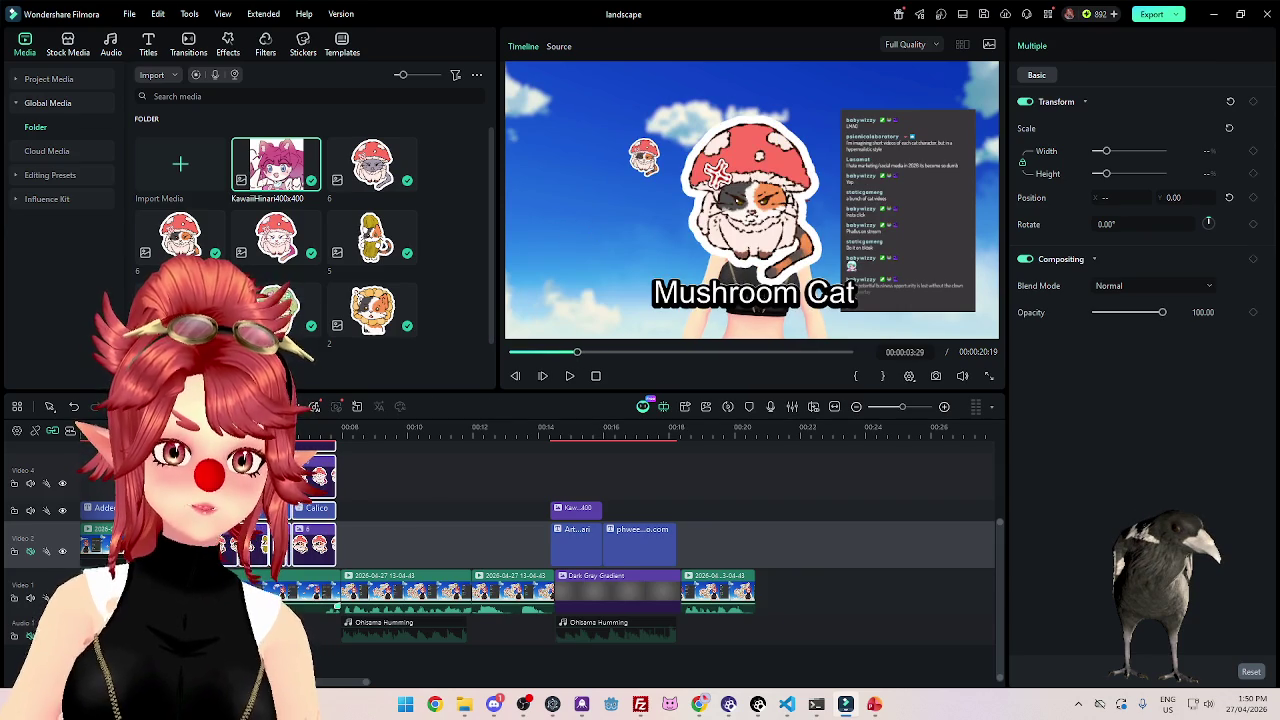
left_click(225, 590)
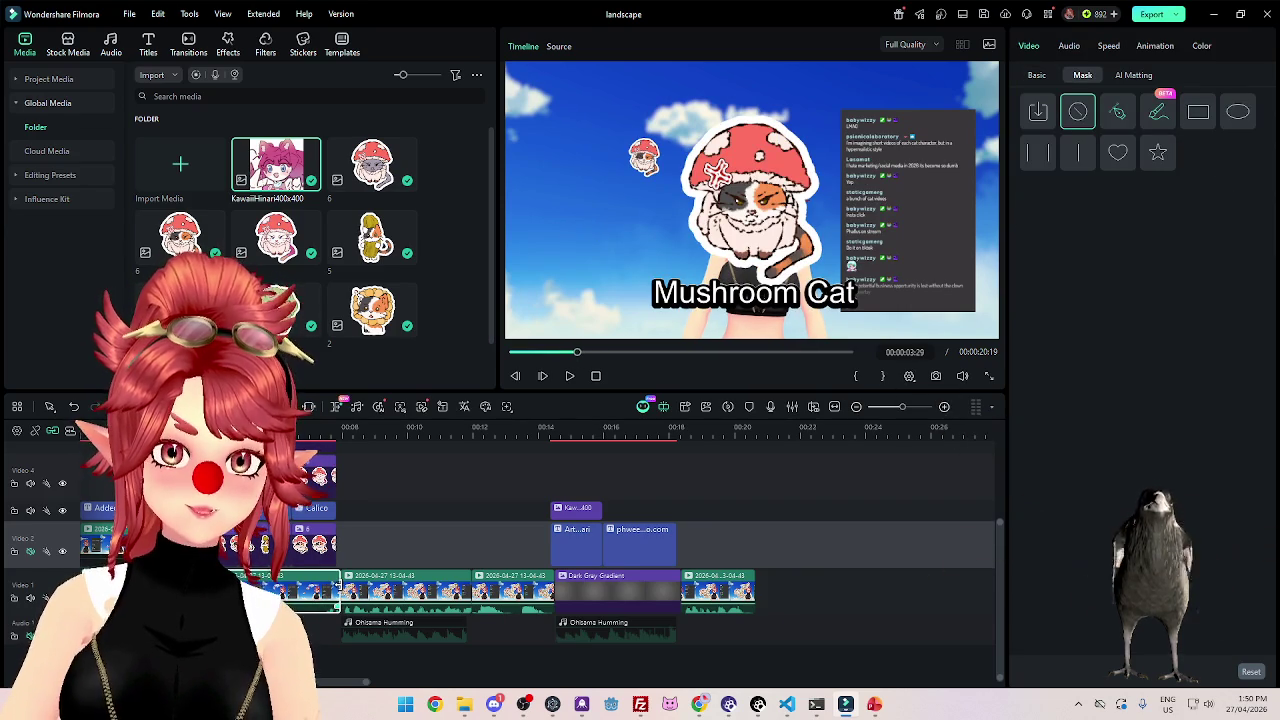
Try deleting stream clips from Video 1, restoring each one with undo.
key("Delete")
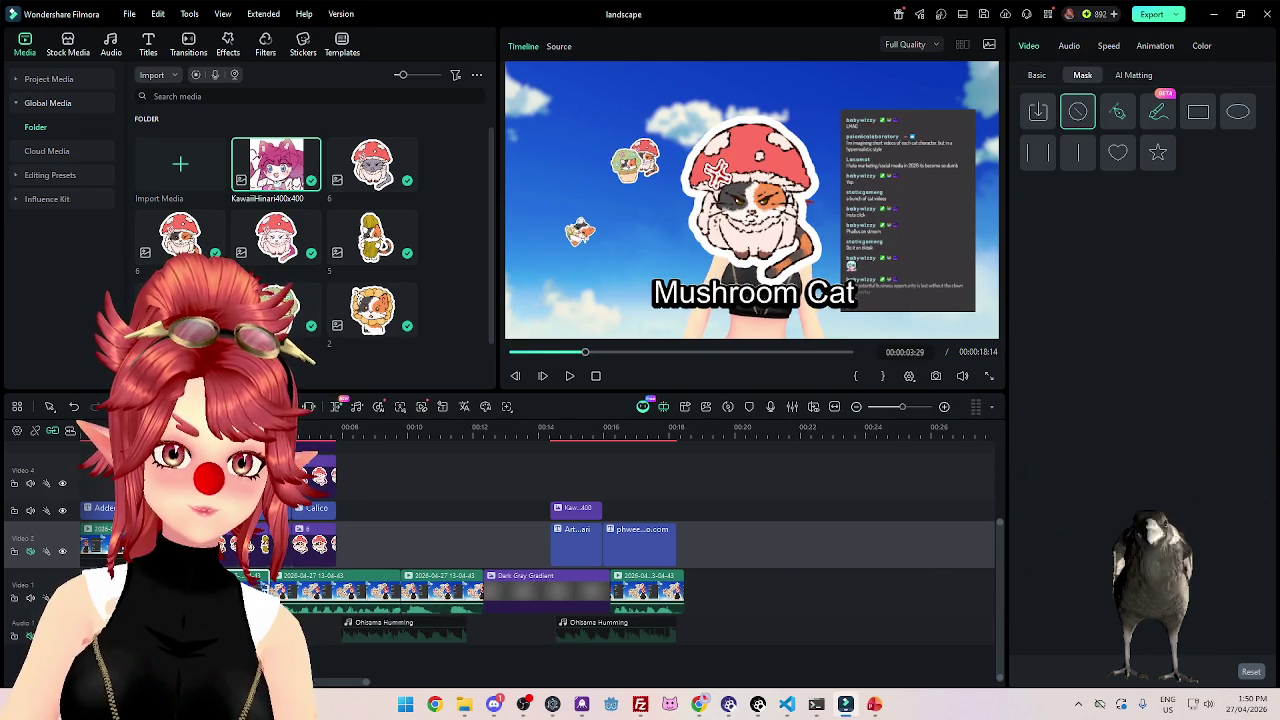
key("ctrl+z")
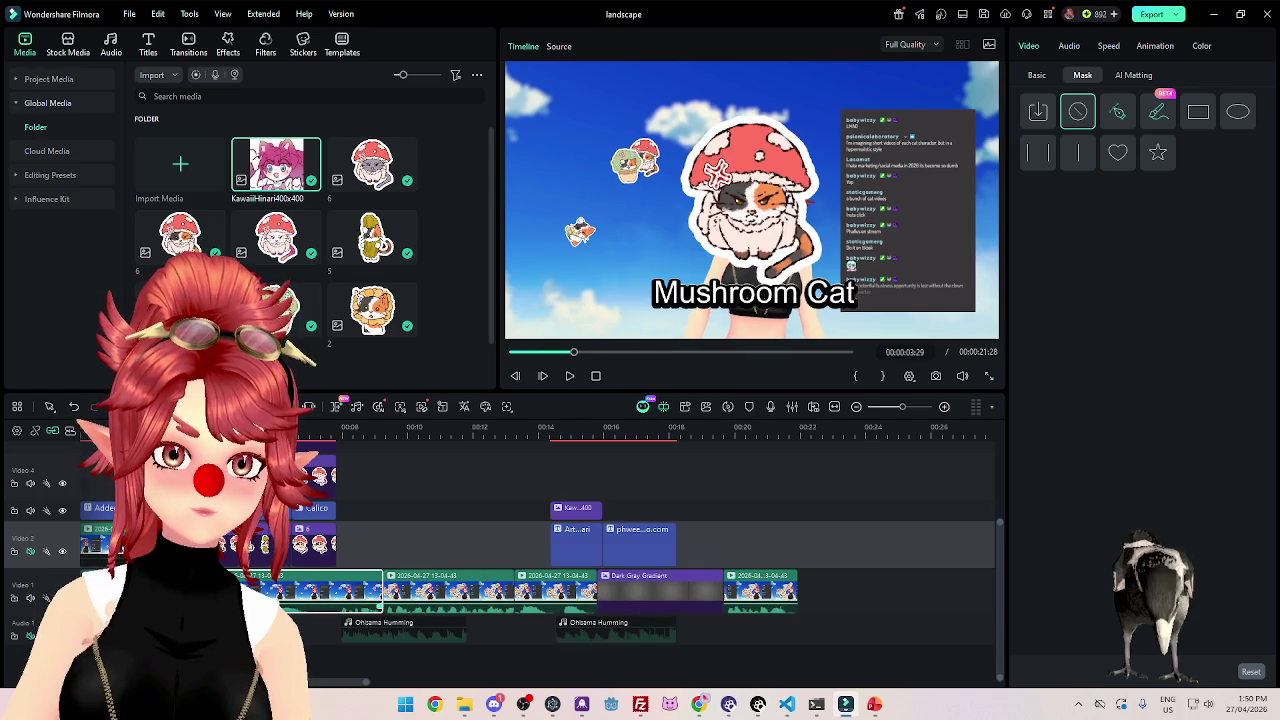
key("Delete")
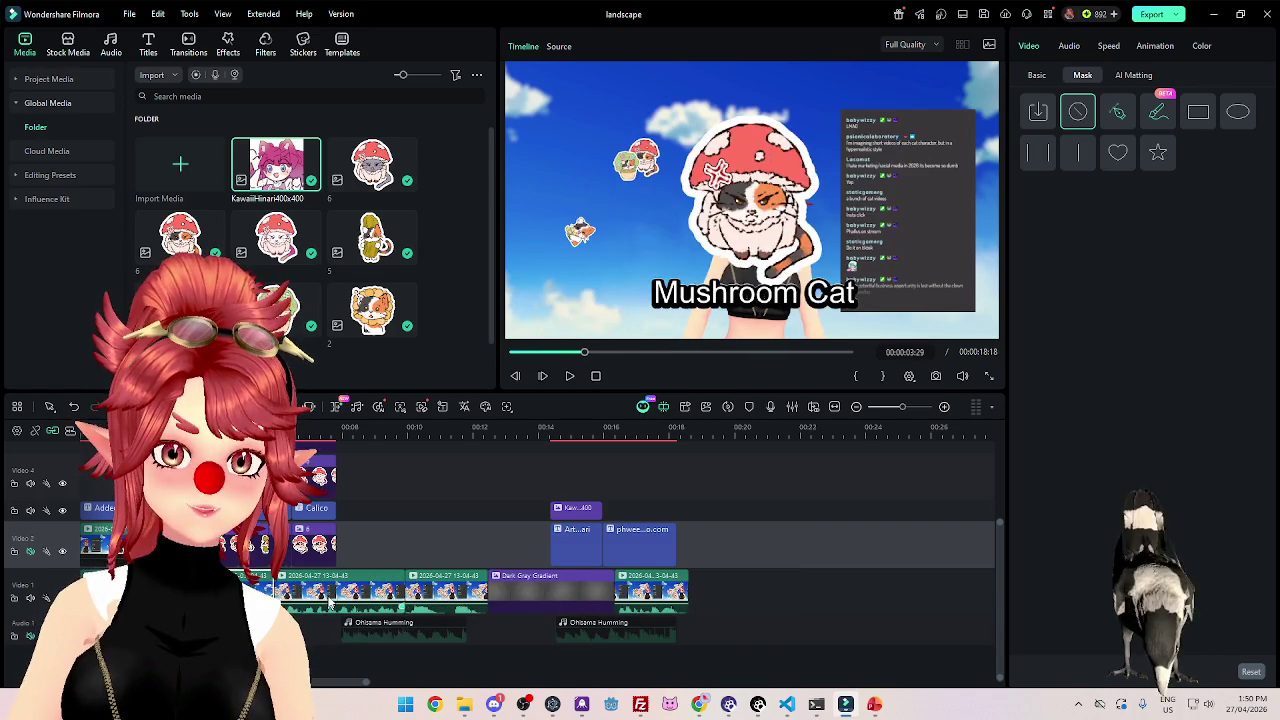
key("ctrl+z")
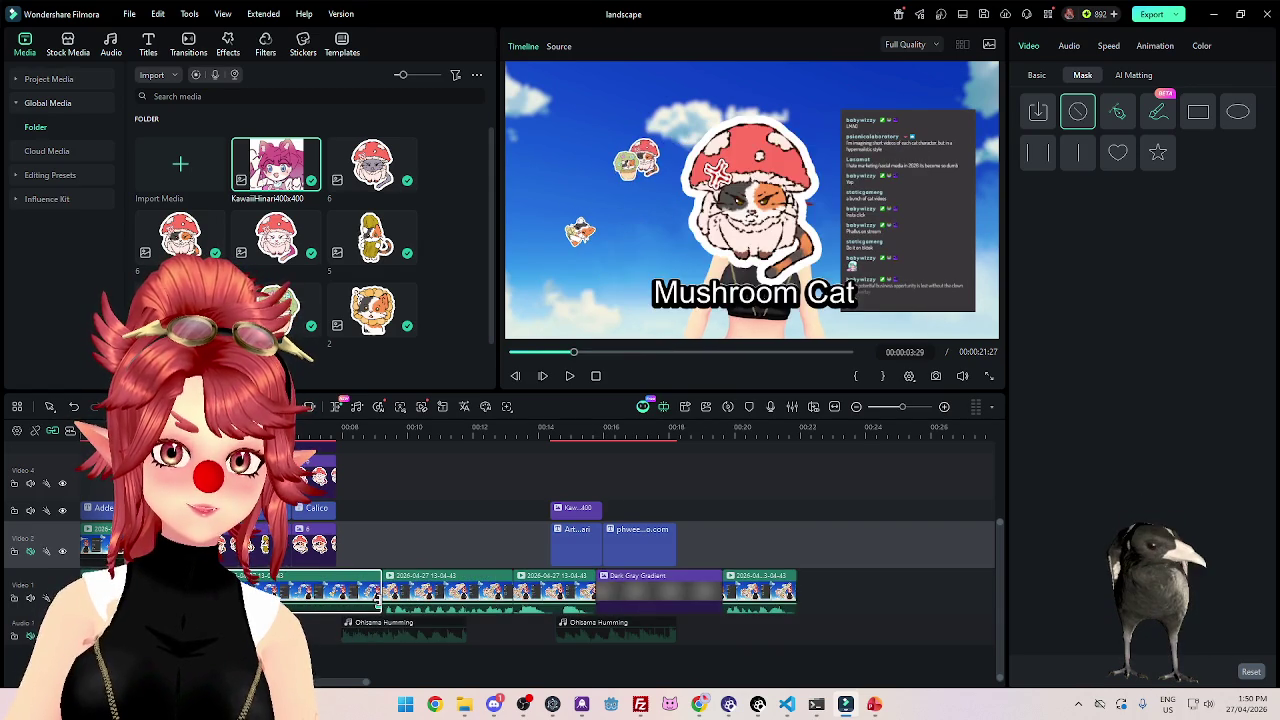
left_click_drag(219, 430, 331, 456)
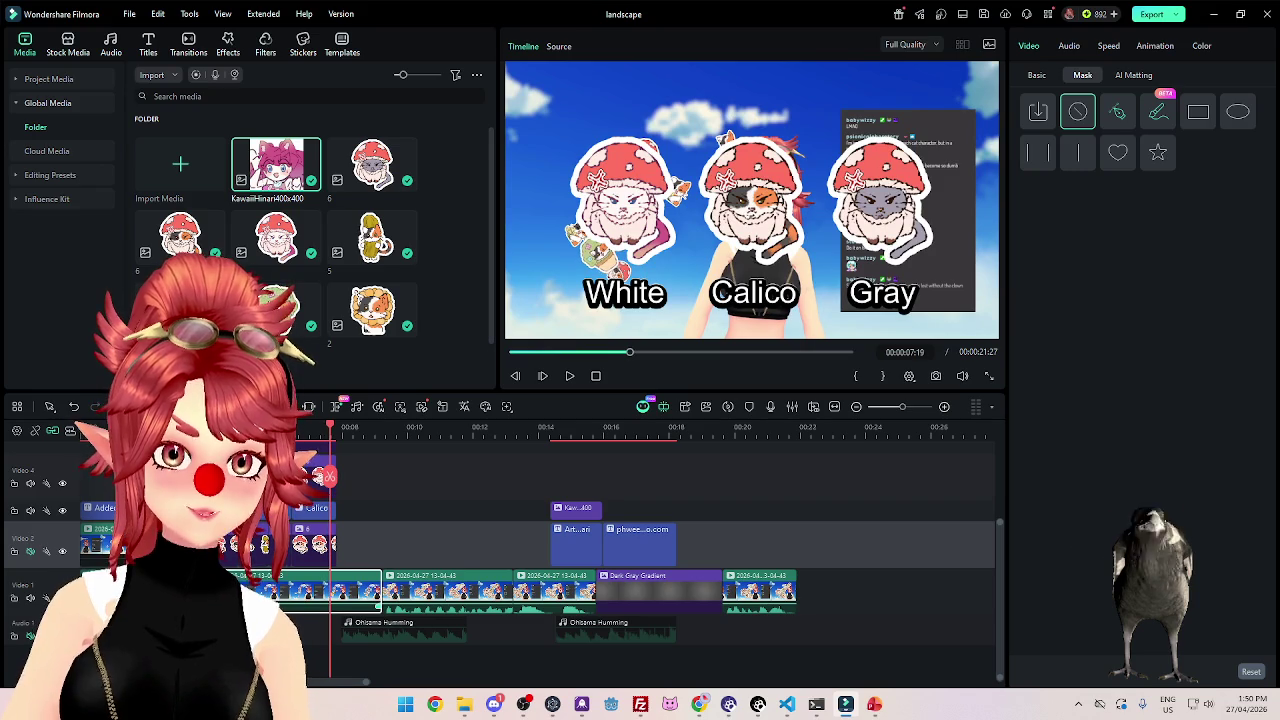
key("Delete")
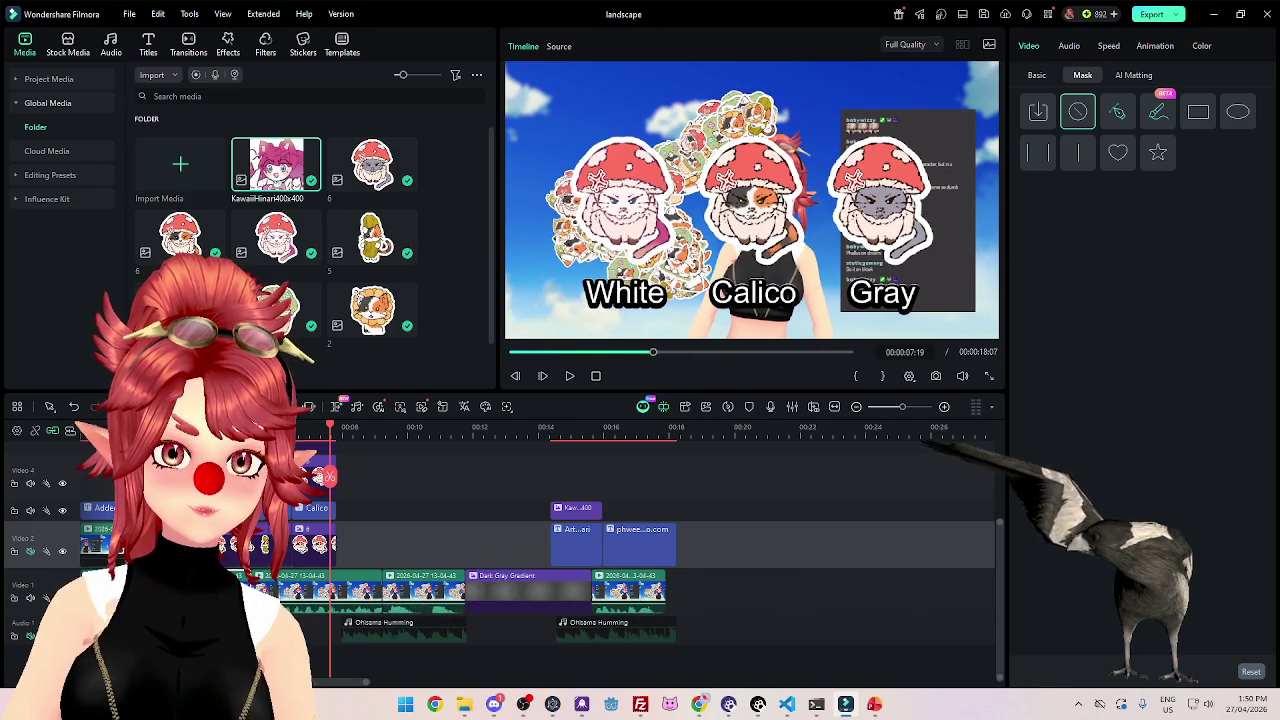
key("ctrl+z")
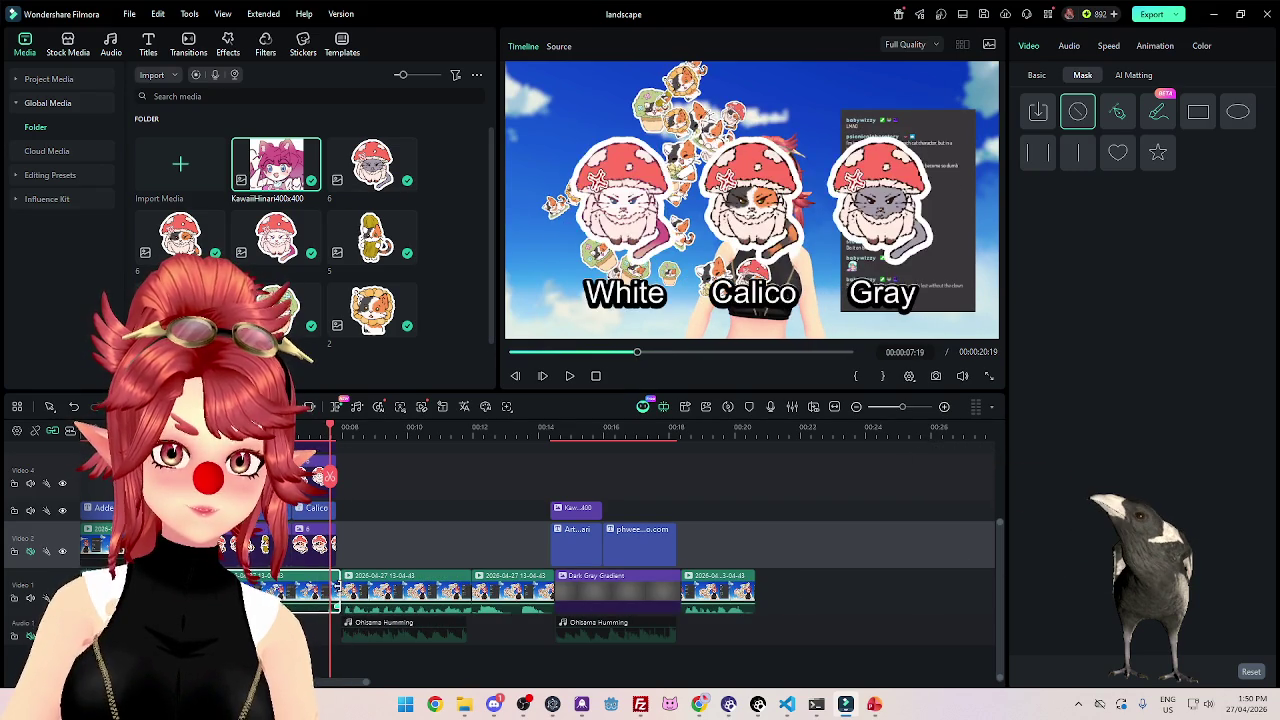
Trim the end of the Video 1 stream clip shorter and preview the cut.
mouse_move(338, 590)
left_mouse_down()
mouse_move(298, 590)
mouse_move(334, 589)
left_mouse_up()
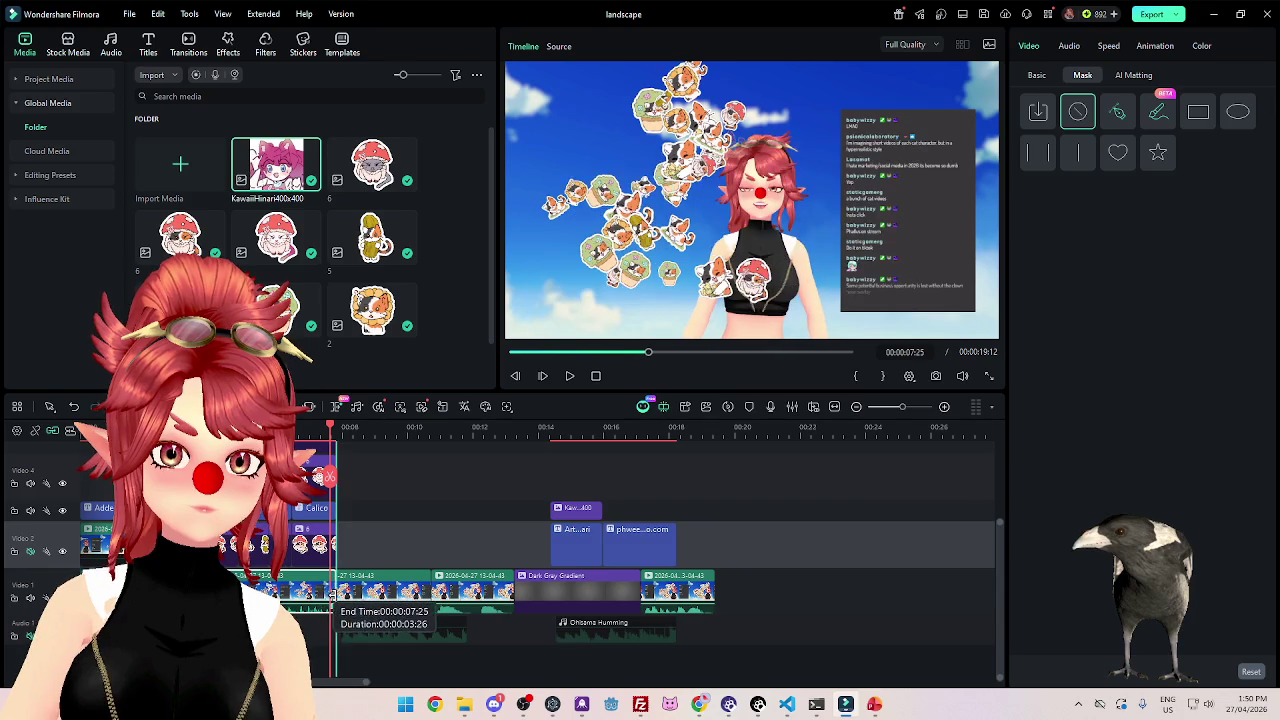
left_click(569, 376)
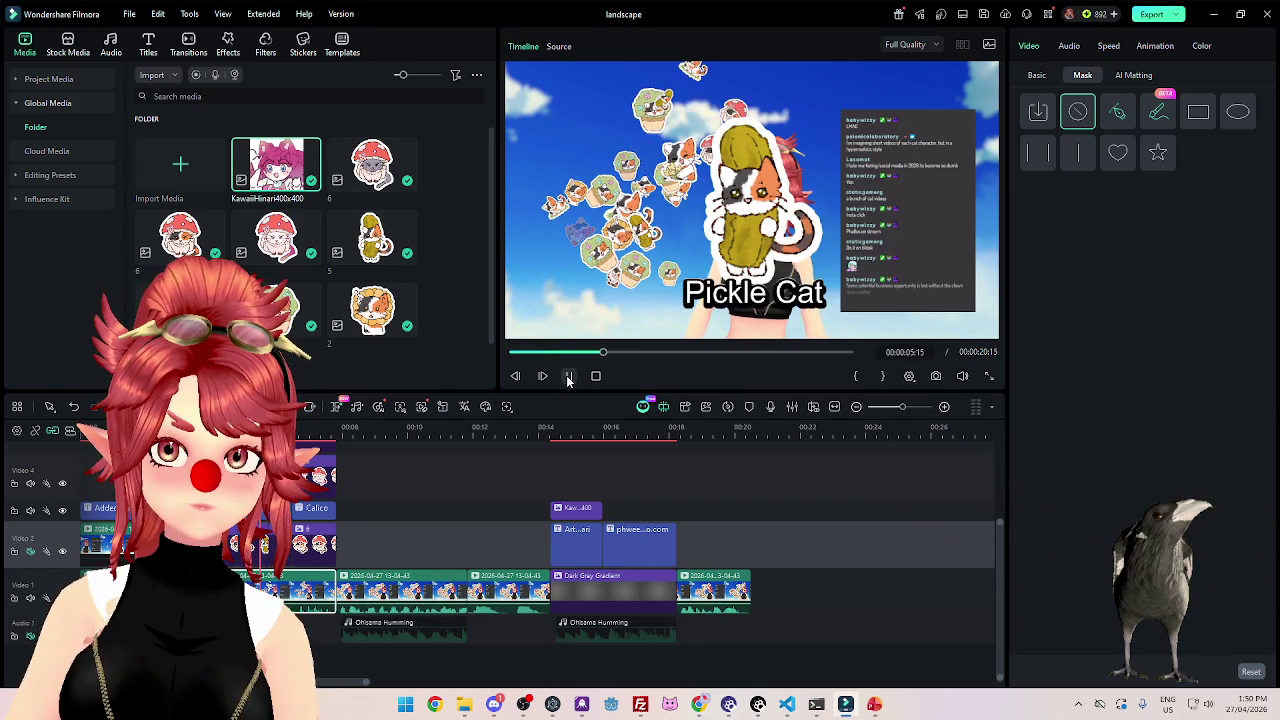
left_click(569, 376)
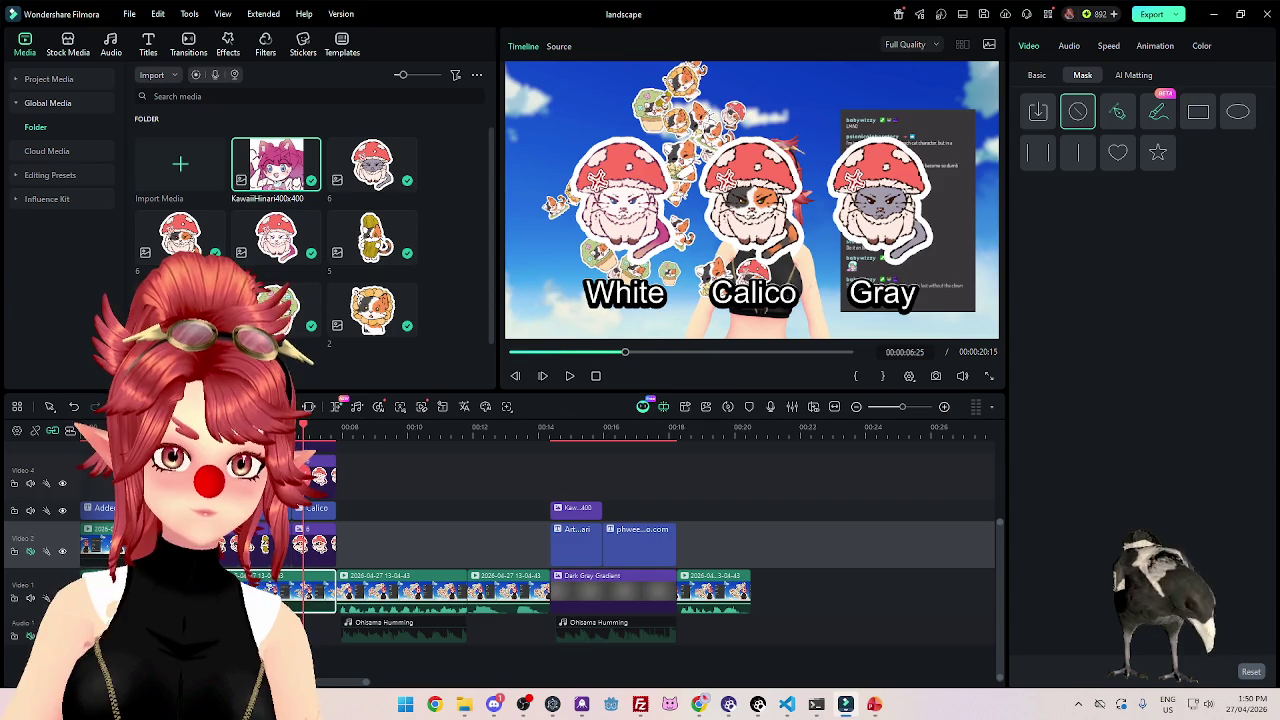
left_click(320, 630)
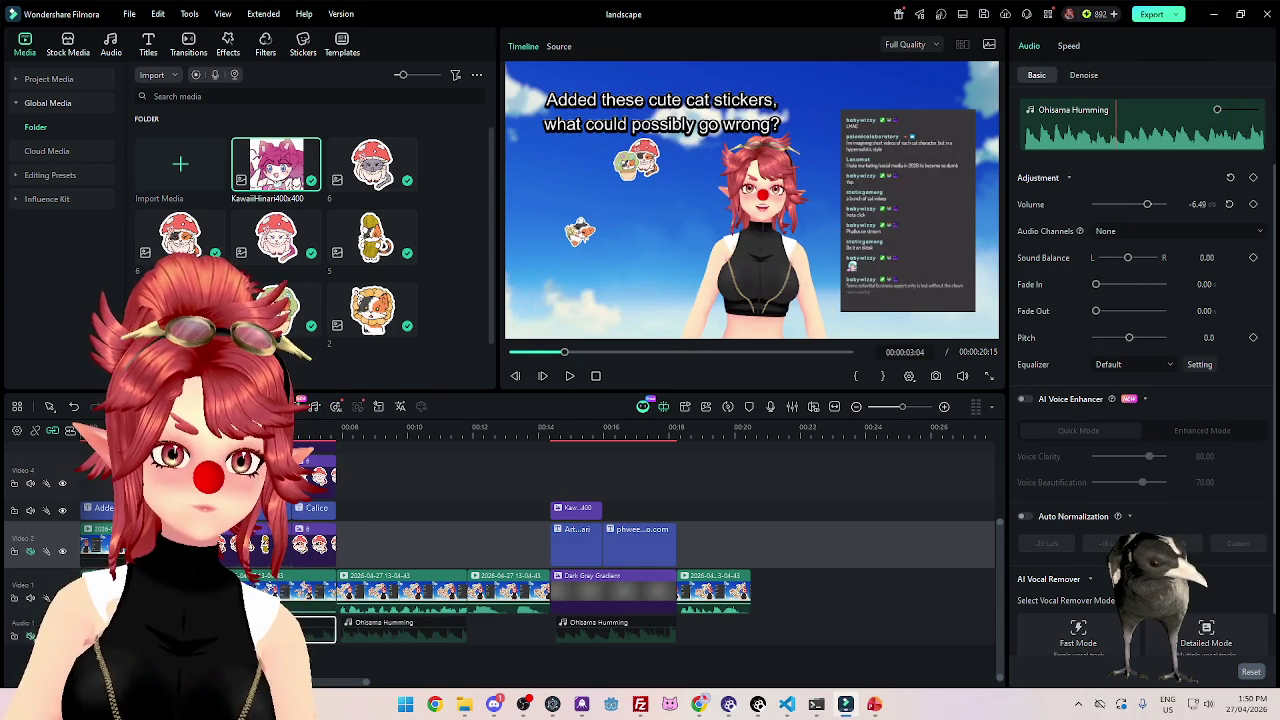
Delete the first Ohisama Humming clip, ending at 00:00:07:25, and preview without it.
left_click(31, 638)
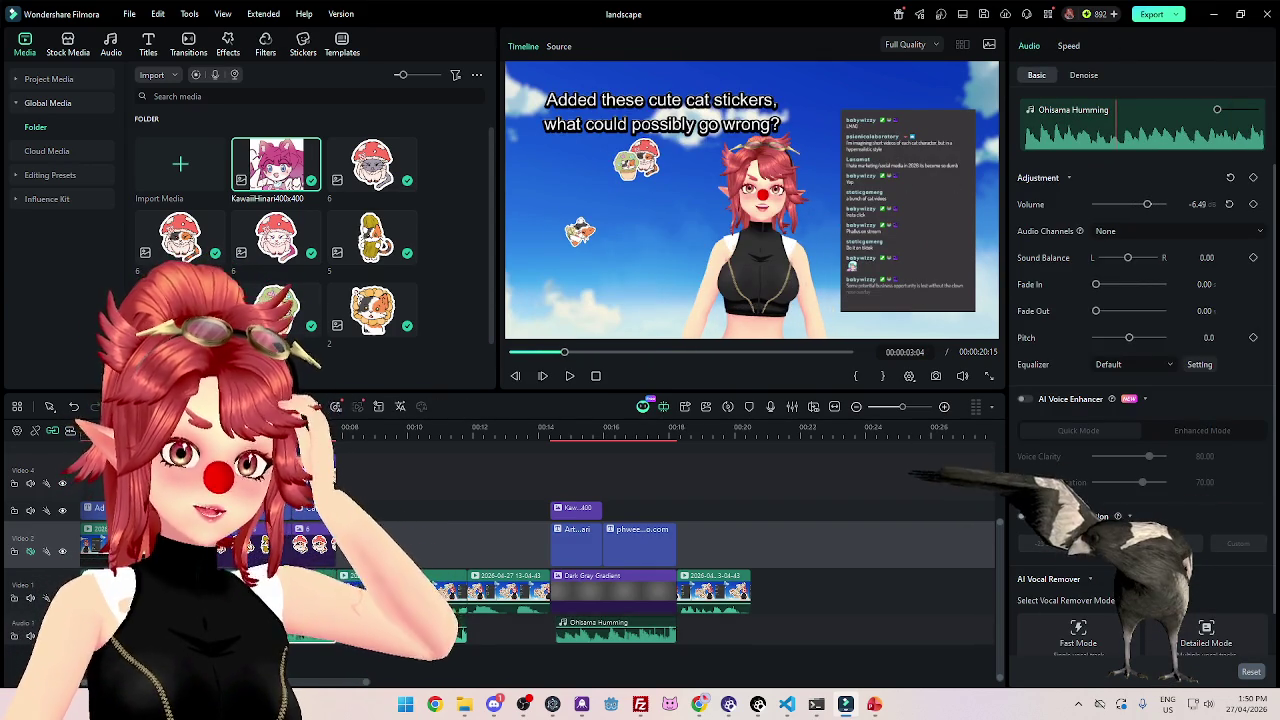
left_click(569, 376)
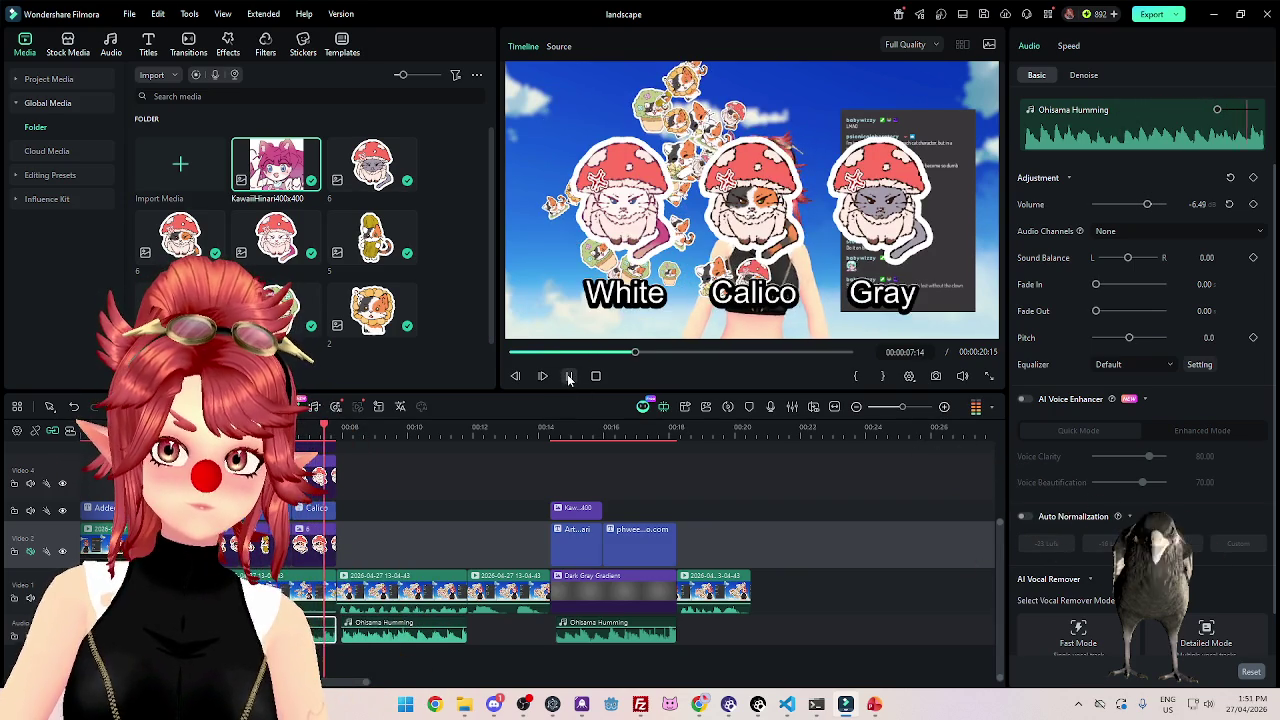
left_click(424, 625)
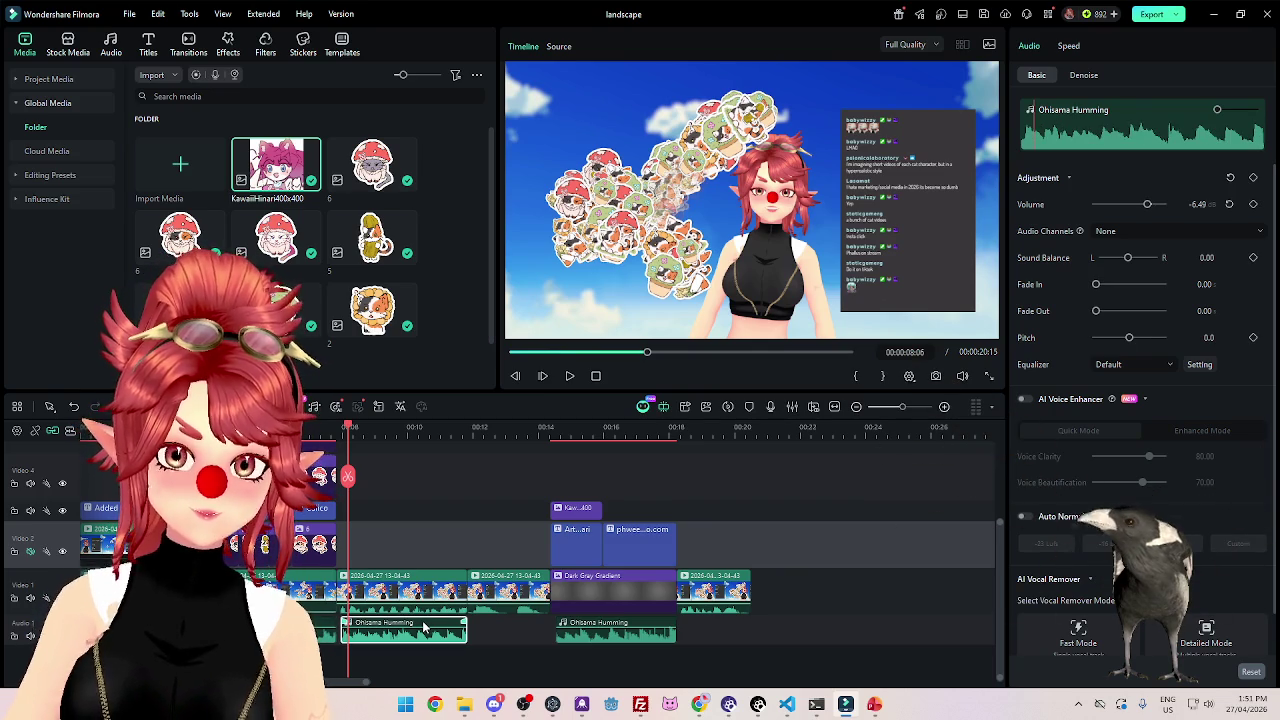
key("Delete")
left_click(570, 376)
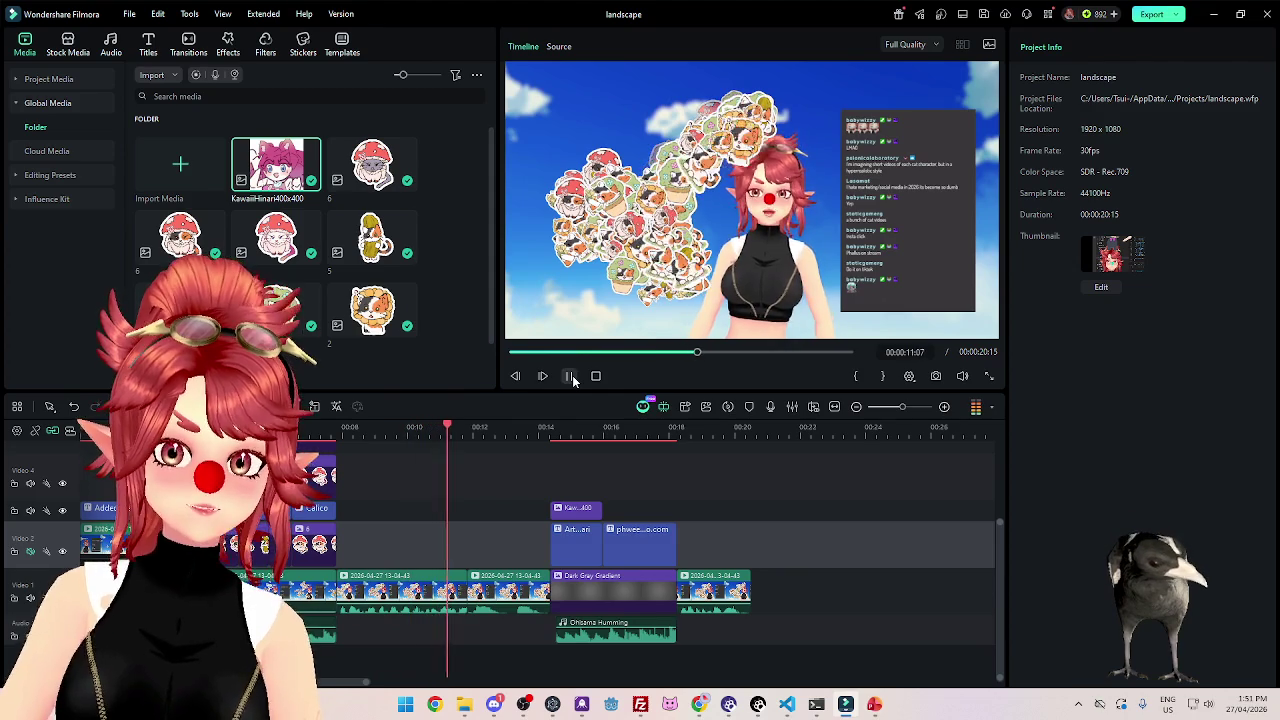
Delete the short stream clip before Dark Gray Gradient and extend the previous clip to fill it.
left_click(571, 377)
left_click(496, 578)
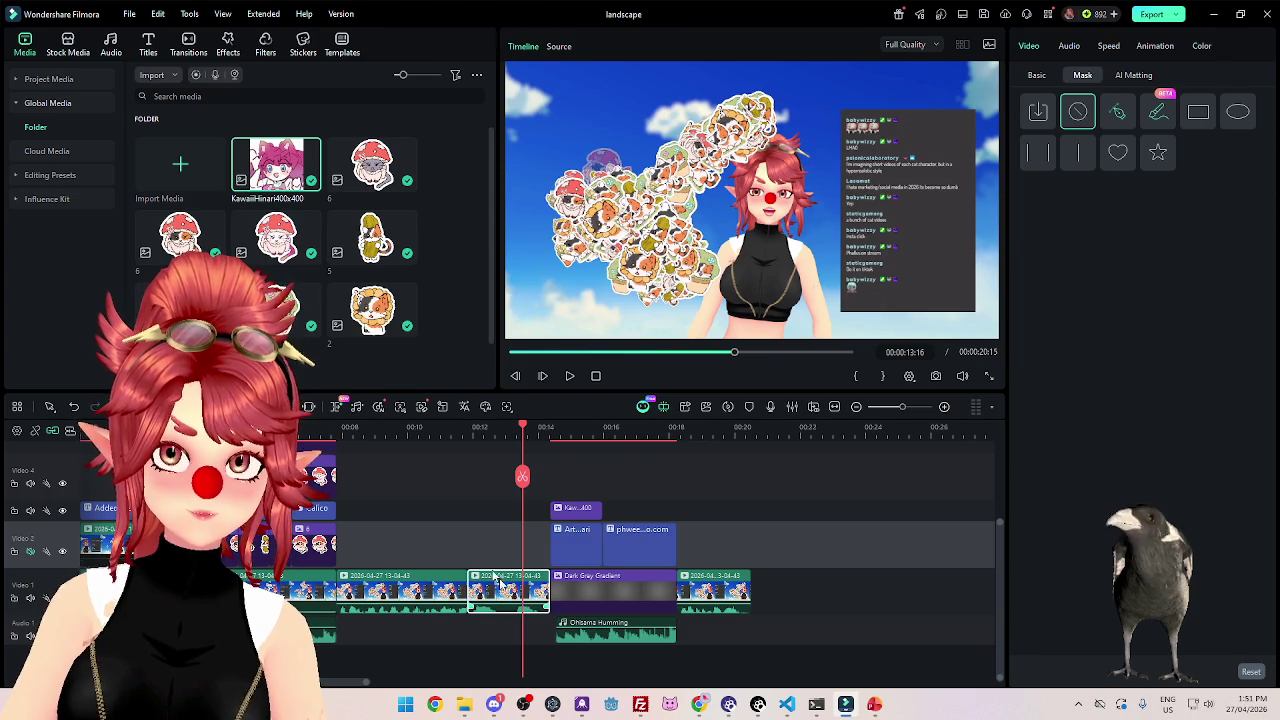
left_click(380, 430)
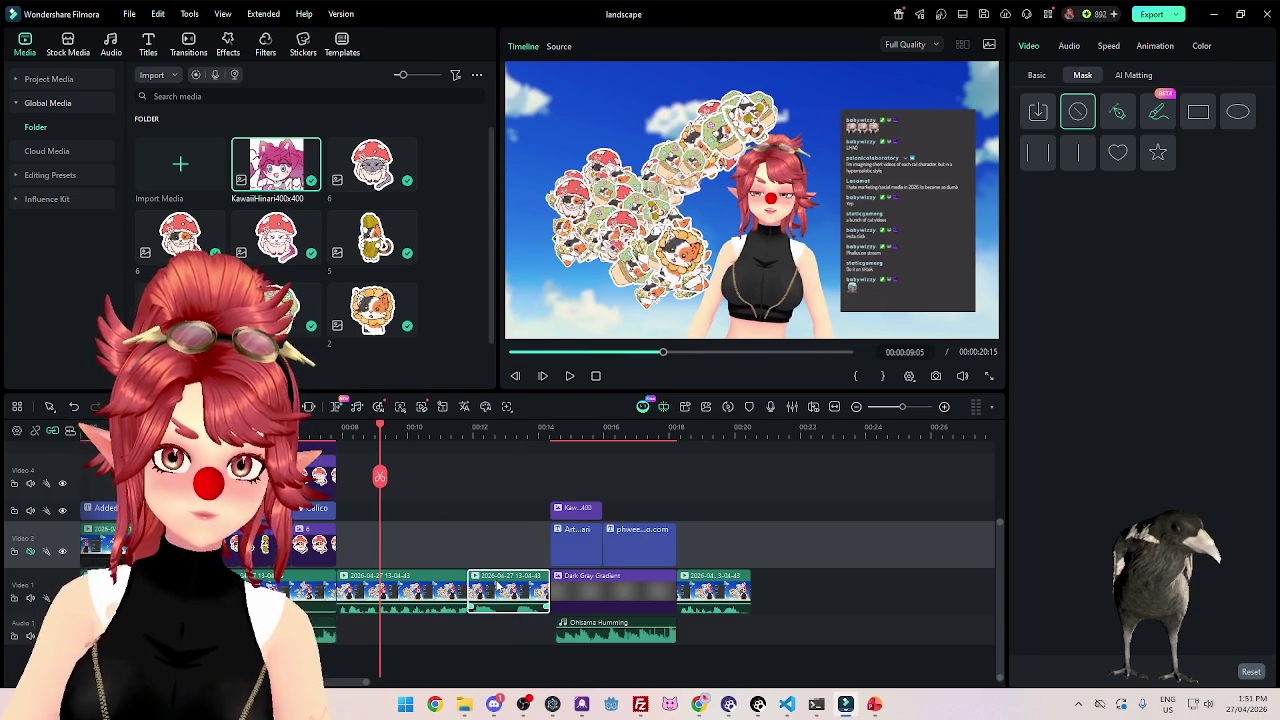
key("Delete")
left_click_drag(466, 590, 590, 593)
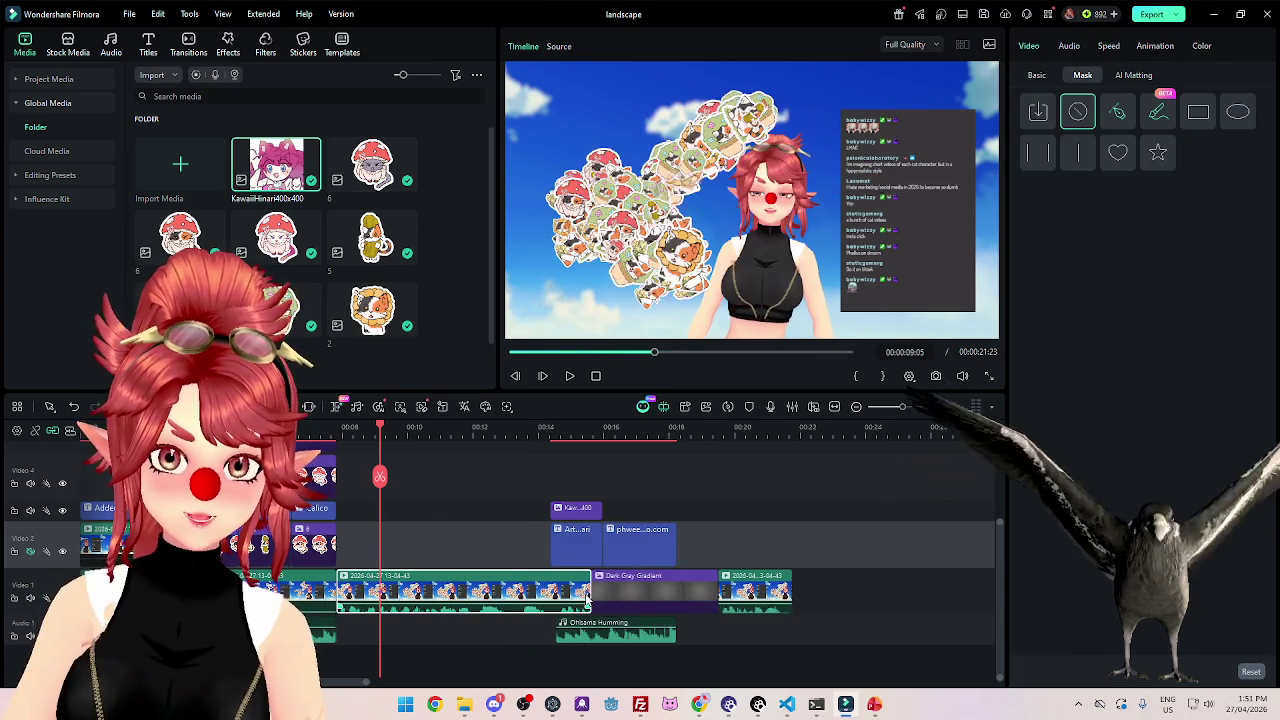
left_click(472, 427)
left_click(569, 377)
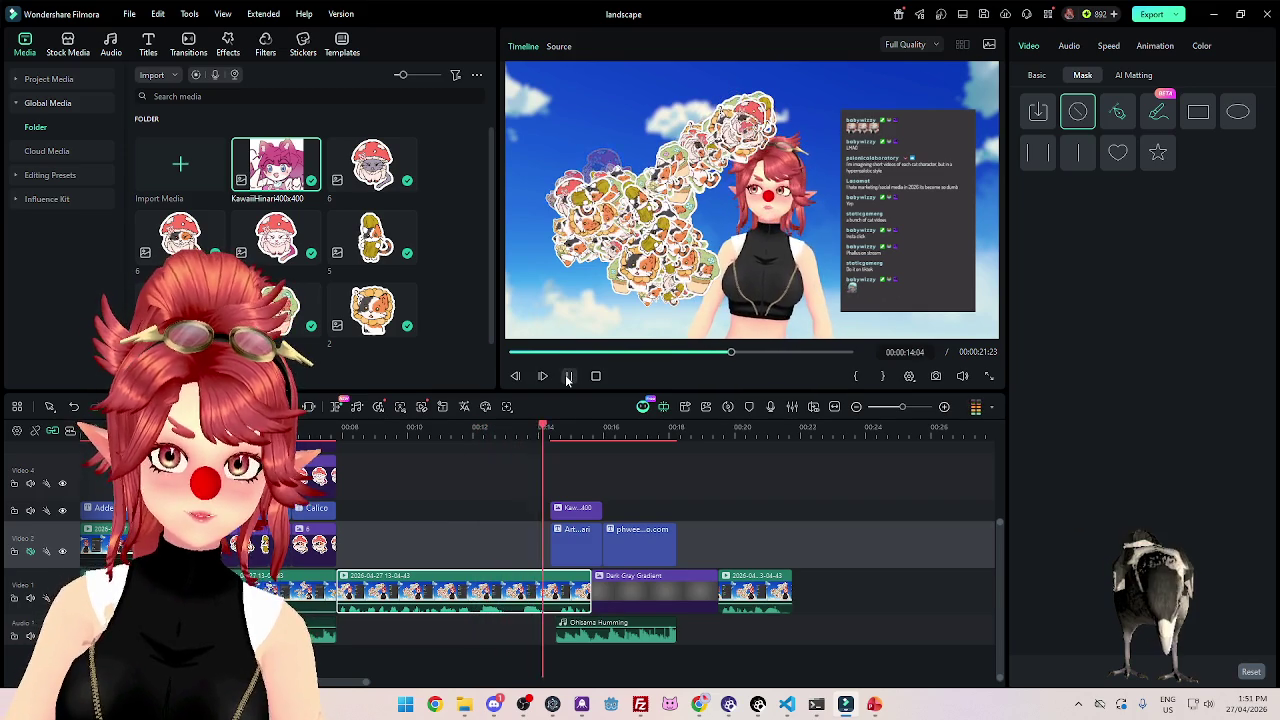
left_click(318, 428)
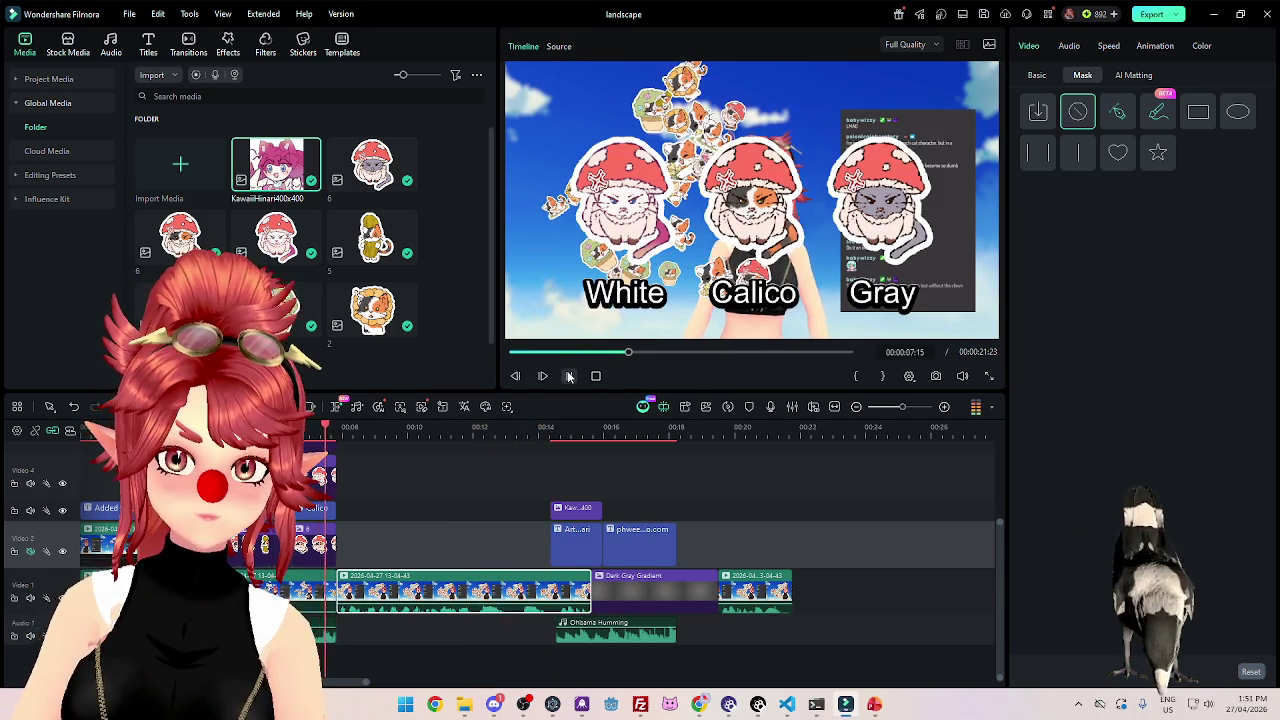
left_click(569, 377)
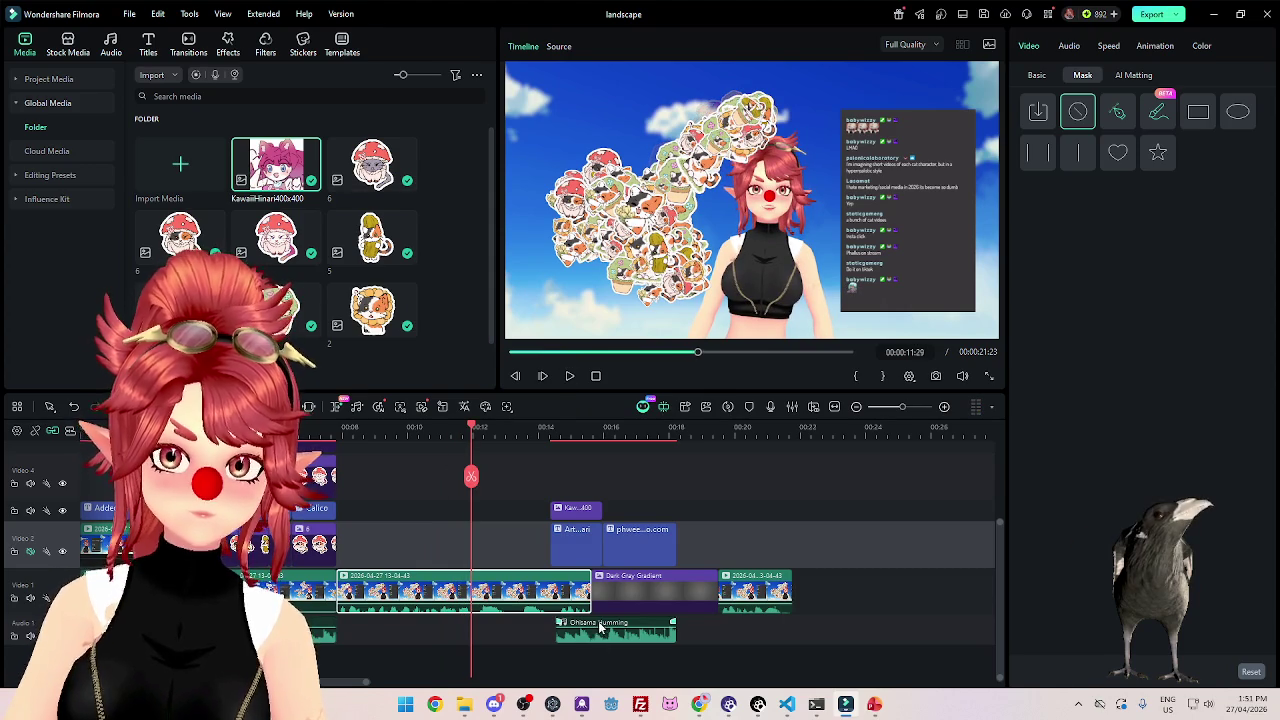
Move Ohisama Humming and the three credit and URL title clips to start at 00:00:11:29, then preview.
left_click_drag(600, 628, 516, 628)
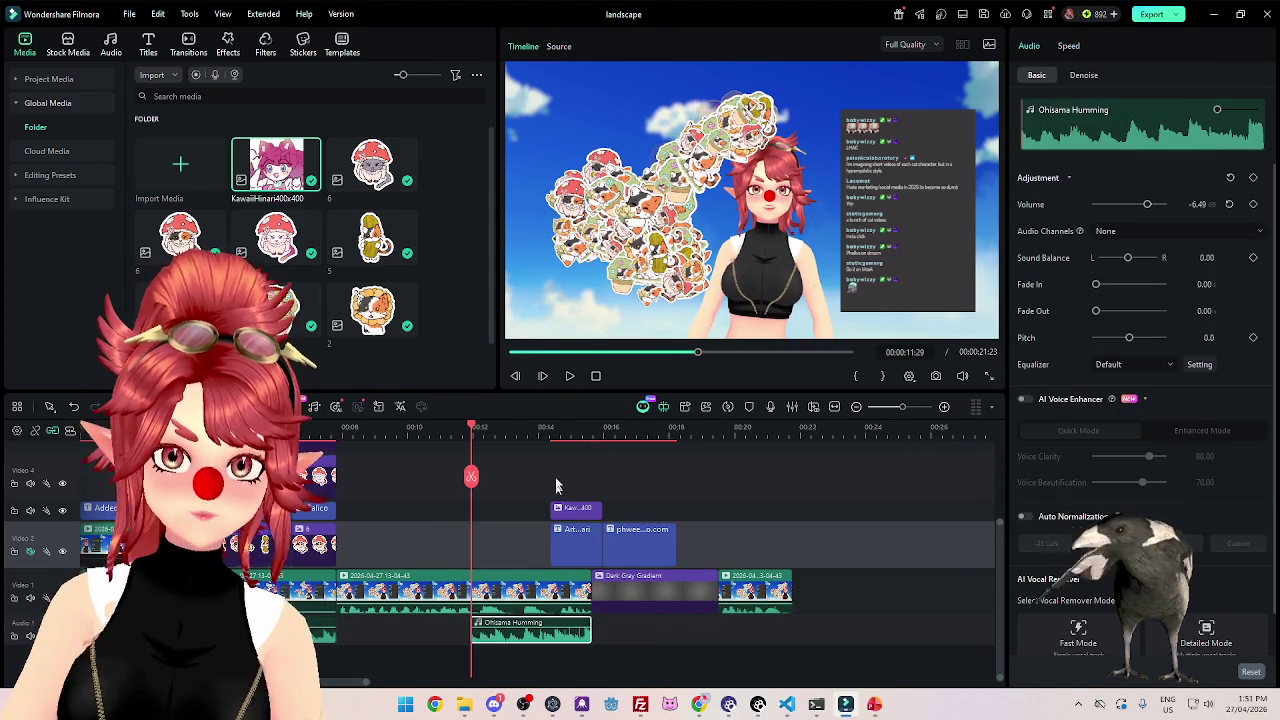
left_click_drag(557, 494, 644, 543)
left_click_drag(581, 543, 573, 540)
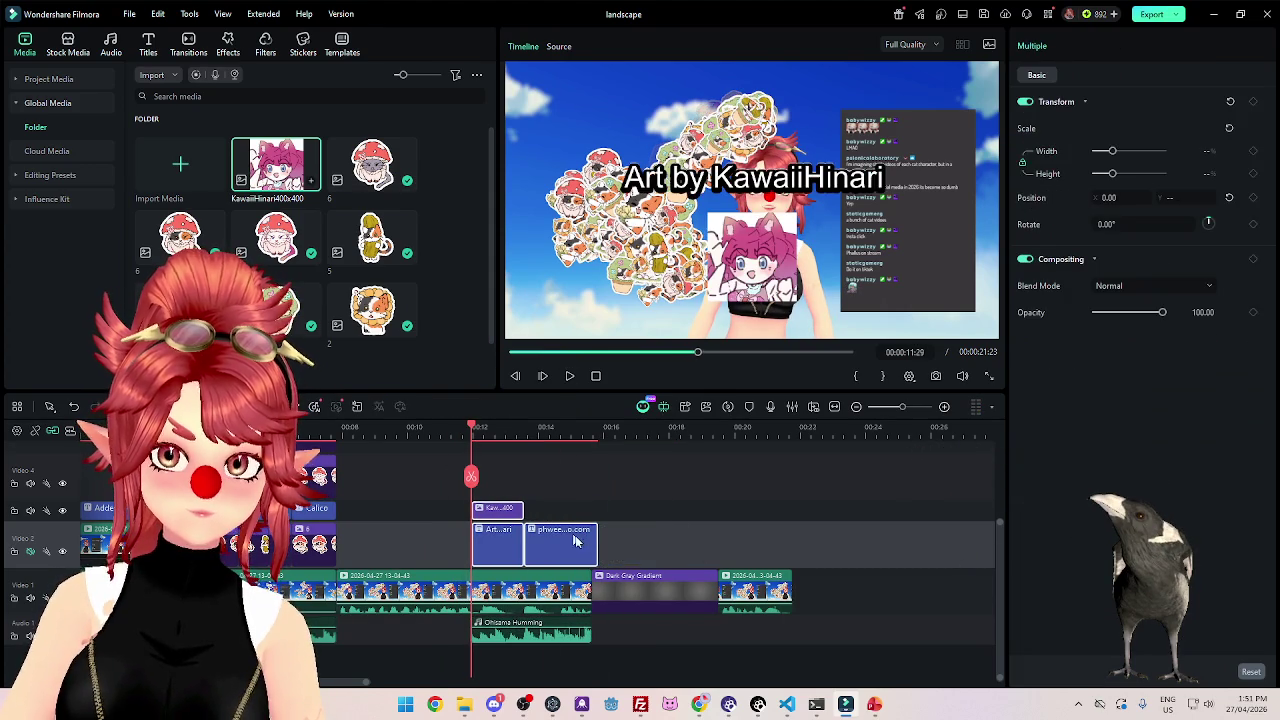
left_click(570, 380)
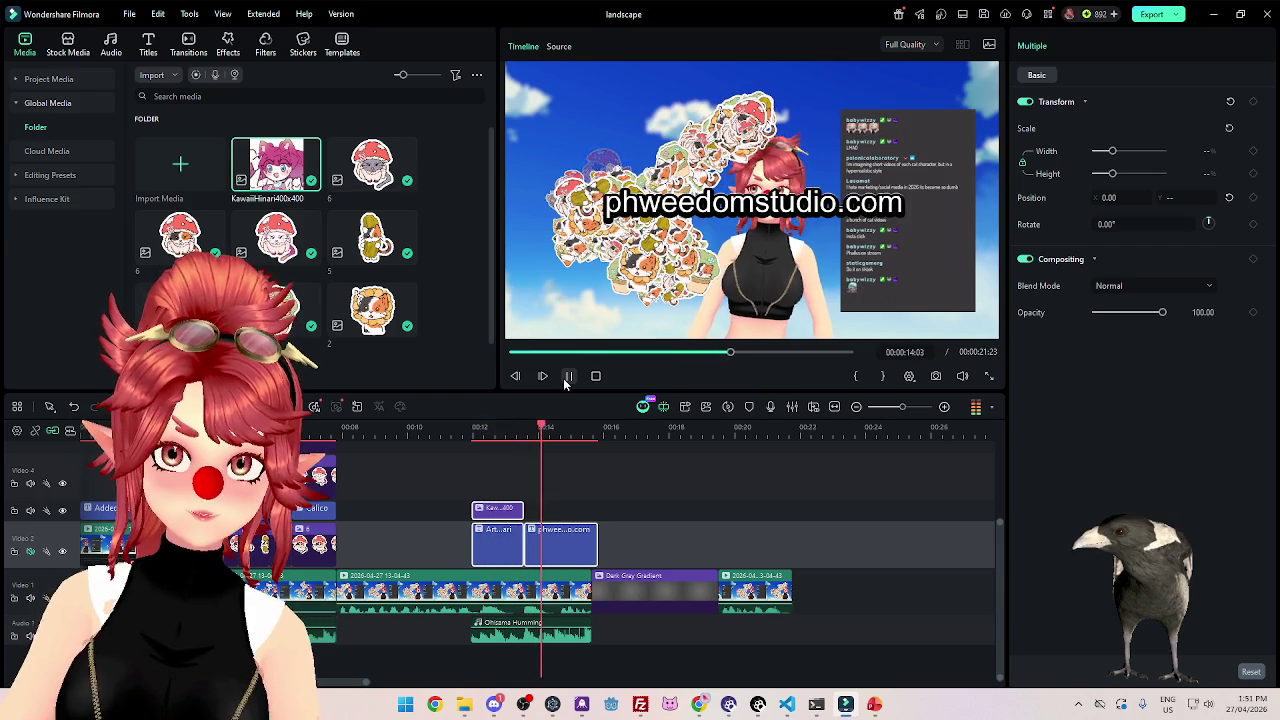
left_click(567, 377)
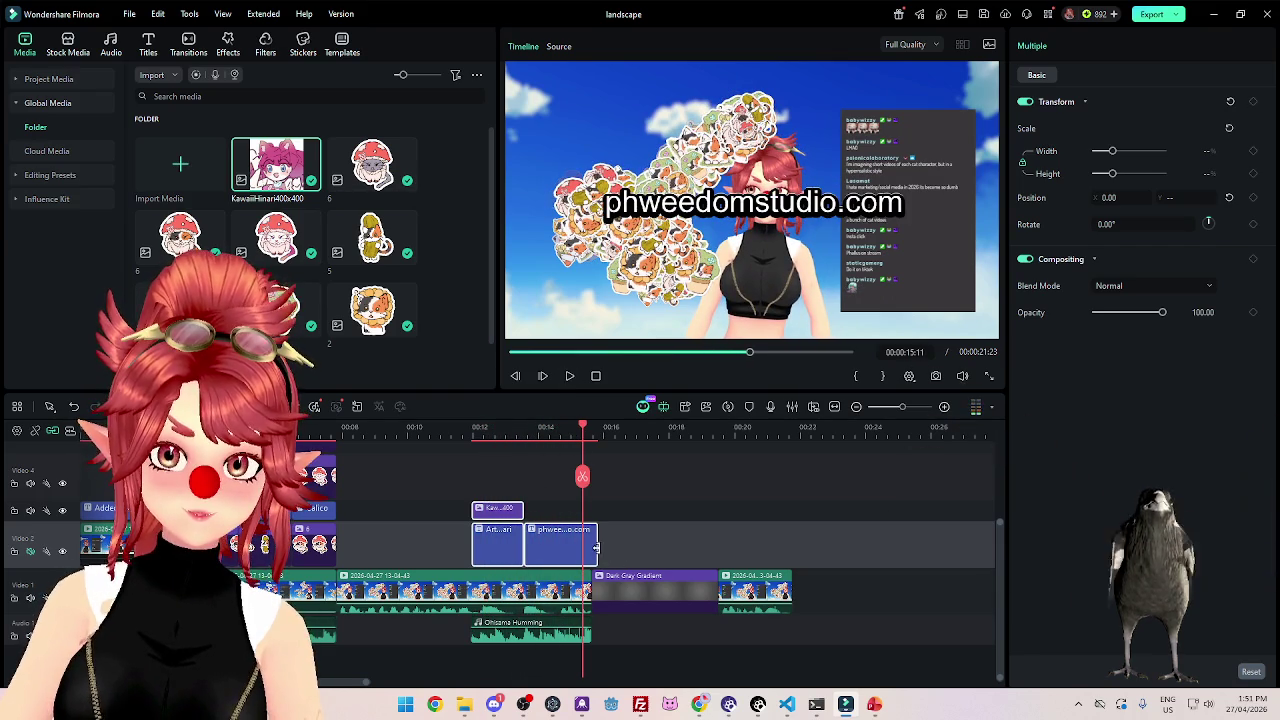
Trim the credit cards to end with the stream, and delete Dark Gray Gradient and the trailing clips.
left_click_drag(596, 545, 590, 548)
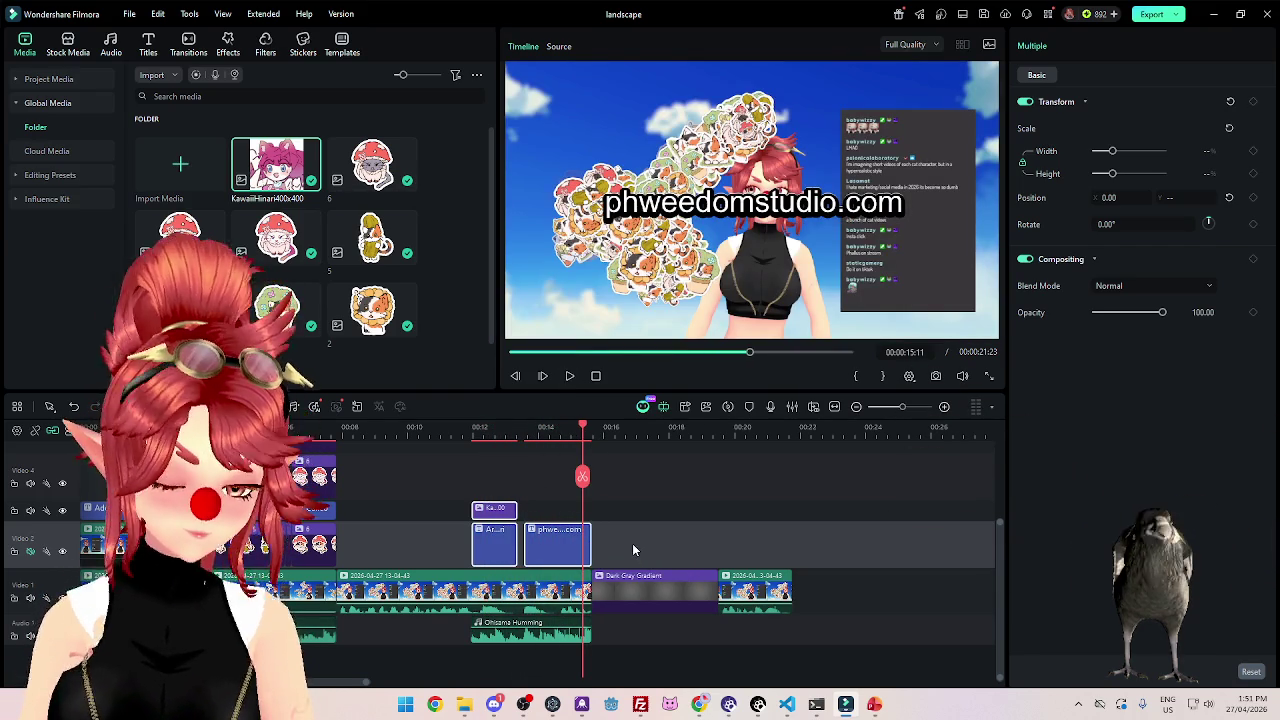
left_click(632, 543)
left_click(592, 548)
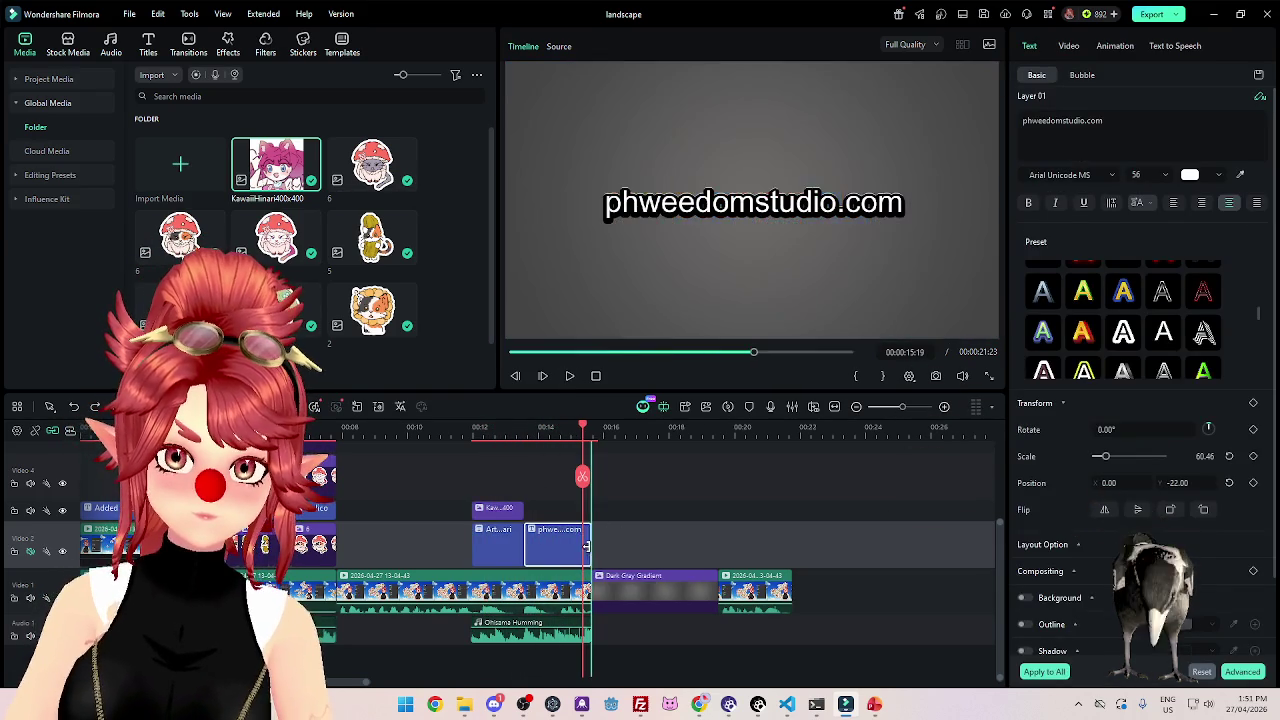
left_click(650, 592)
key("Delete")
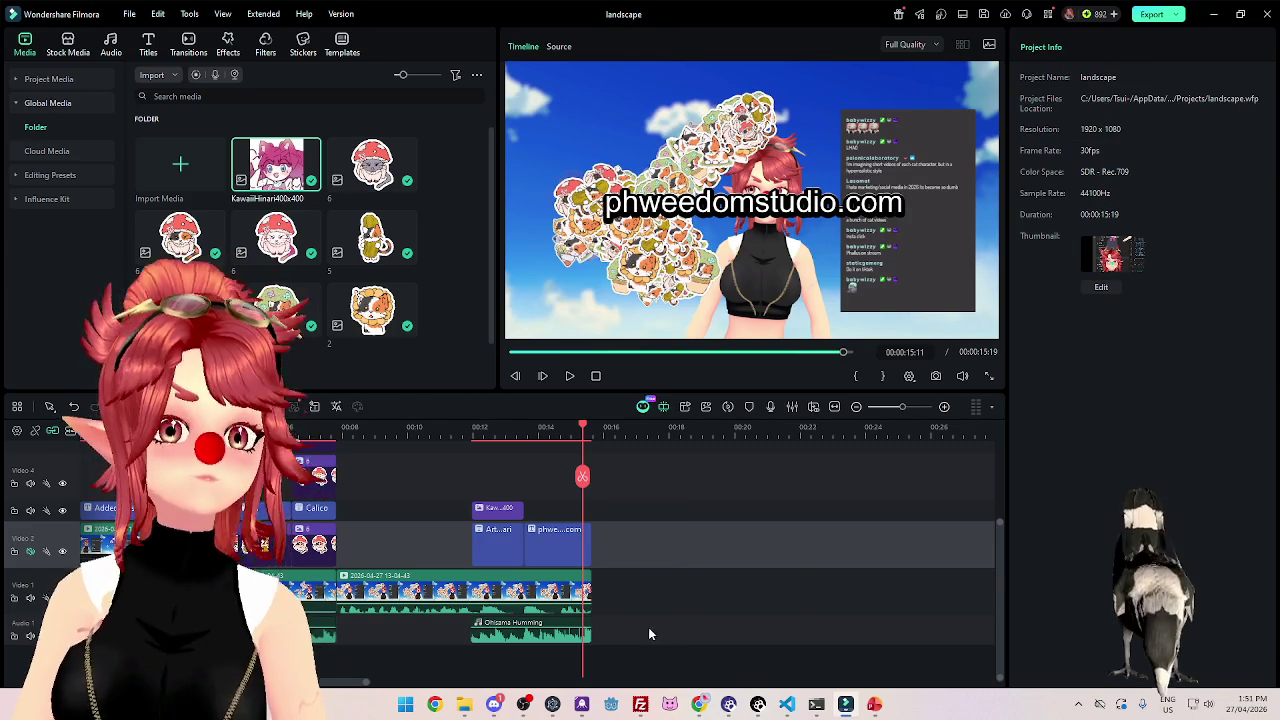
left_click(438, 428)
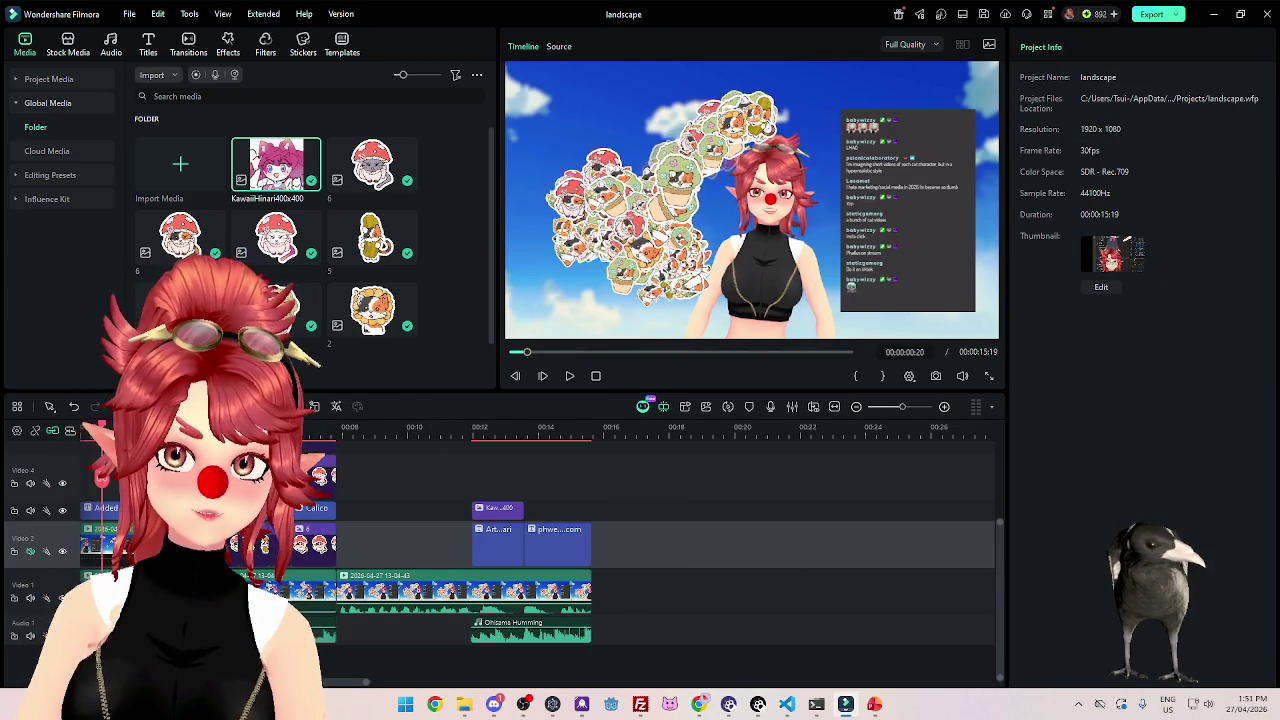
left_click(596, 375)
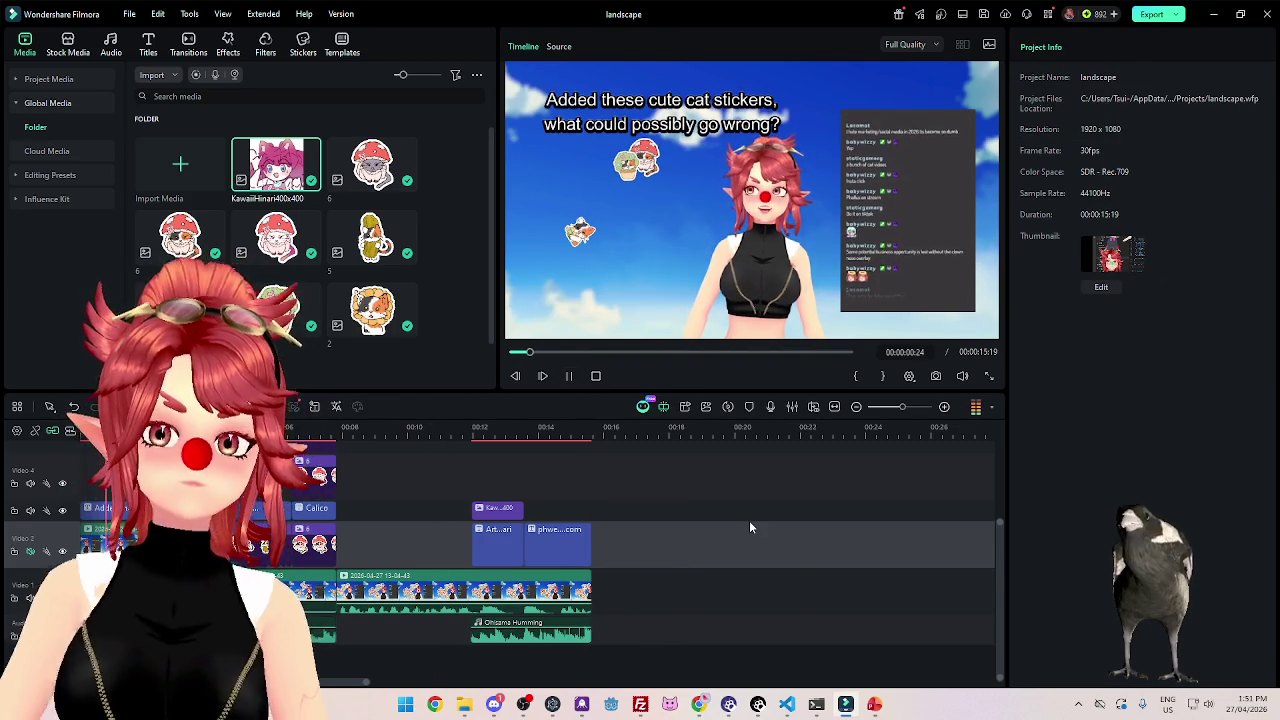
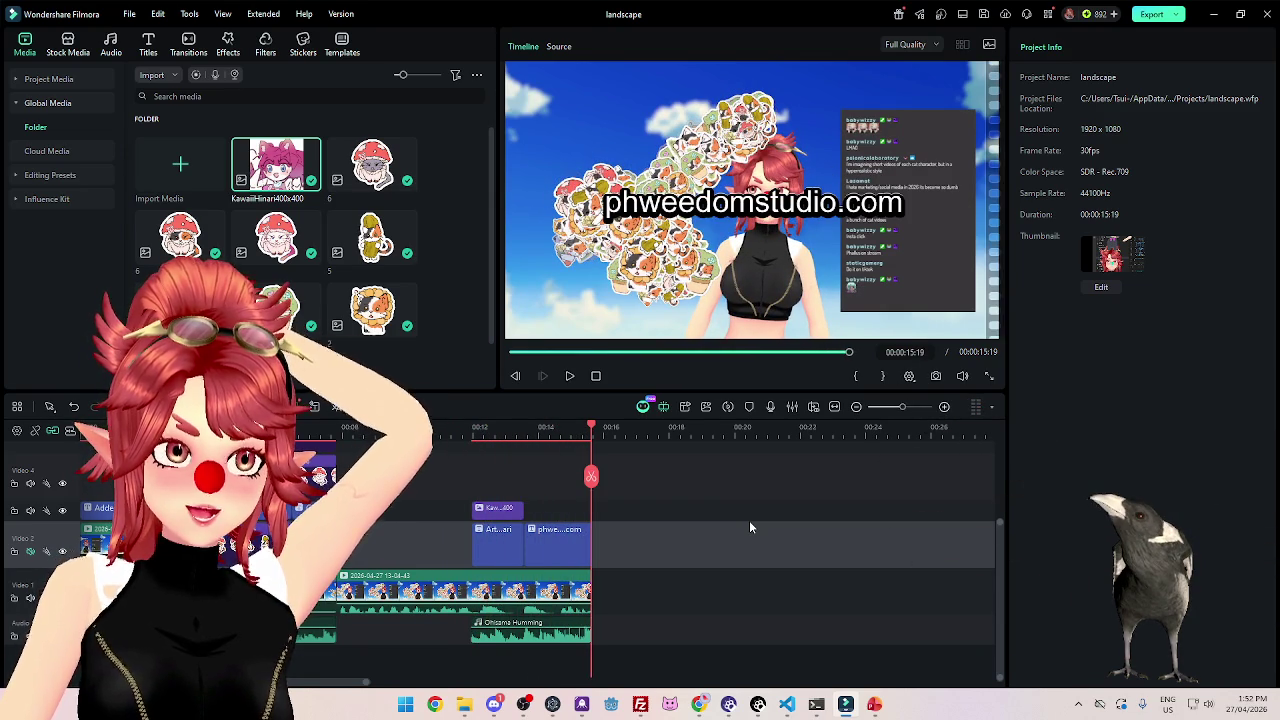
Add a 'get them:' first line to the phweedomstudio.com title and italicise both lines.
left_click(553, 545)
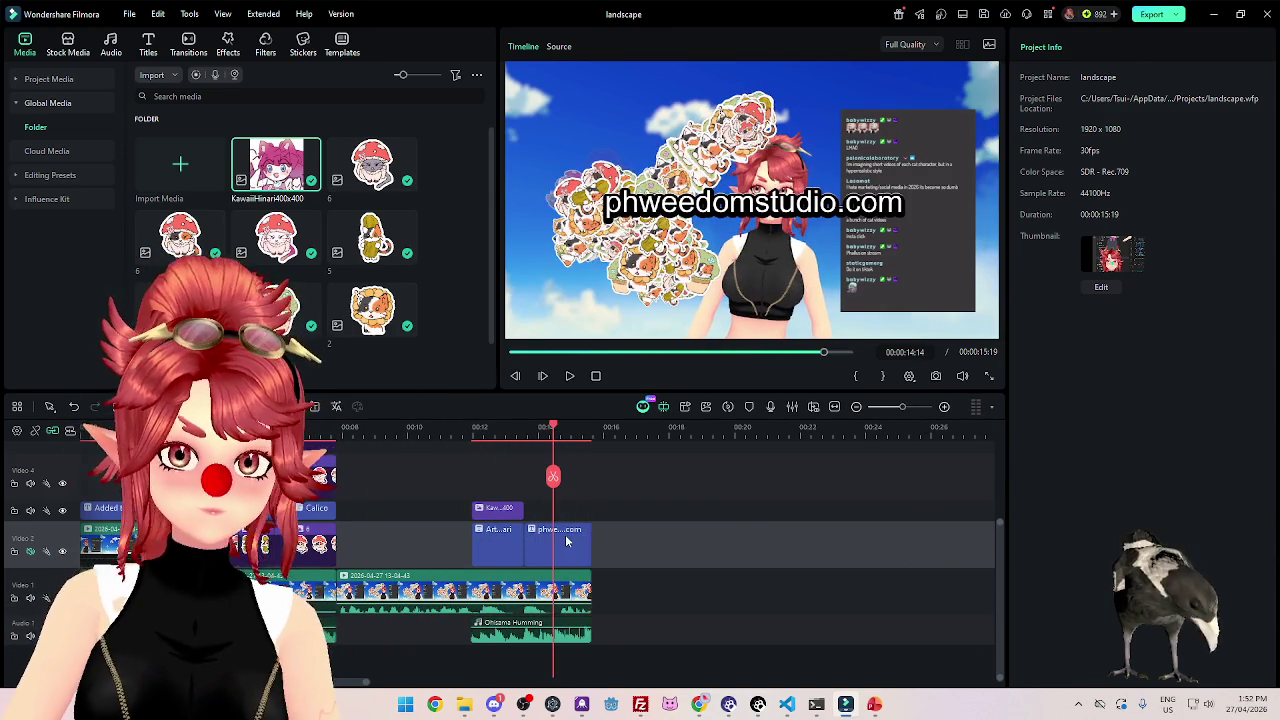
left_click(1024, 122)
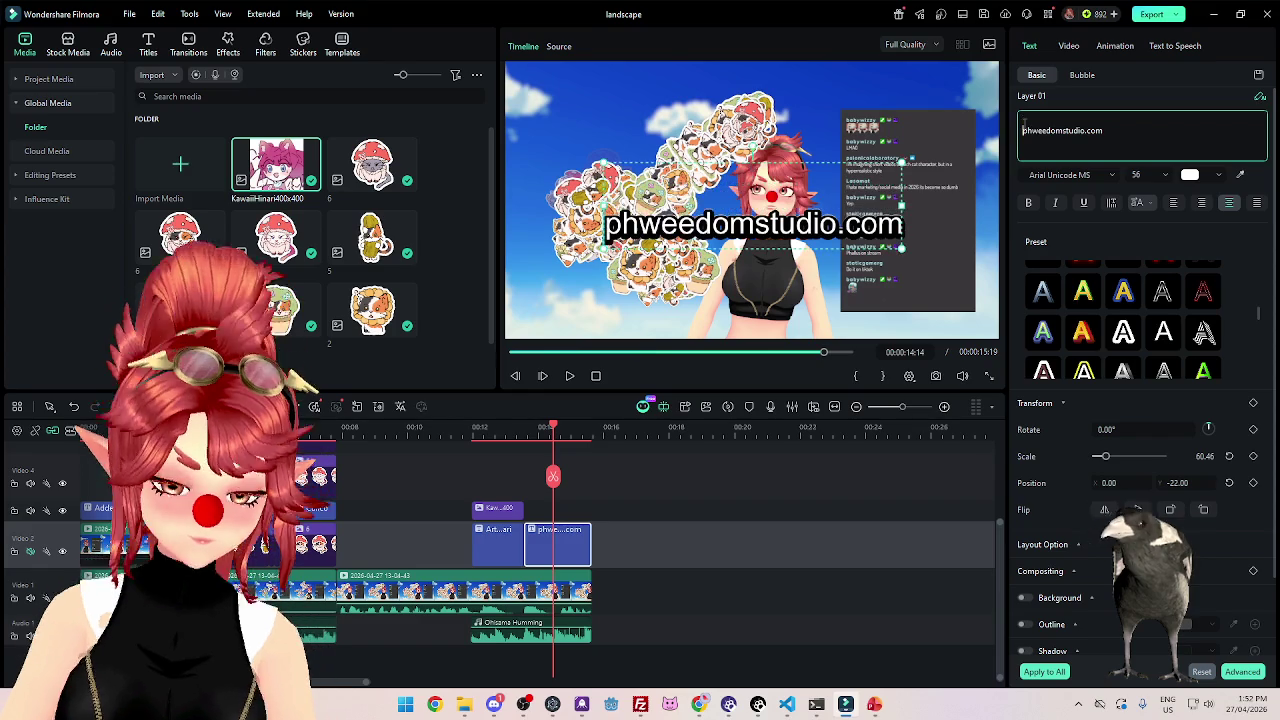
type("get them")
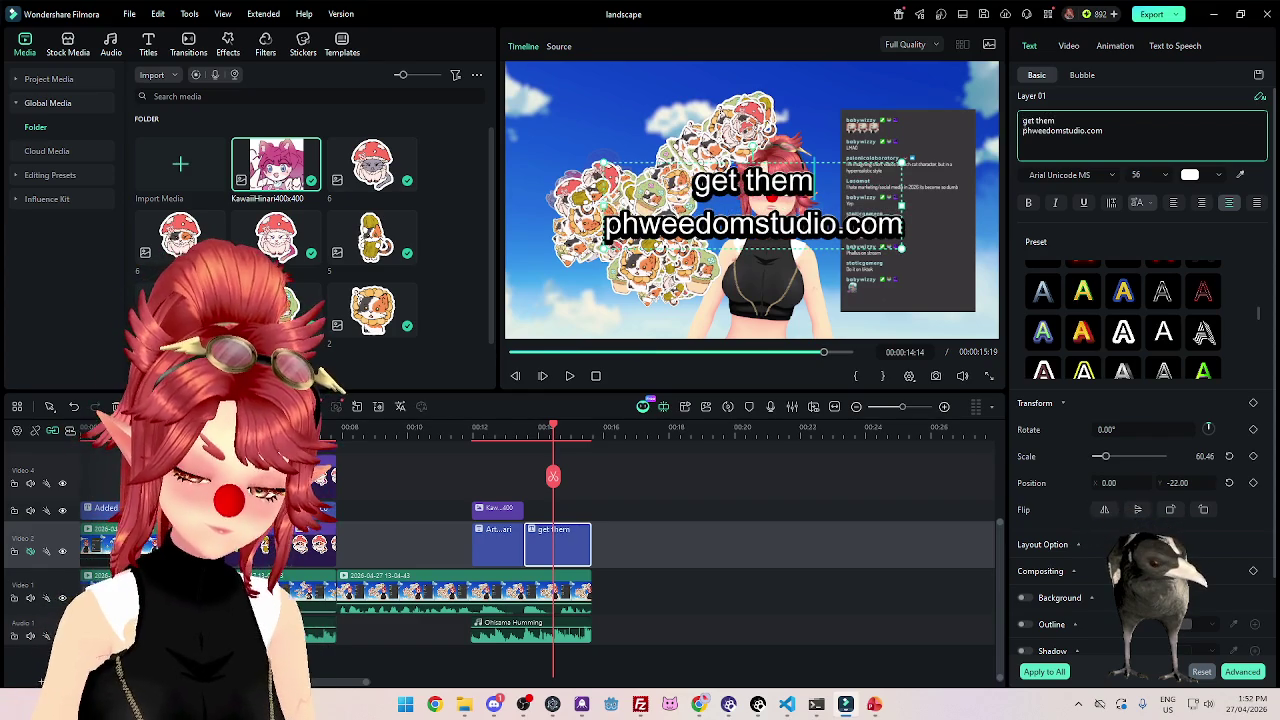
type(":")
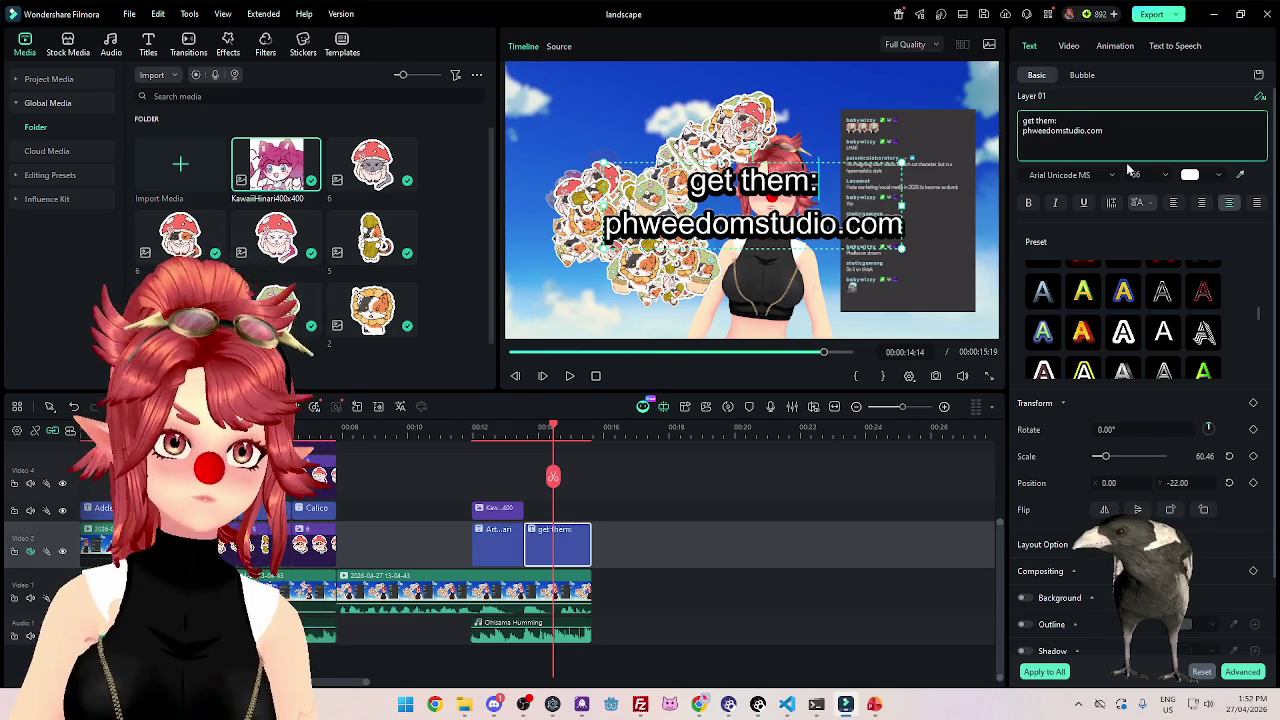
left_click_drag(1101, 121, 995, 112)
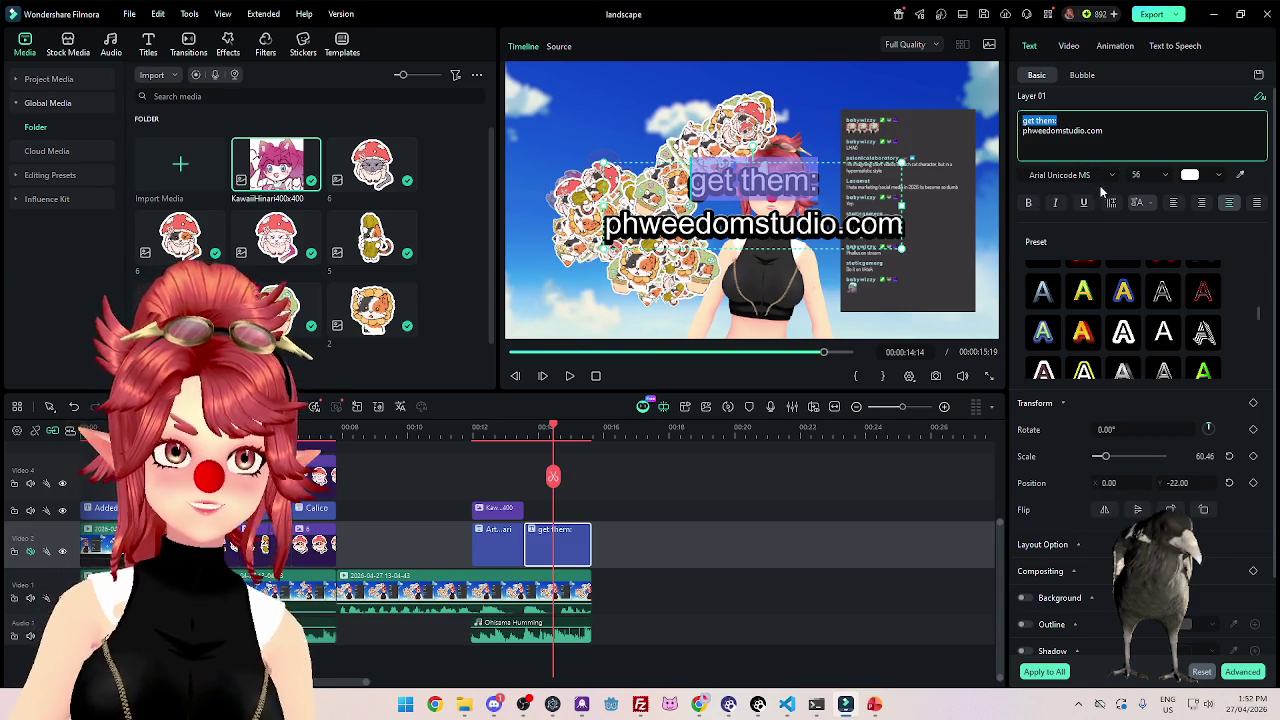
left_click(1064, 205)
left_click(1055, 202)
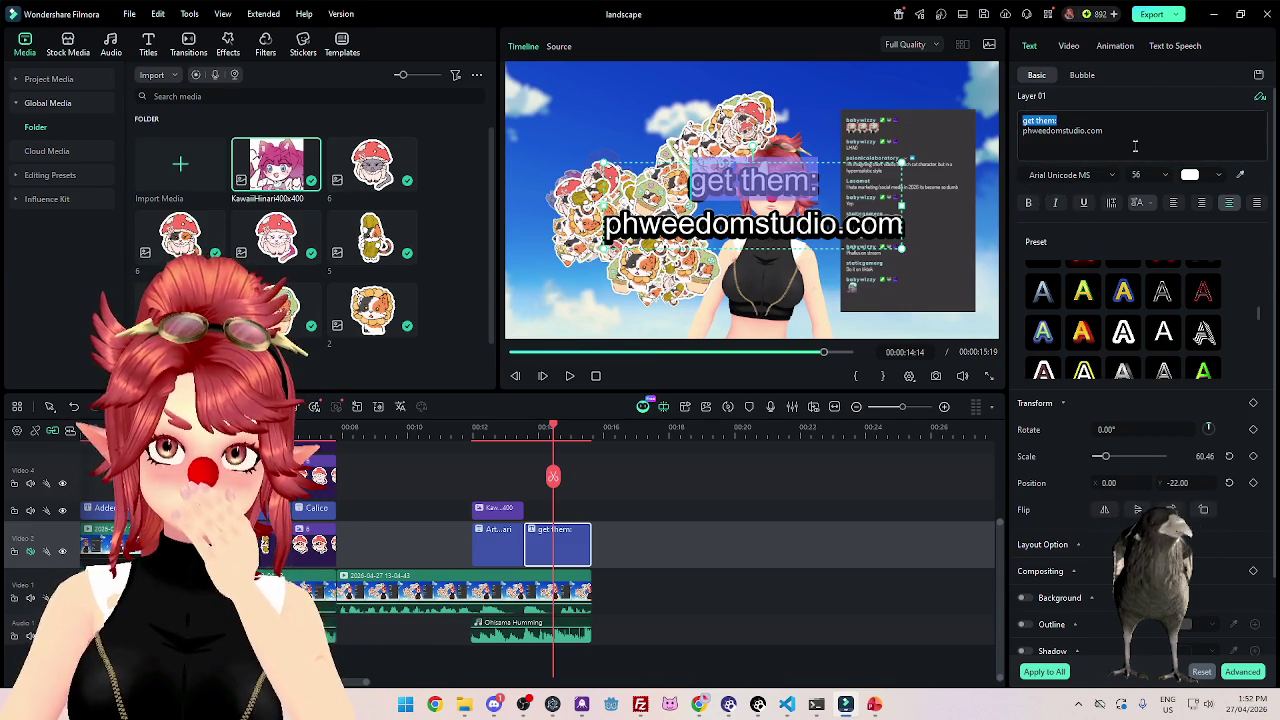
left_click_drag(1022, 131, 1103, 131)
left_click(1055, 202)
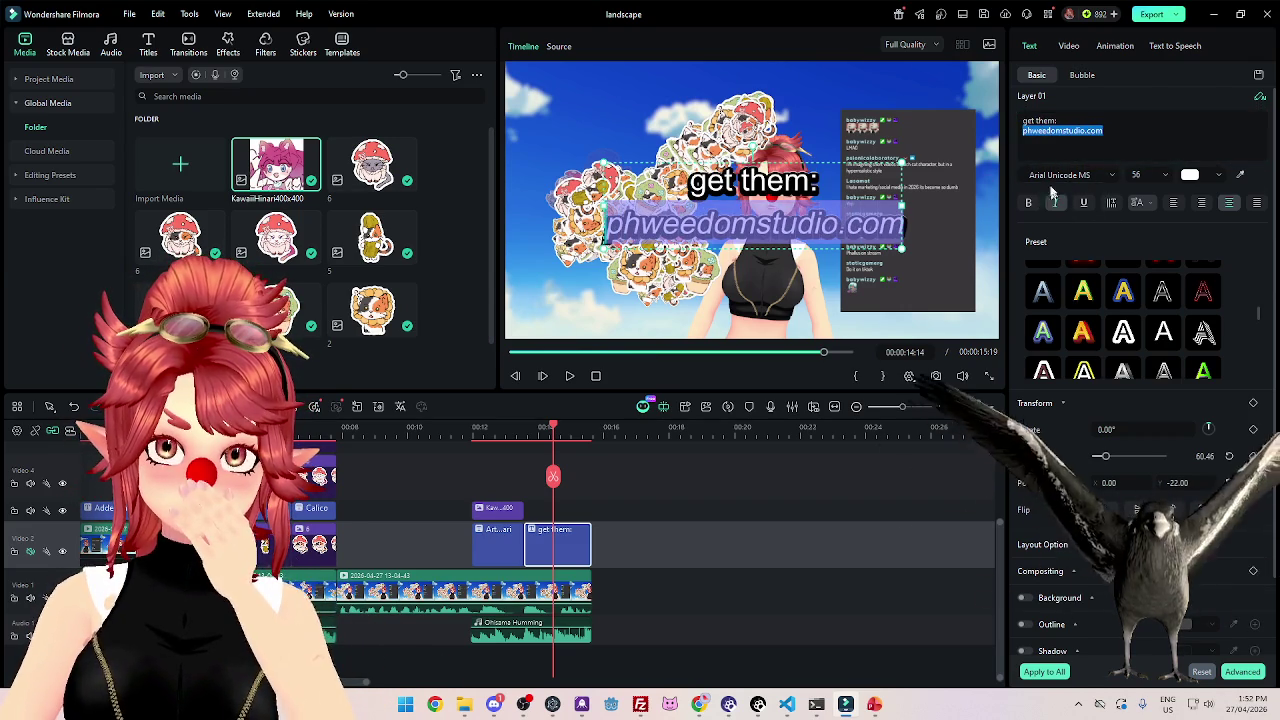
left_click(1092, 115)
Set the first line to font size 40 and complete it to read 'get them now:'.
mouse_move(1022, 131)
left_mouse_down()
mouse_move(1103, 131)
mouse_move(999, 122)
left_mouse_up()
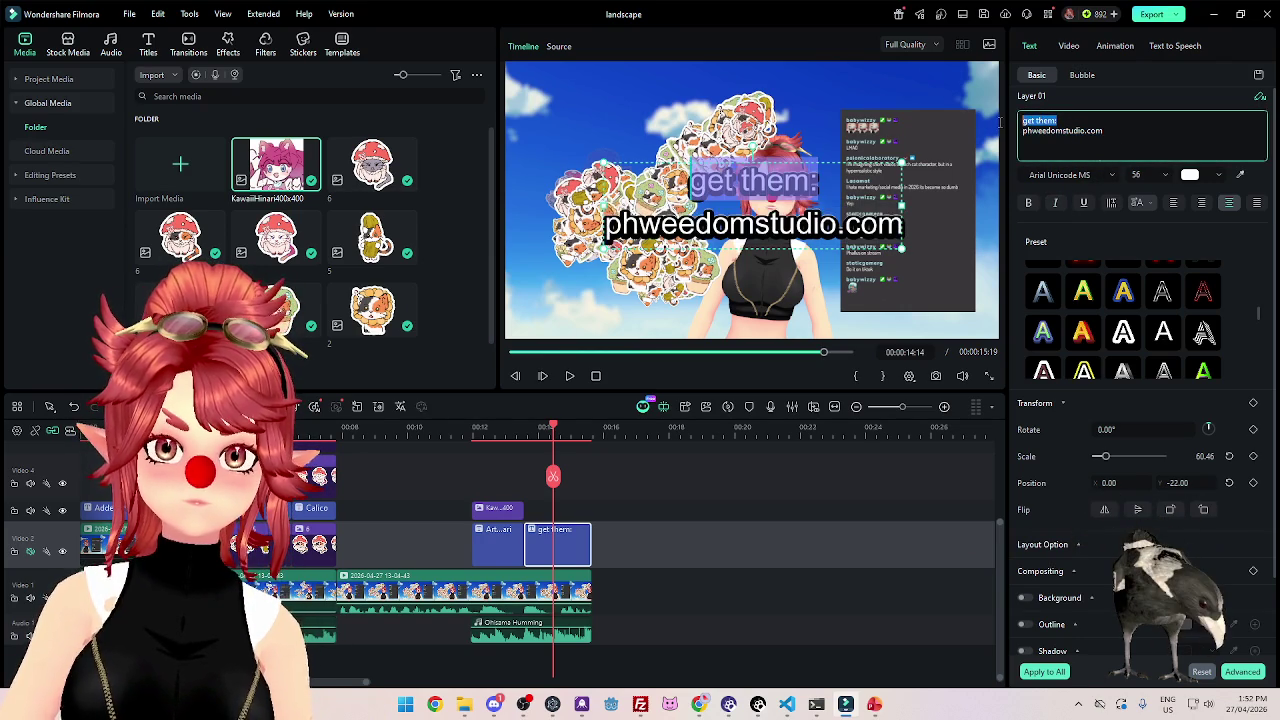
left_click(1162, 175)
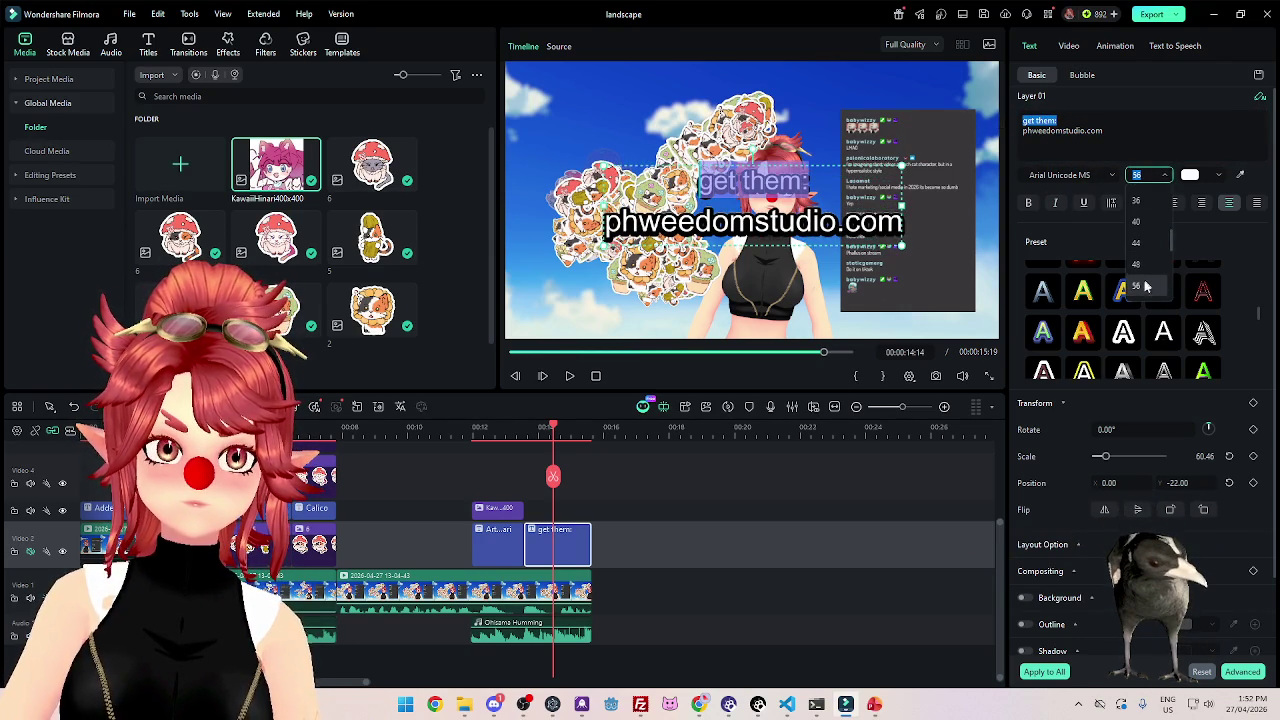
scroll(1145, 280, "down", 2)
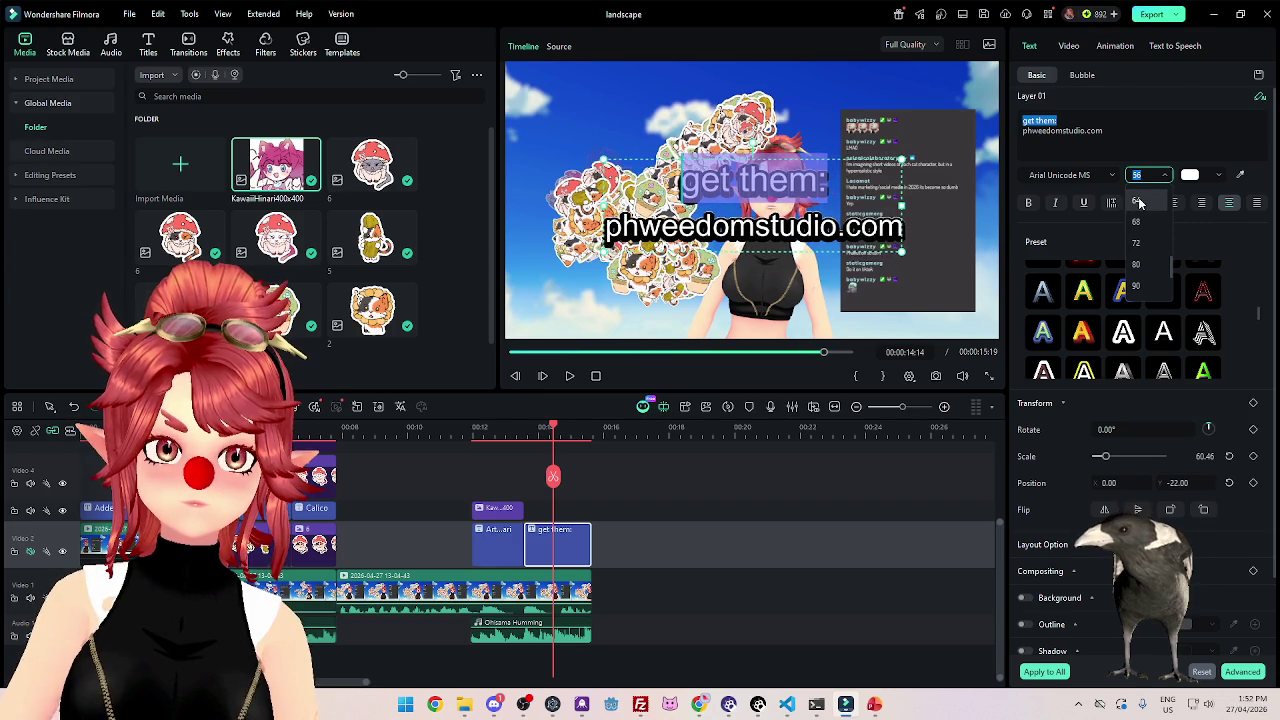
scroll(1141, 220, "up", 2)
scroll(1145, 232, "up", 2)
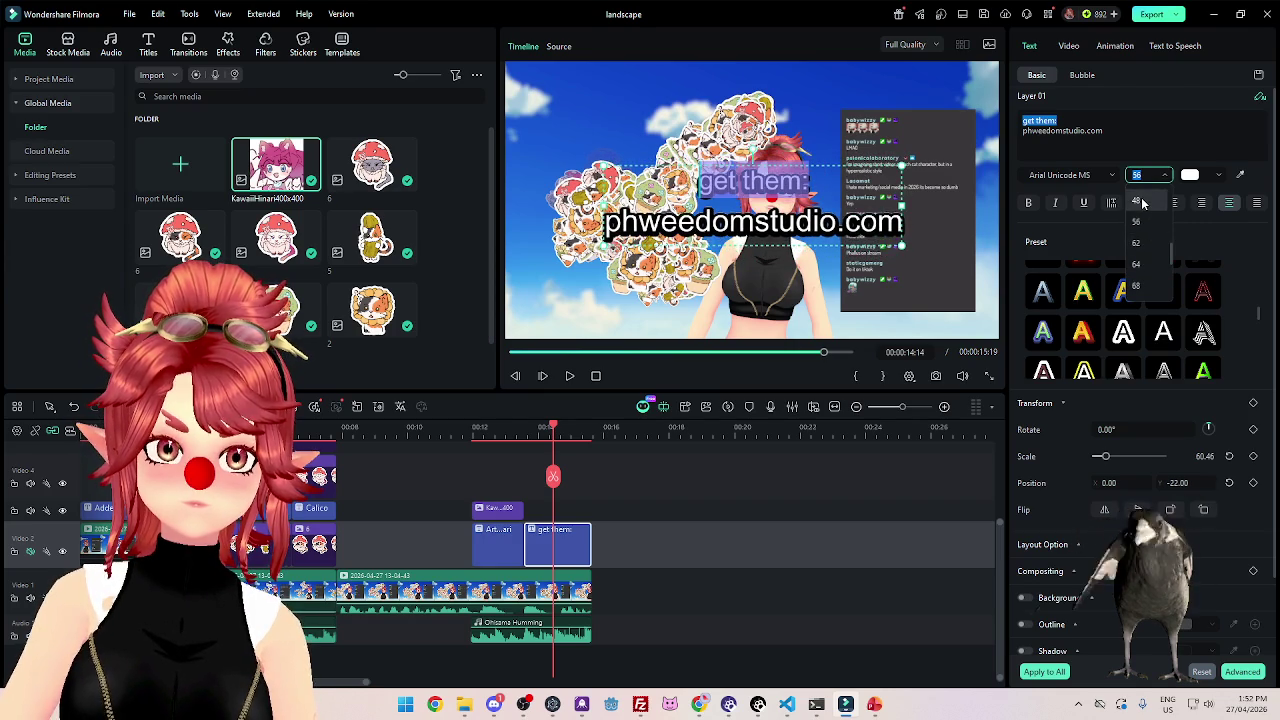
left_click(1146, 224)
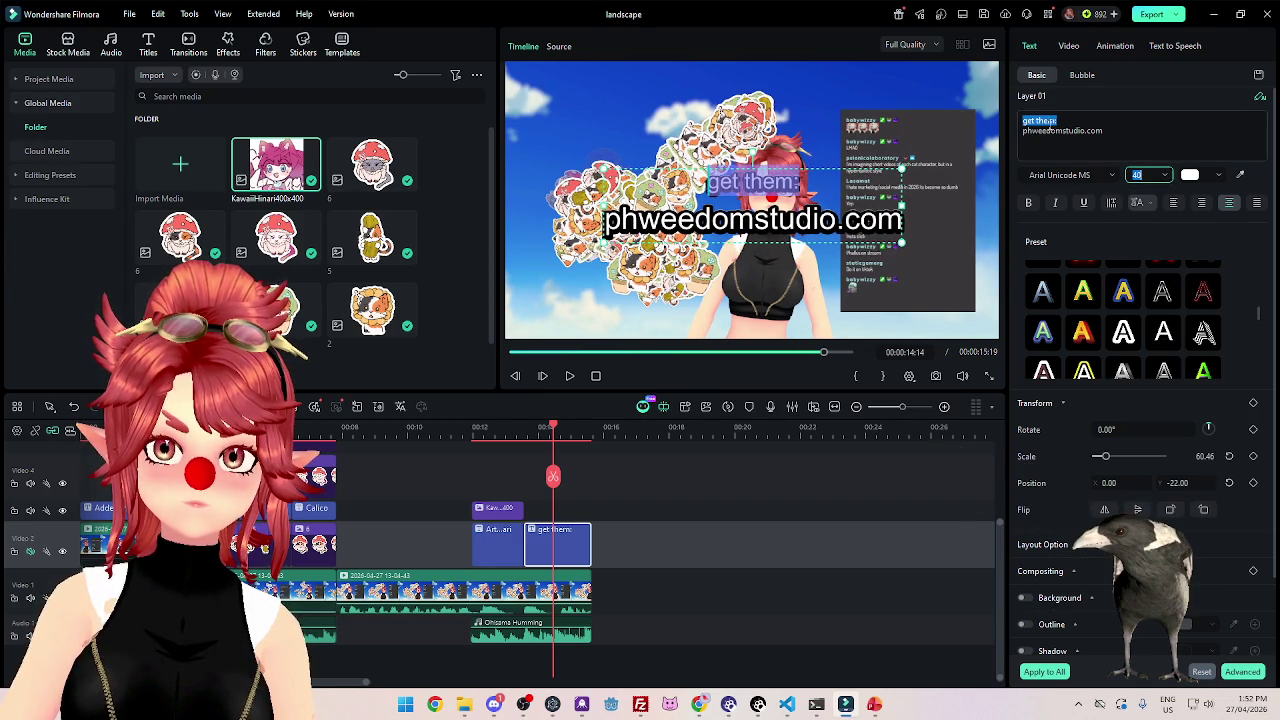
left_click(1210, 135)
type("now")
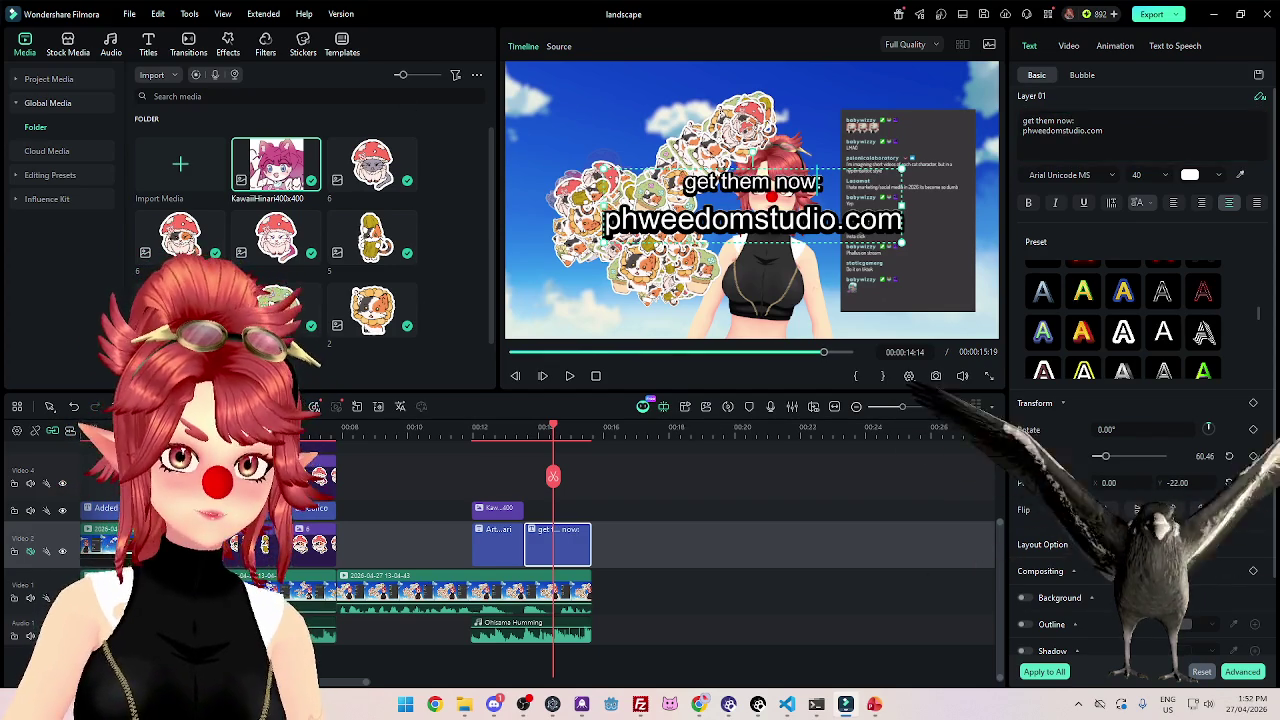
left_click(220, 428)
scroll(559, 508, "up", 2)
scroll(559, 508, "up", 2)
scroll(591, 554, "up", 2)
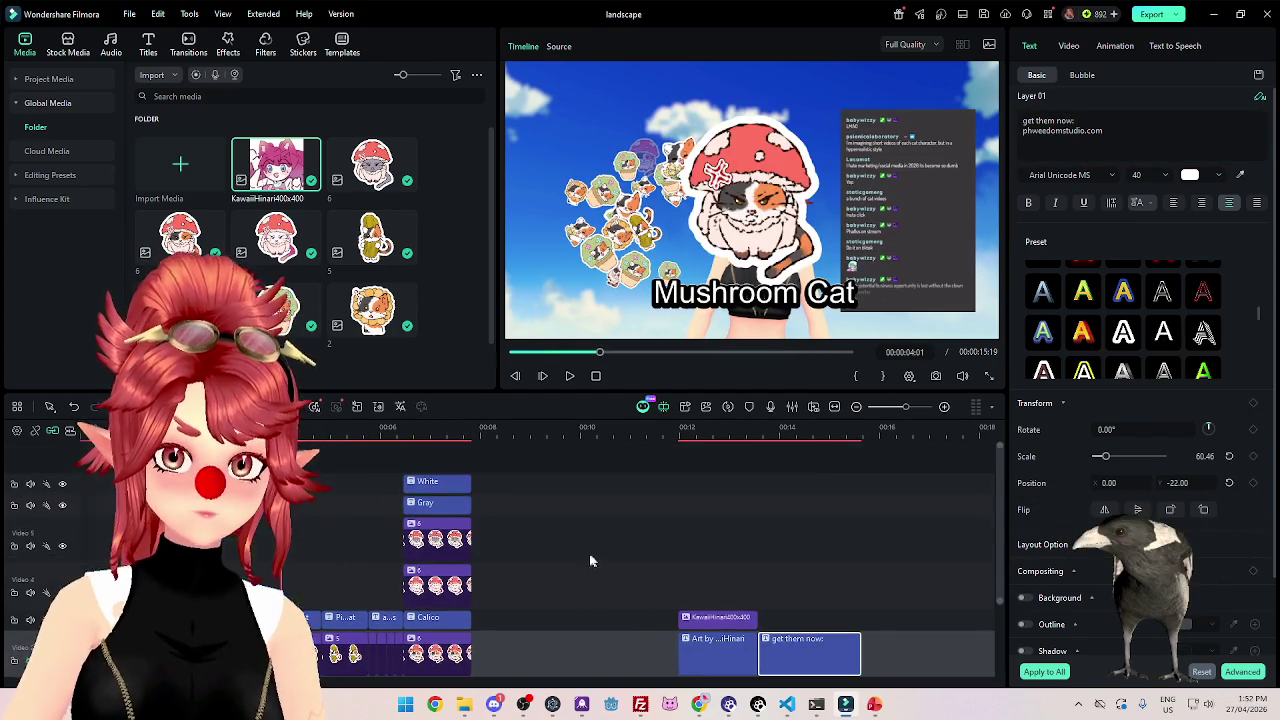
Shift the stacked sticker and cat-name clips later to start around 00:14.
scroll(554, 536, "down", 2)
scroll(549, 533, "up", 1)
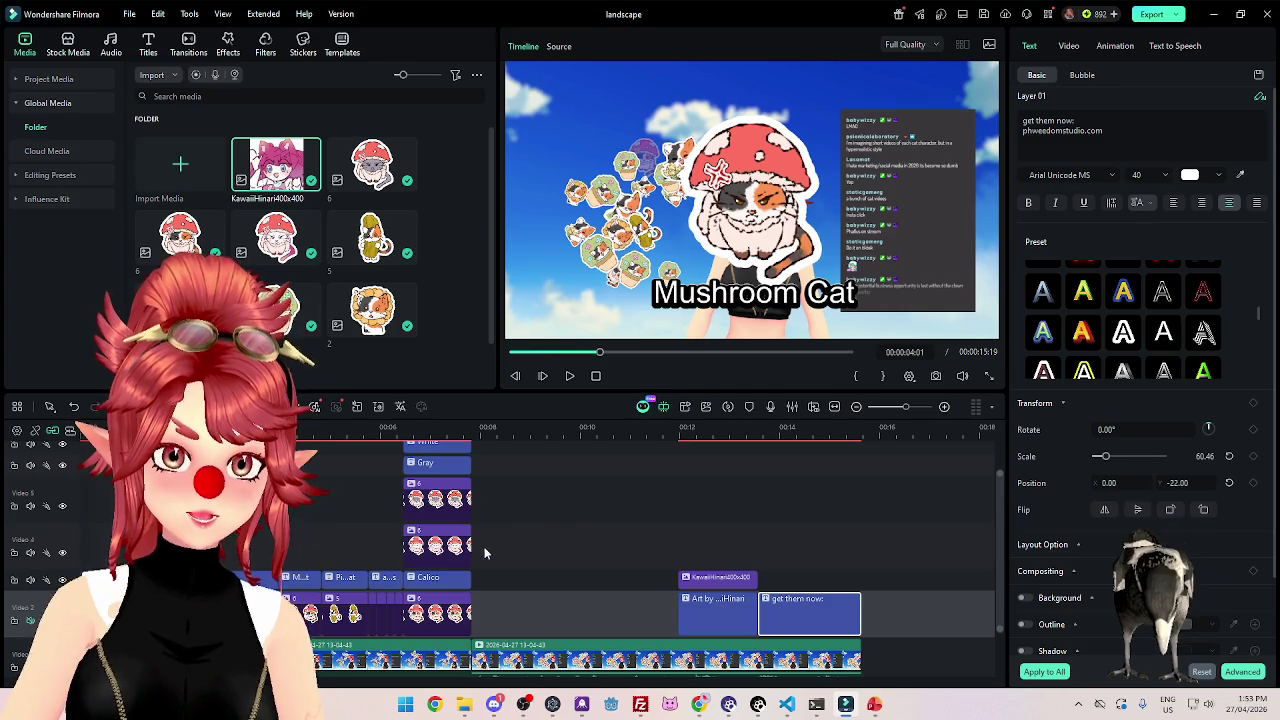
left_click(497, 610)
scroll(497, 600, "down", 1)
left_click_drag(497, 560, 402, 445)
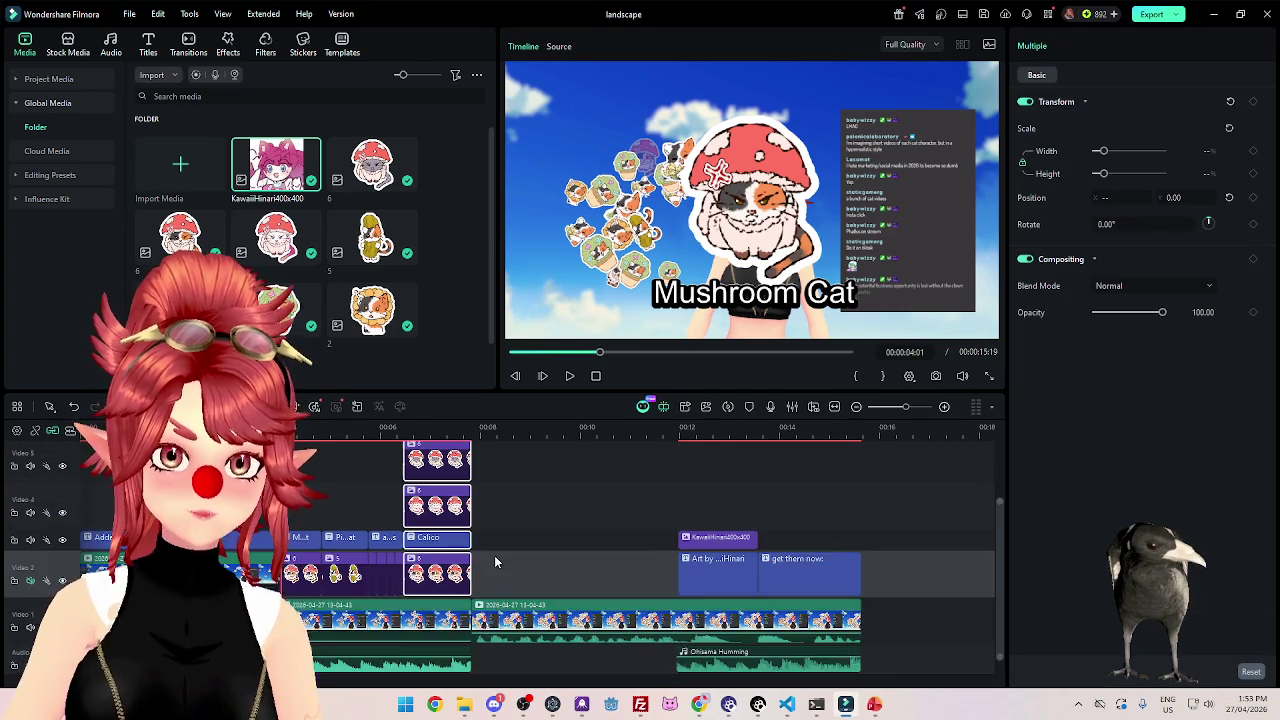
scroll(457, 500, "up", 2)
left_click_drag(455, 655, 825, 630)
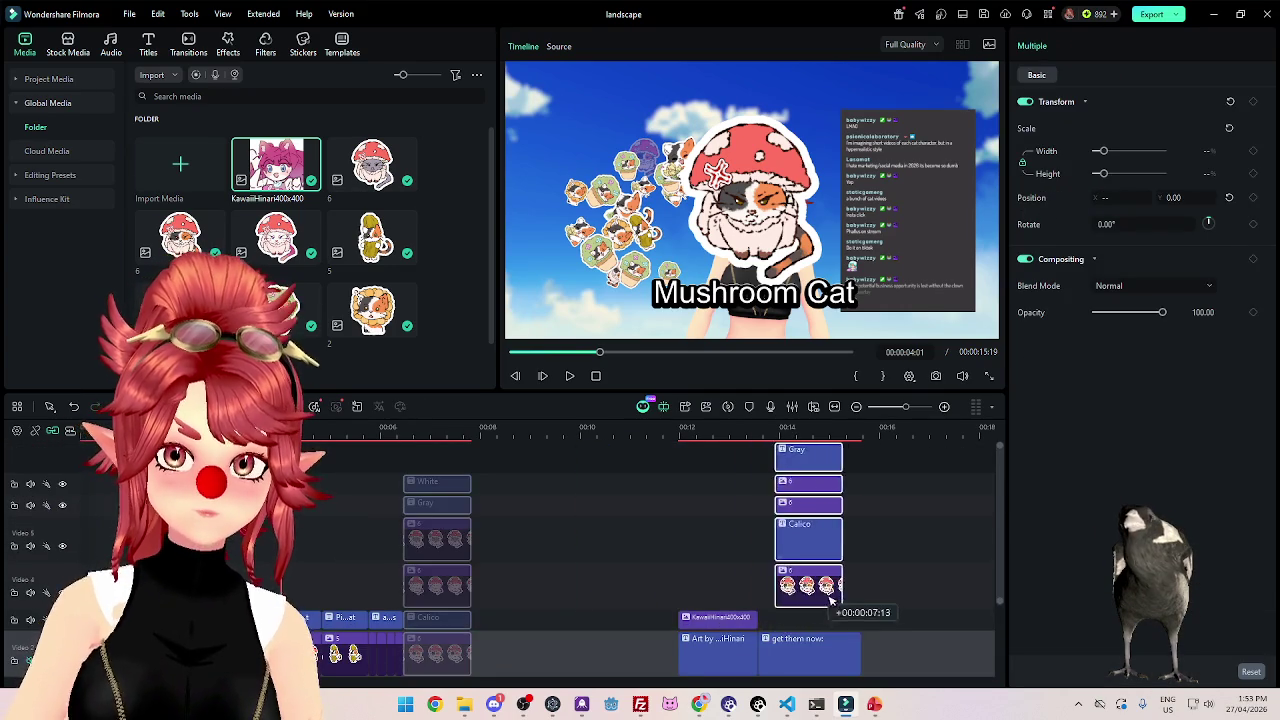
scroll(403, 485, "down", 2)
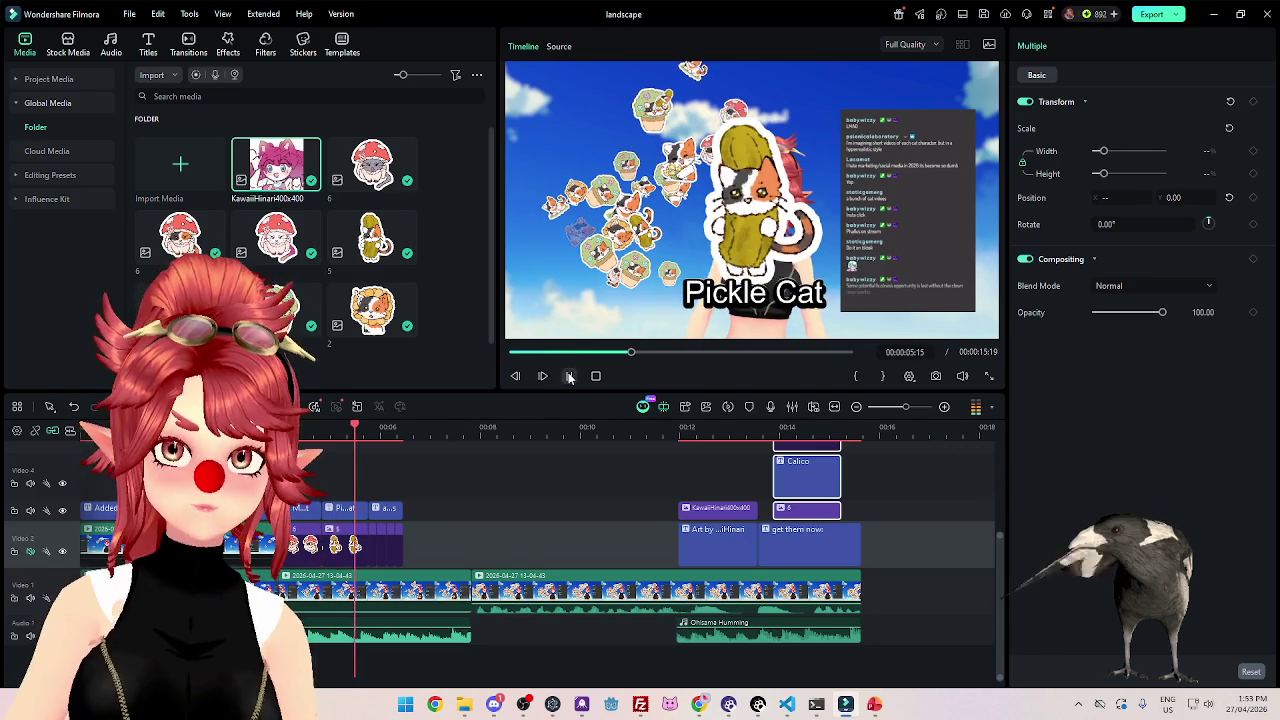
Trim the first Video 1 clip back toward the playhead at 00:06:14.
left_click(569, 377)
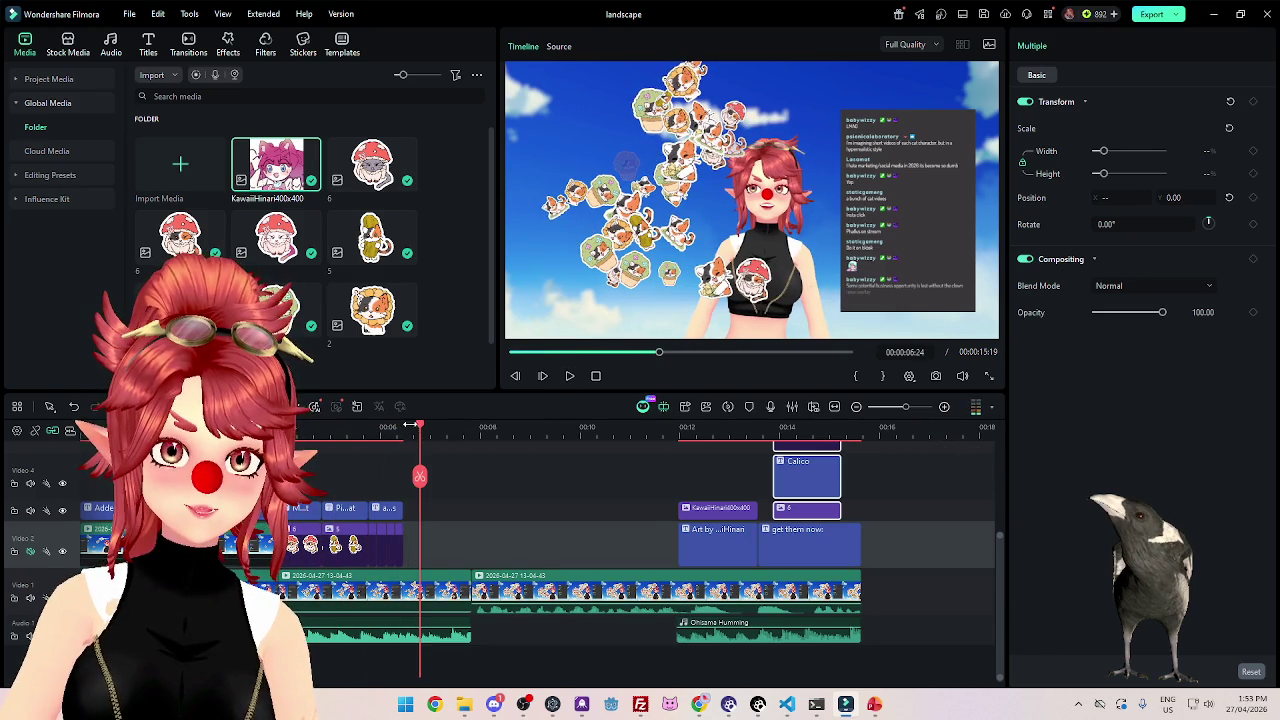
left_click_drag(420, 430, 404, 429)
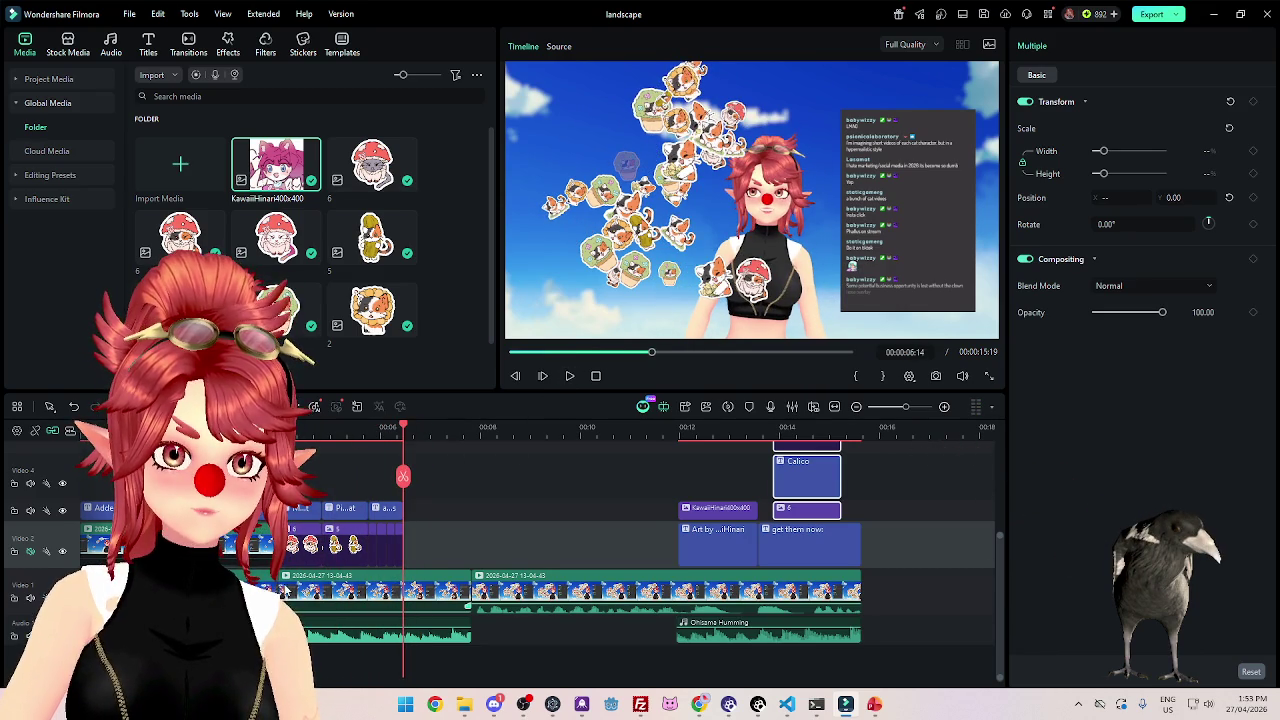
left_click_drag(284, 591, 335, 597)
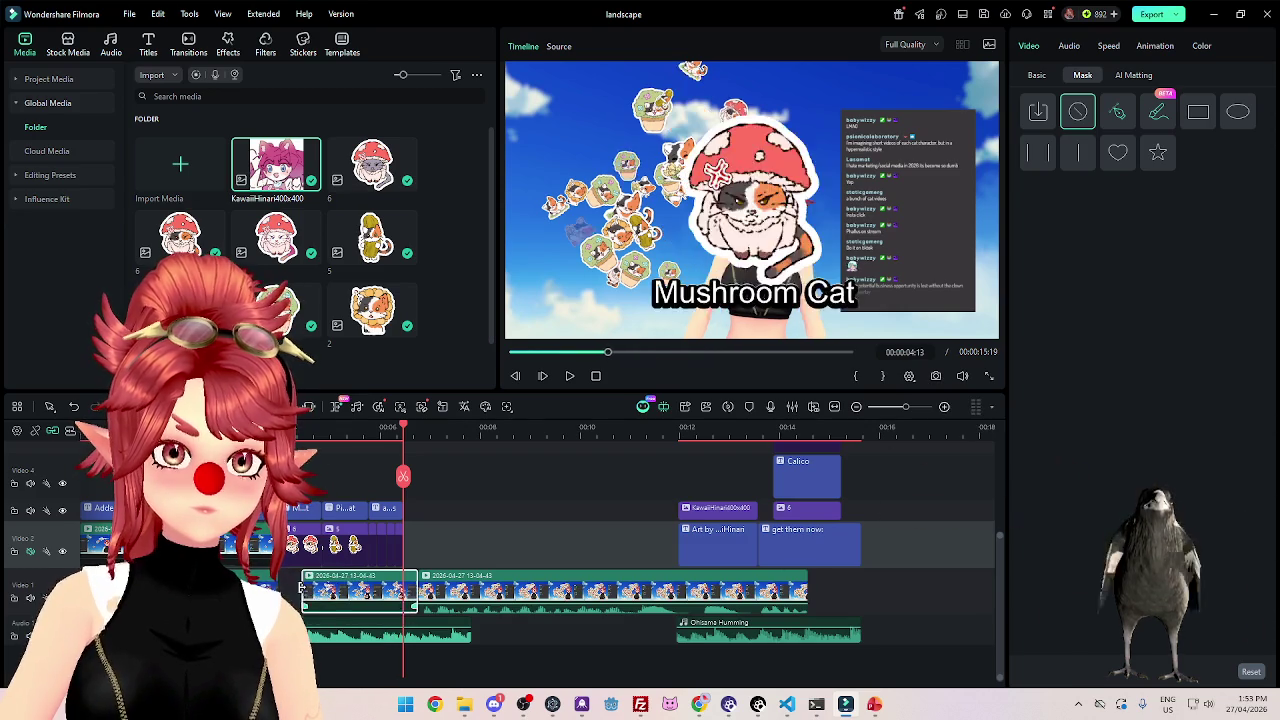
Fine-tune the first Video 1 clip's end and trim its audio to the same cut near 00:06.
left_click_drag(282, 590, 300, 588)
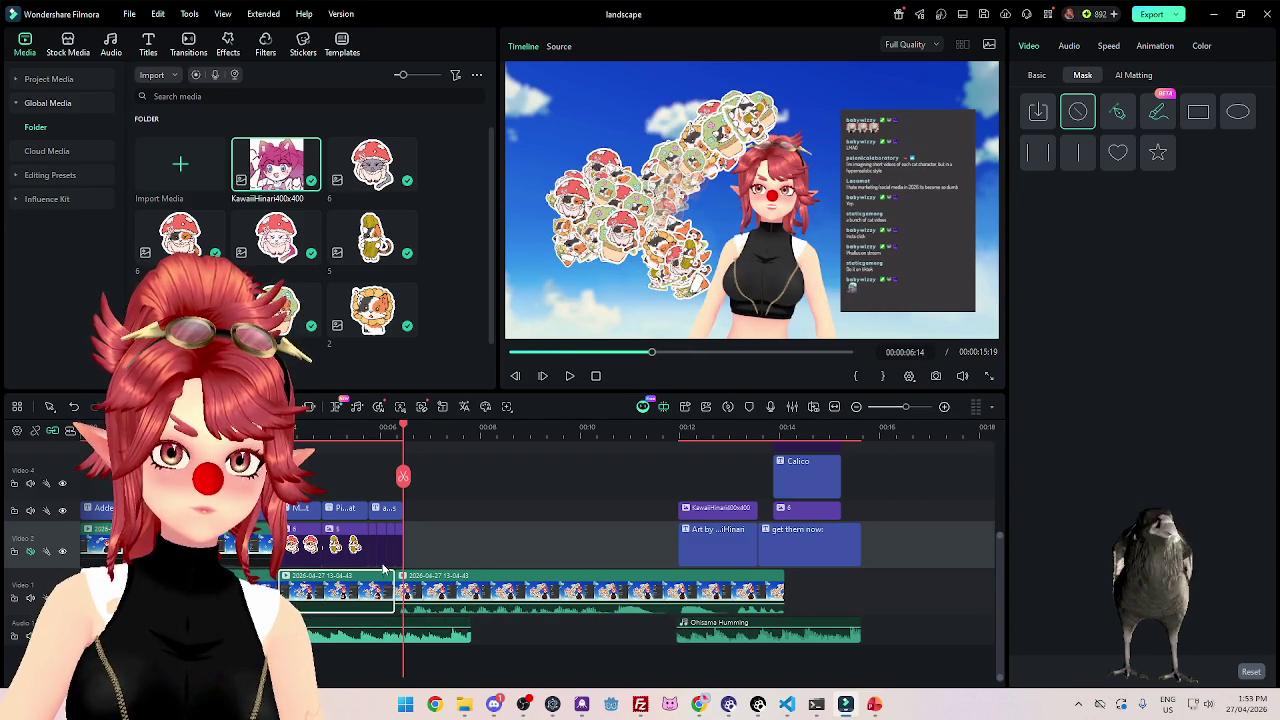
left_click_drag(394, 590, 402, 590)
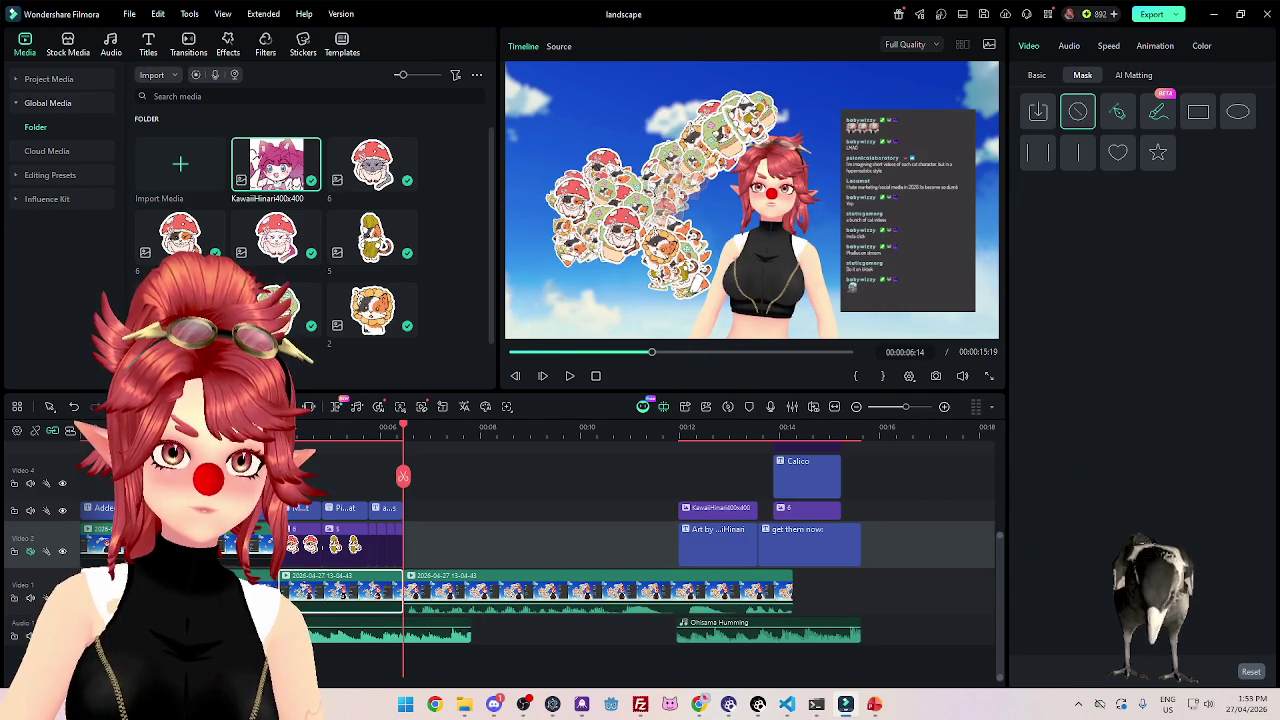
left_click(570, 377)
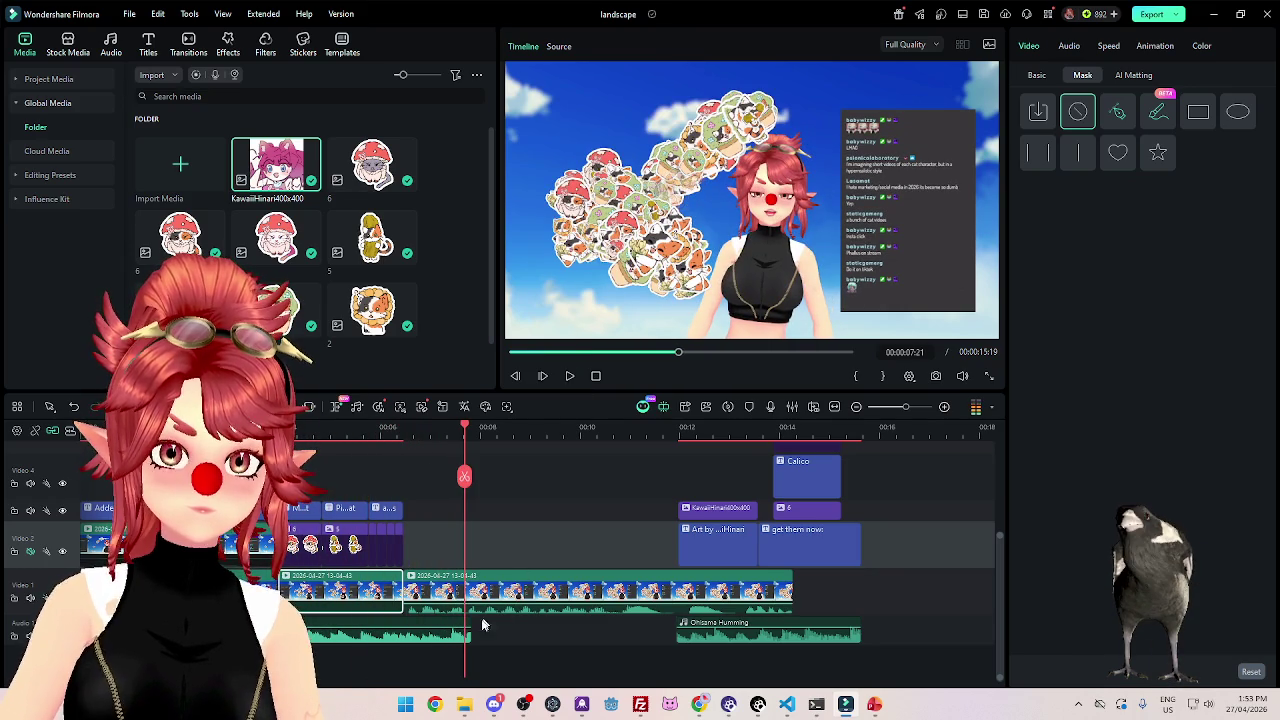
left_click_drag(467, 628, 402, 628)
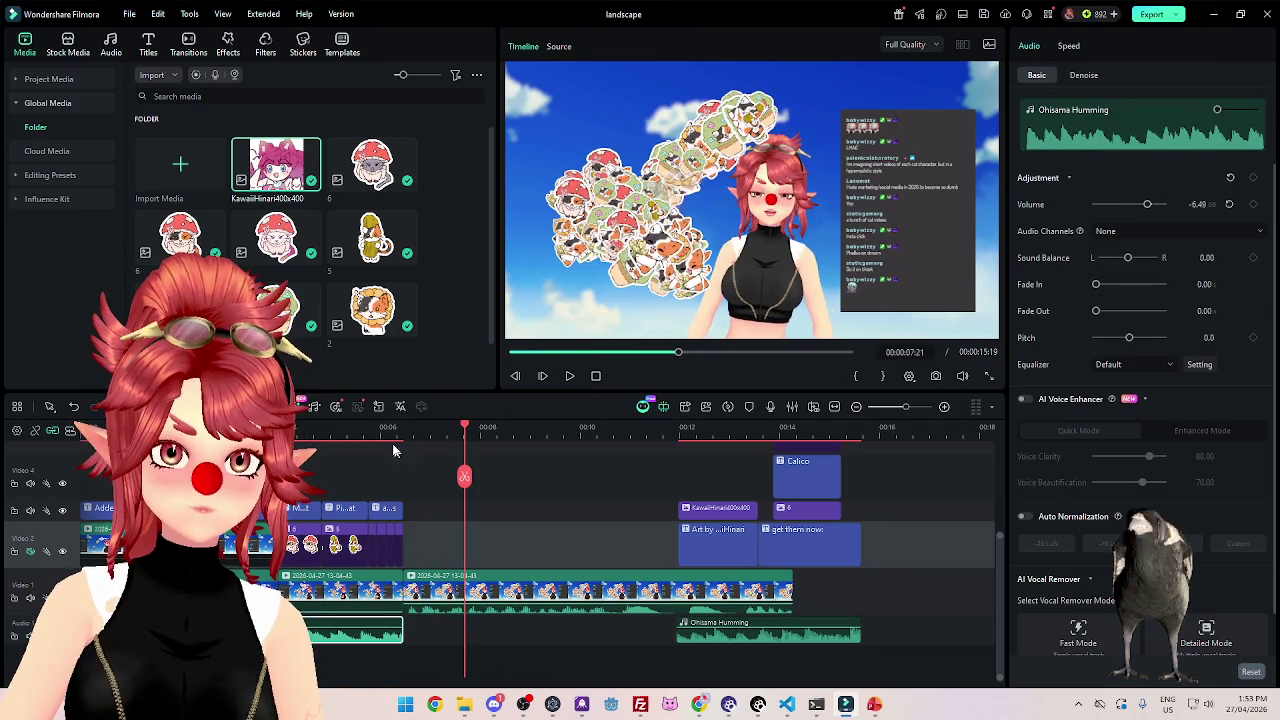
Preview across the cut, park the playhead at 00:09:25 and select the Art by KawaiiHinari credit clips.
left_click(567, 378)
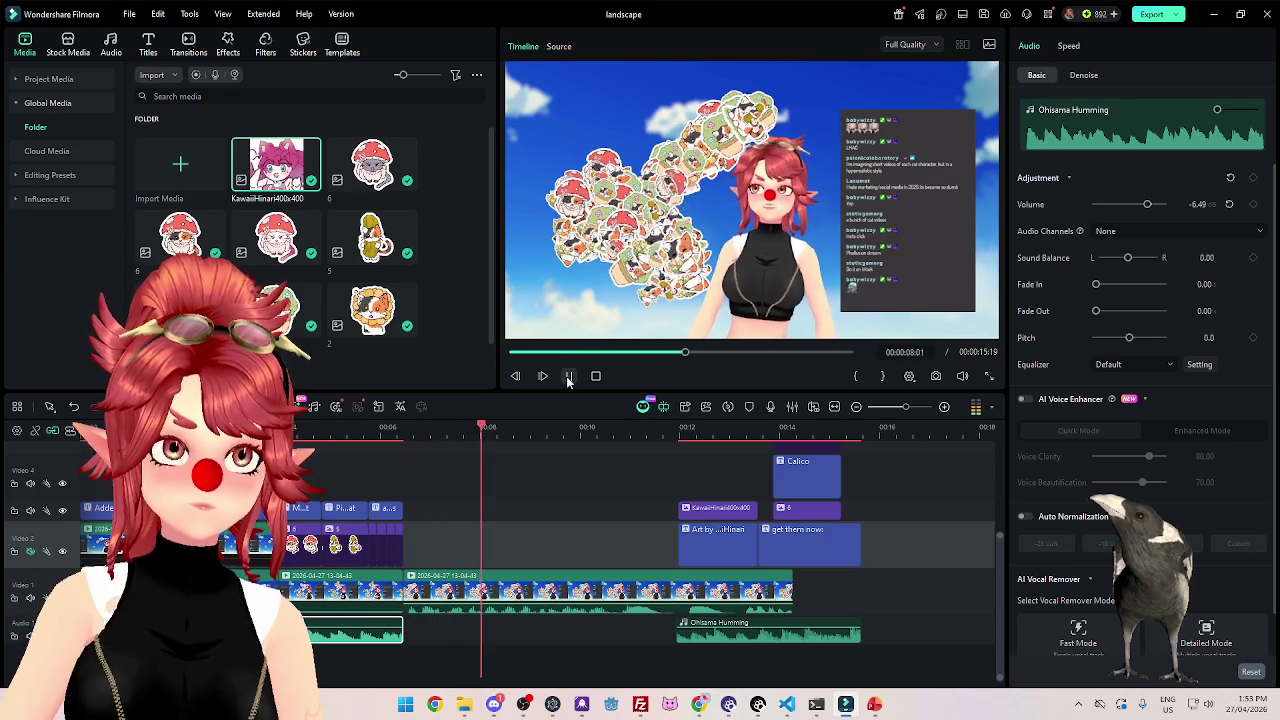
left_click(568, 376)
left_click_drag(586, 428, 571, 428)
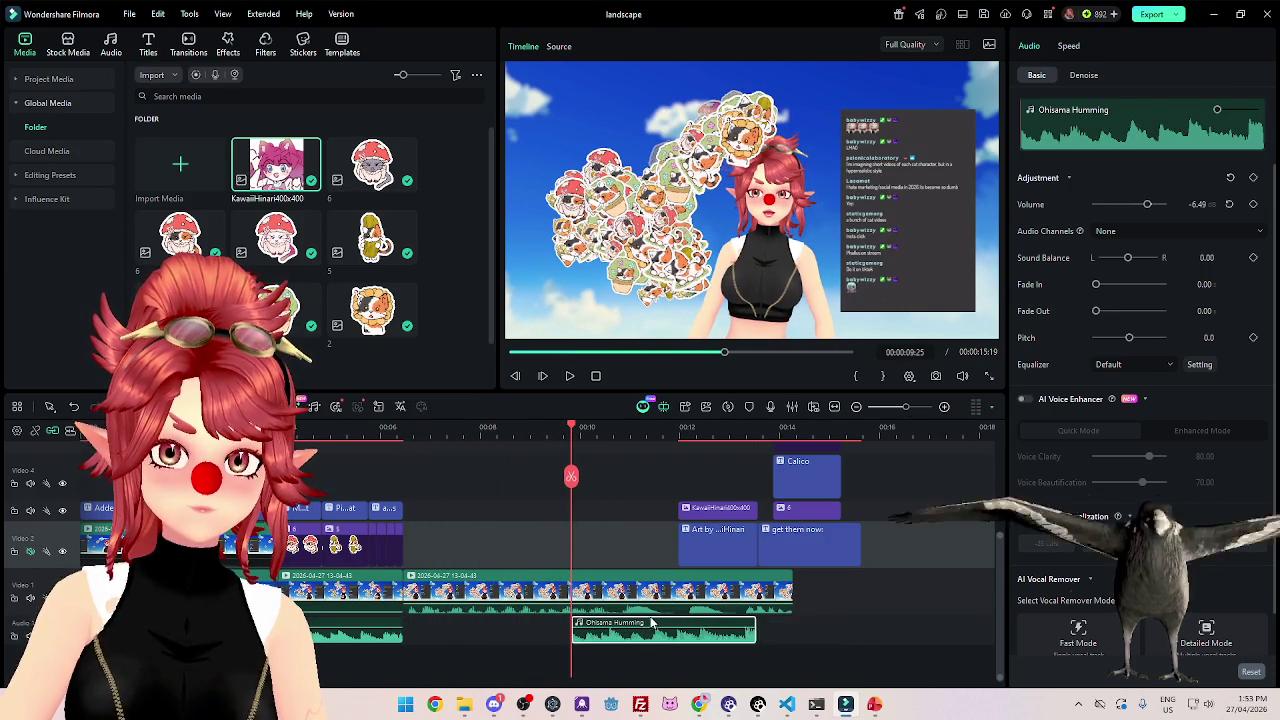
scroll(800, 596, "up", 2)
left_click(715, 621)
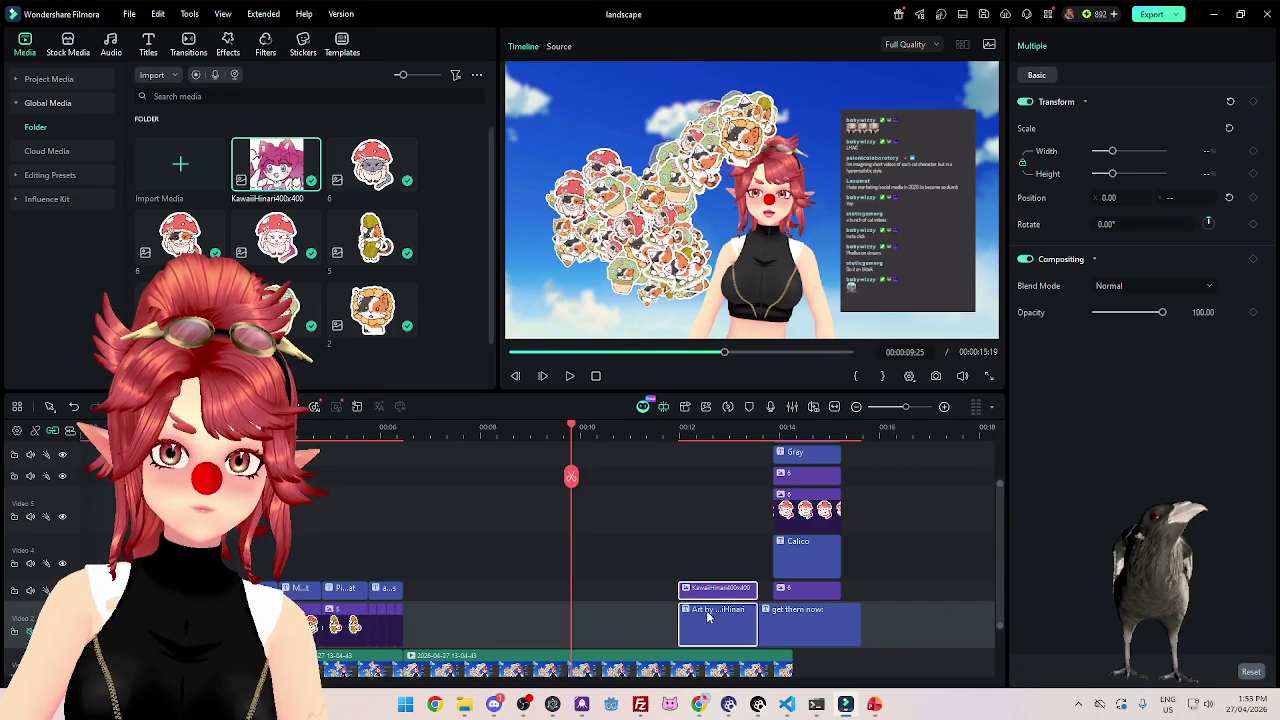
Move the Art by KawaiiHinari credit clips to start at the playhead and preview the timing.
left_click_drag(709, 617, 603, 617)
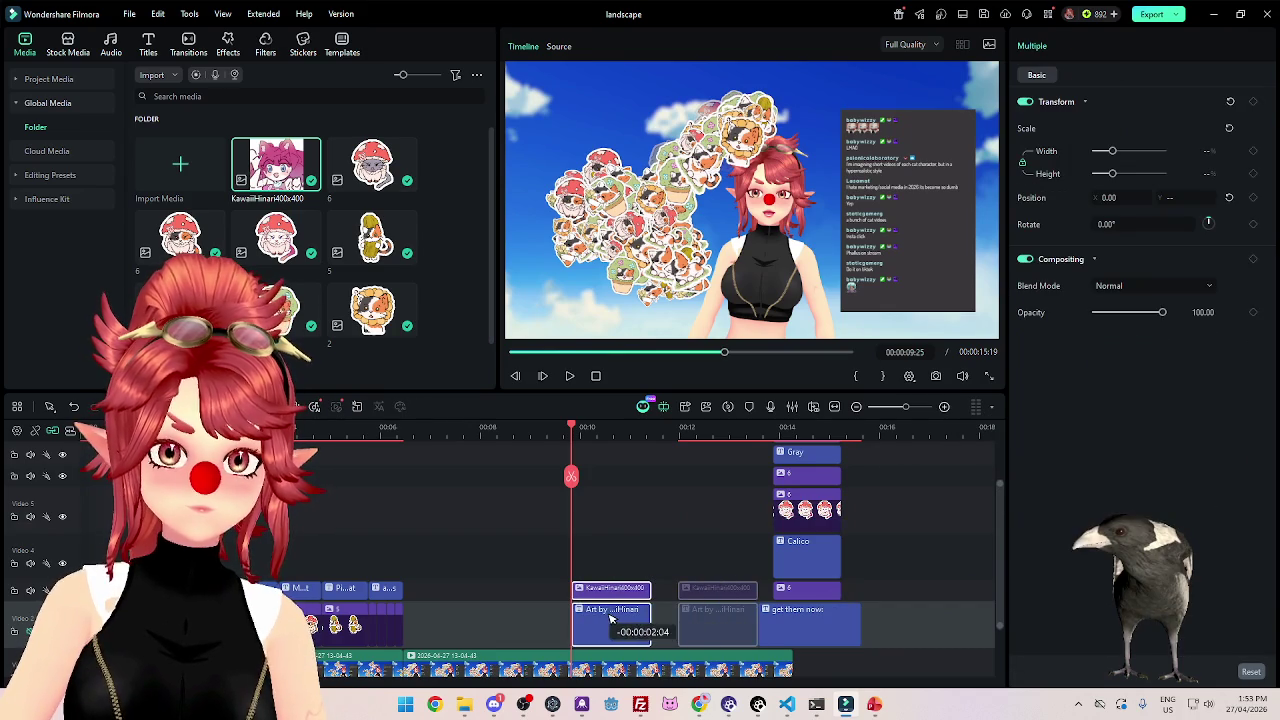
left_click(570, 376)
left_click(570, 376)
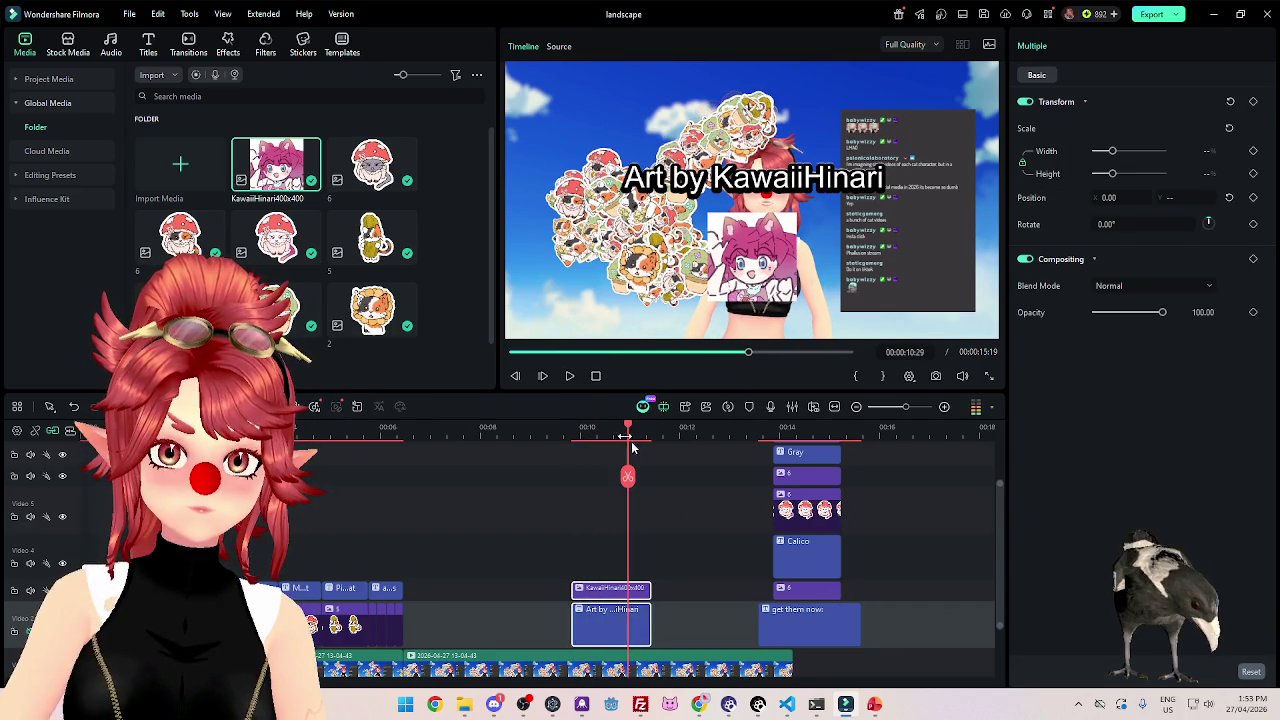
scroll(714, 606, "up", 2)
scroll(800, 620, "down", 2)
scroll(867, 640, "up", 2)
scroll(867, 640, "down", 3)
Drag the sticker clip stack back to about 00:12 and preview the sticker reveal.
left_click_drag(801, 610, 697, 610)
scroll(864, 566, "up", 1)
scroll(859, 646, "up", 2)
mouse_move(859, 650)
left_mouse_down()
mouse_move(795, 478)
mouse_move(670, 500)
left_mouse_up()
scroll(735, 558, "down", 3)
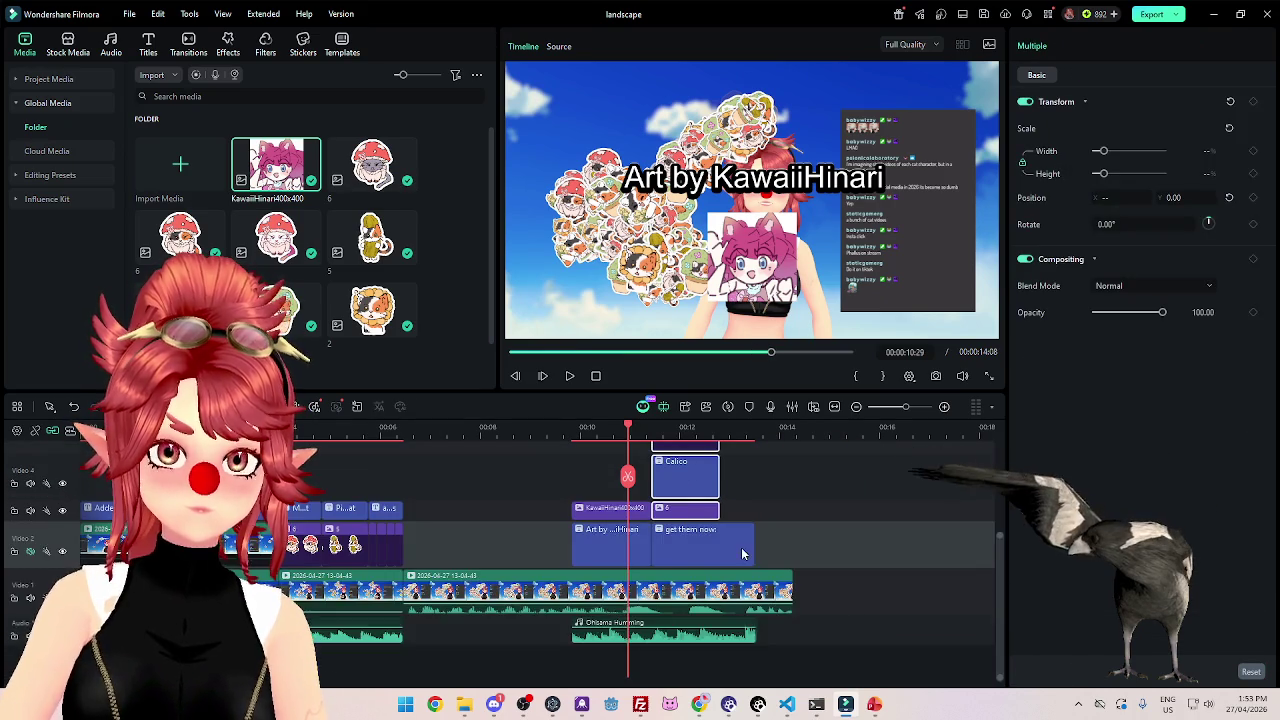
scroll(735, 558, "up", 1)
left_click(570, 376)
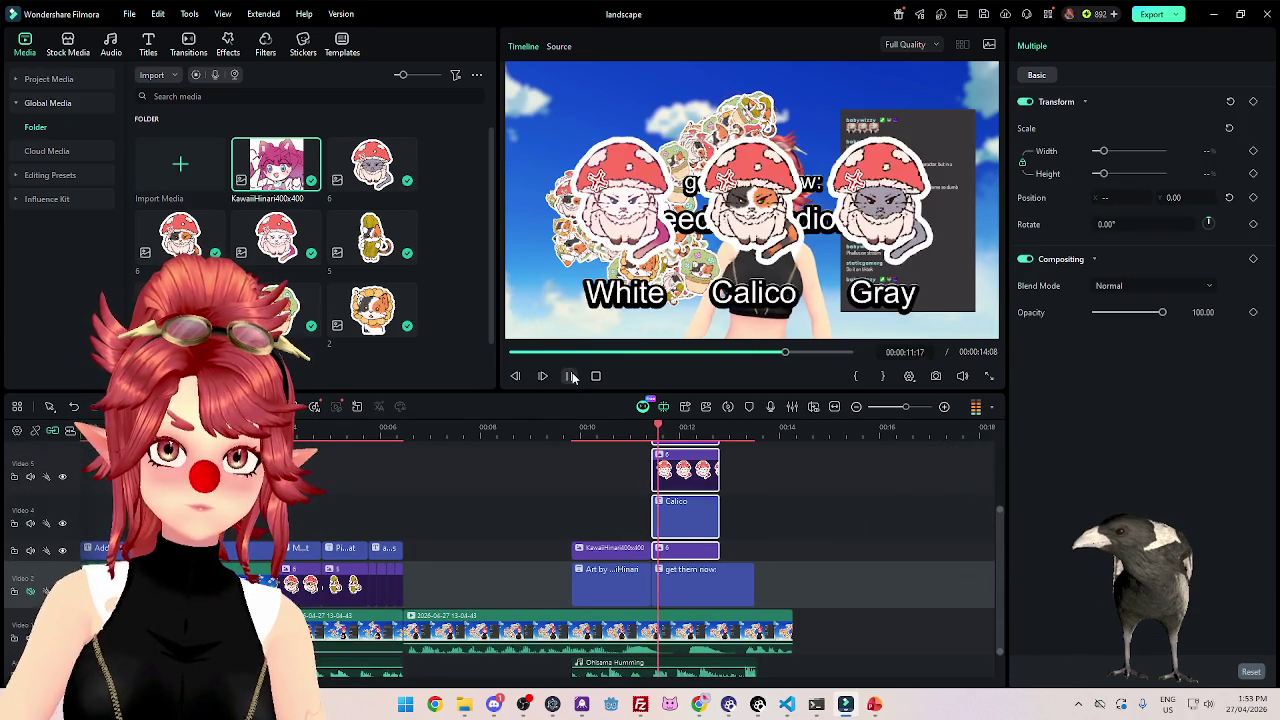
left_click(570, 376)
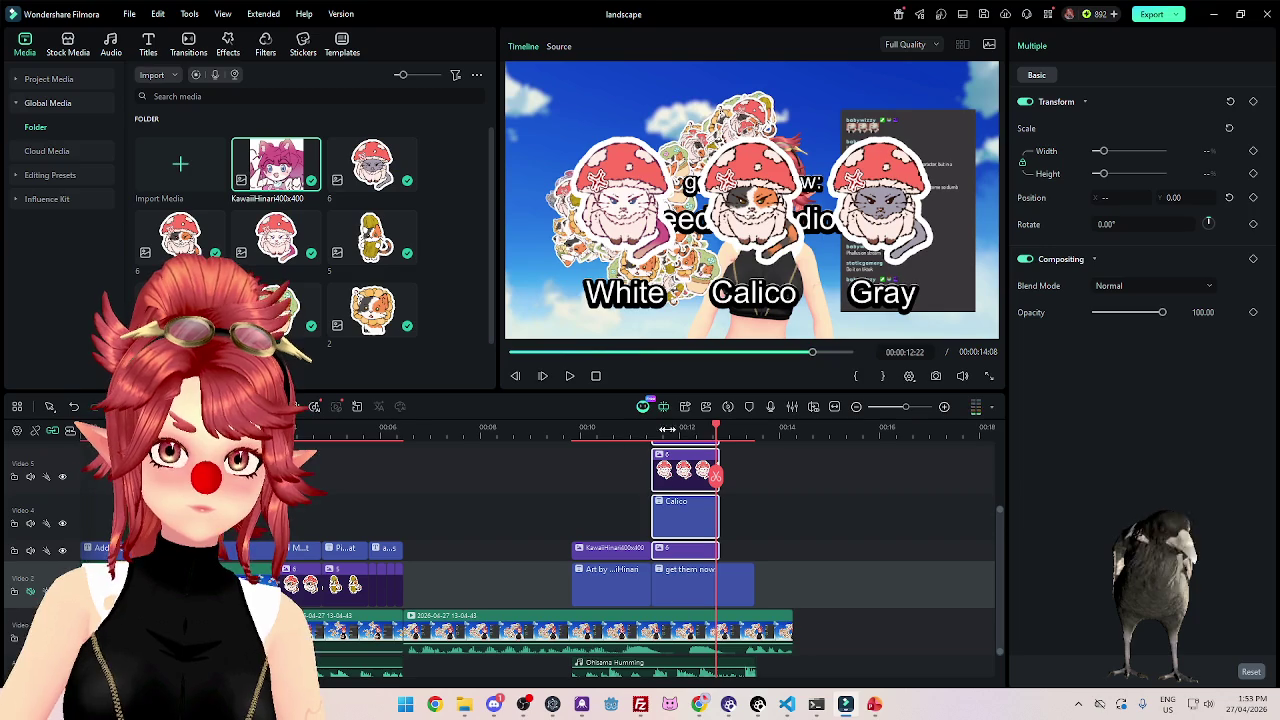
scroll(774, 509, "up", 3)
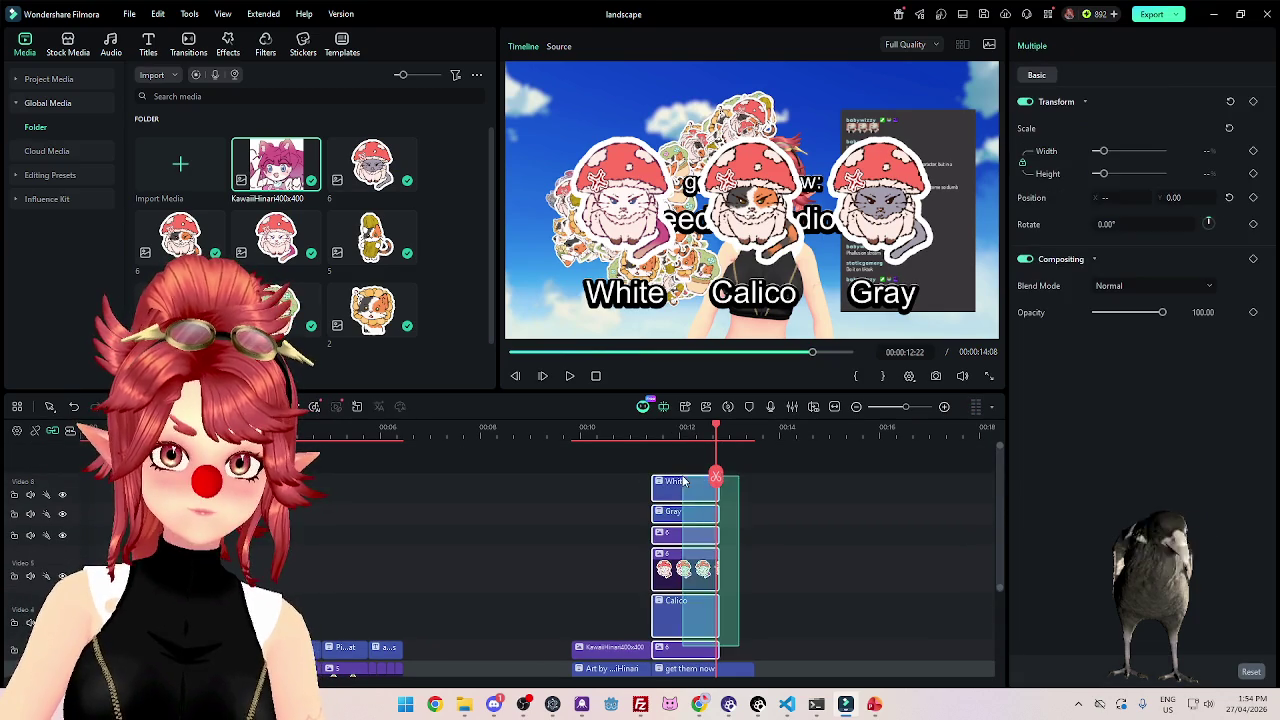
scroll(847, 518, "down", 3)
Set the 'get them now:' caption's Position Y to 220 and move it onto a new top track.
left_click(700, 605)
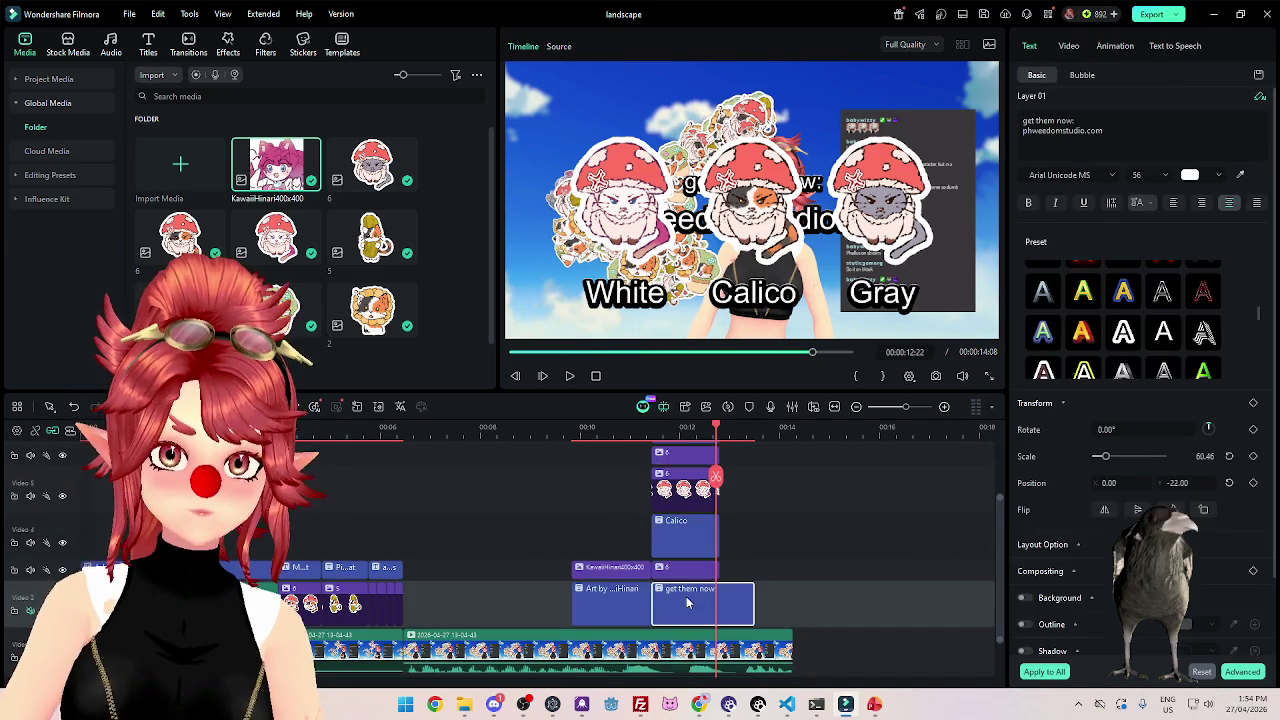
double_click(1178, 483)
type("220")
key("Return")
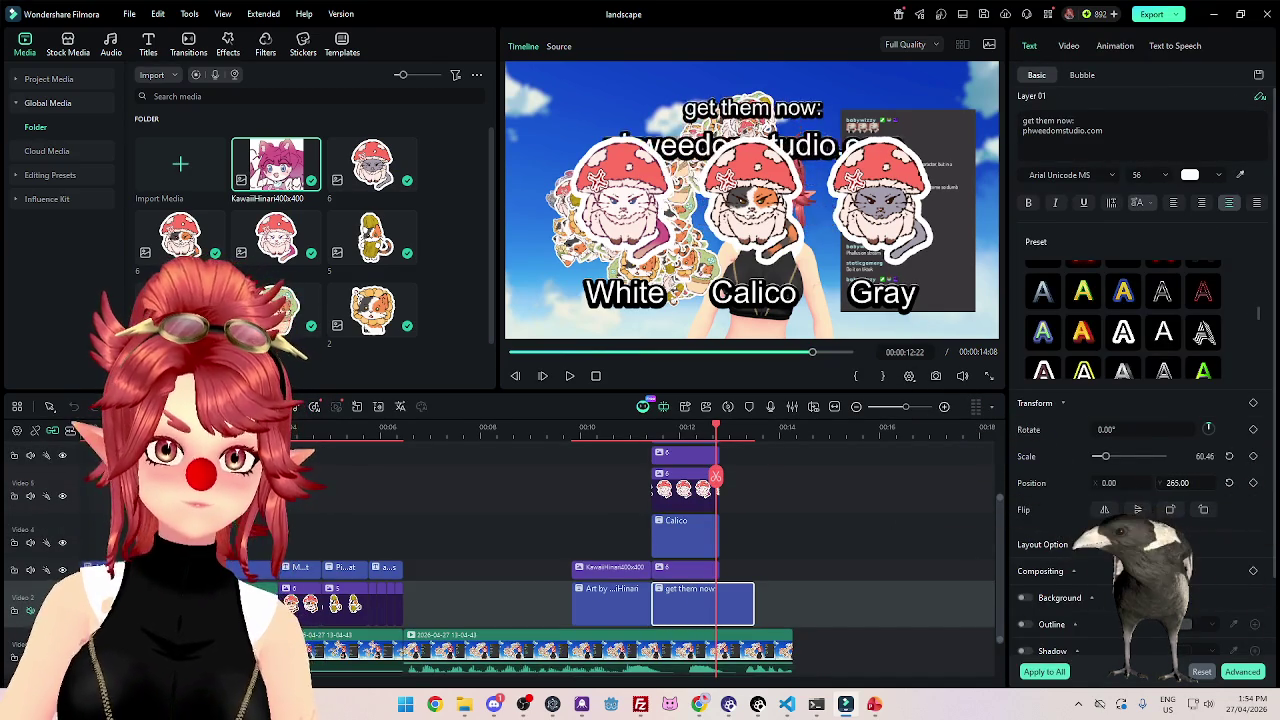
scroll(780, 600, "up", 1)
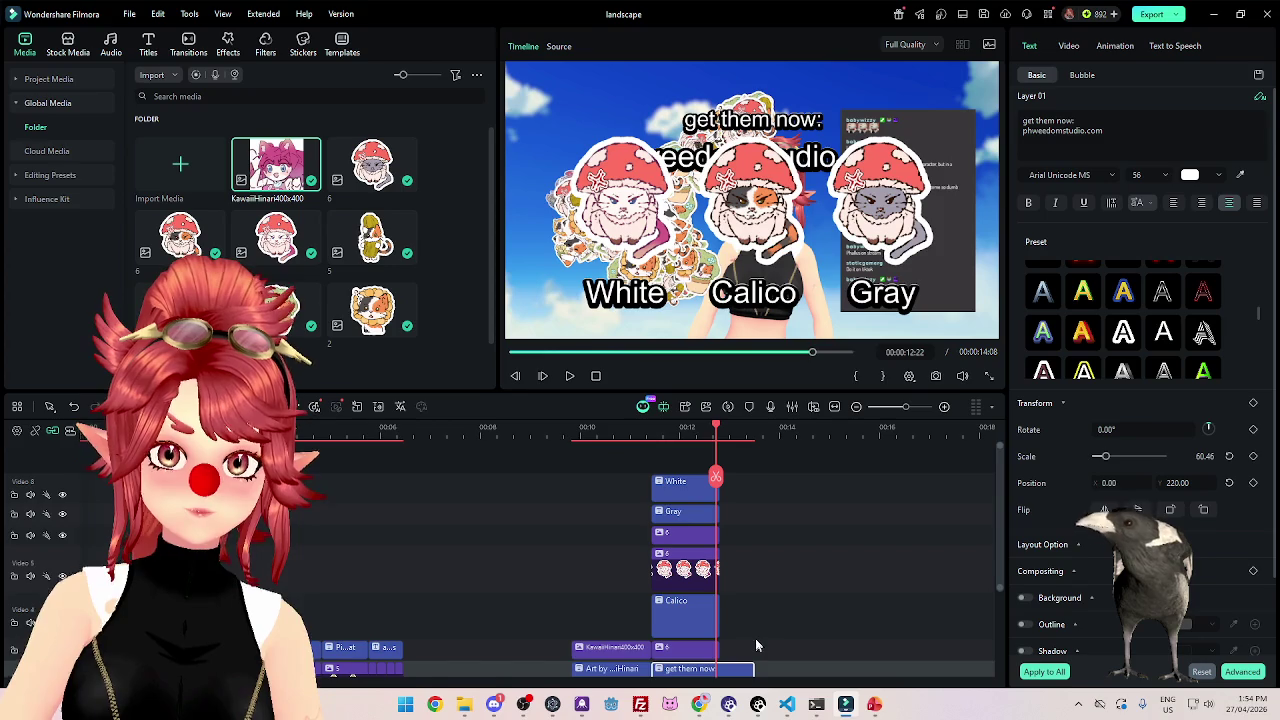
left_click_drag(730, 643, 742, 478)
Lower the sticker clips and the White, Calico, Gray name labels in the frame to Y -61.
scroll(762, 575, "down", 3)
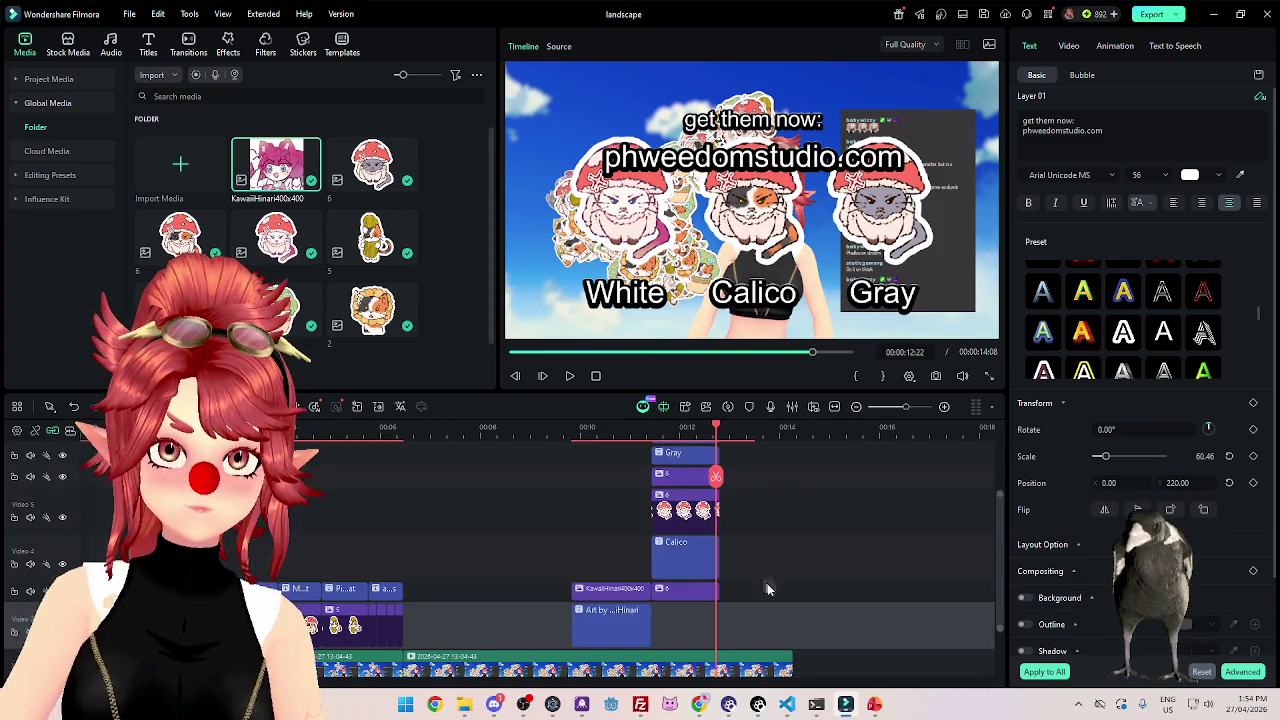
scroll(730, 575, "up", 2)
scroll(745, 615, "up", 1)
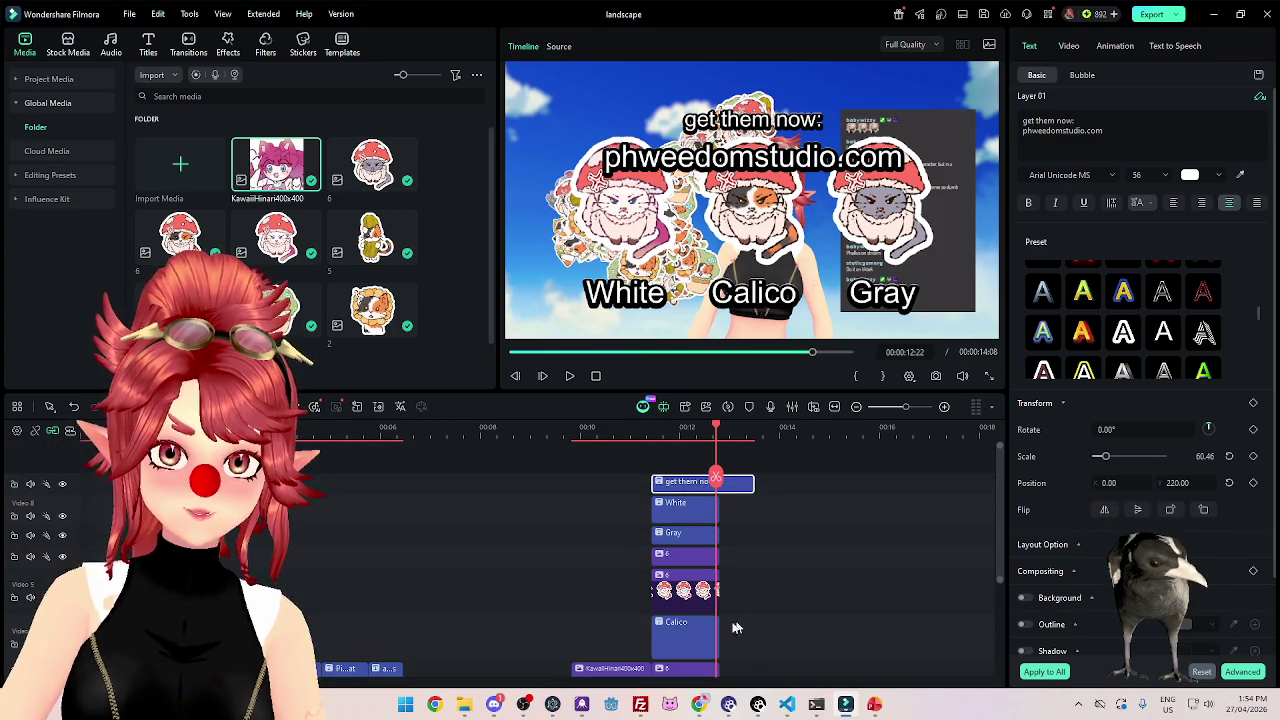
left_click(685, 555)
left_click(685, 590, "ctrl")
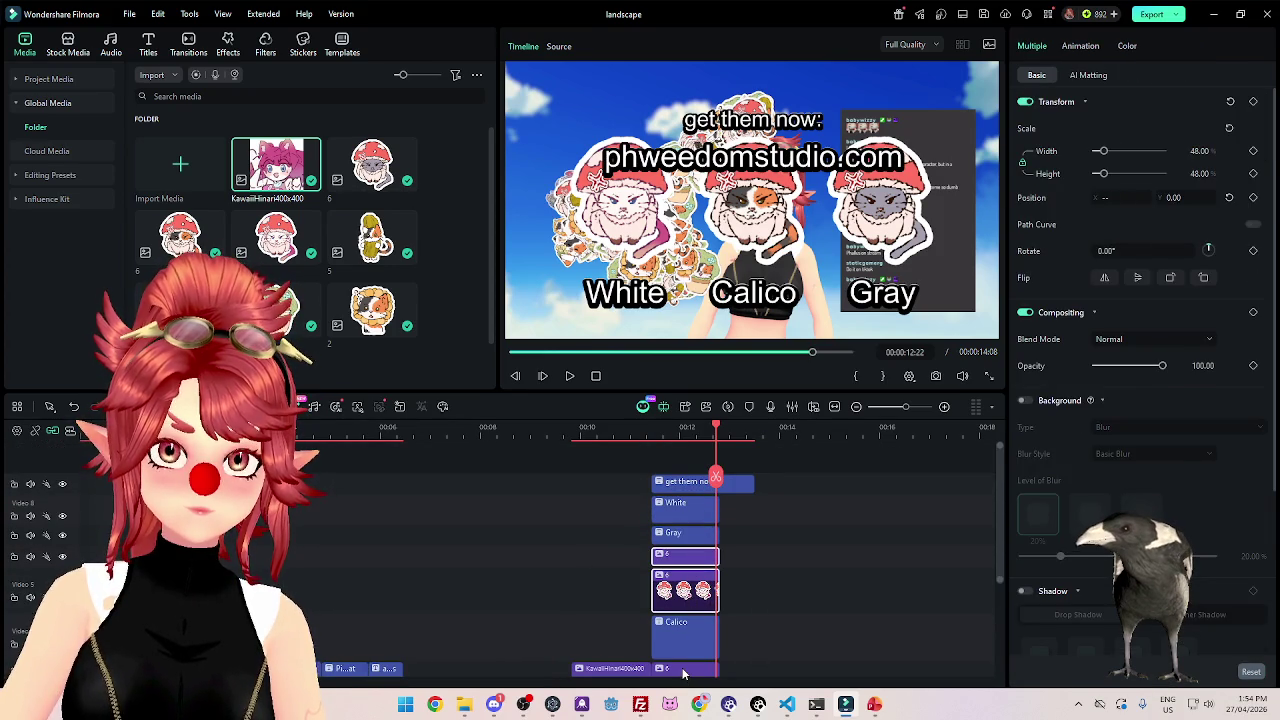
left_click(693, 632)
left_click(690, 532, "ctrl")
left_click(690, 505, "ctrl")
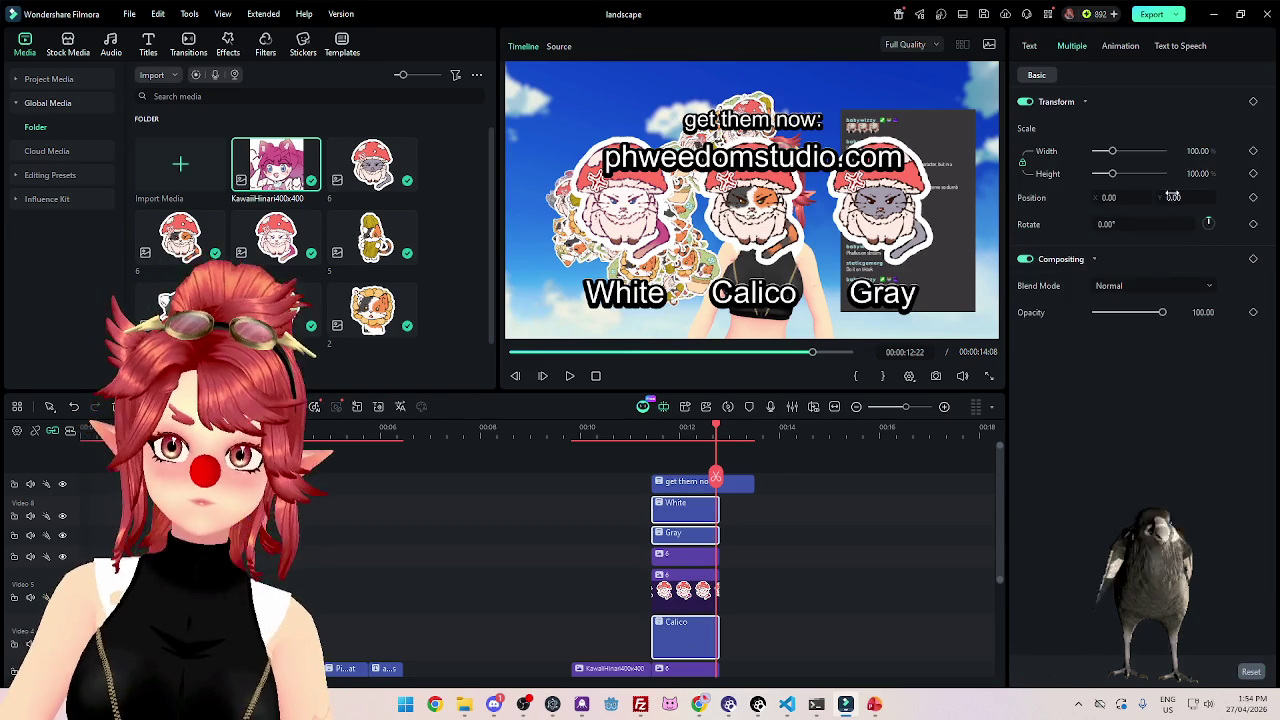
left_click_drag(1175, 197, 1150, 197)
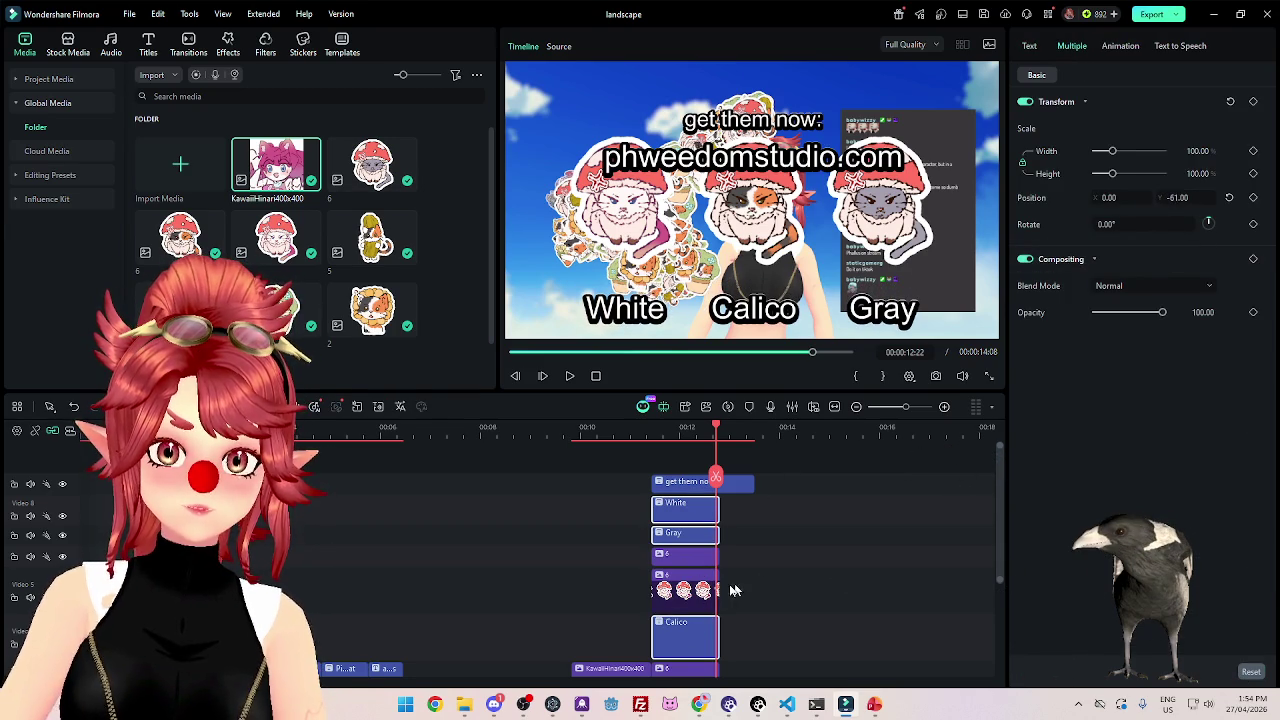
Move both cat sticker clips lower in the frame, to Position Y around -168.
left_click(686, 575)
left_click(686, 558, "ctrl")
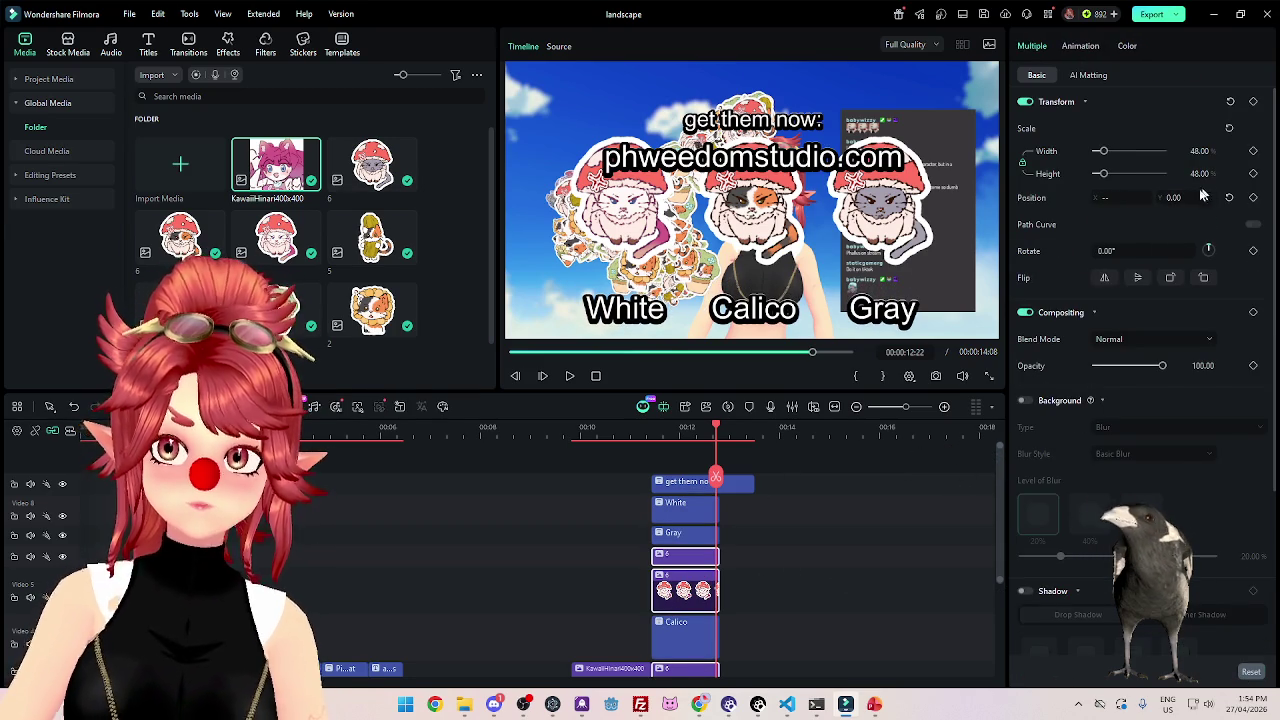
mouse_move(1178, 197)
left_mouse_down()
mouse_move(1120, 197)
mouse_move(1170, 197)
left_mouse_up()
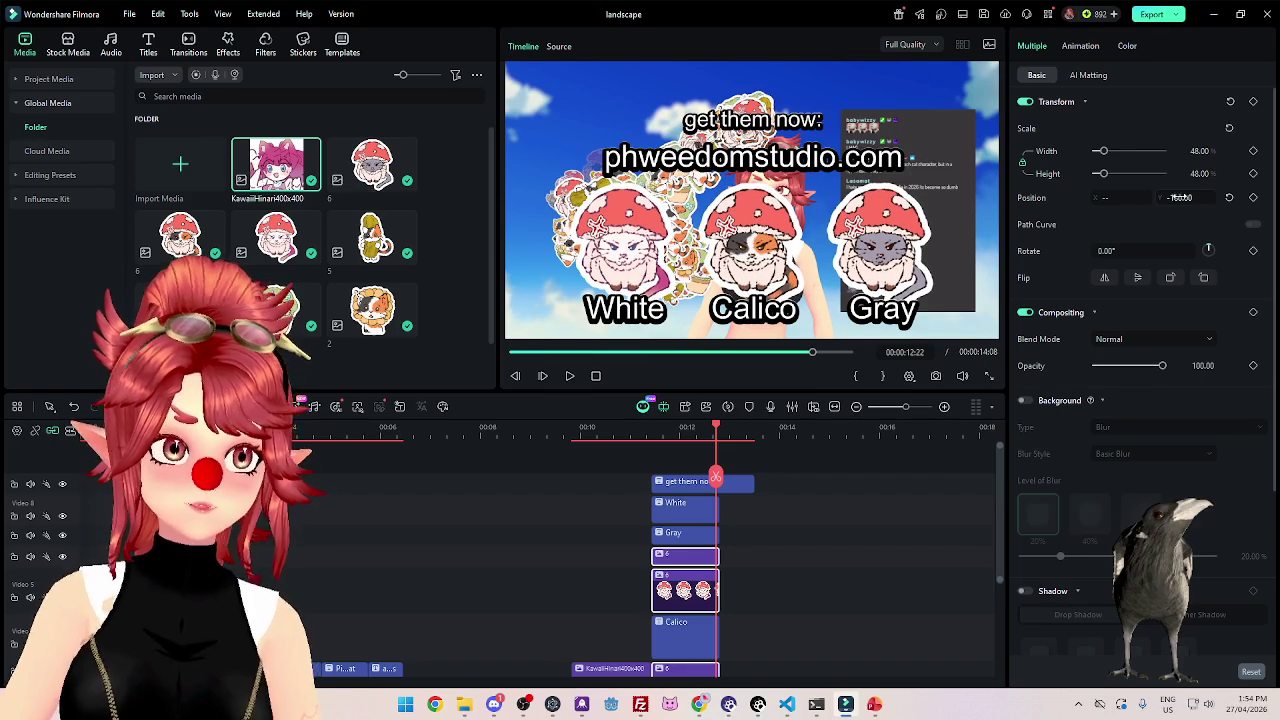
Trim the 'get them now:' caption to end at the playhead, 00:13:03.
scroll(785, 580, "down", 1)
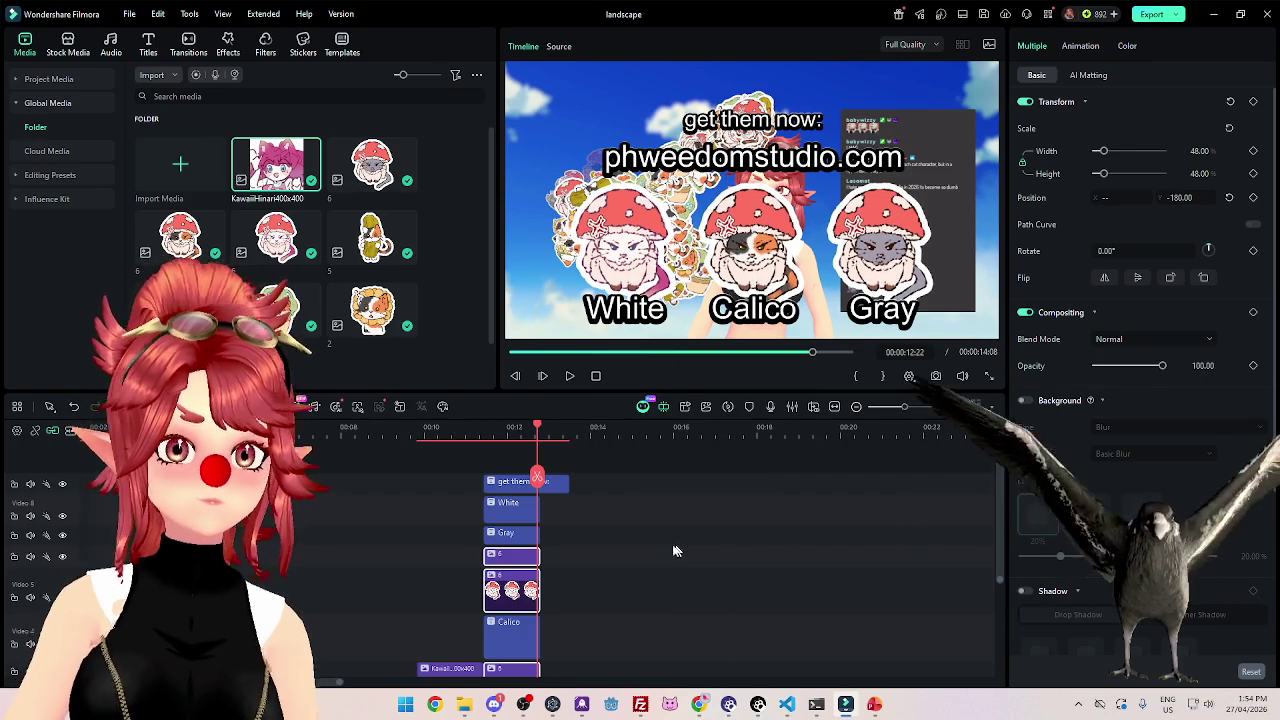
left_click_drag(567, 482, 536, 482)
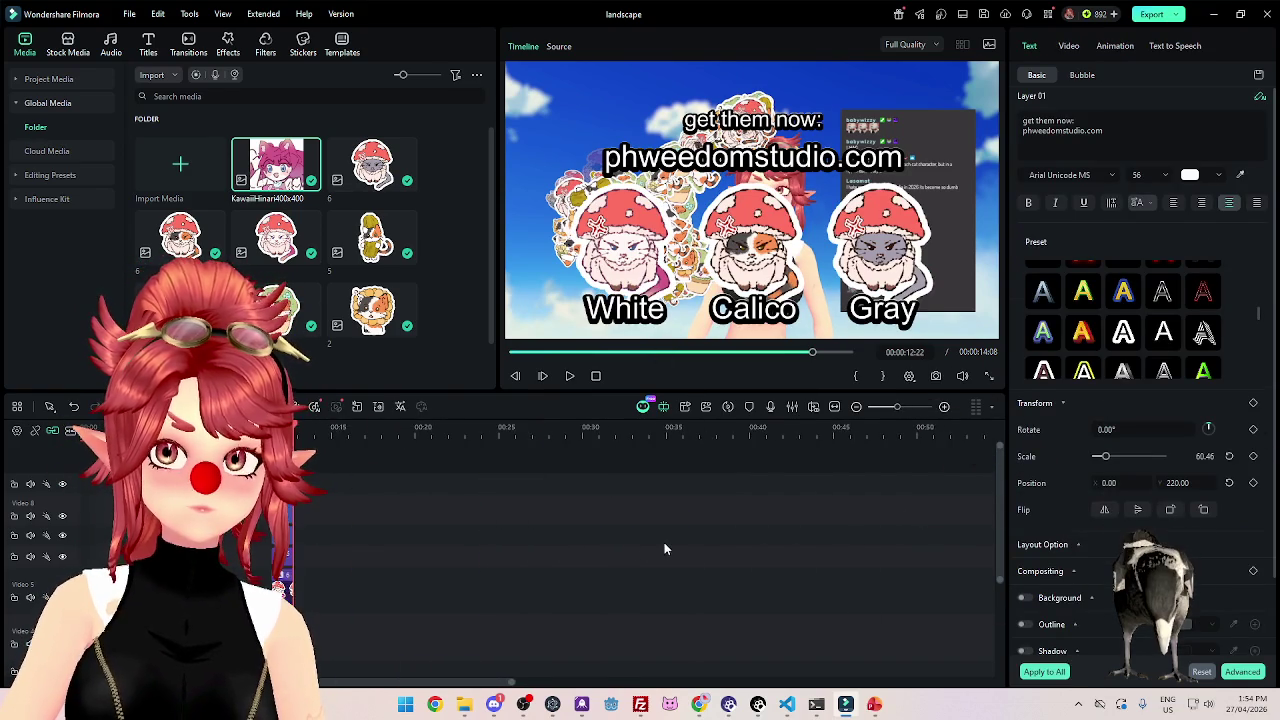
scroll(600, 600, "down", 3)
left_click(627, 614)
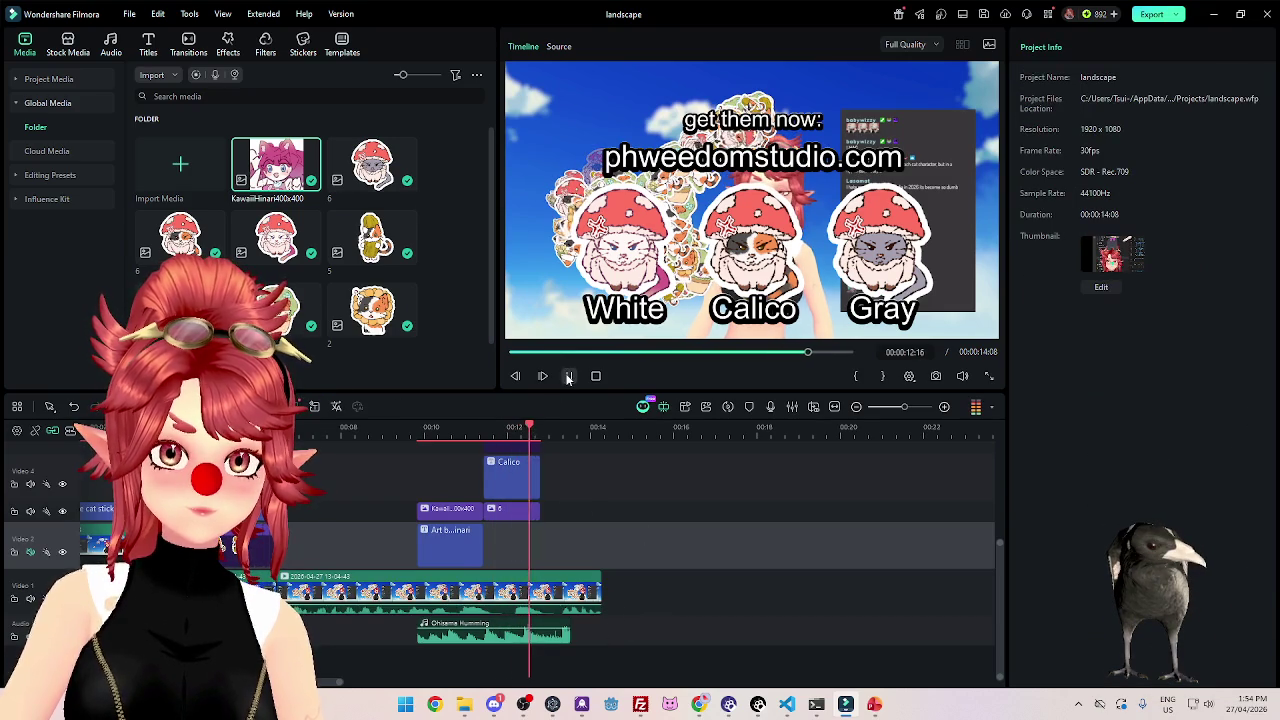
Set the playhead to 00:00:12:24 and trim the Ohisama Humming music and main video to end there.
left_click(536, 428)
left_click_drag(536, 428, 543, 430)
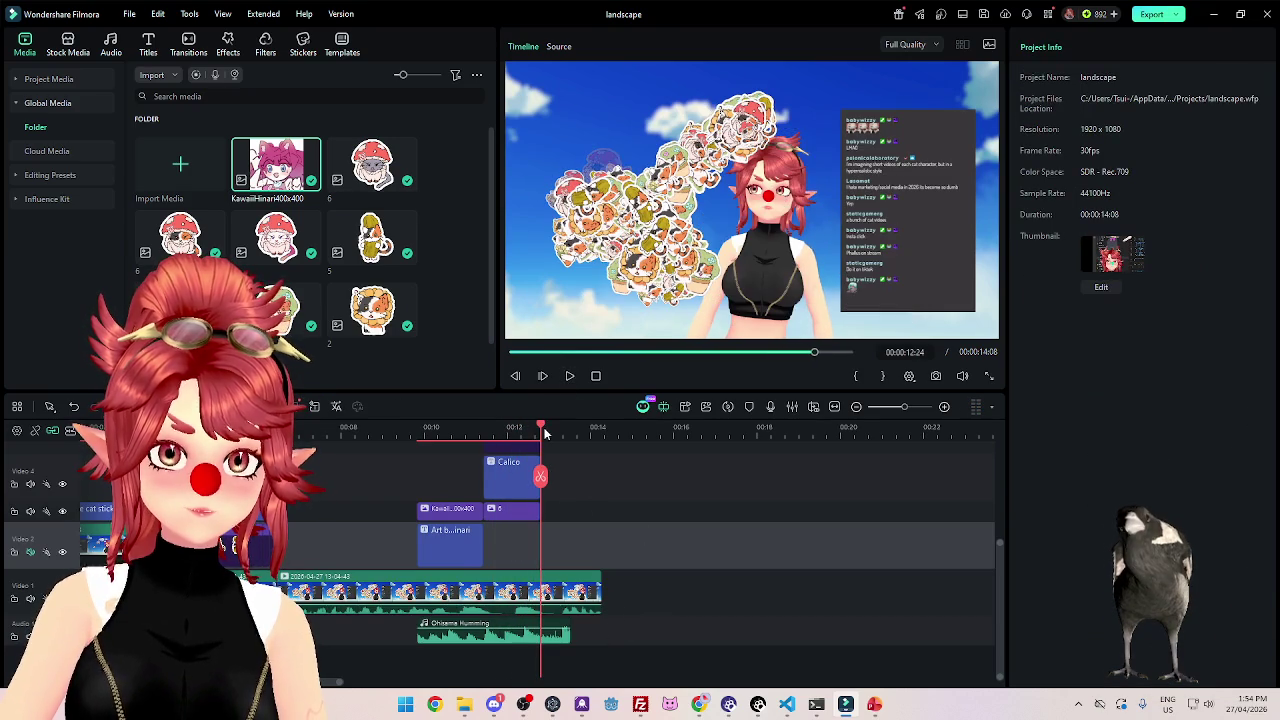
left_click(567, 622)
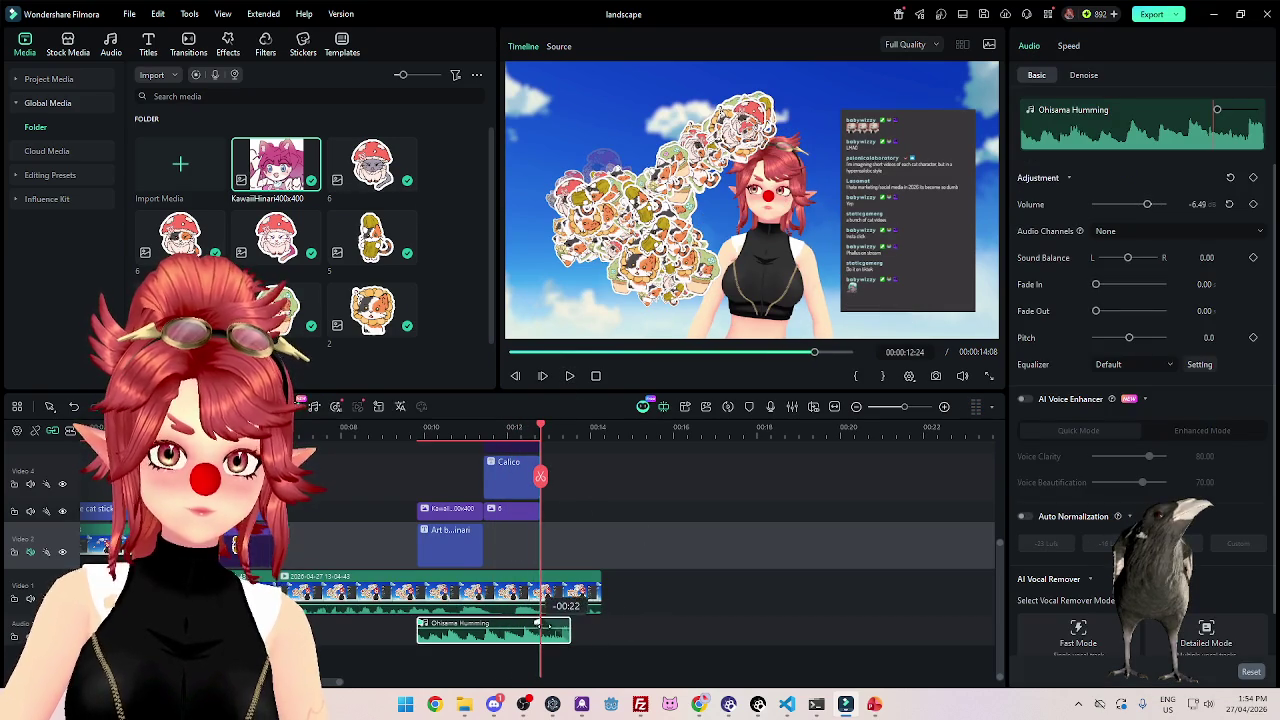
left_click_drag(563, 624, 540, 638)
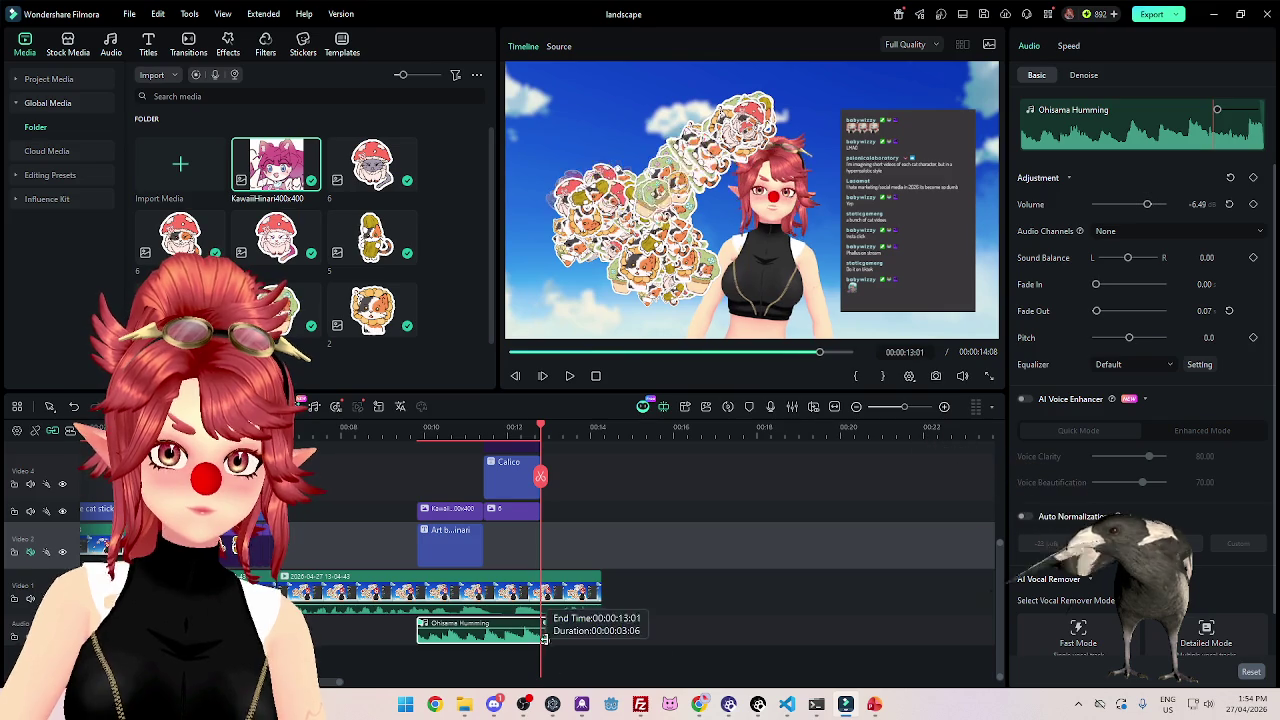
left_click_drag(598, 578, 540, 578)
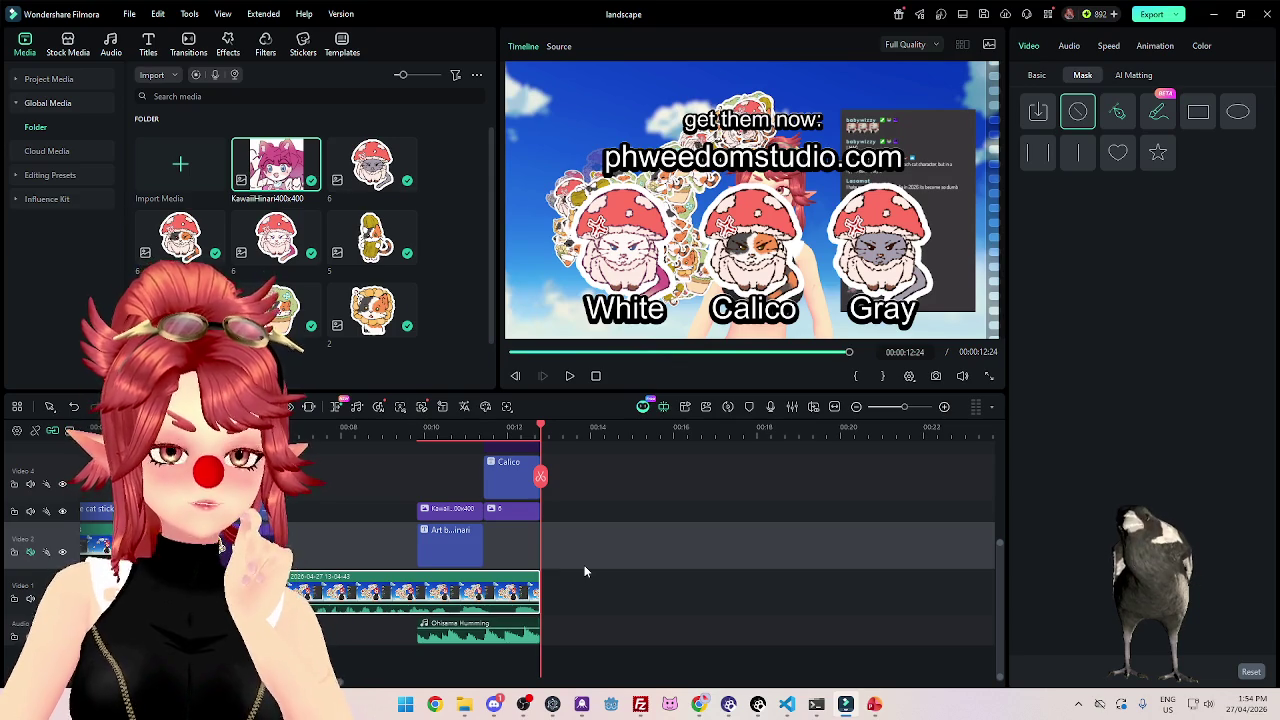
Move the Art by KawaiiHinari text and image clips to follow the sticker section.
scroll(297, 545, "left", 2)
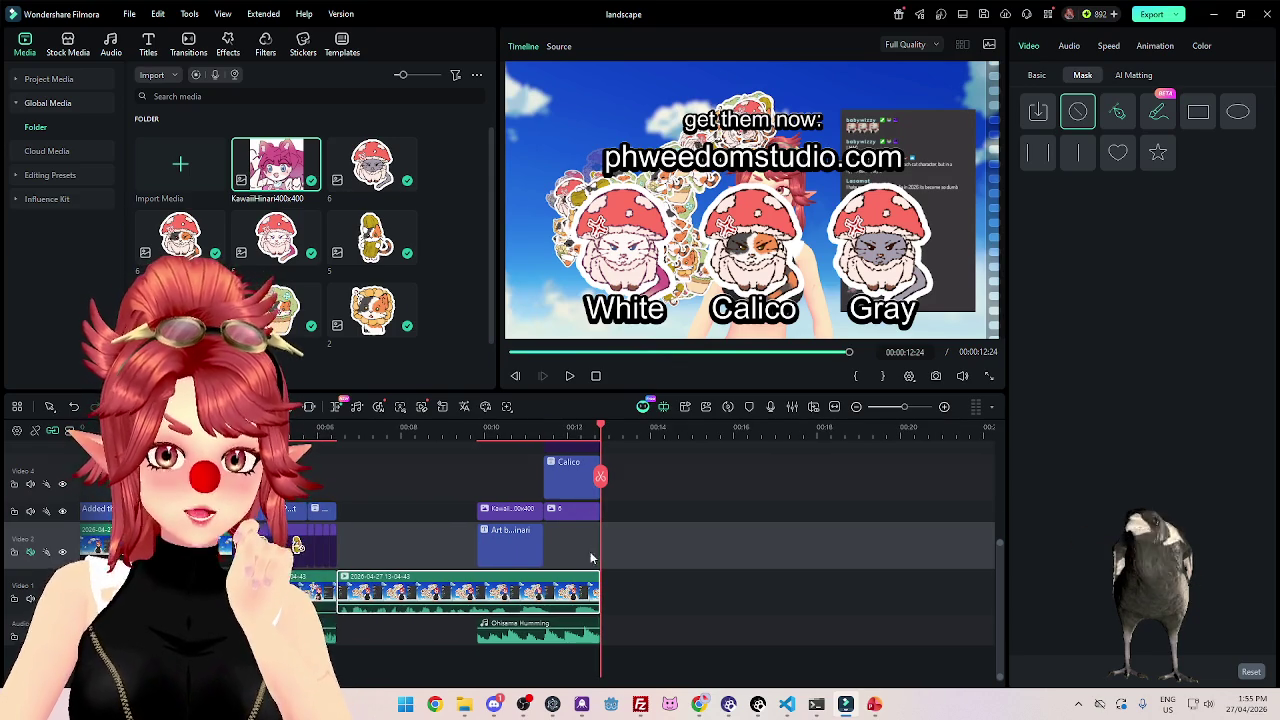
scroll(592, 557, "up", 2)
left_click(569, 438)
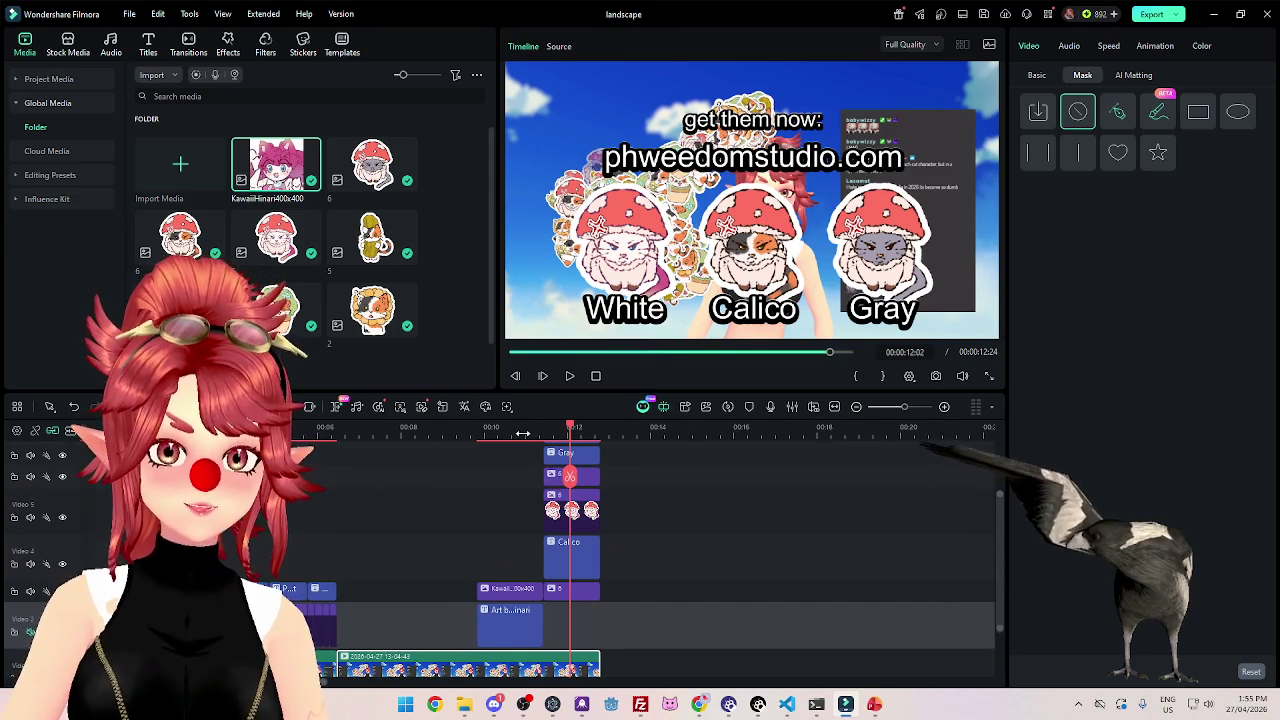
left_click(516, 433)
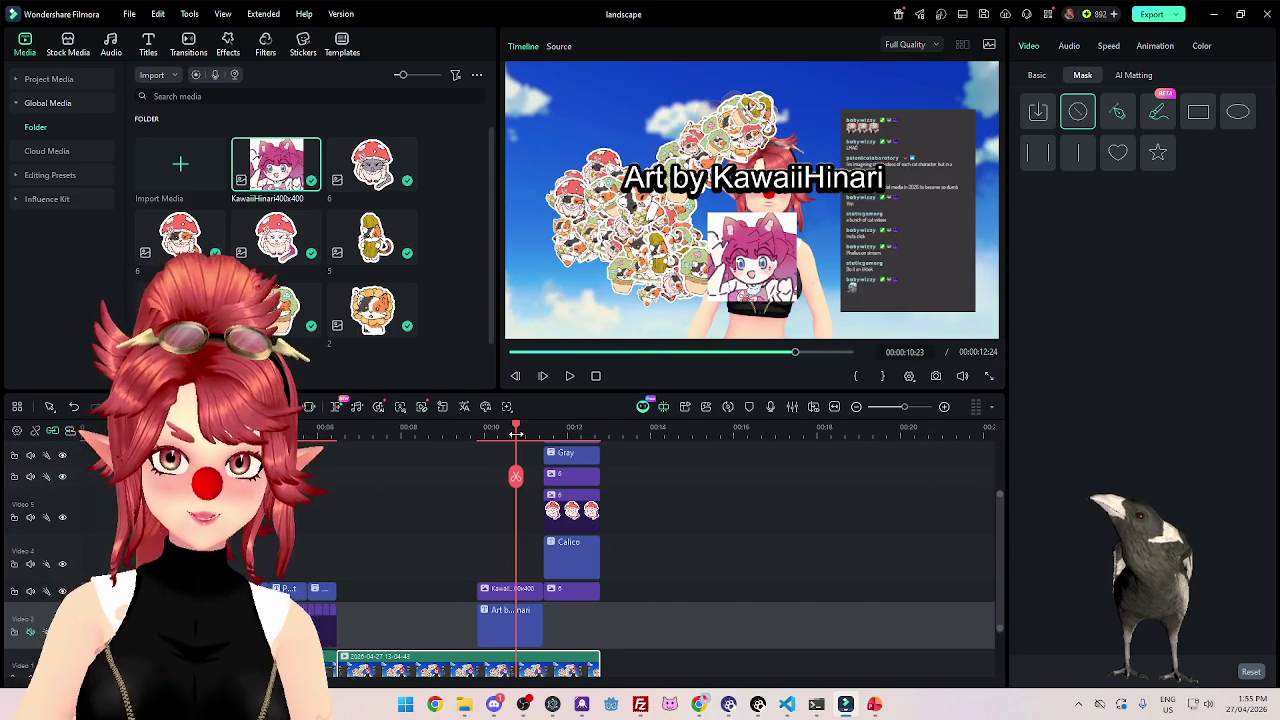
scroll(672, 602, "up", 2)
scroll(640, 550, "down", 1)
scroll(650, 545, "down", 3)
scroll(648, 556, "up", 3)
mouse_move(480, 600)
left_mouse_down()
mouse_move(495, 661)
mouse_move(616, 633)
left_mouse_up()
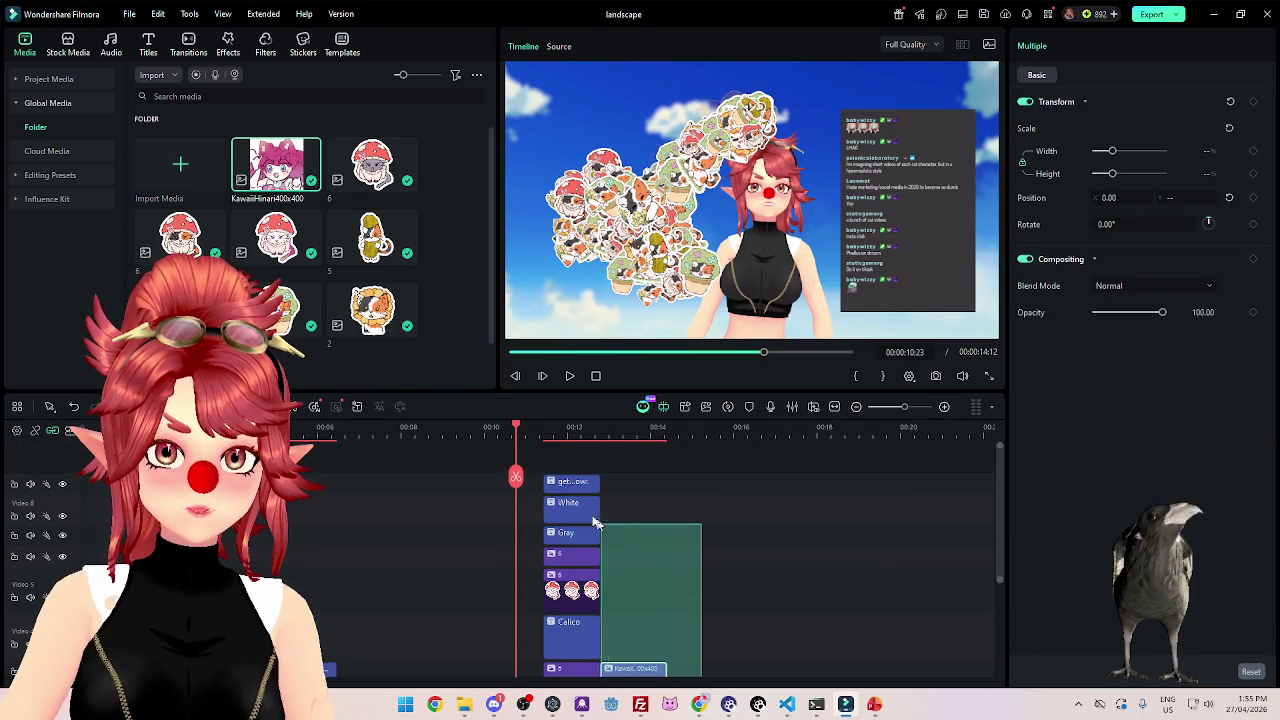
scroll(640, 620, "down", 3)
left_click_drag(563, 519, 496, 519)
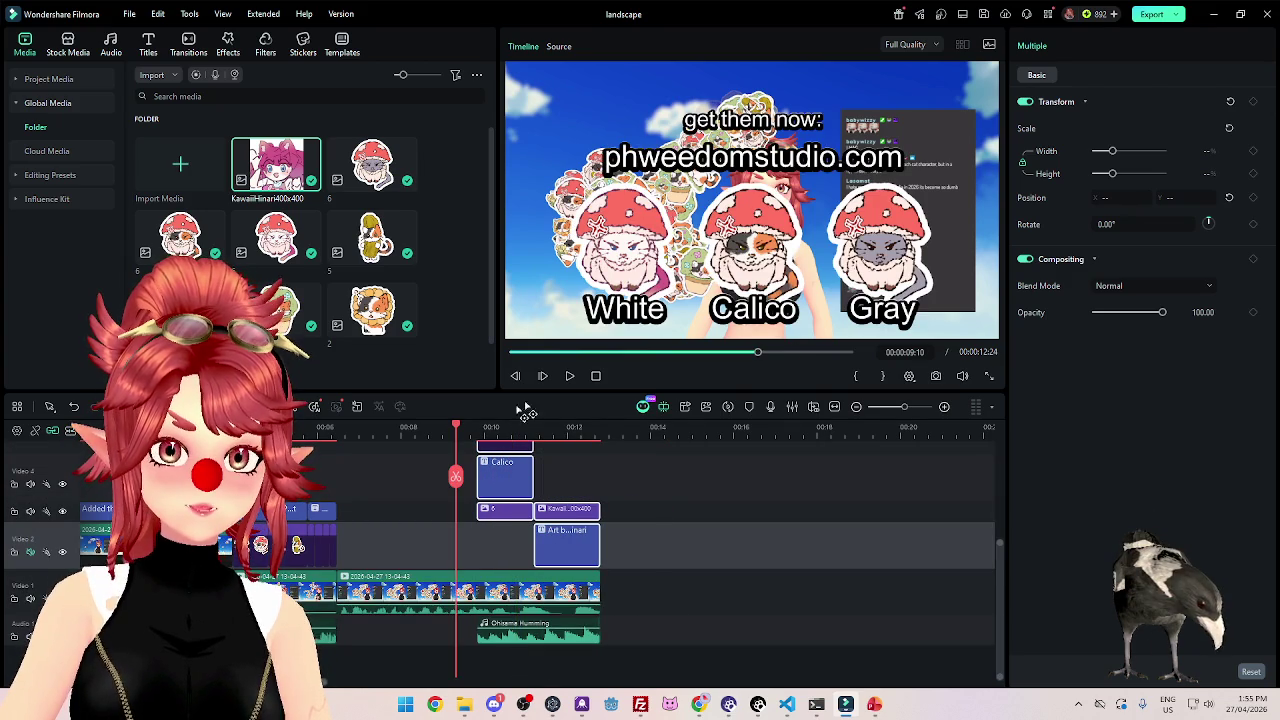
Play back the reordered ending, then return to the start of the video.
key("space")
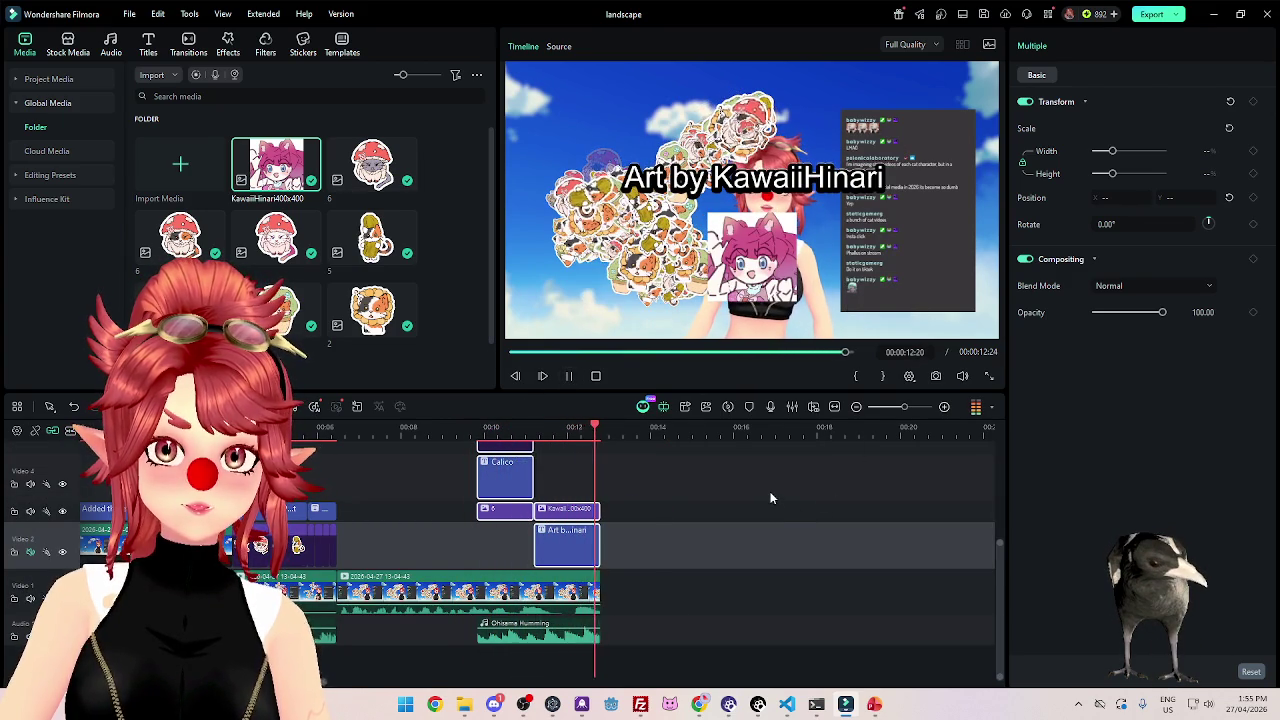
scroll(428, 607, "down", 3)
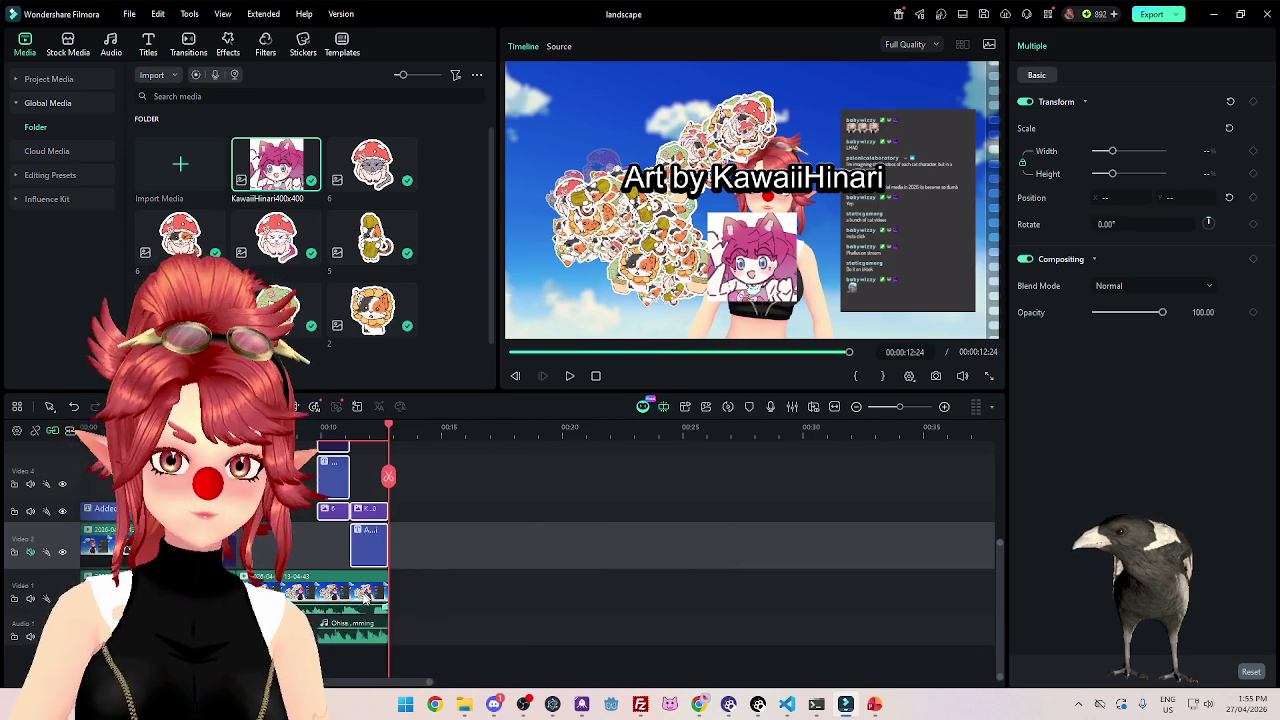
scroll(428, 607, "up", 2)
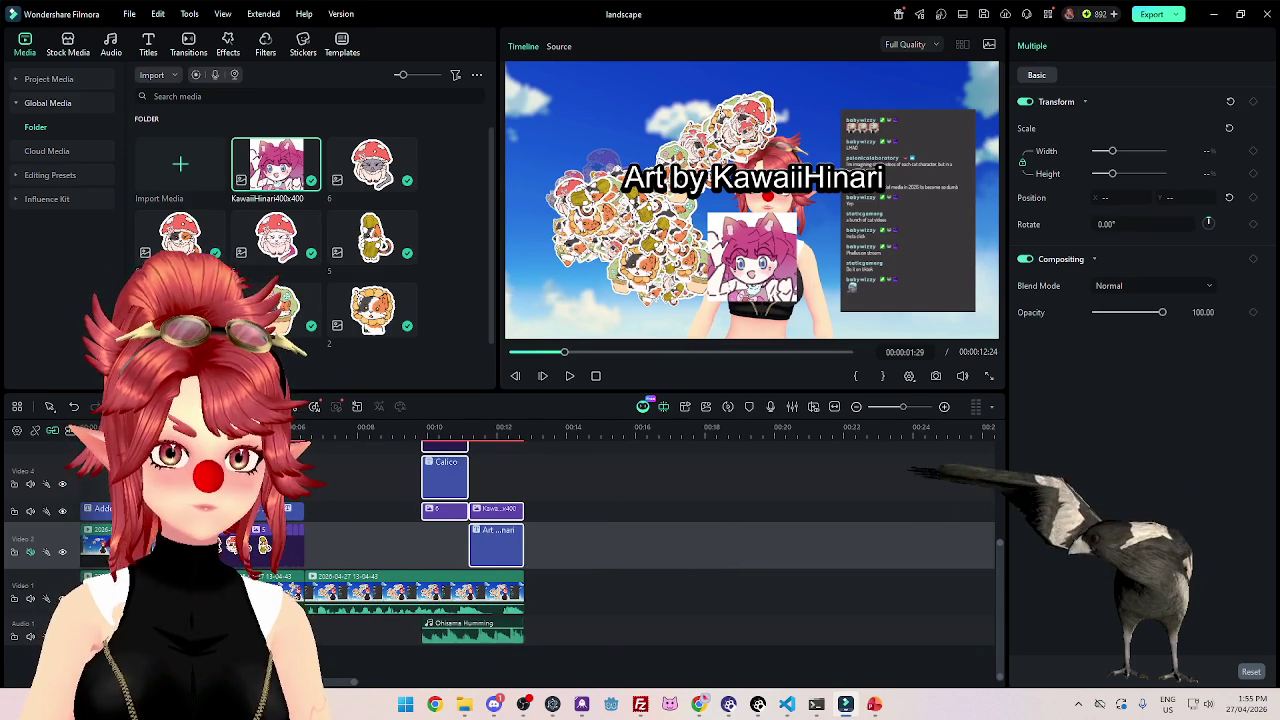
key("Home")
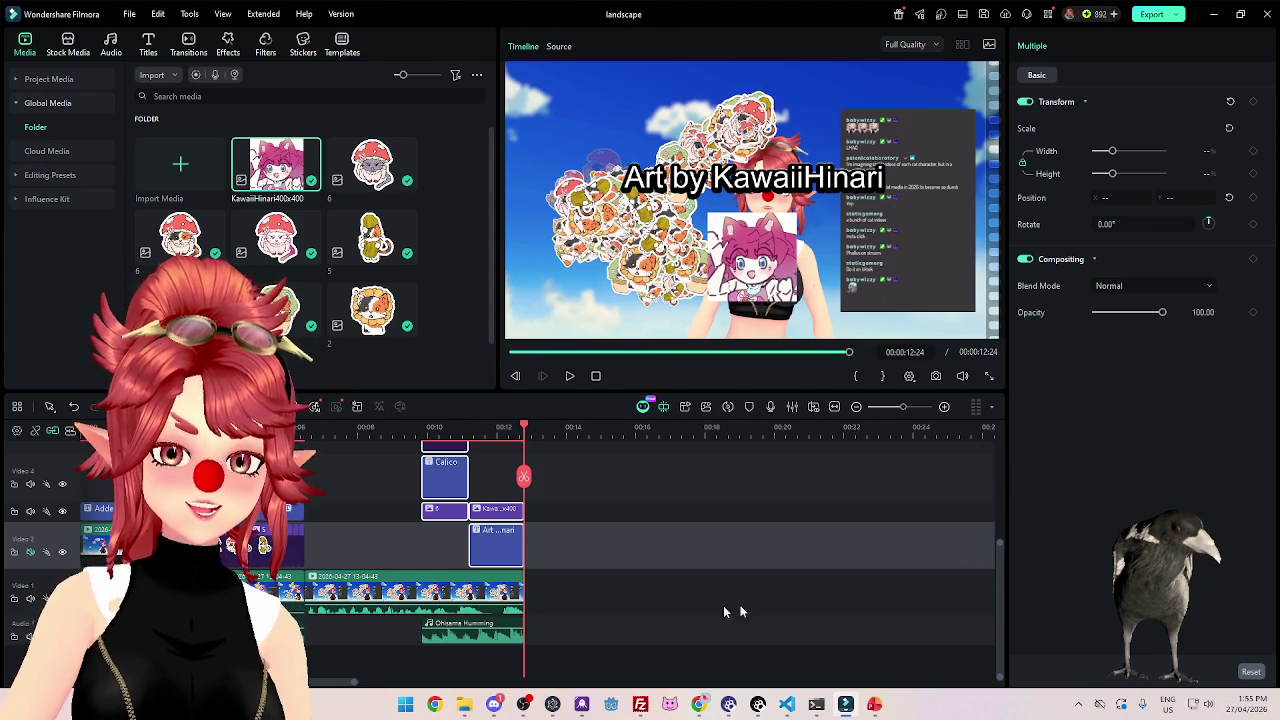
left_click(671, 629)
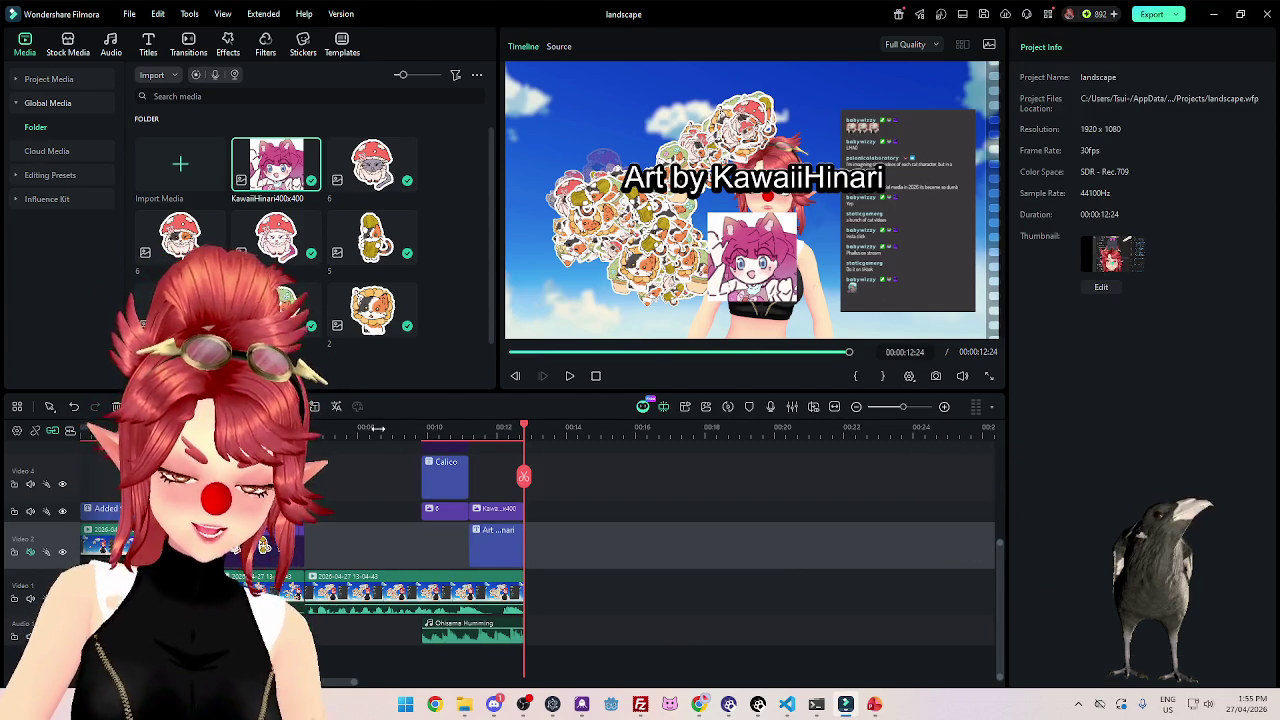
left_click(378, 428)
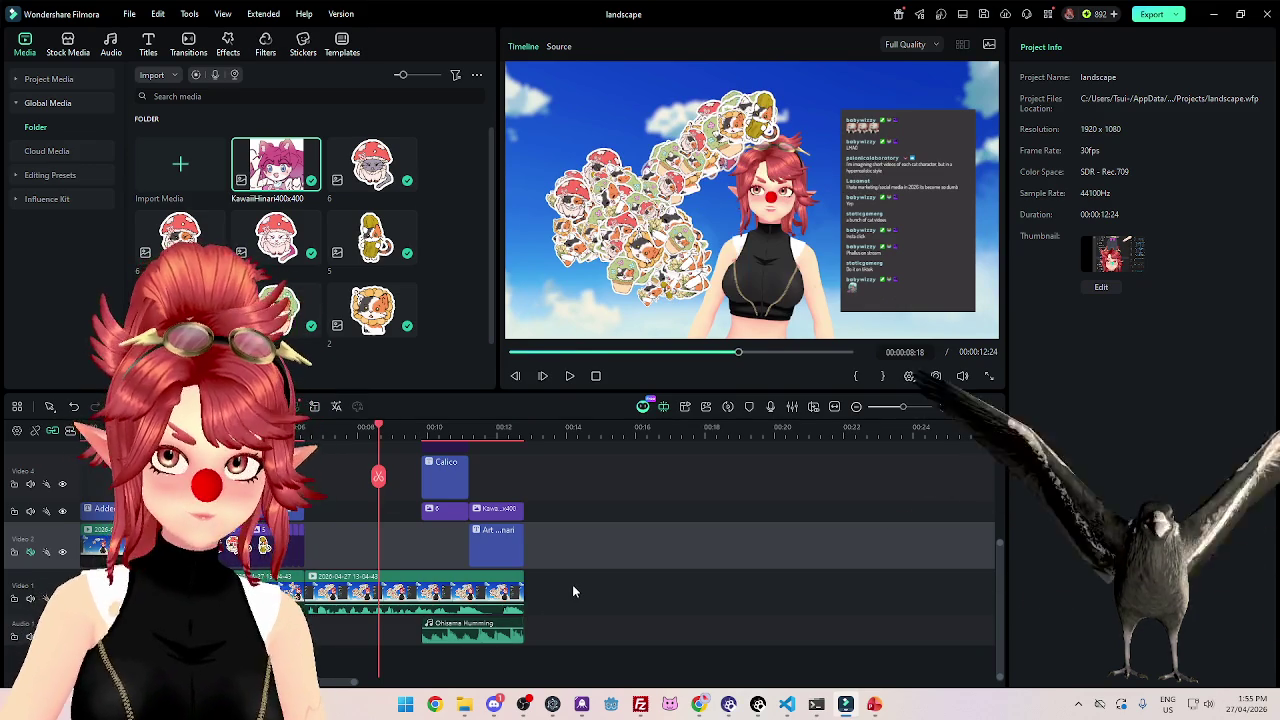
left_click_drag(573, 585, 524, 604)
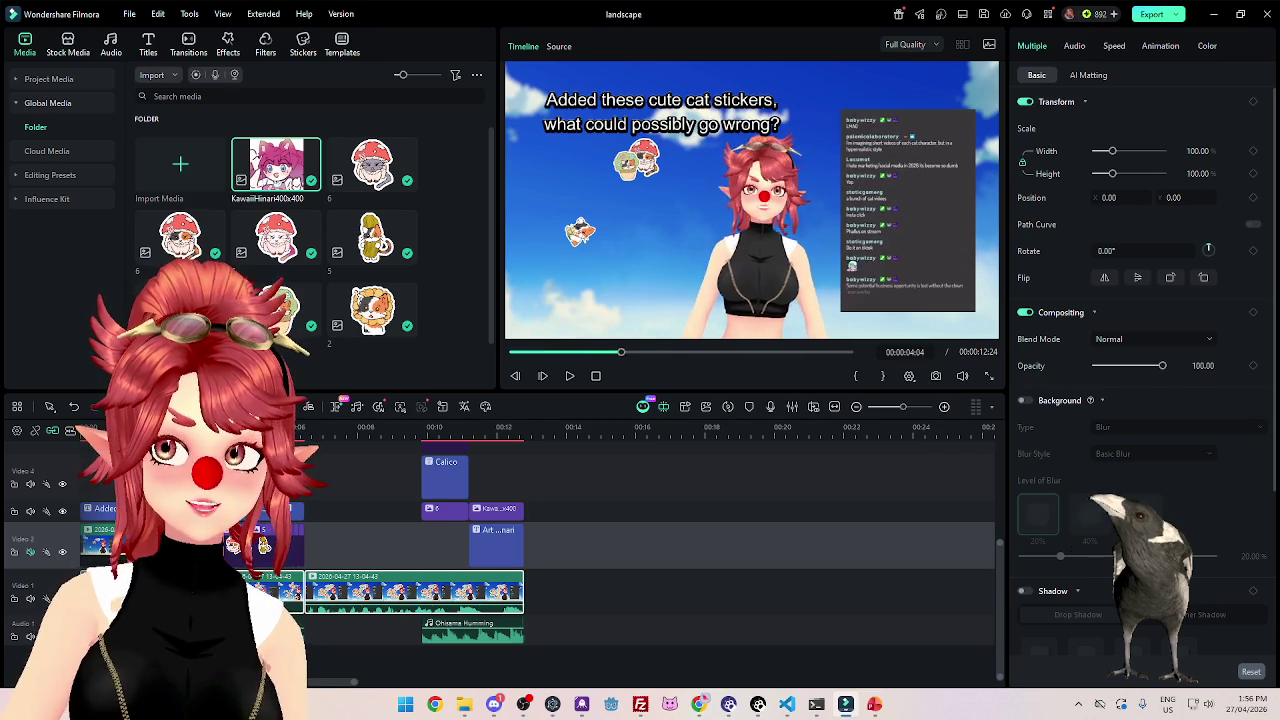
left_click(322, 477)
mouse_move(322, 477)
left_mouse_down()
mouse_move(286, 477)
mouse_move(474, 477)
mouse_move(443, 520)
mouse_move(560, 533)
mouse_move(223, 520)
left_mouse_up()
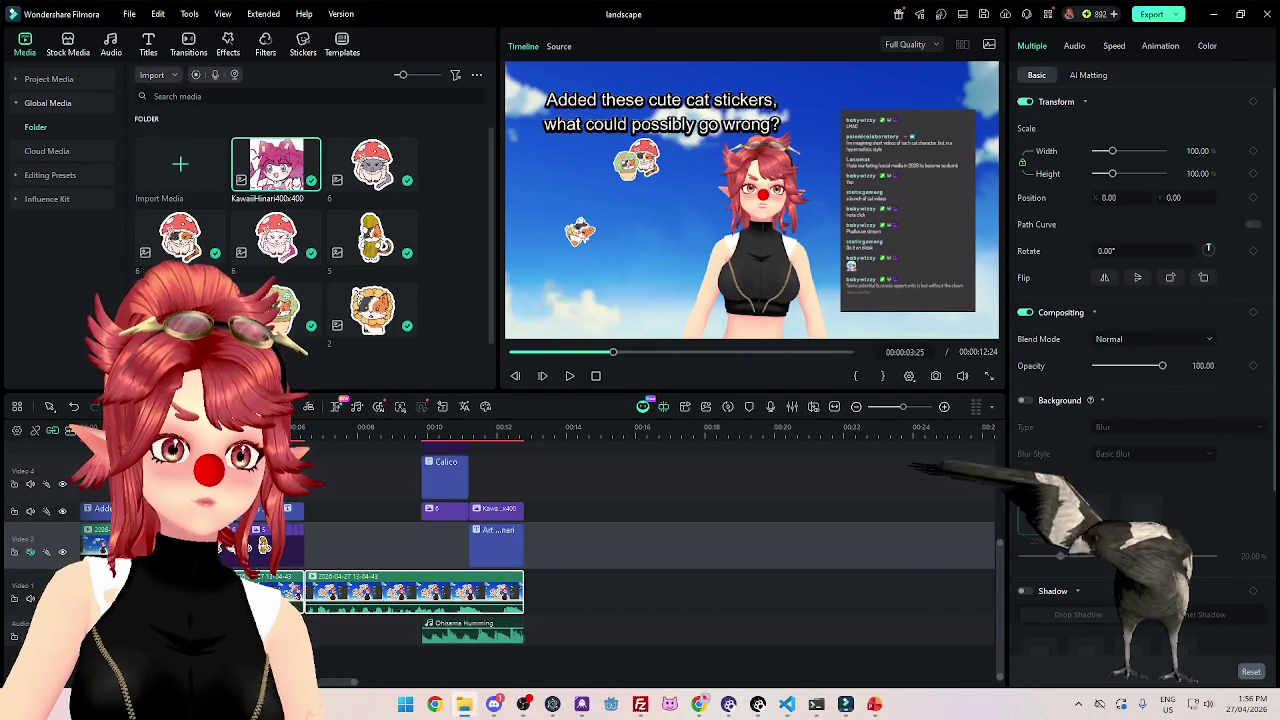
mouse_move(960, 530)
left_mouse_down()
mouse_move(570, 525)
mouse_move(603, 560)
left_mouse_up()
Box-select the opening clips across tracks and move them up one track.
left_click(607, 434)
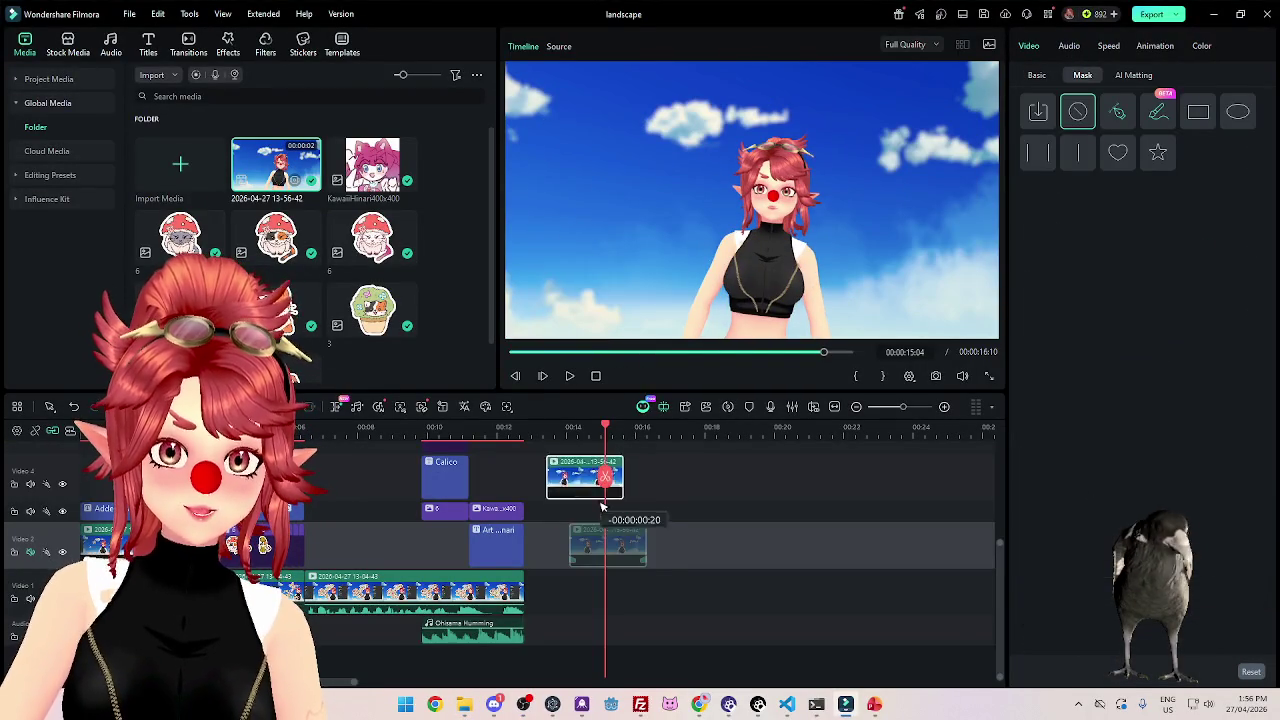
scroll(612, 580, "up", 3)
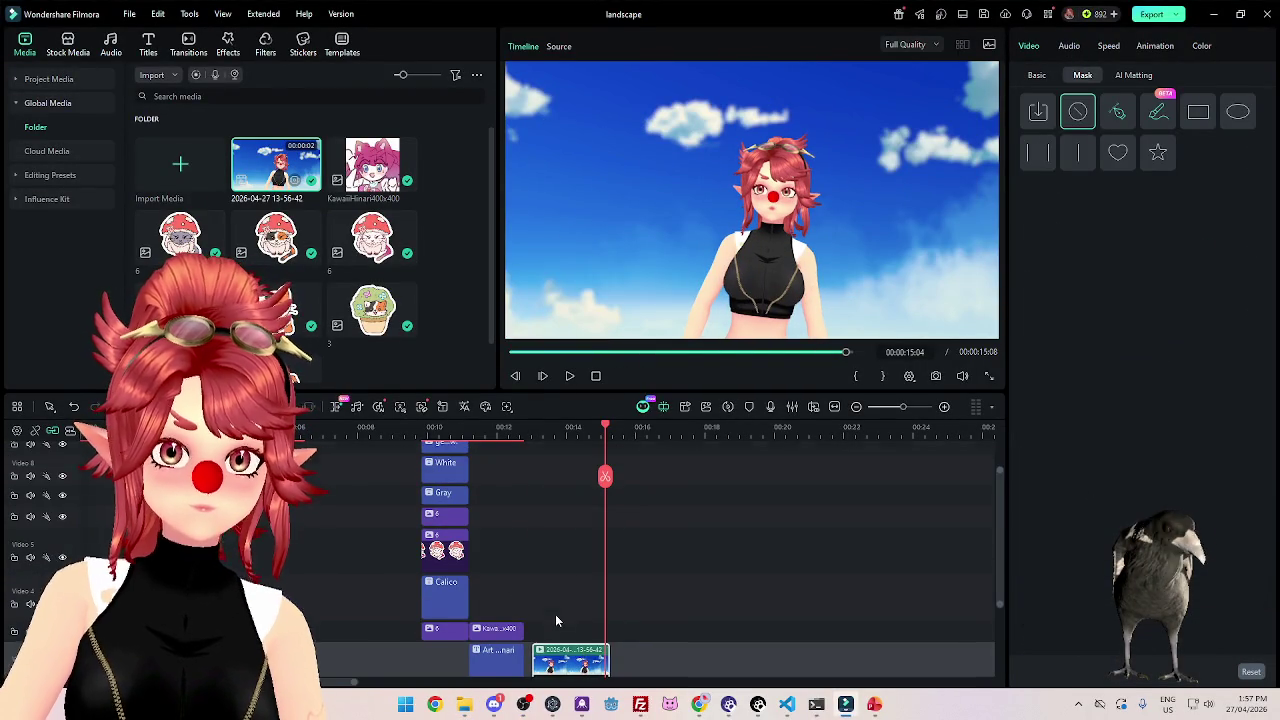
scroll(580, 628, "down", 3)
scroll(356, 558, "up", 2)
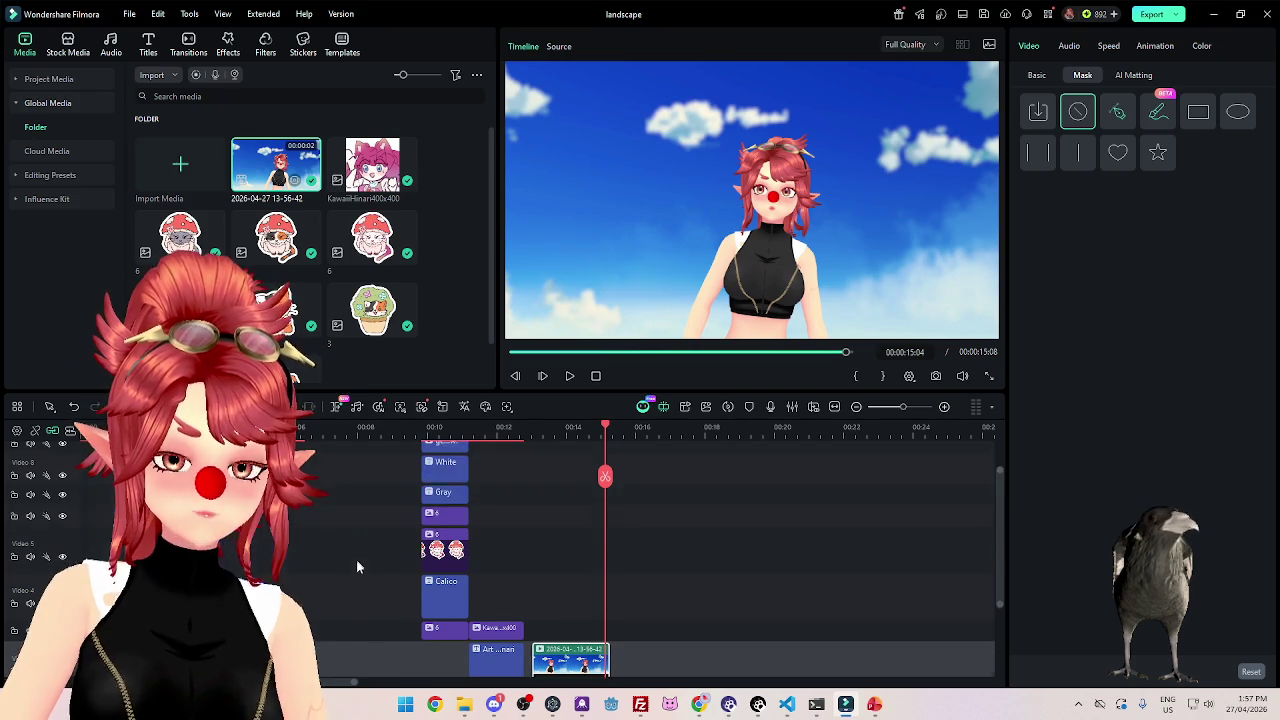
left_click_drag(220, 550, 320, 596)
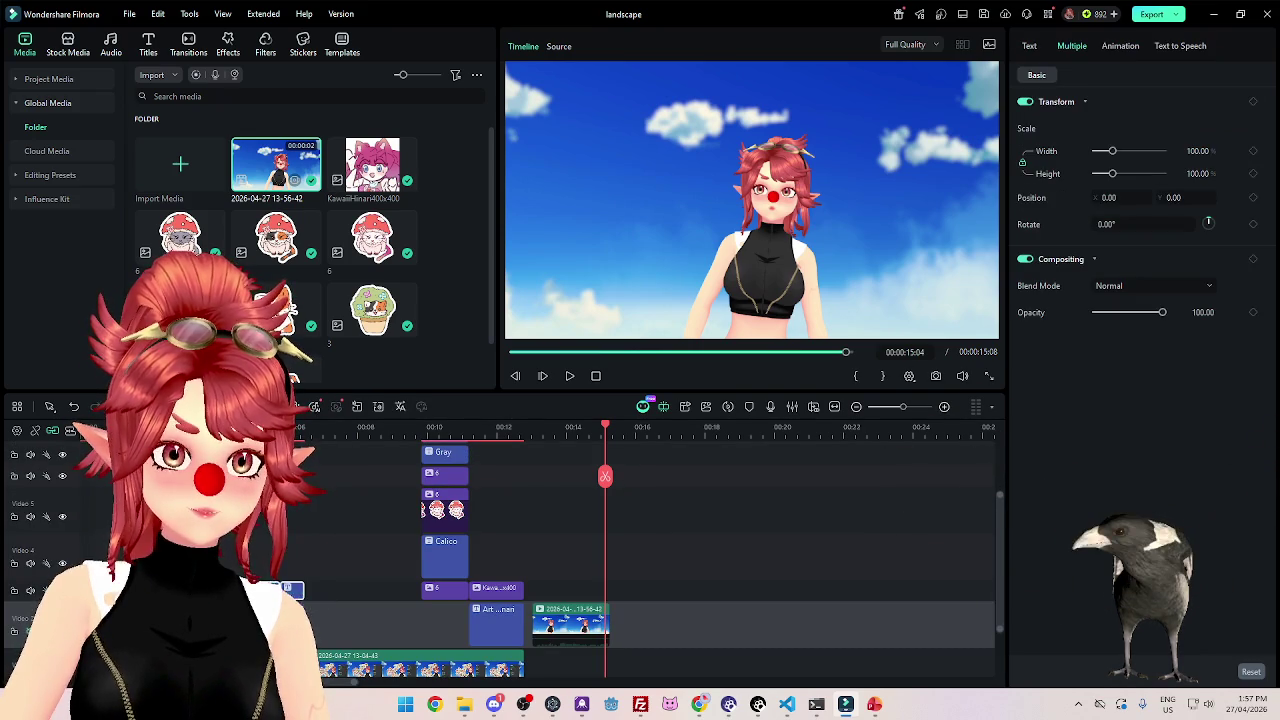
left_click(330, 645)
left_click(320, 625)
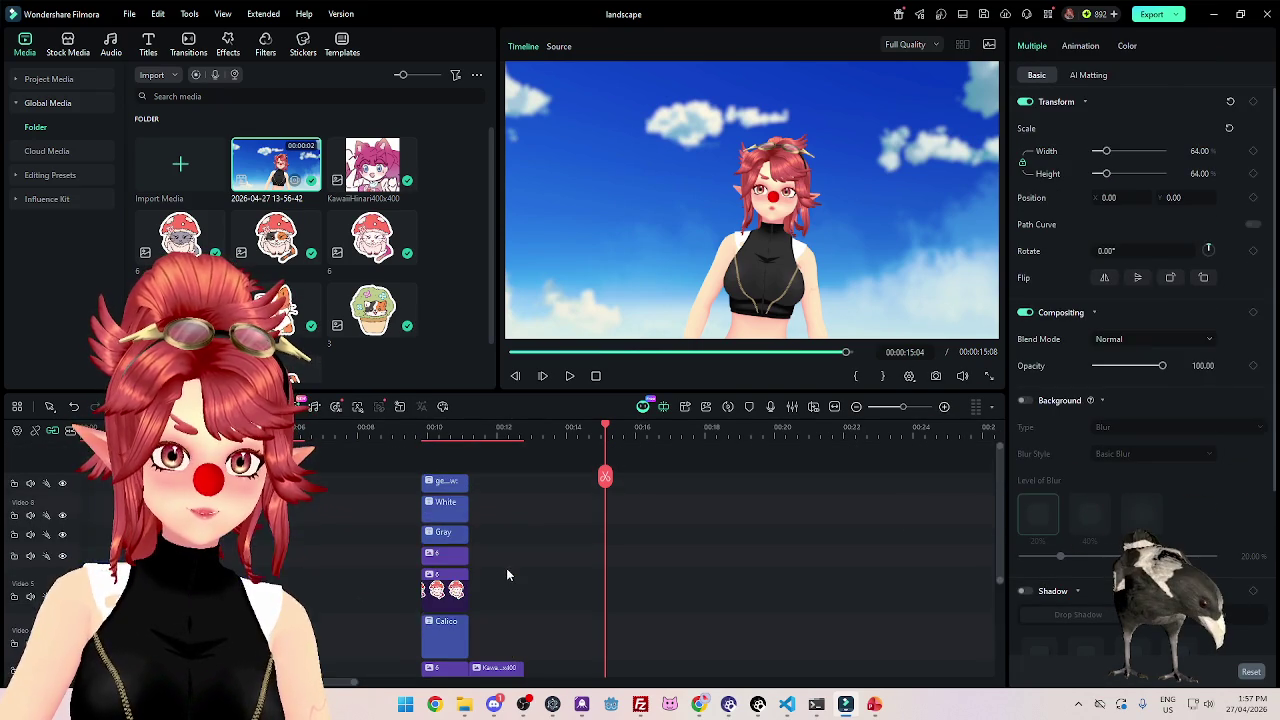
scroll(506, 568, "down", 1)
left_click_drag(330, 555, 220, 495)
left_click_drag(105, 530, 110, 492)
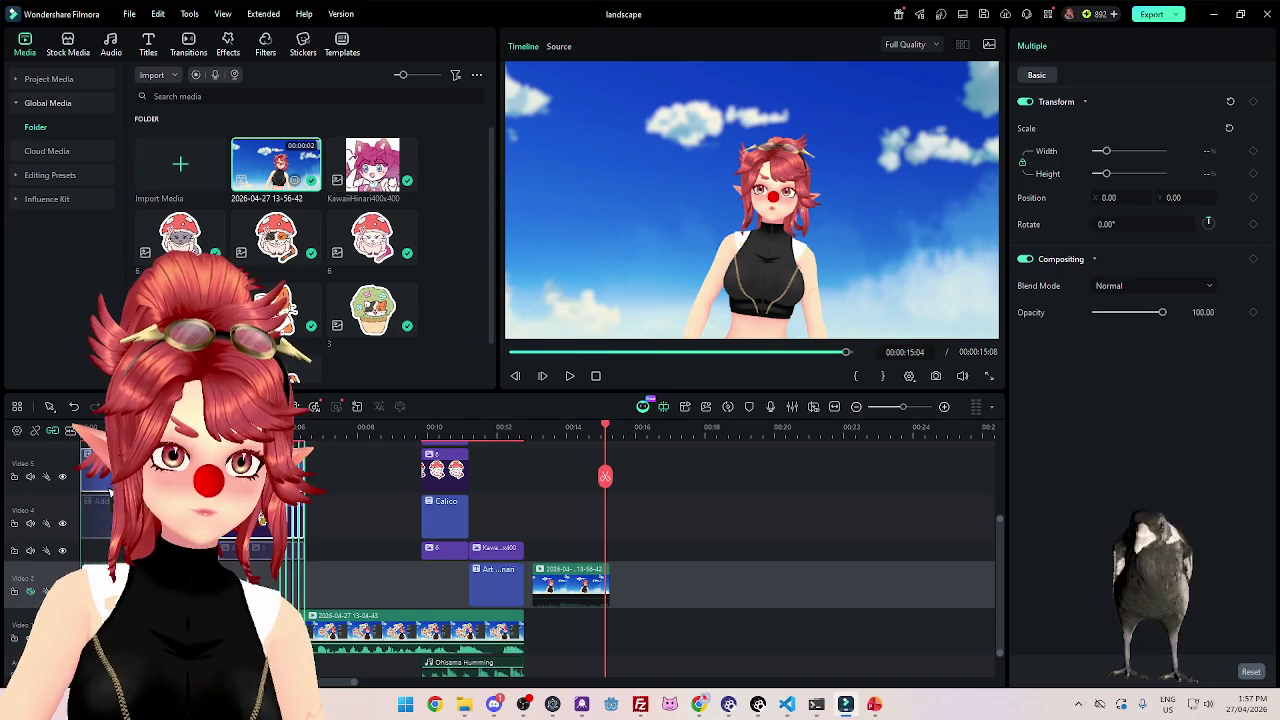
left_click(567, 580)
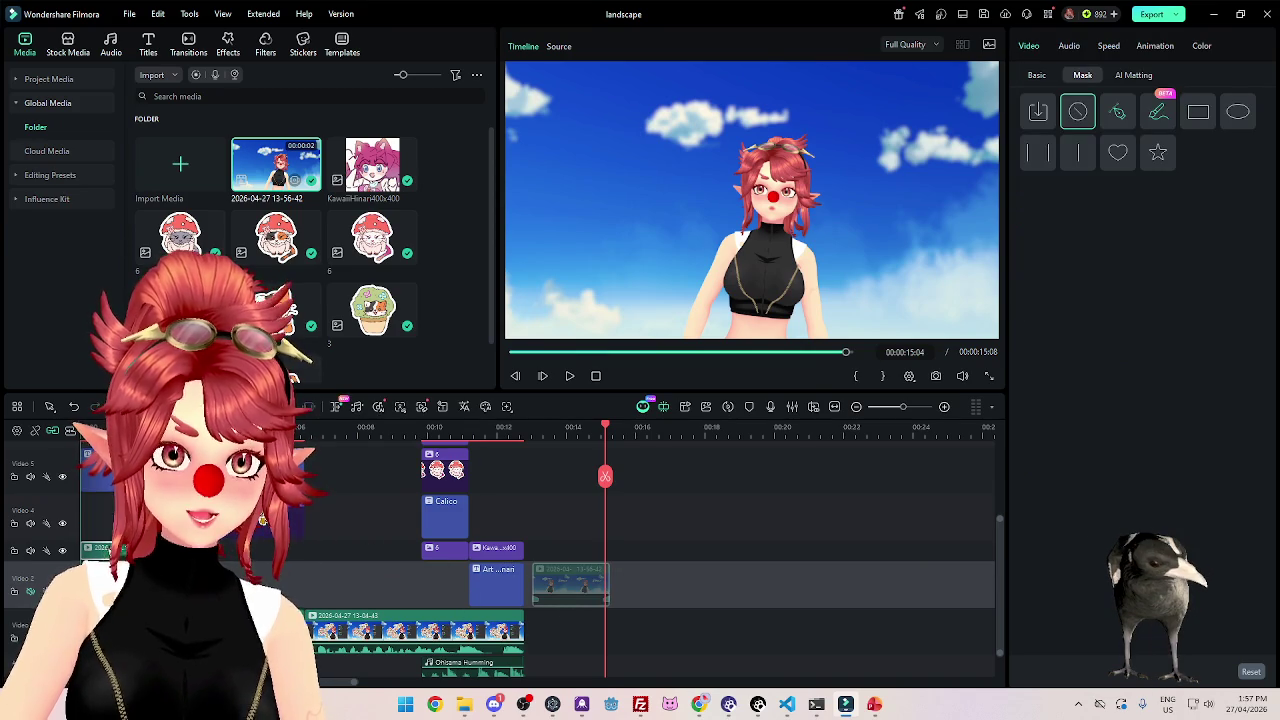
key("Delete")
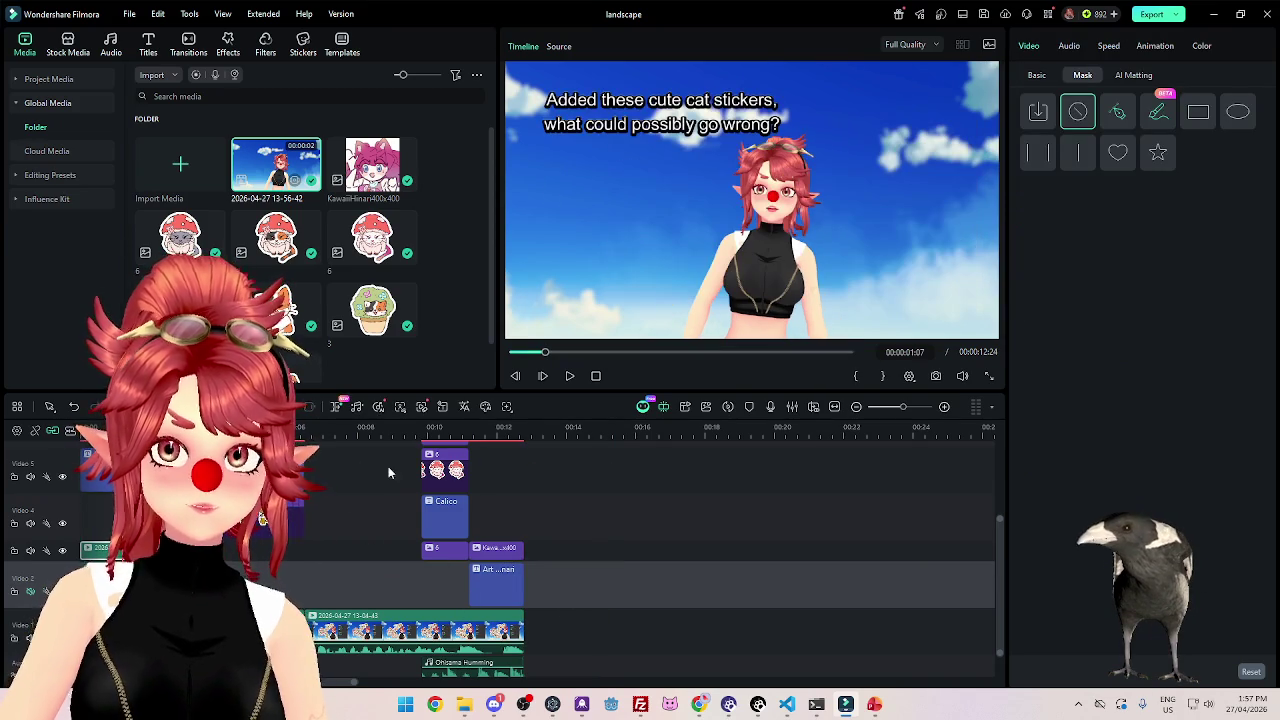
left_click(1078, 152)
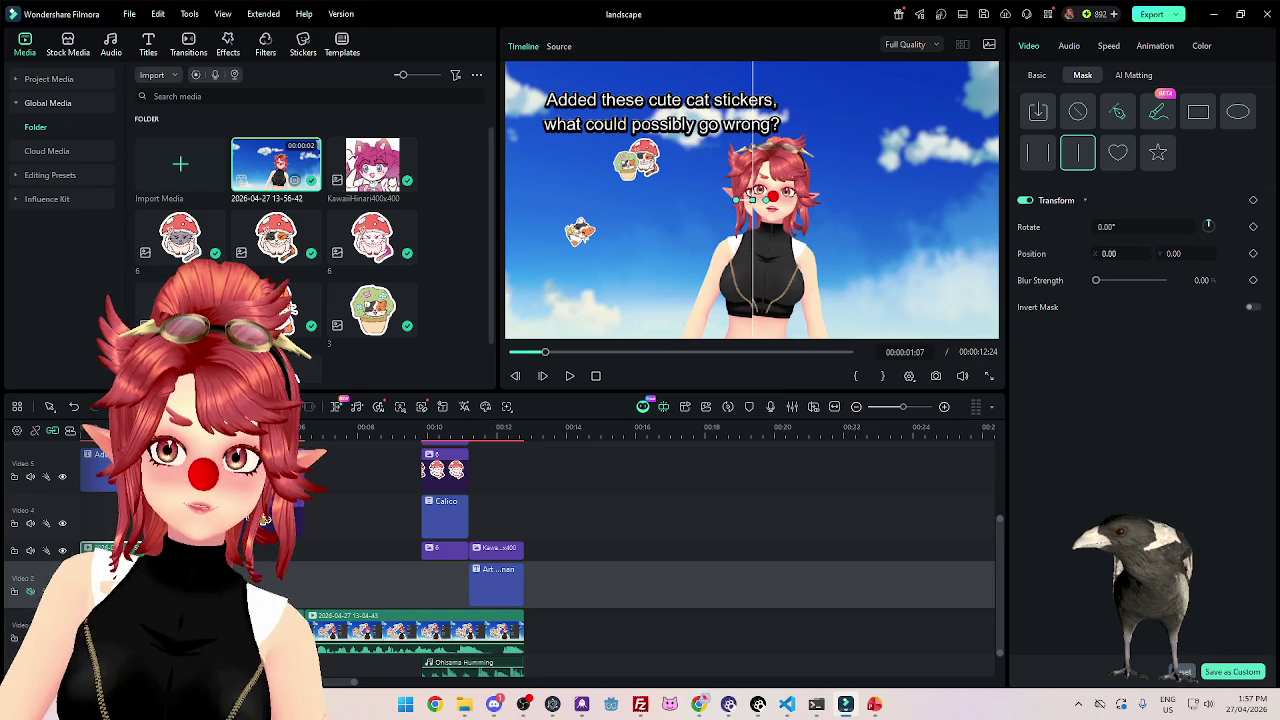
Offset the Linear mask's split line to Position X 318 and preview the result from near the start.
left_click_drag(1168, 250, 1210, 250)
left_click_drag(795, 200, 833, 200)
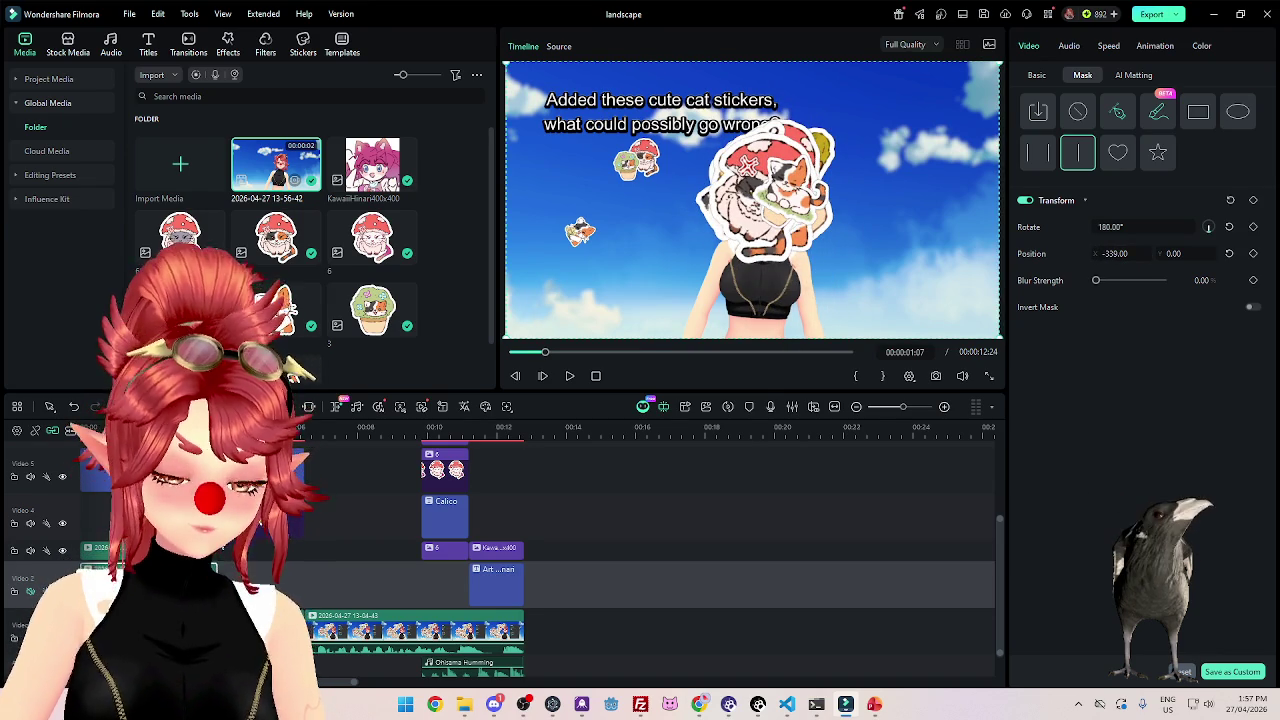
left_click(366, 430)
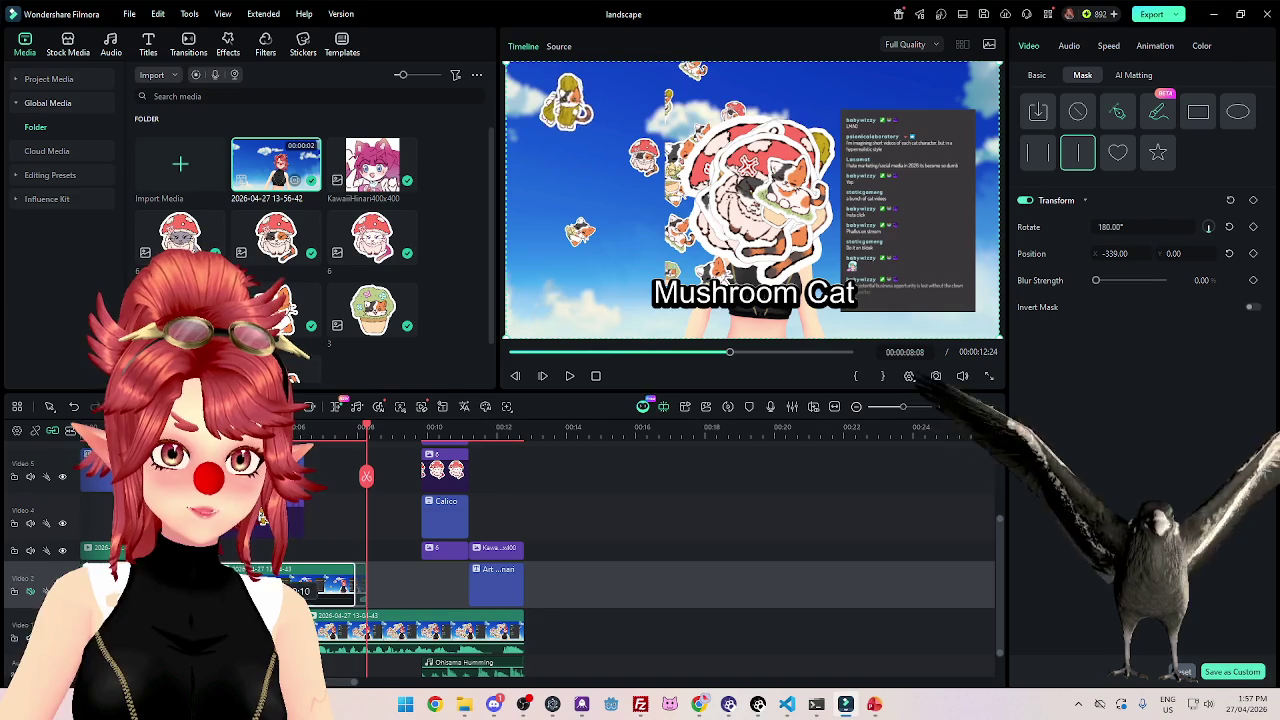
left_click(214, 430)
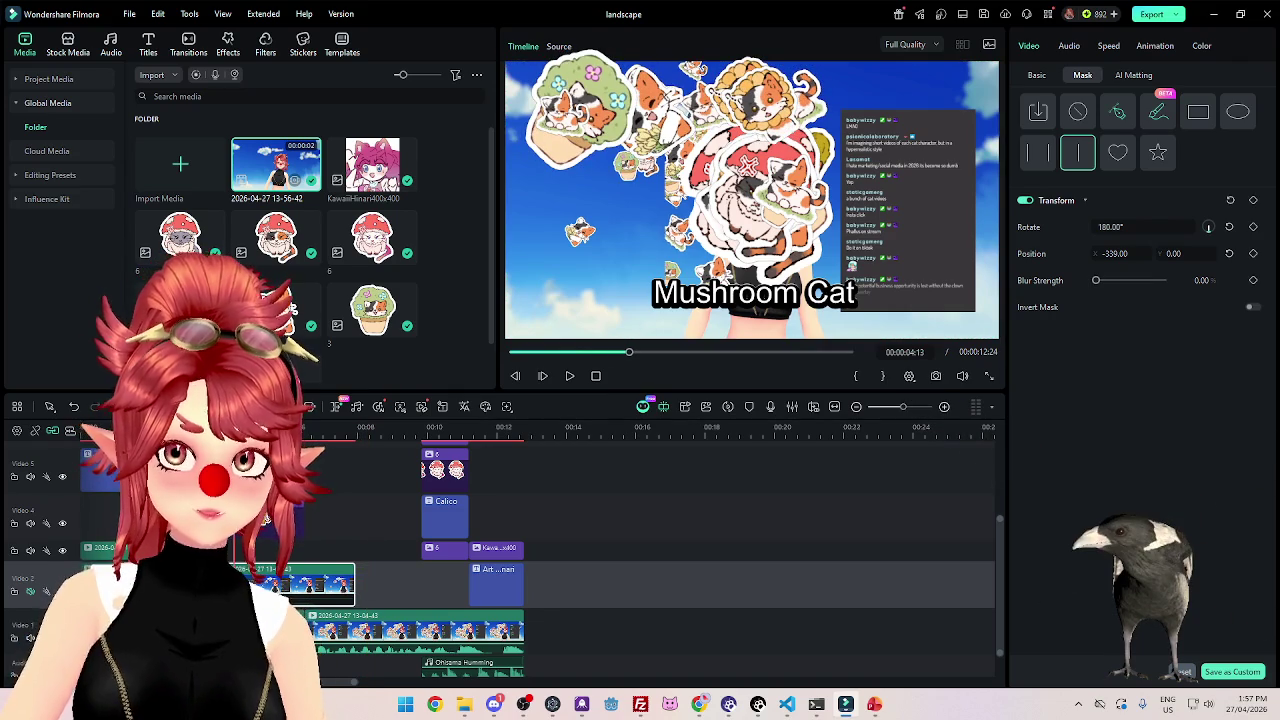
left_click(130, 430)
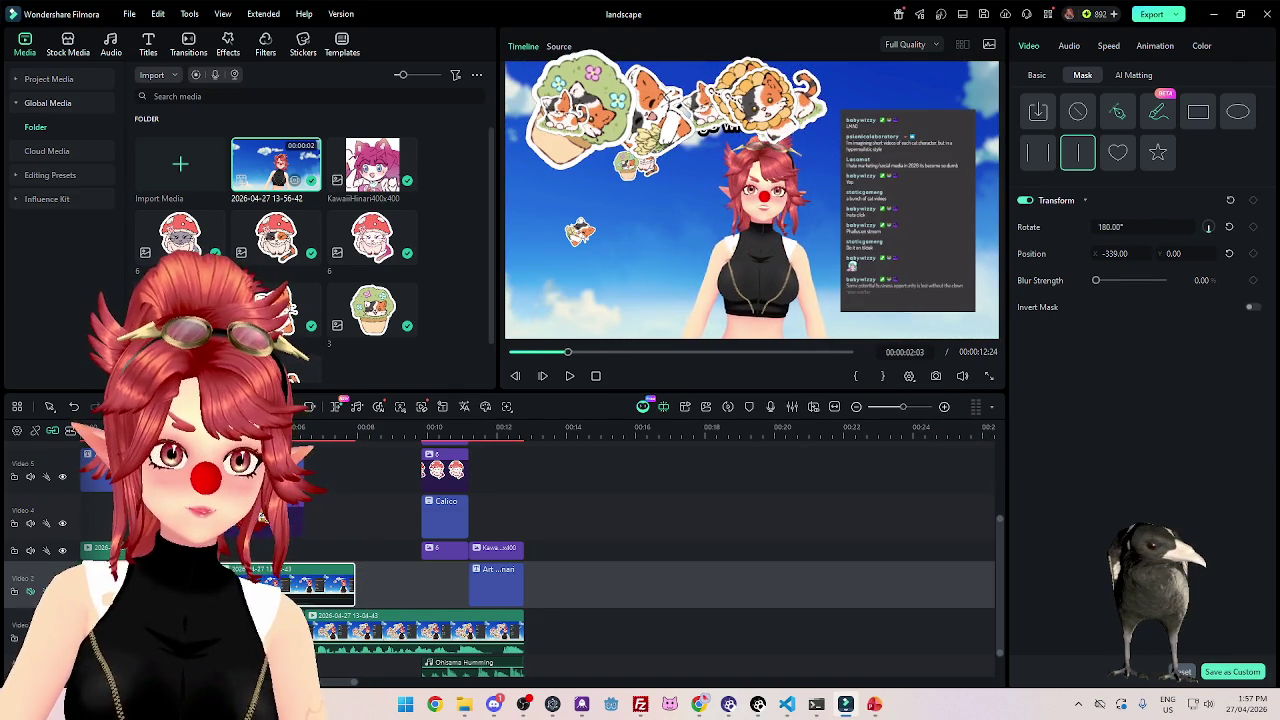
left_click(98, 482)
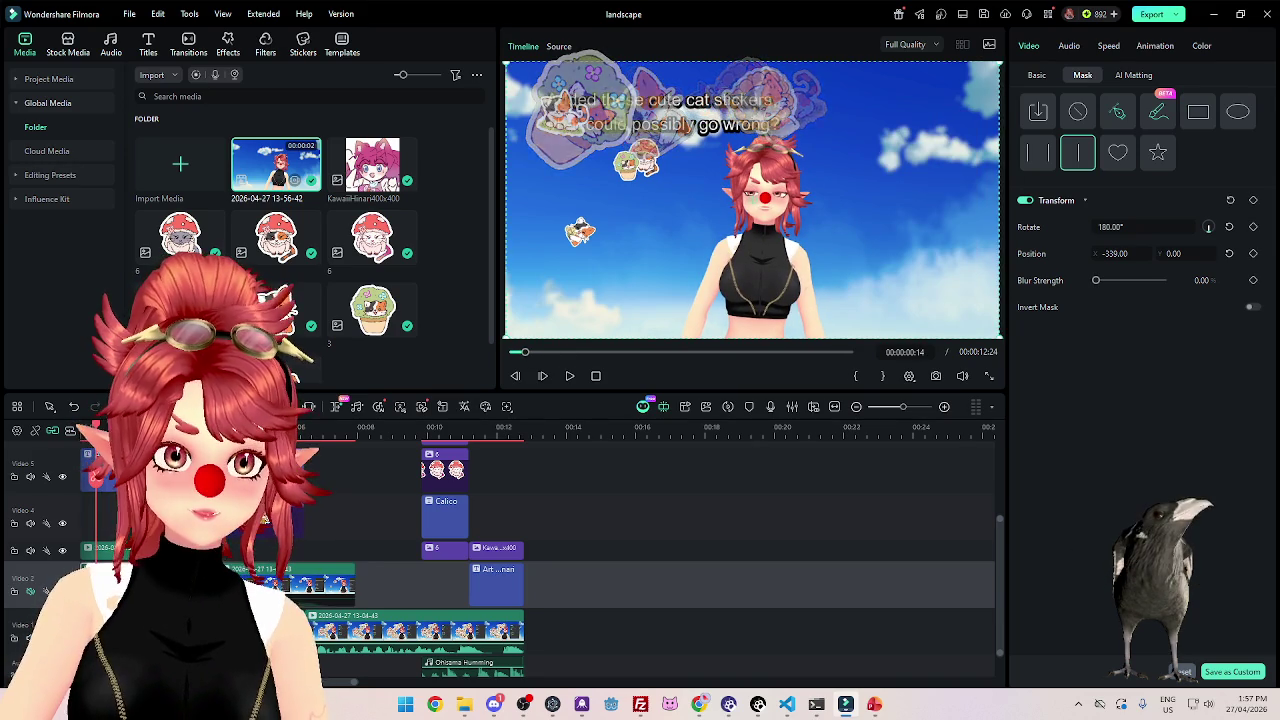
Toggle Video 3 track visibility and undo a stray deletion, restoring the 6 and Gray clips.
left_click(62, 550)
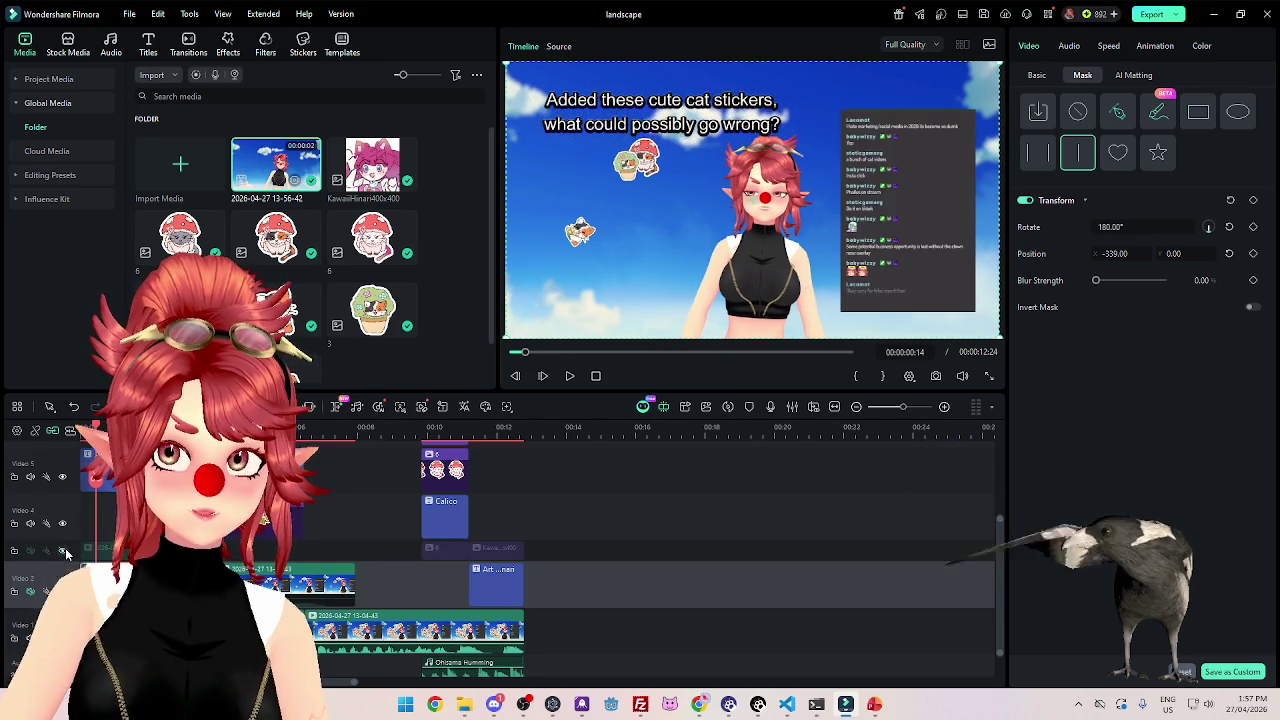
left_click(62, 550)
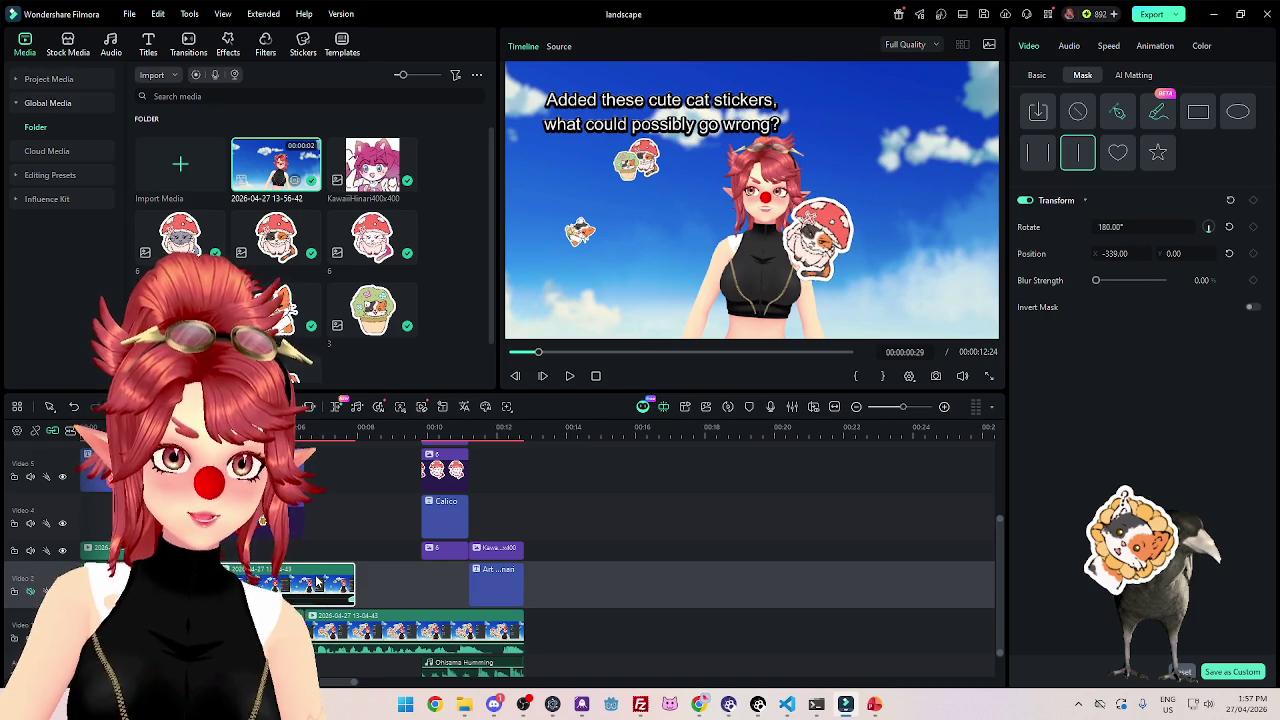
key("Delete")
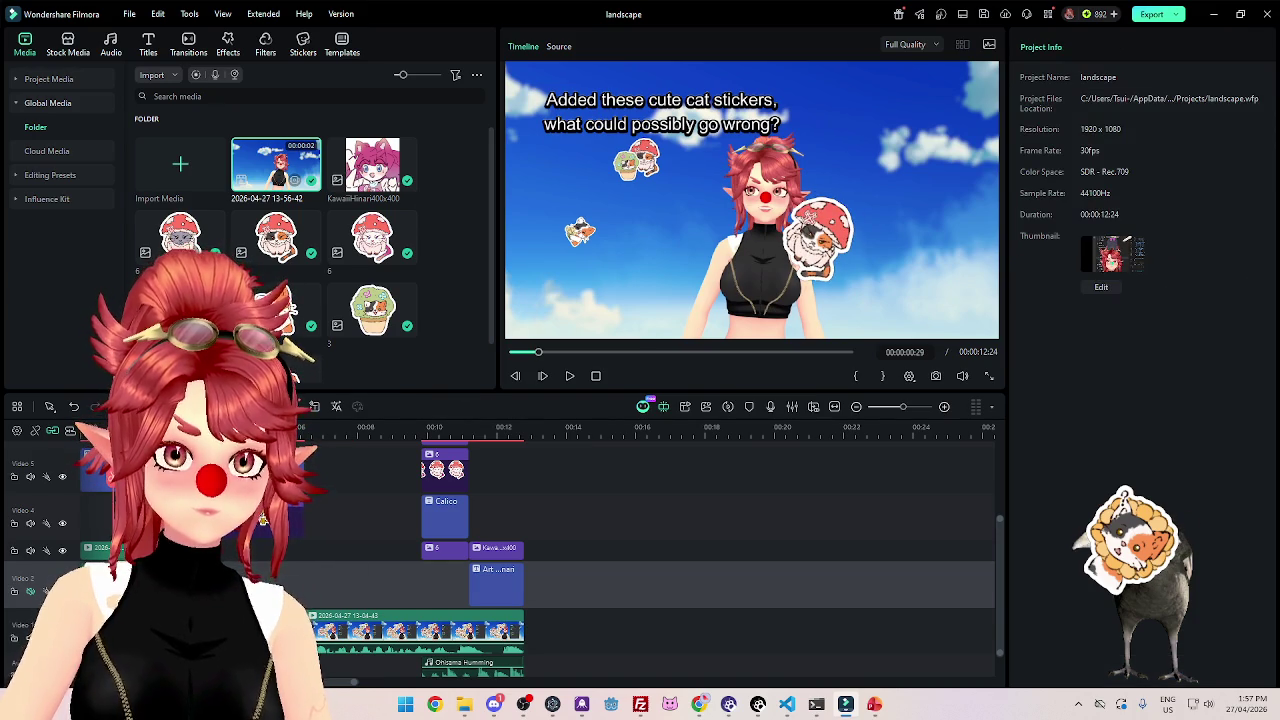
key("ctrl+z")
key("ctrl+z")
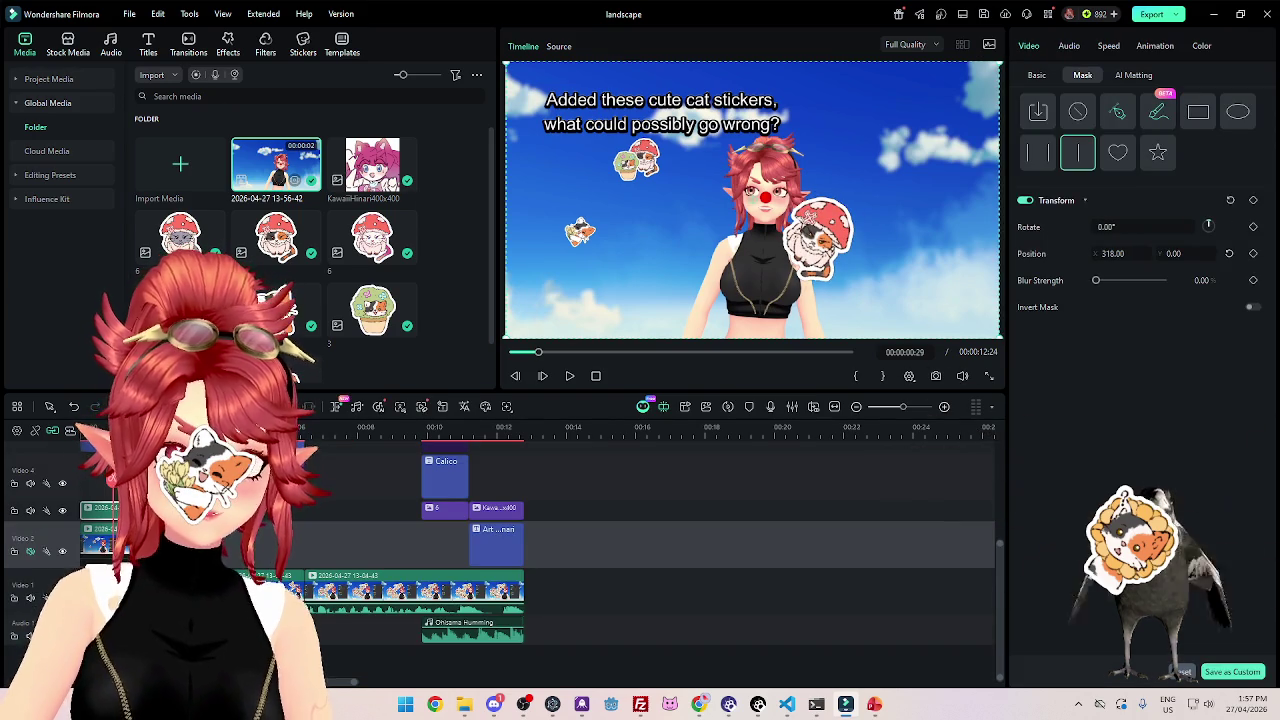
key("ctrl+z")
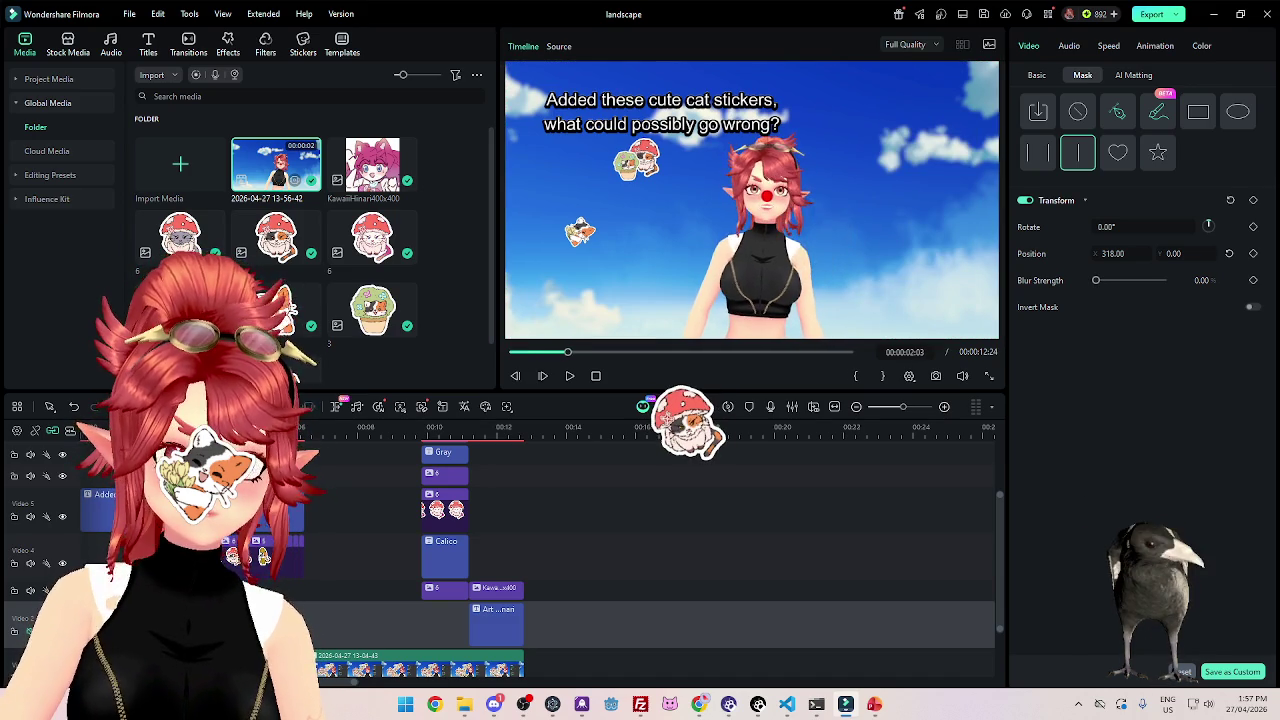
Shift the track-3 clip one frame later at the Mushroom Cat frame.
scroll(650, 540, "down", 2)
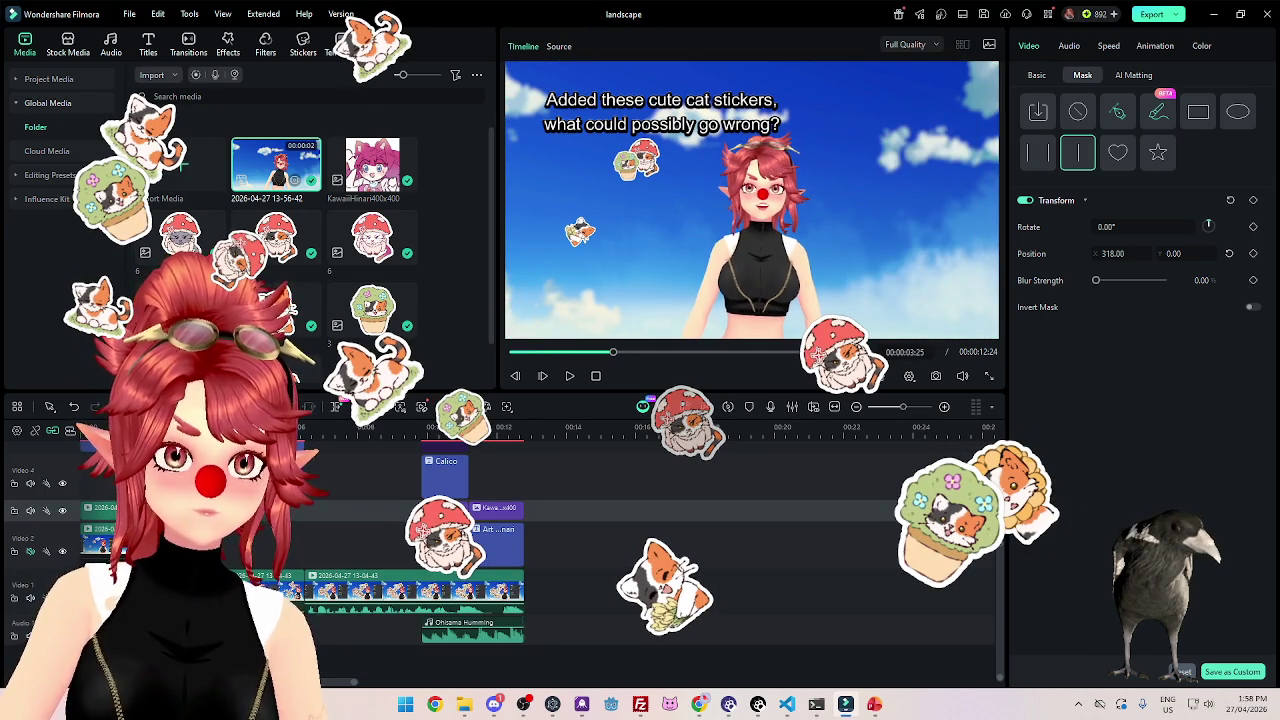
left_click(313, 427)
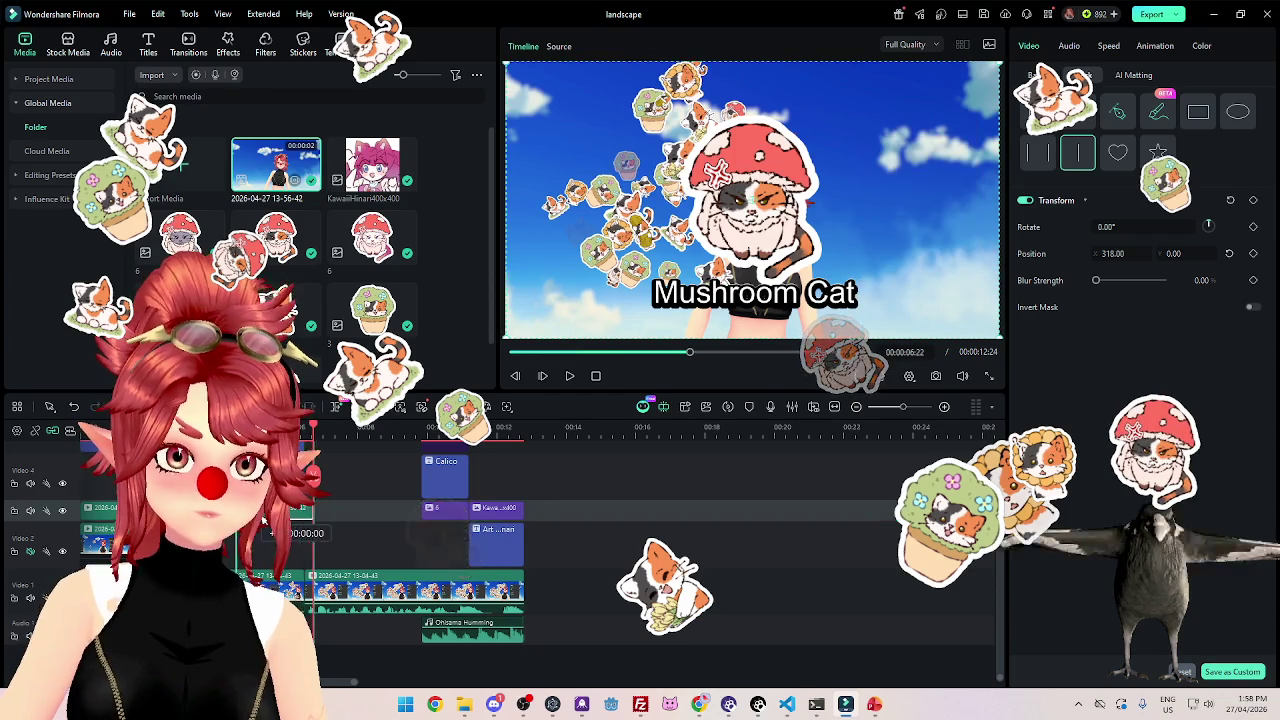
scroll(612, 517, "up", 3)
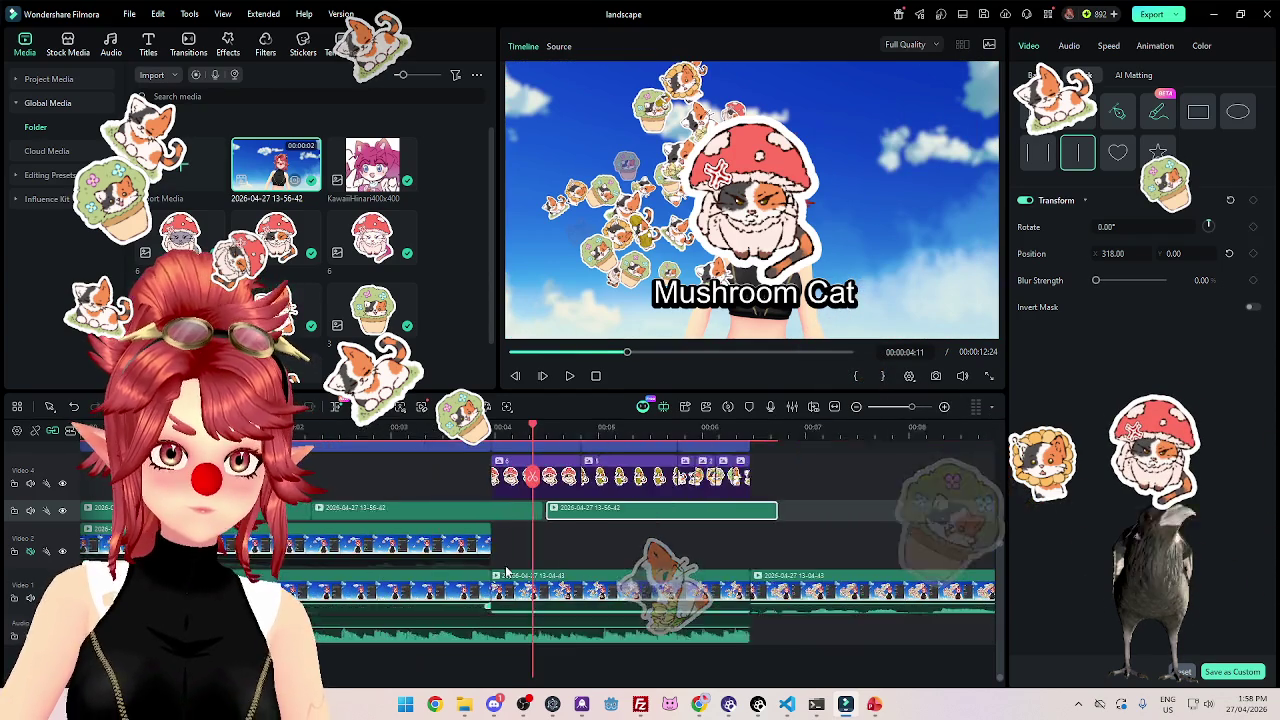
left_click_drag(607, 517, 612, 517)
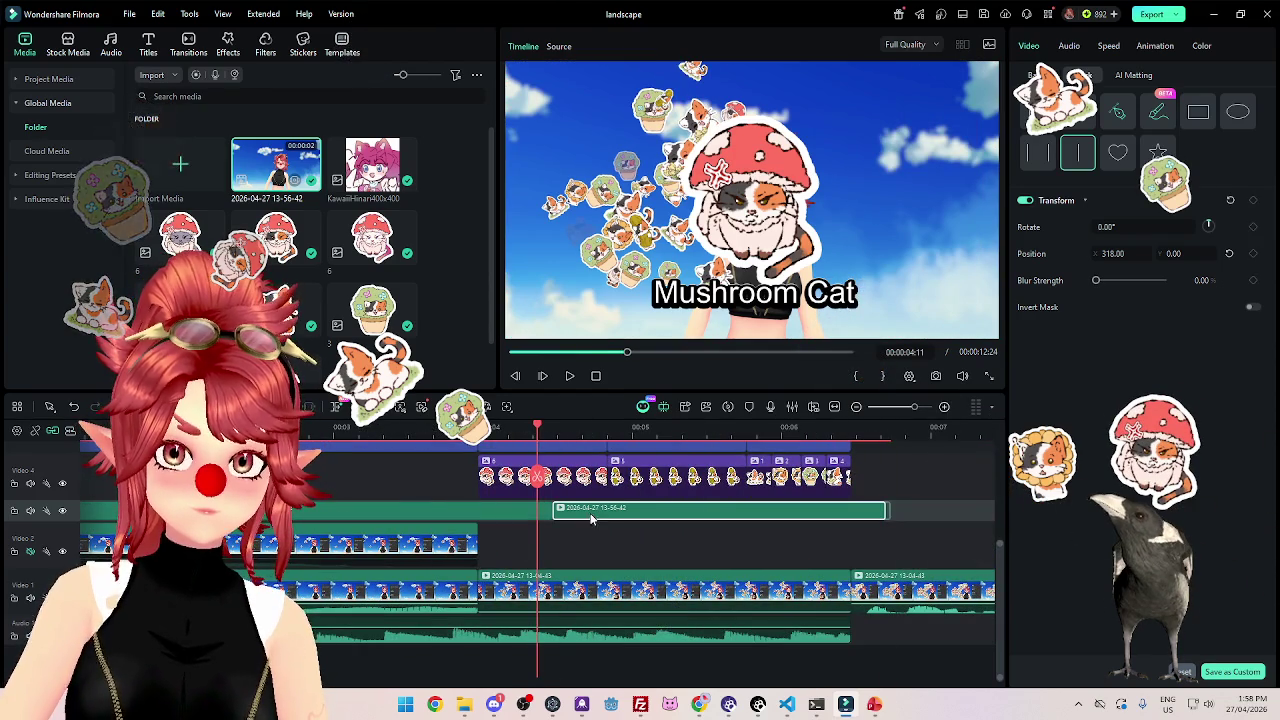
Paste a copy of the selected clip at the playhead after itself.
scroll(528, 566, "down", 4)
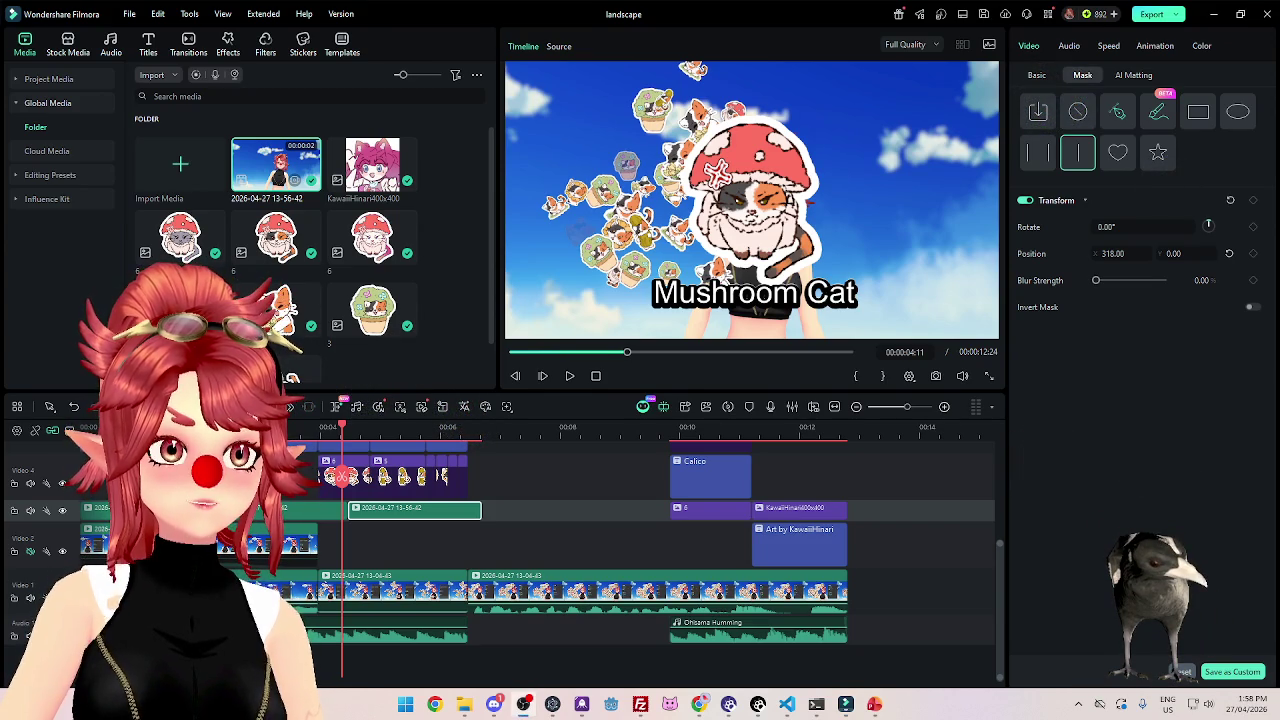
left_click(487, 437)
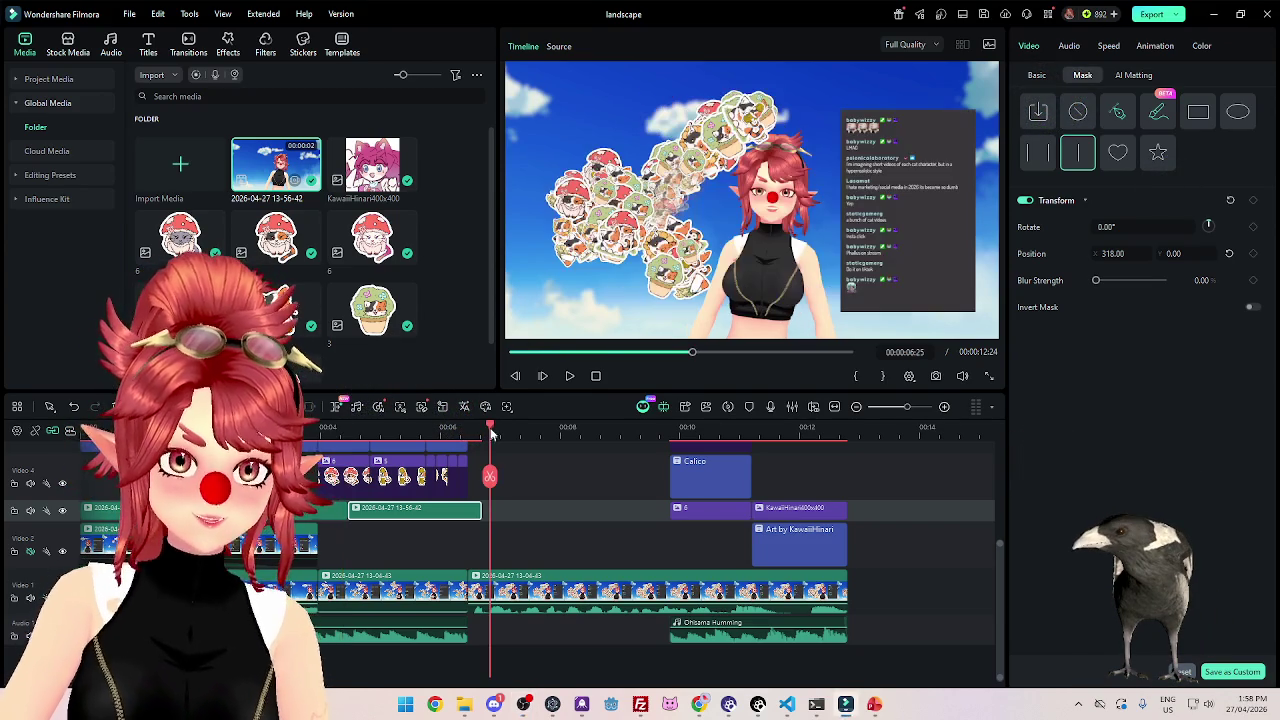
key("ctrl+v")
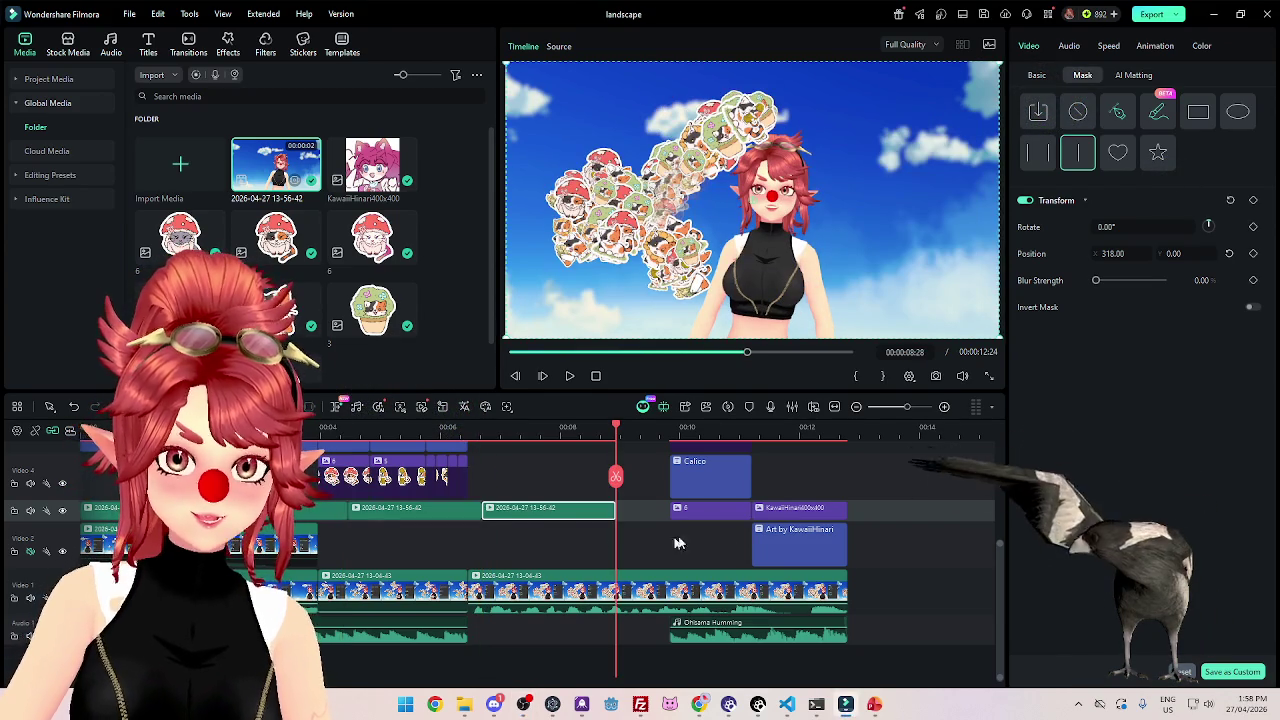
scroll(780, 560, "up", 2)
Select the stacked title and sticker clips and preview the titles at their start.
left_click_drag(869, 656, 691, 481)
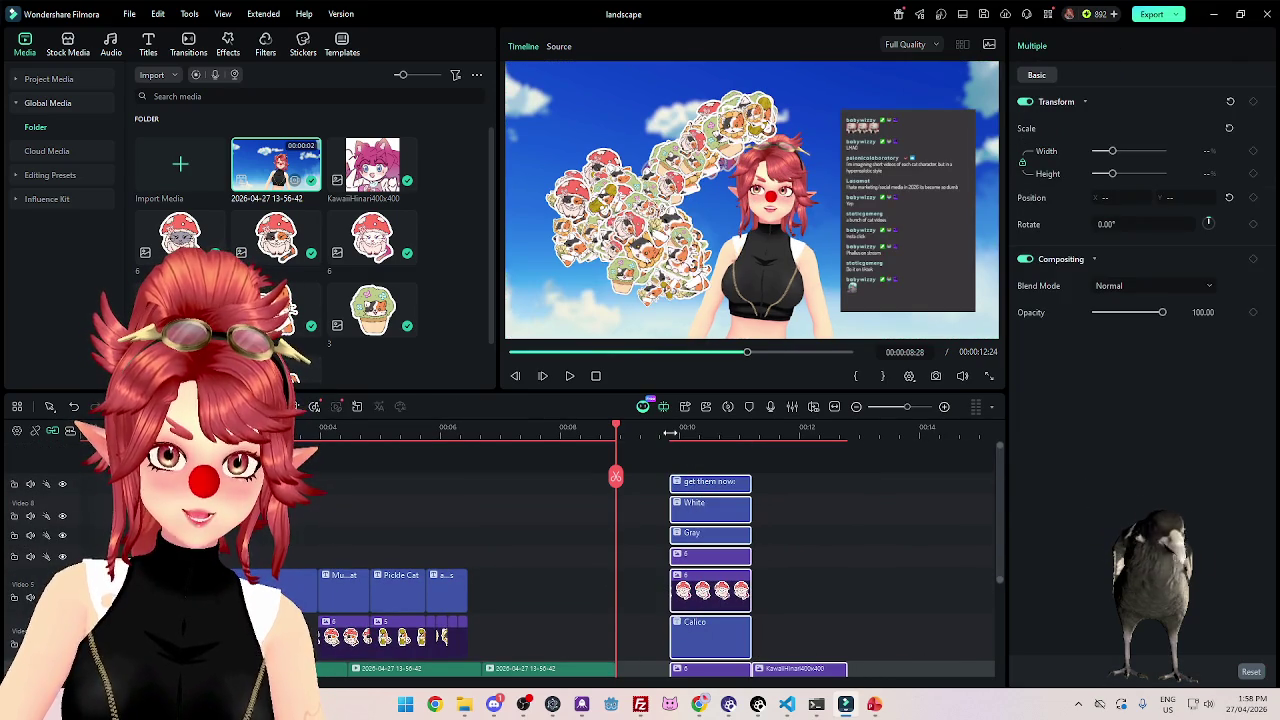
left_click(685, 462)
scroll(718, 540, "down", 2)
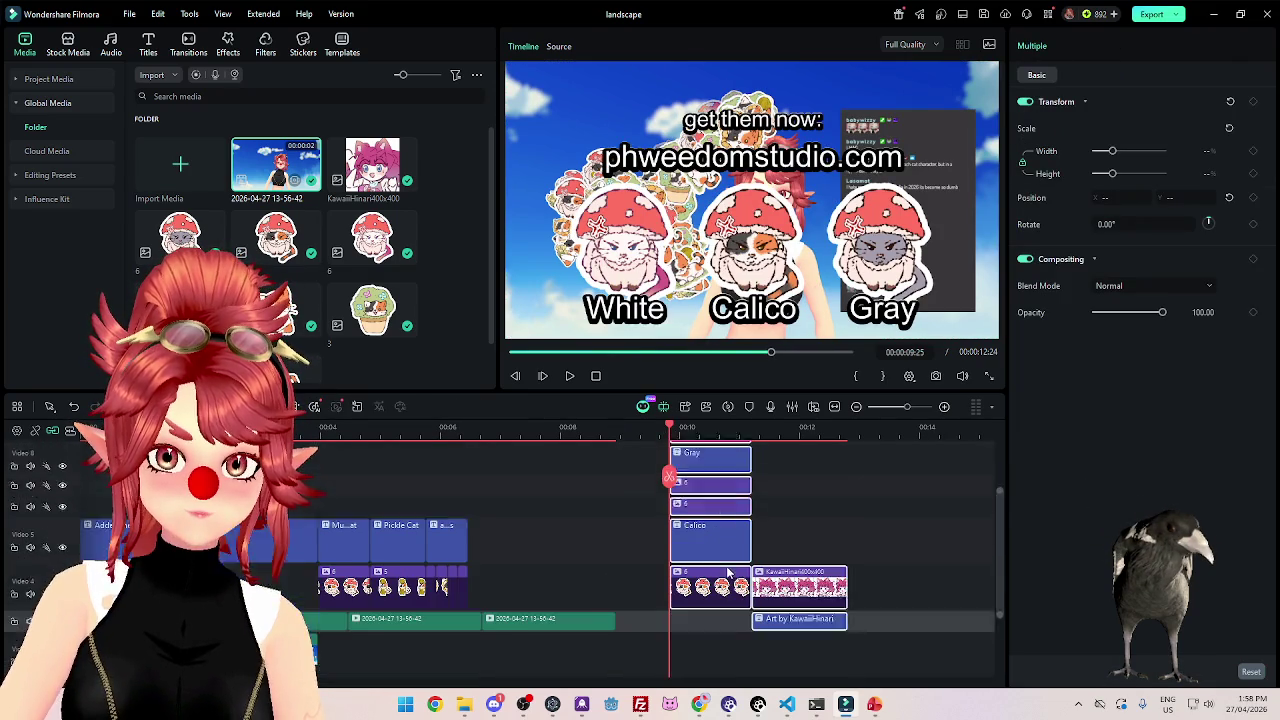
scroll(722, 586, "down", 2)
Paste a copy of the 13-56-42 clip on Video 3 directly after the original.
left_click(698, 568)
left_click(605, 540)
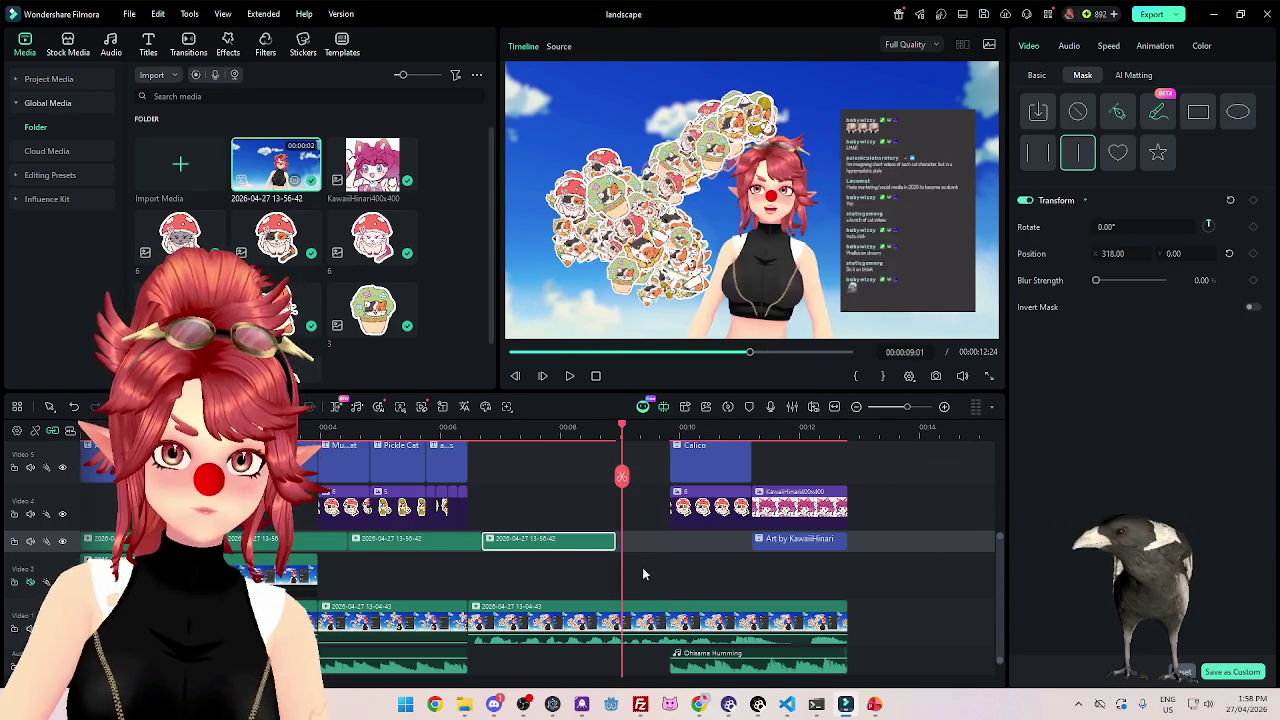
key("ctrl+v")
mouse_move(661, 575)
left_mouse_down()
mouse_move(647, 545)
mouse_move(815, 670)
left_mouse_up()
scroll(886, 606, "up", 1)
scroll(896, 608, "up", 1)
scroll(824, 608, "up", 1)
scroll(800, 600, "down", 2)
Move the Art by KawaiiHinari text clip and preview the 'get them now' title frame.
left_click(798, 580)
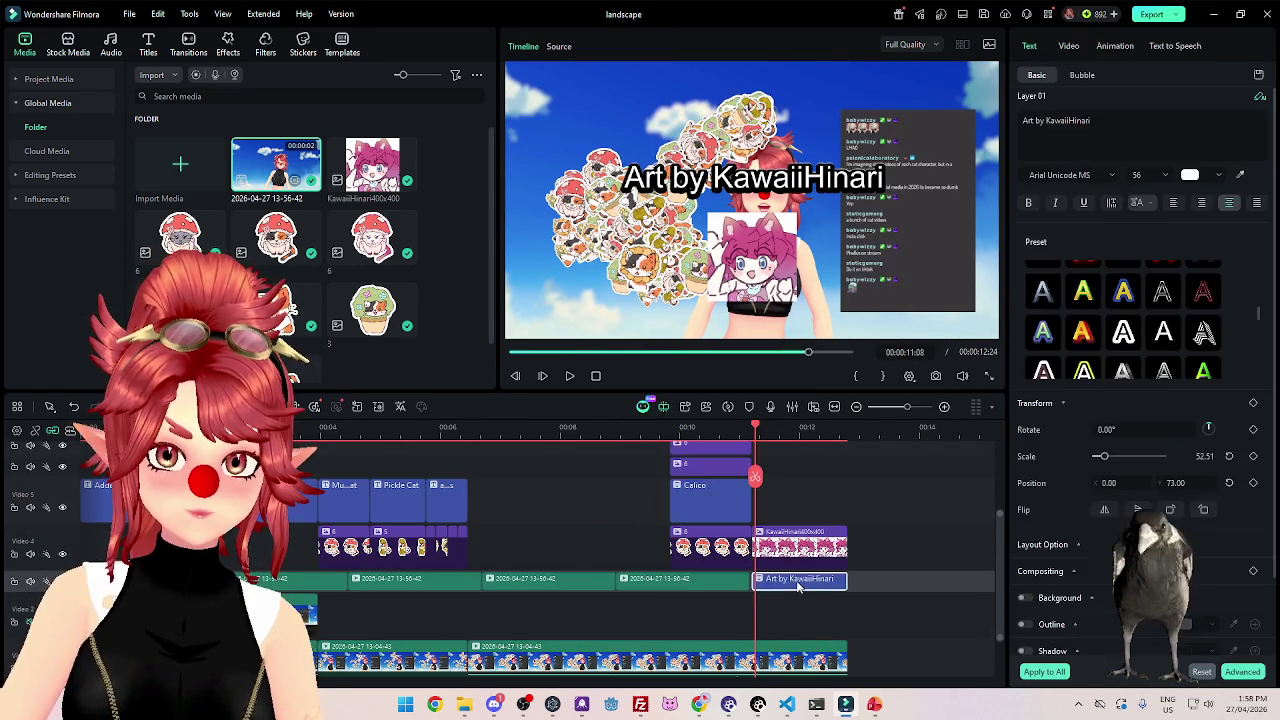
scroll(770, 576, "up", 1)
scroll(734, 565, "up", 1)
left_click_drag(638, 471, 808, 676)
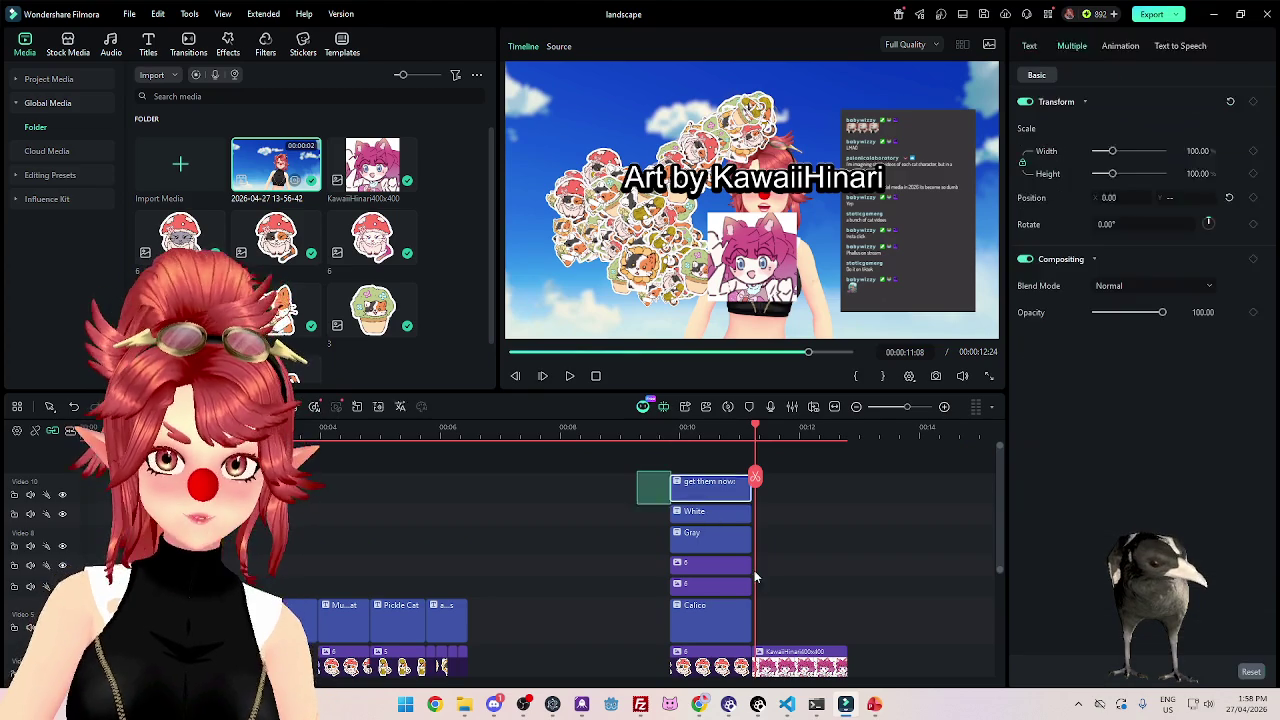
scroll(816, 617, "down", 2)
scroll(800, 560, "up", 2)
scroll(797, 550, "up", 1)
left_click(686, 430)
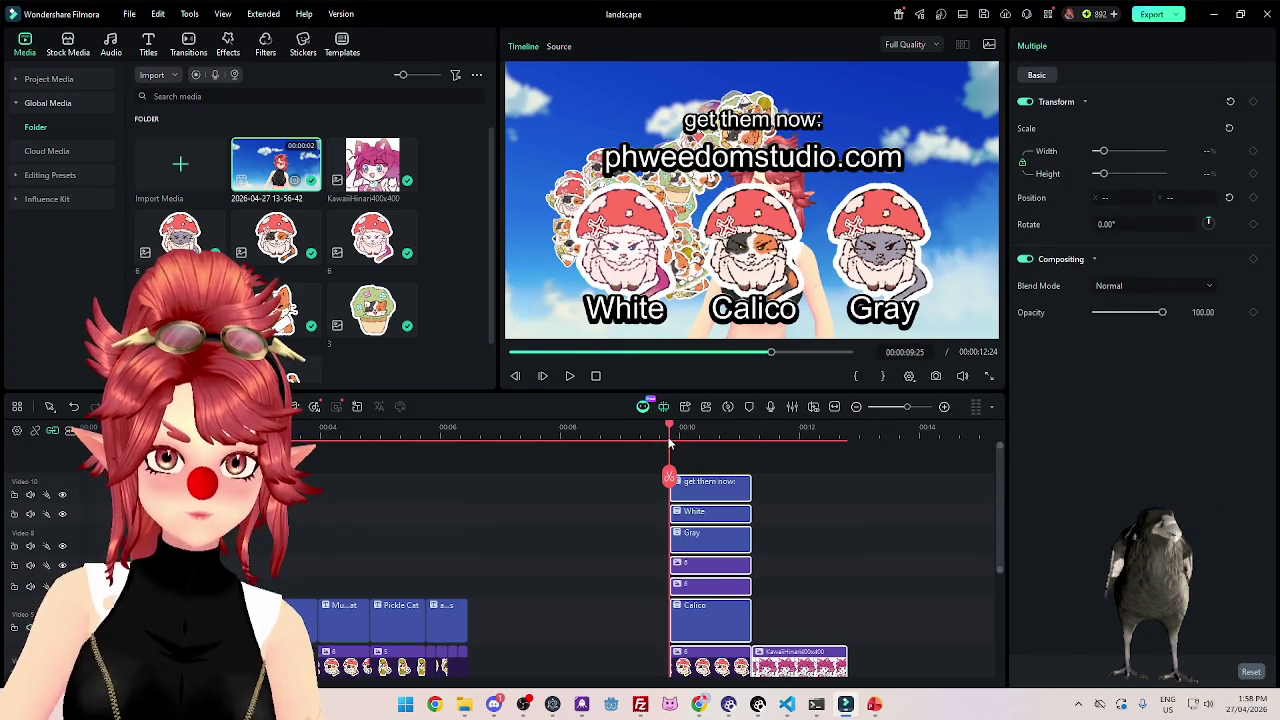
Undo and redo the rearrangement, then try lifting the Art by KawaiiHinari clips onto a new track.
key("ctrl+z")
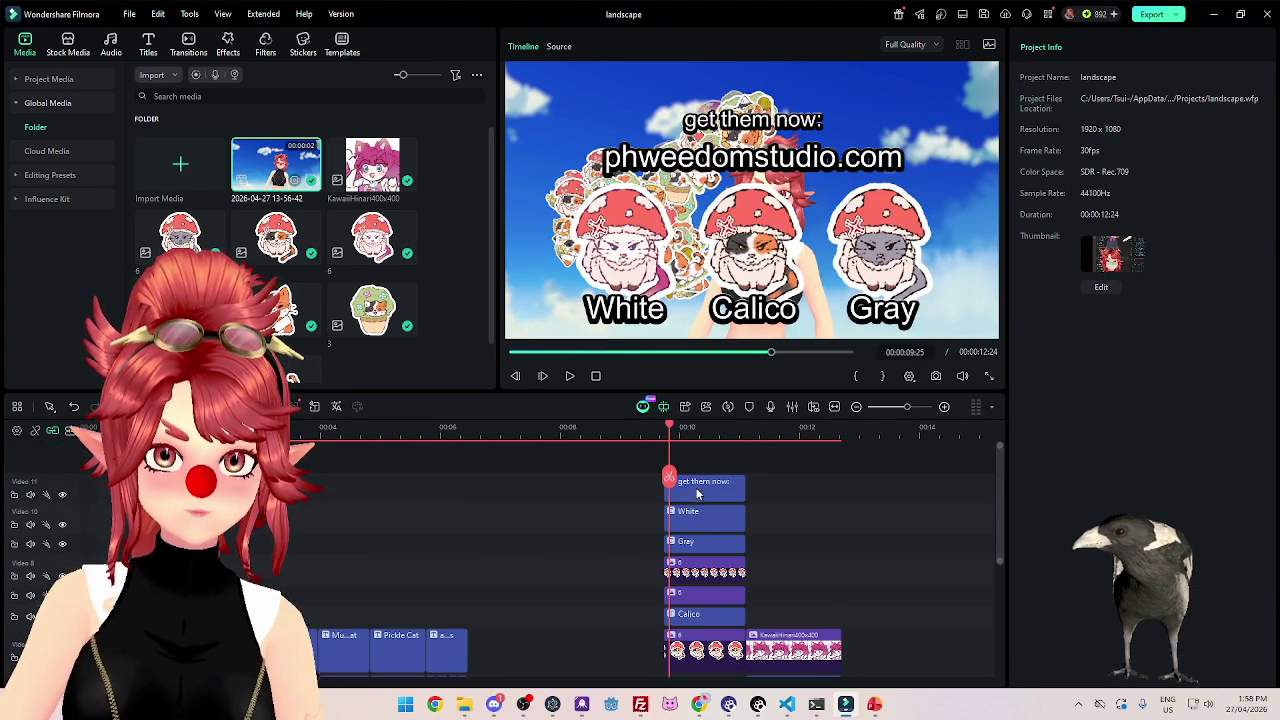
key("ctrl+y")
scroll(850, 617, "down", 2)
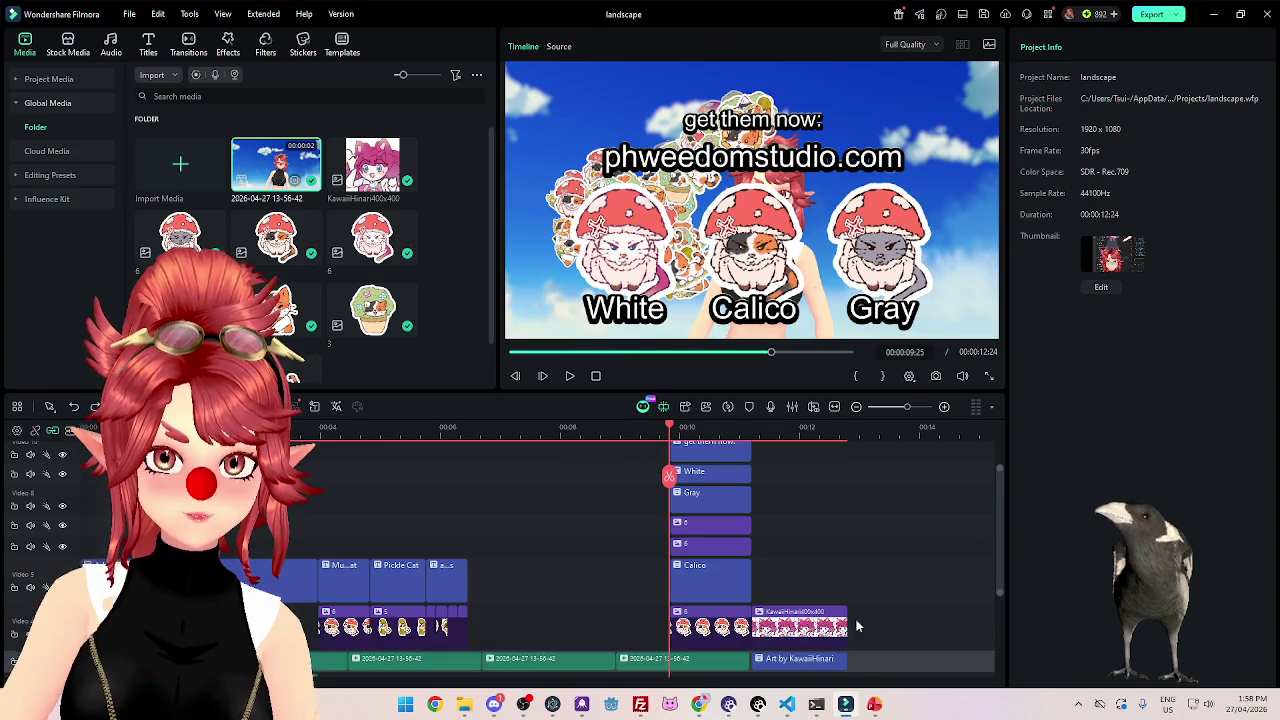
left_click(838, 662)
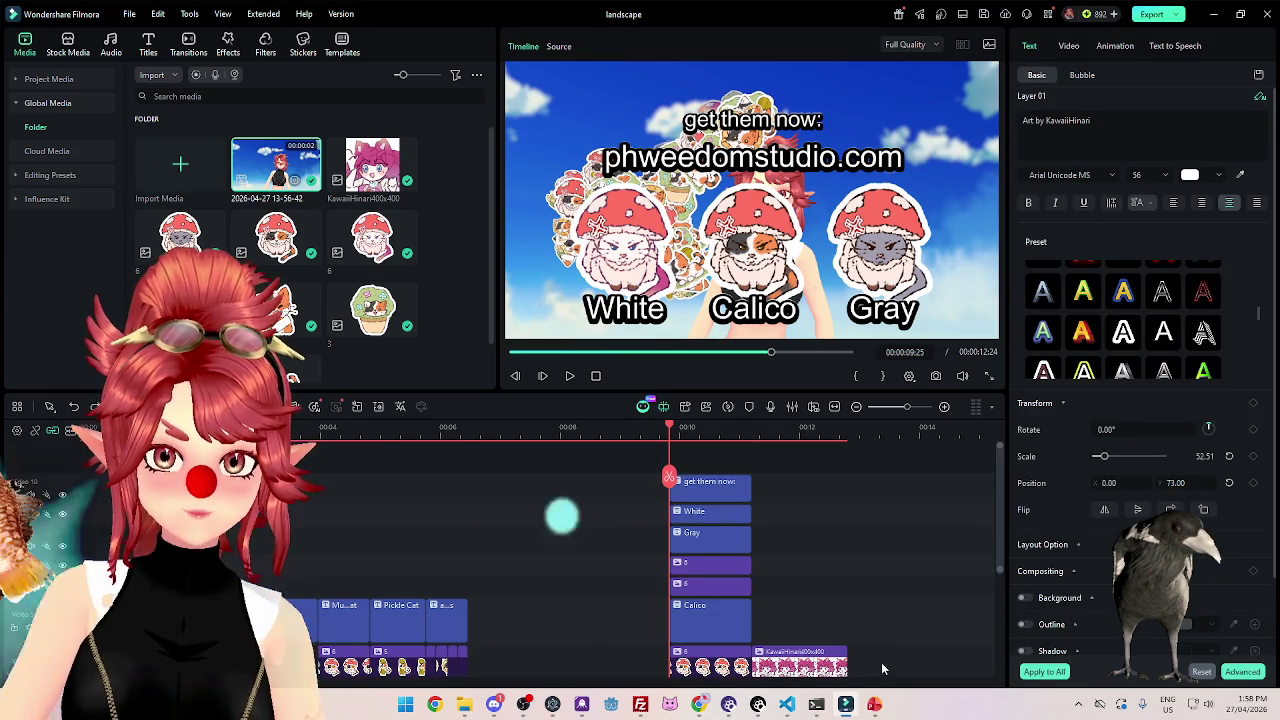
mouse_move(882, 665)
left_mouse_down()
mouse_move(668, 522)
mouse_move(702, 478)
mouse_move(763, 557)
left_mouse_up()
scroll(759, 595, "down", 3)
Copy the last 13-56-42 clip to 00:00:11:06 and trim it to end at 12:24.
left_click(745, 578)
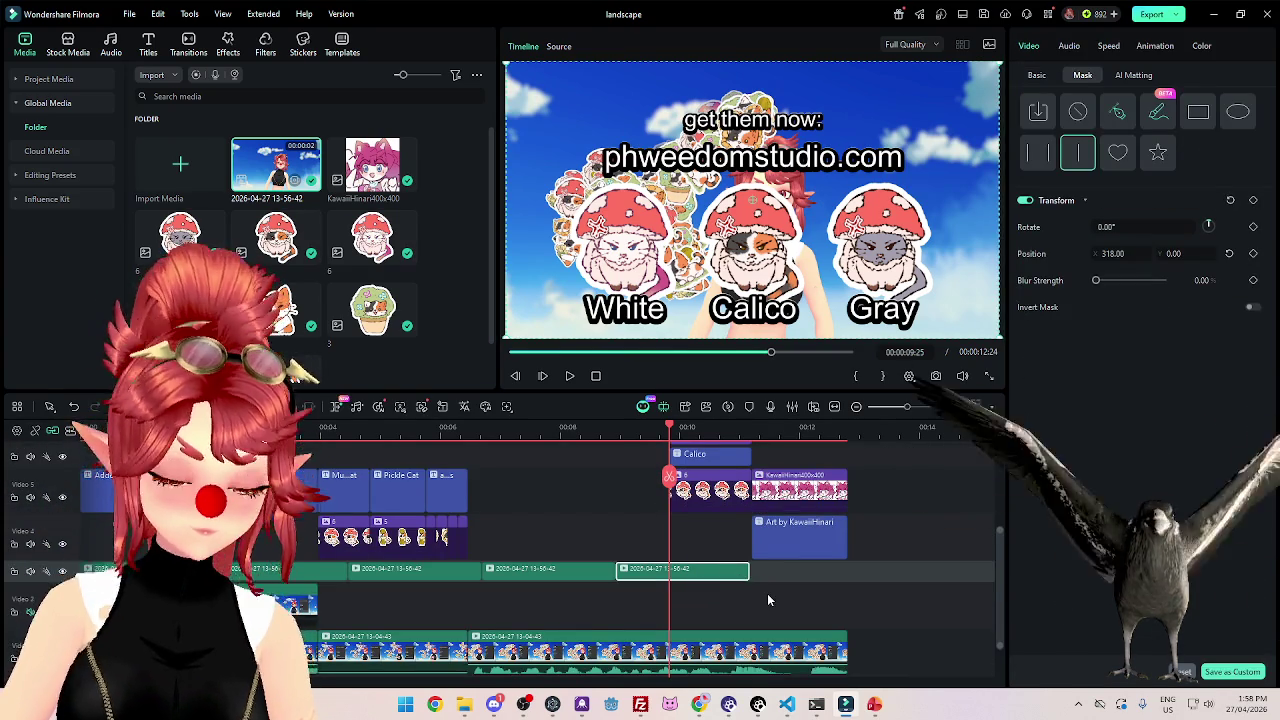
left_click(757, 442)
left_click_drag(763, 437, 752, 440)
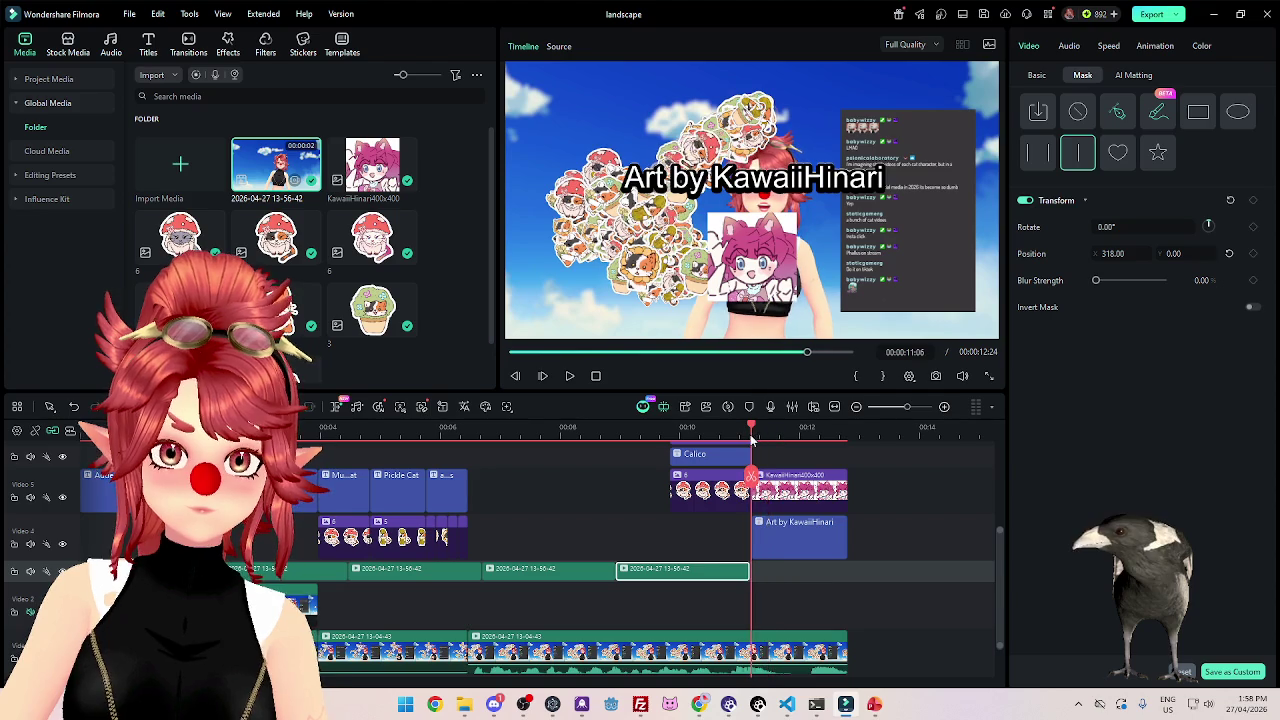
key("ctrl+c")
key("ctrl+v")
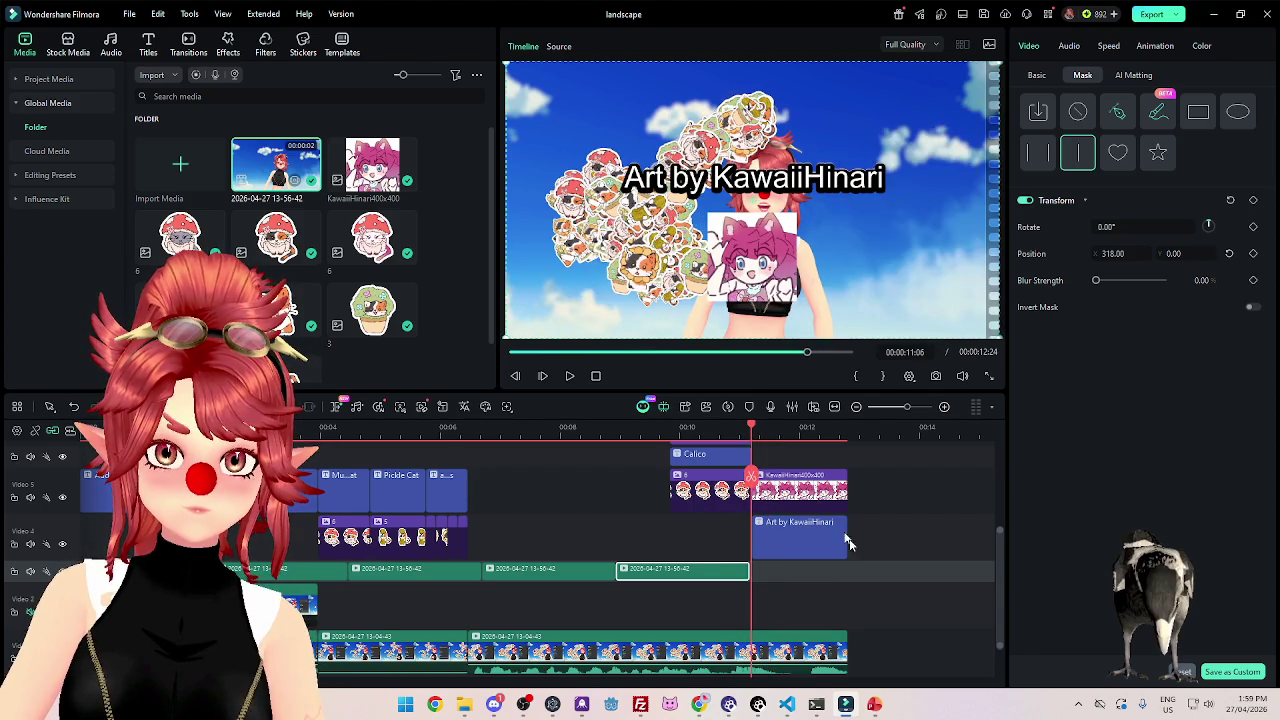
mouse_move(838, 583)
left_mouse_down()
mouse_move(797, 594)
mouse_move(739, 582)
left_mouse_up()
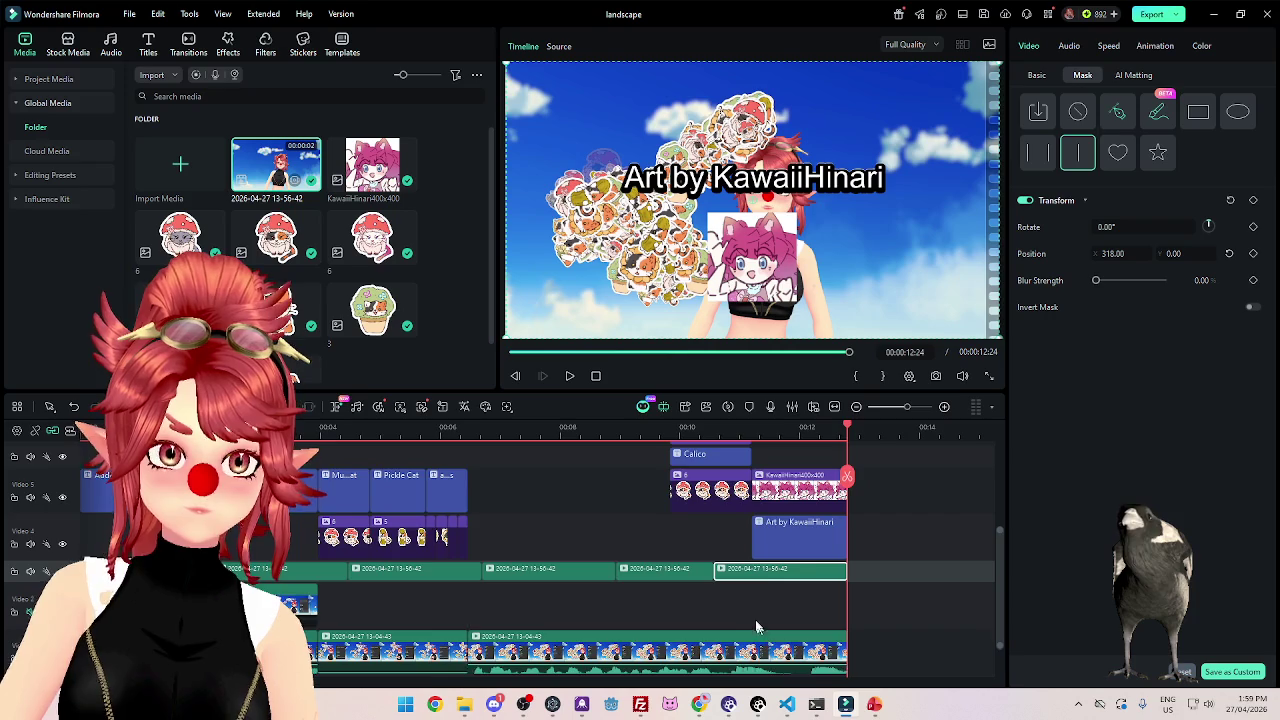
Return the playhead to the start and zoom in on the timeline clips.
scroll(740, 610, "down", 3)
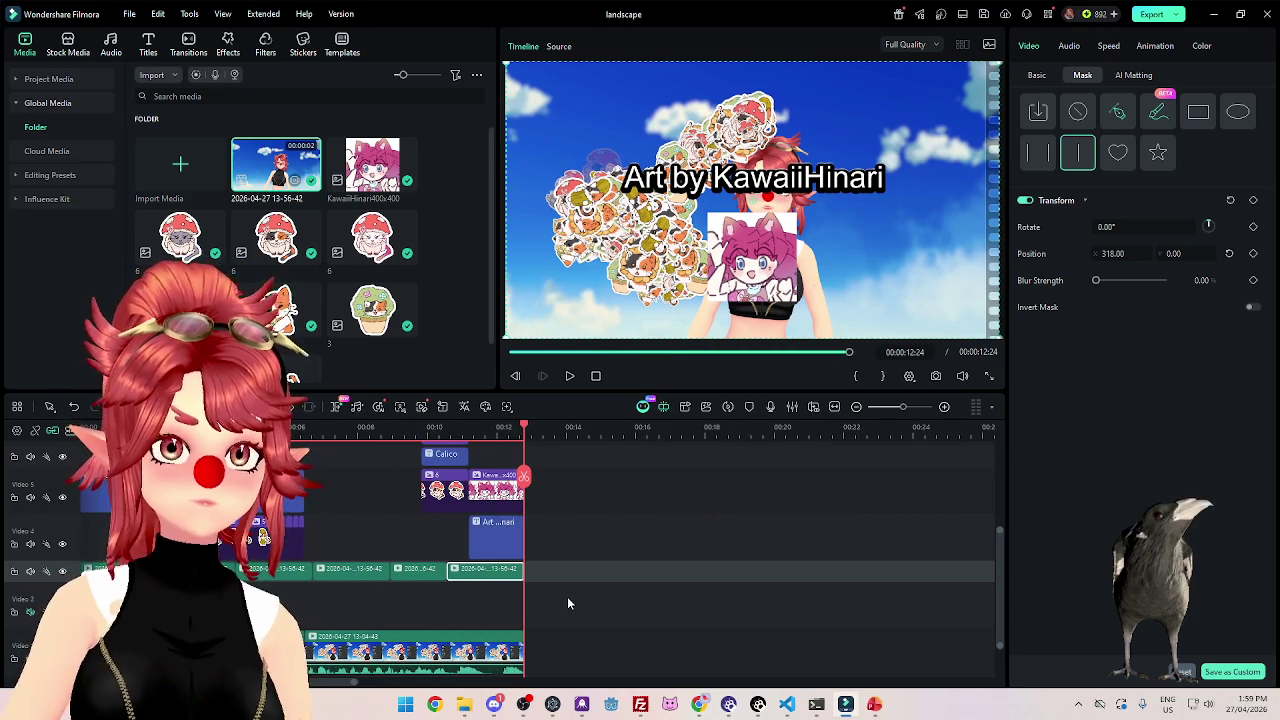
scroll(402, 603, "down", 2)
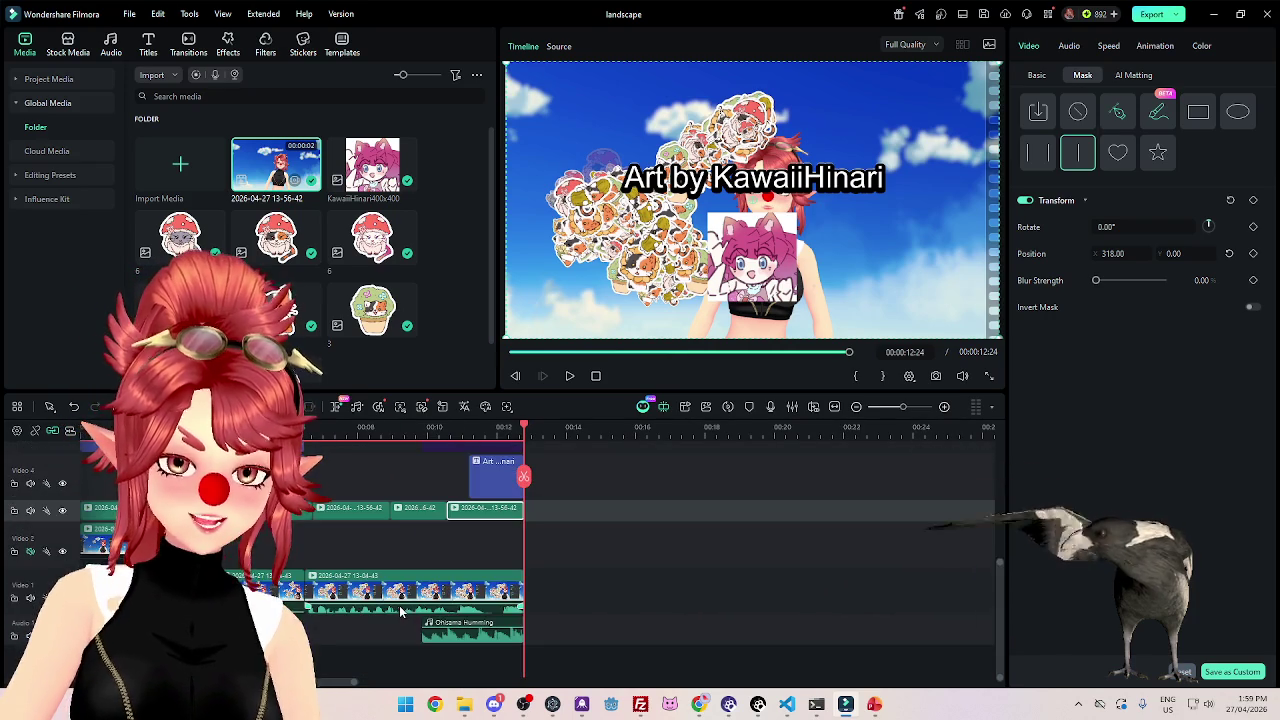
left_click(611, 352)
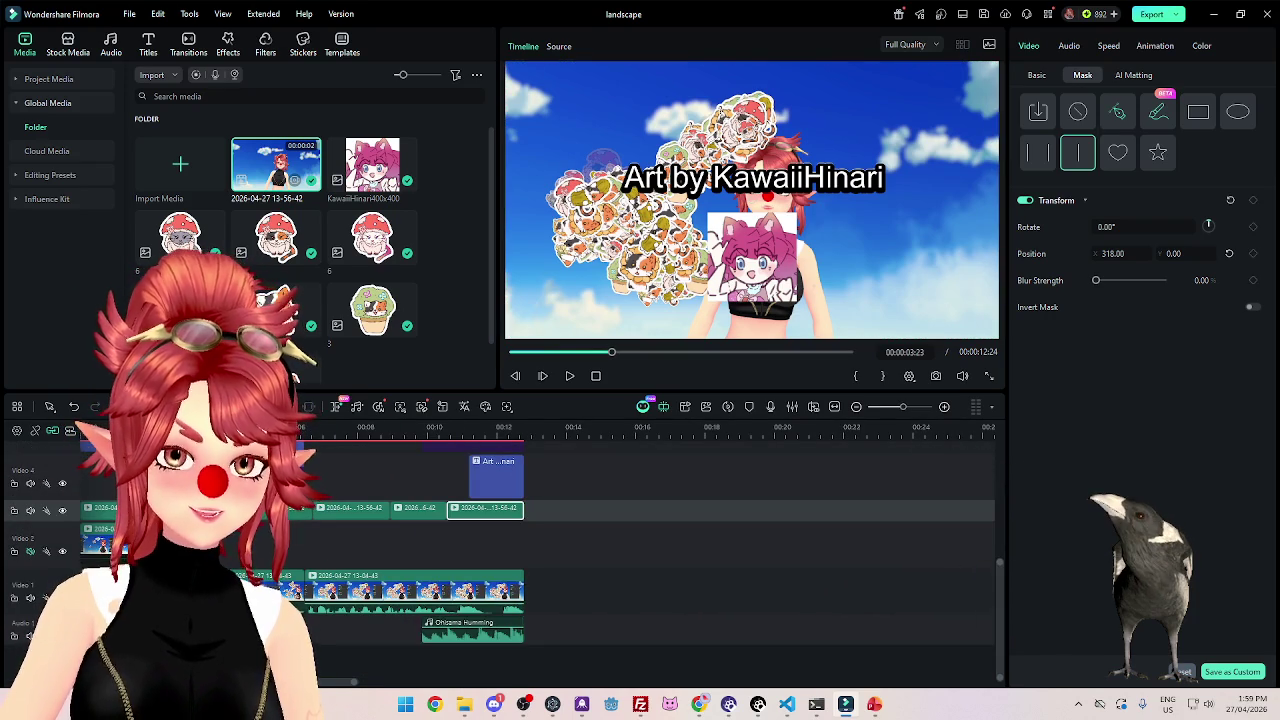
key("Home")
left_click_drag(355, 687, 314, 687)
Centre the 'Added these cute cat stickers' caption horizontally at Position X 0.
left_click(568, 378)
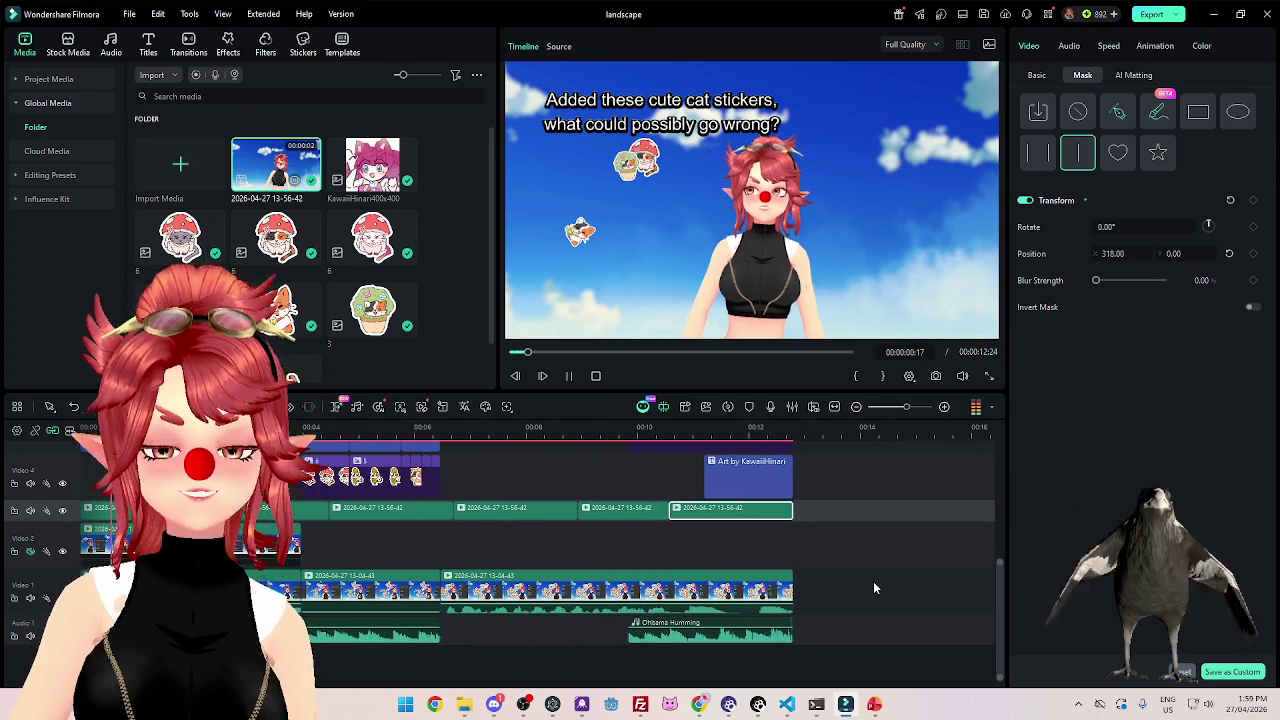
left_click(569, 376)
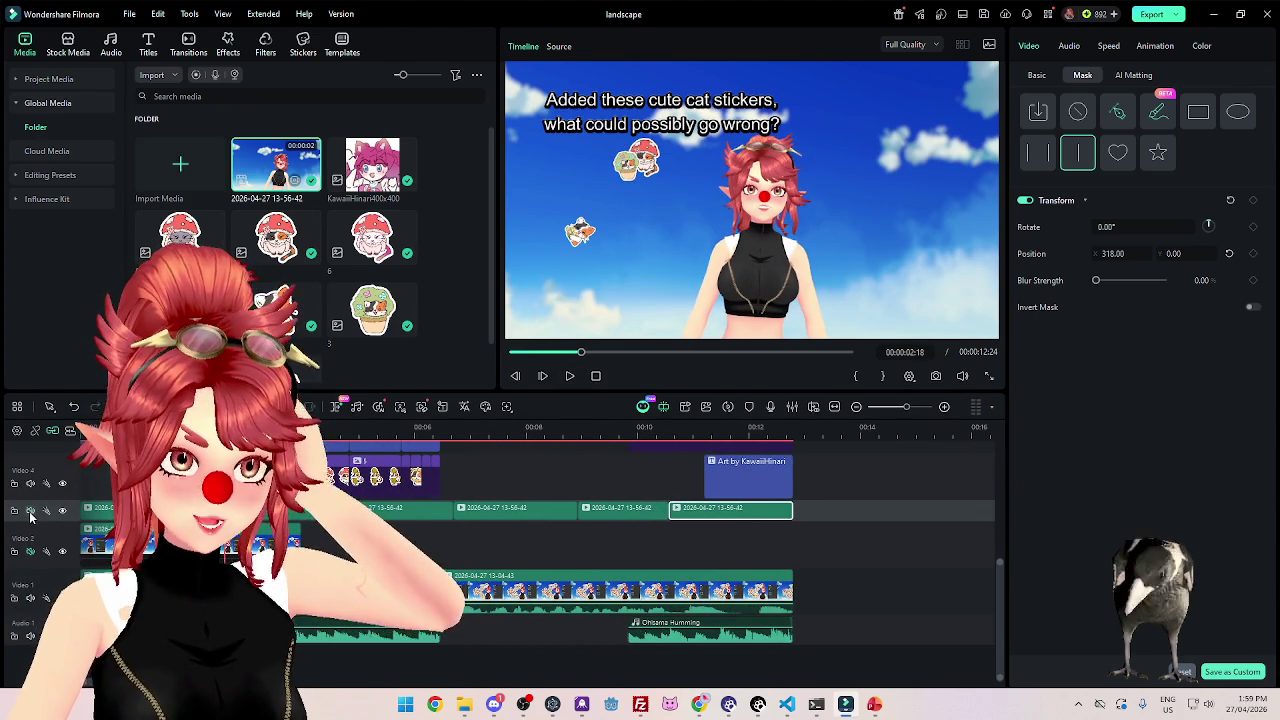
scroll(560, 540, "up", 3)
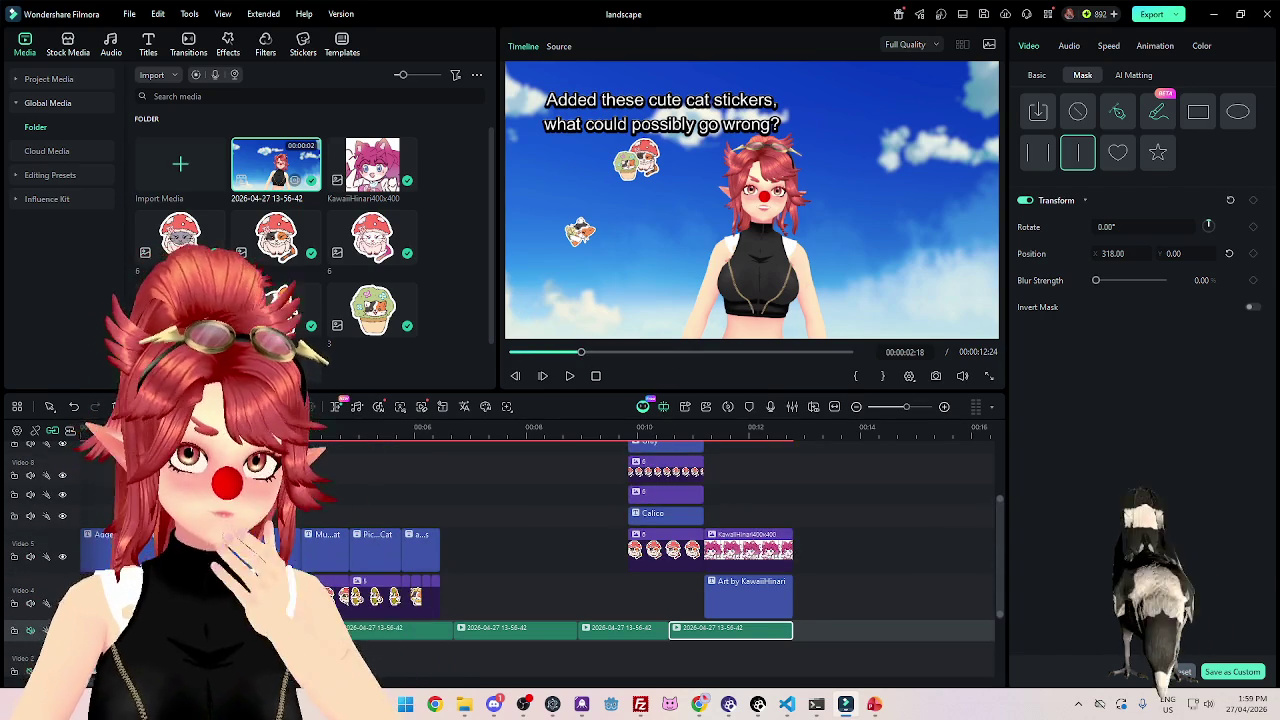
left_click(115, 537)
left_click_drag(1115, 486, 1130, 509)
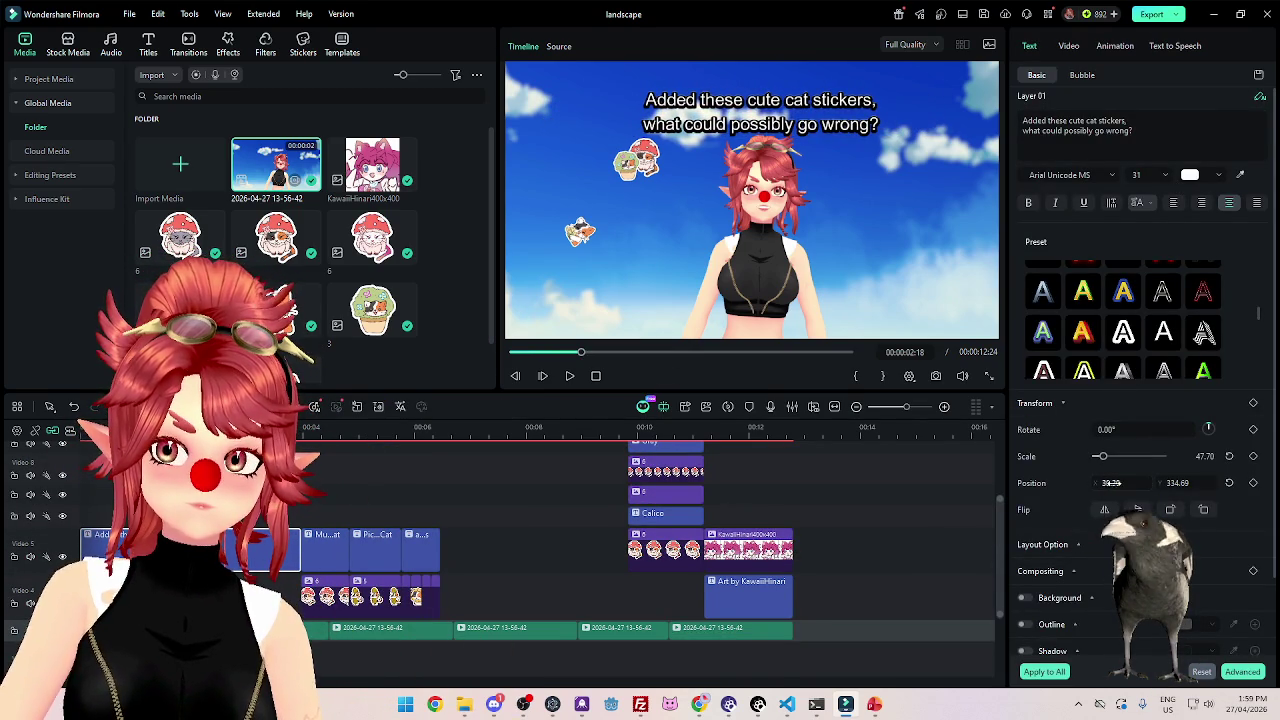
type("0")
key("Return")
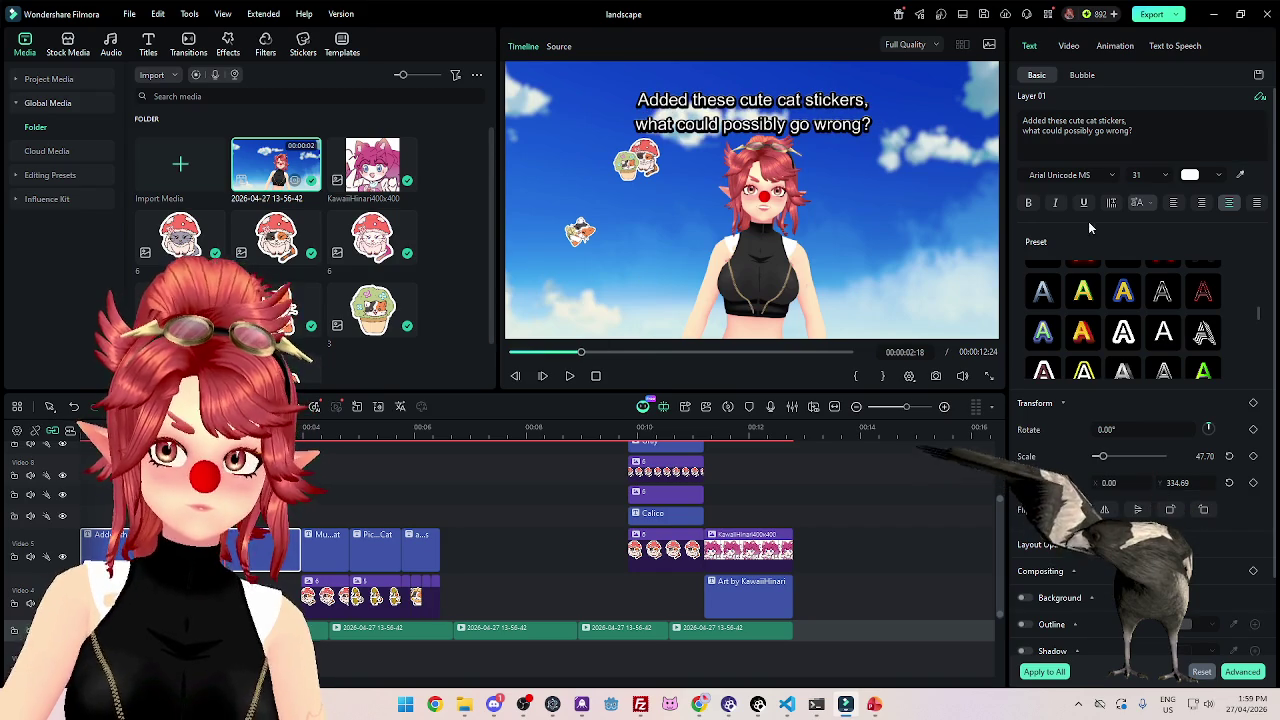
left_click(1185, 118)
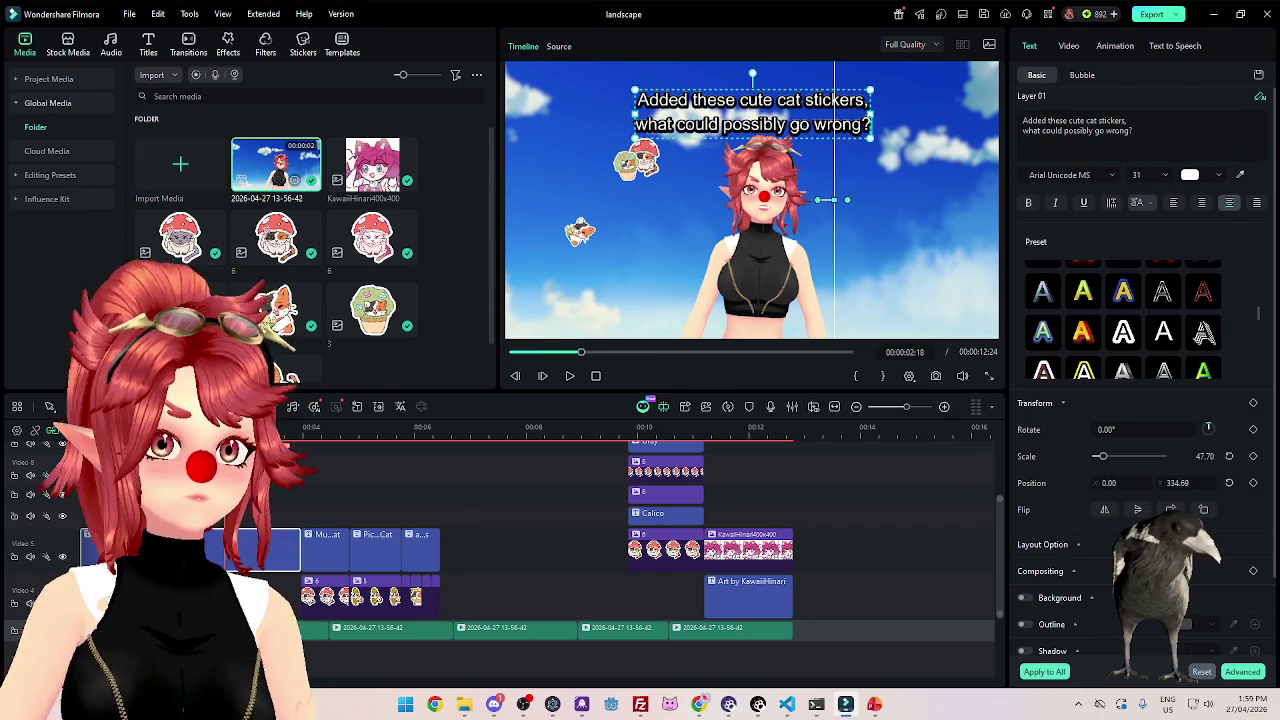
Play the edit from the start to check the caption, then paste a copy of it.
key("shift+Left")
key("Home")
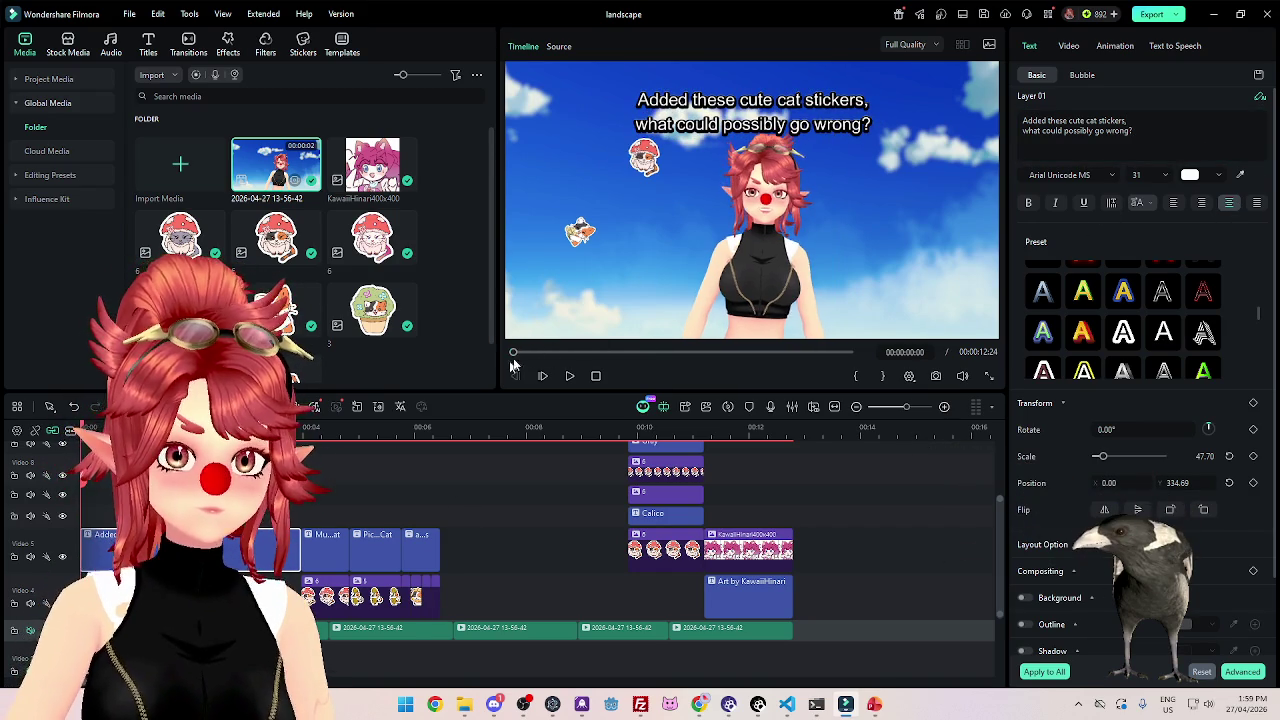
left_click(569, 377)
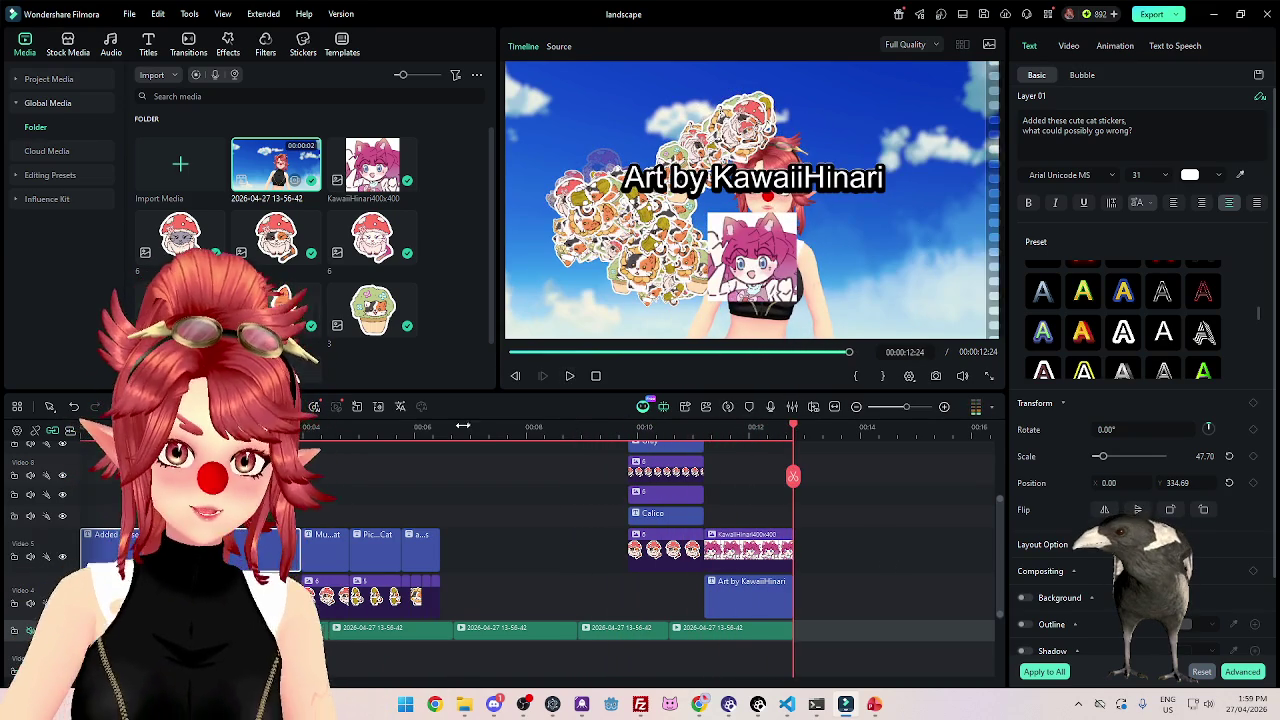
left_click(455, 427)
left_click_drag(455, 427, 440, 427)
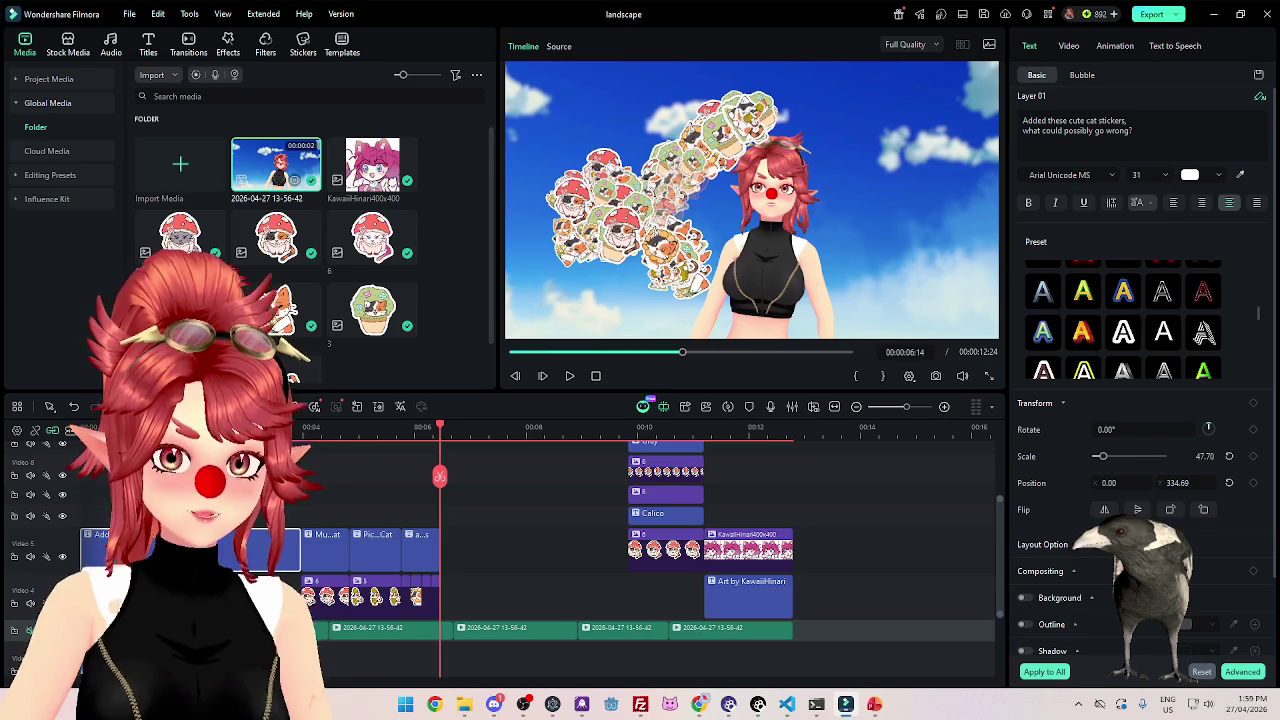
left_click(178, 427)
key("Home")
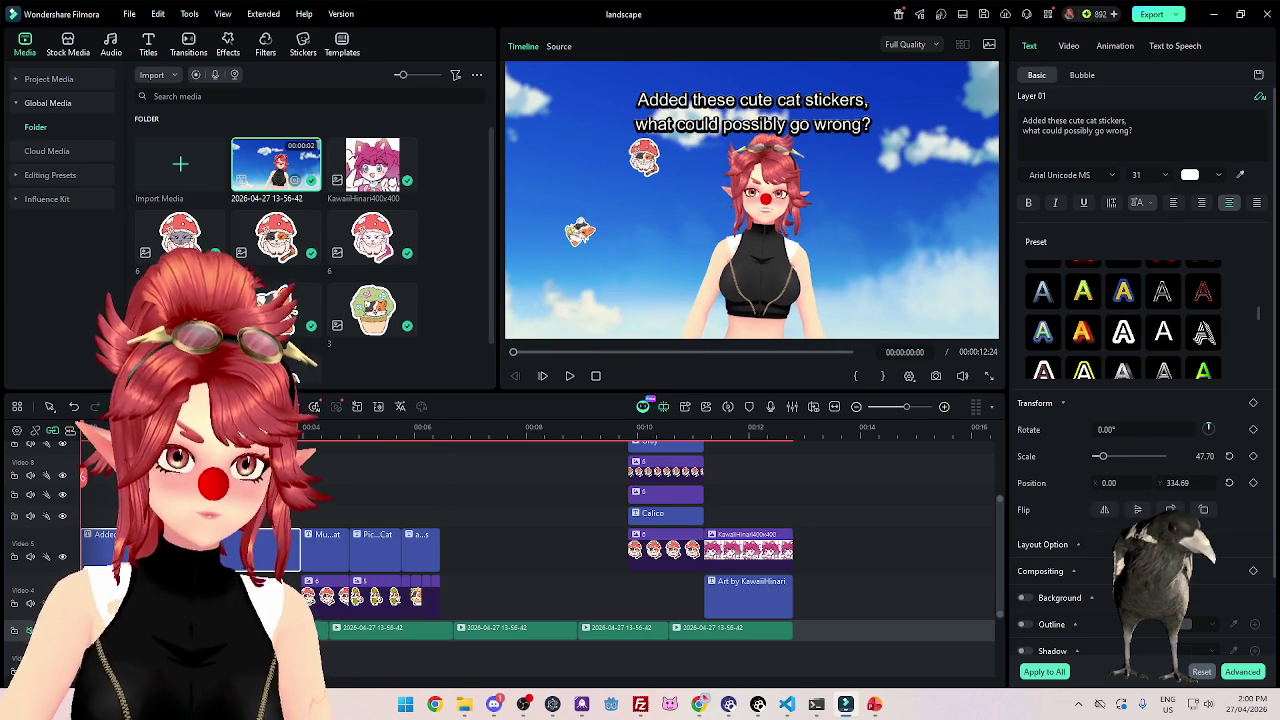
key("ctrl+v")
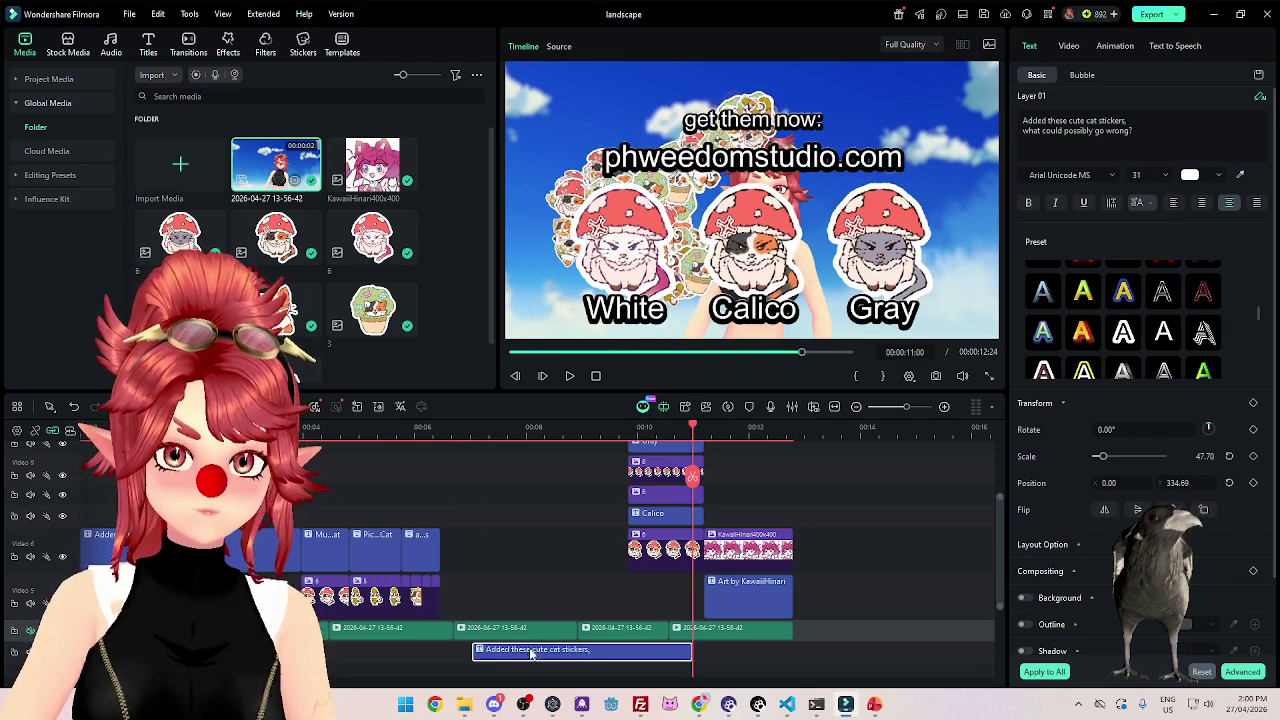
Move the caption copy to an upper track's start and retype it as "I've got".
left_click_drag(533, 650, 141, 515)
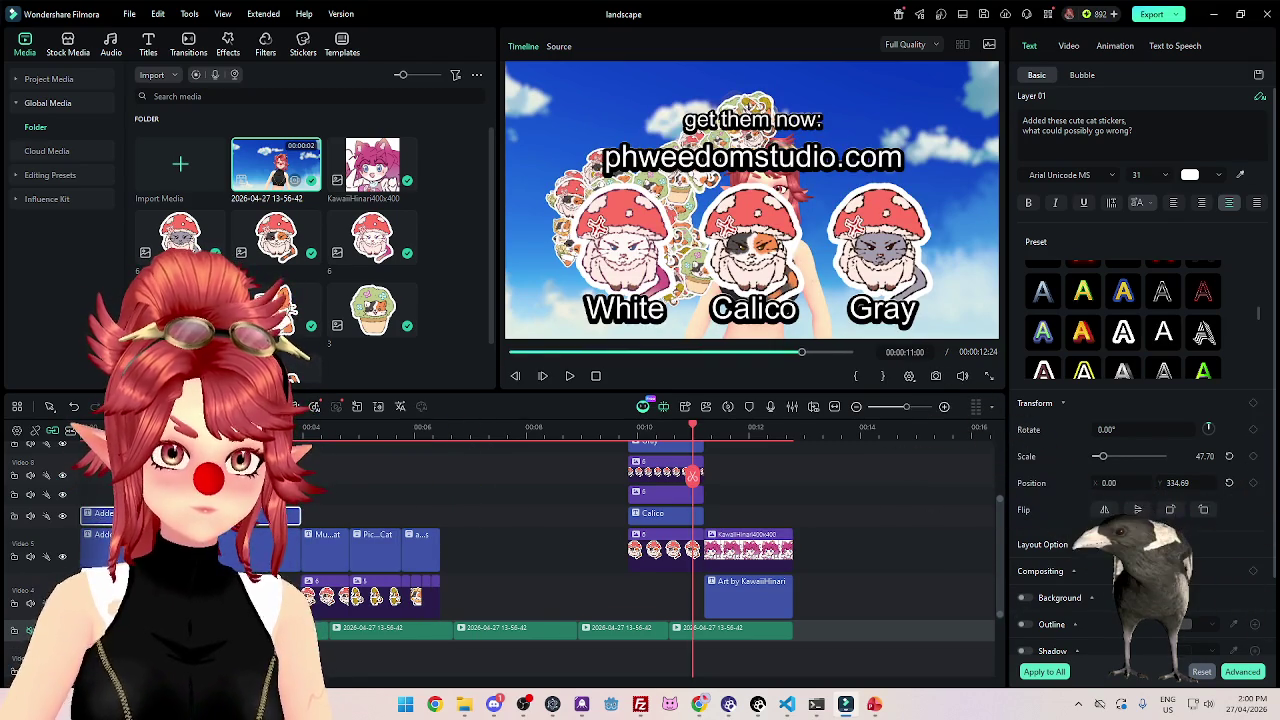
left_click(205, 427)
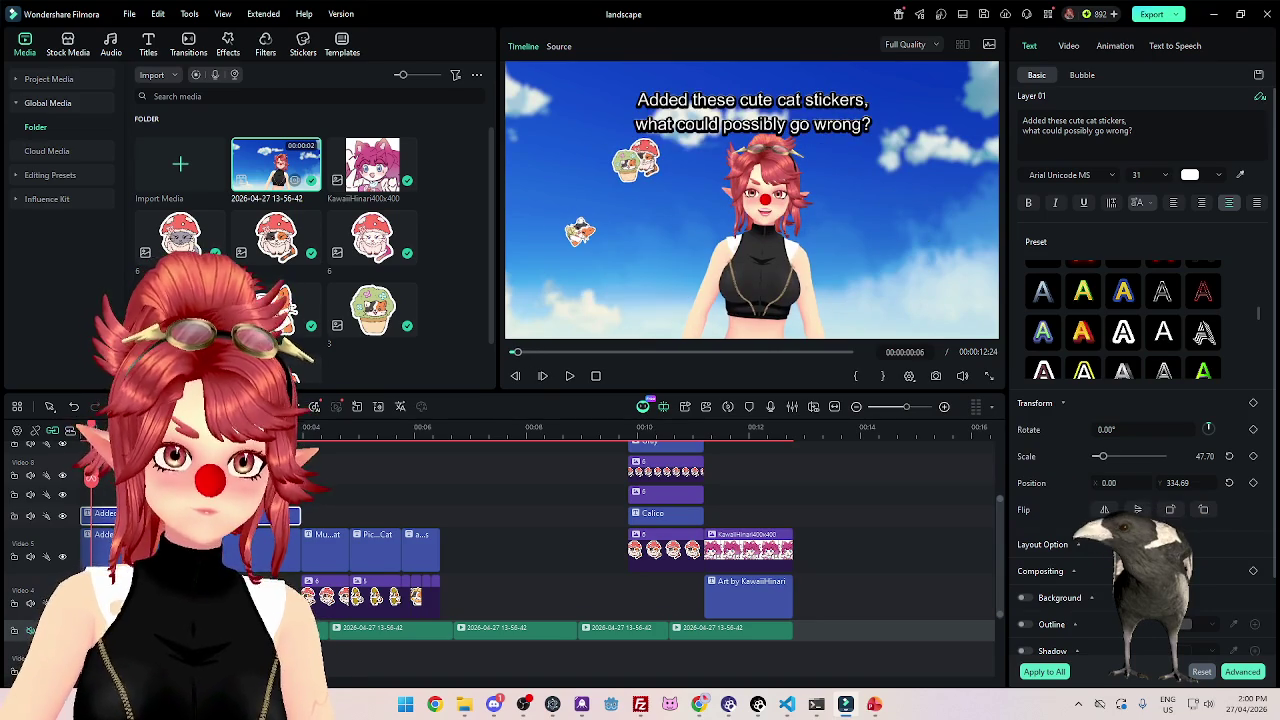
key("space")
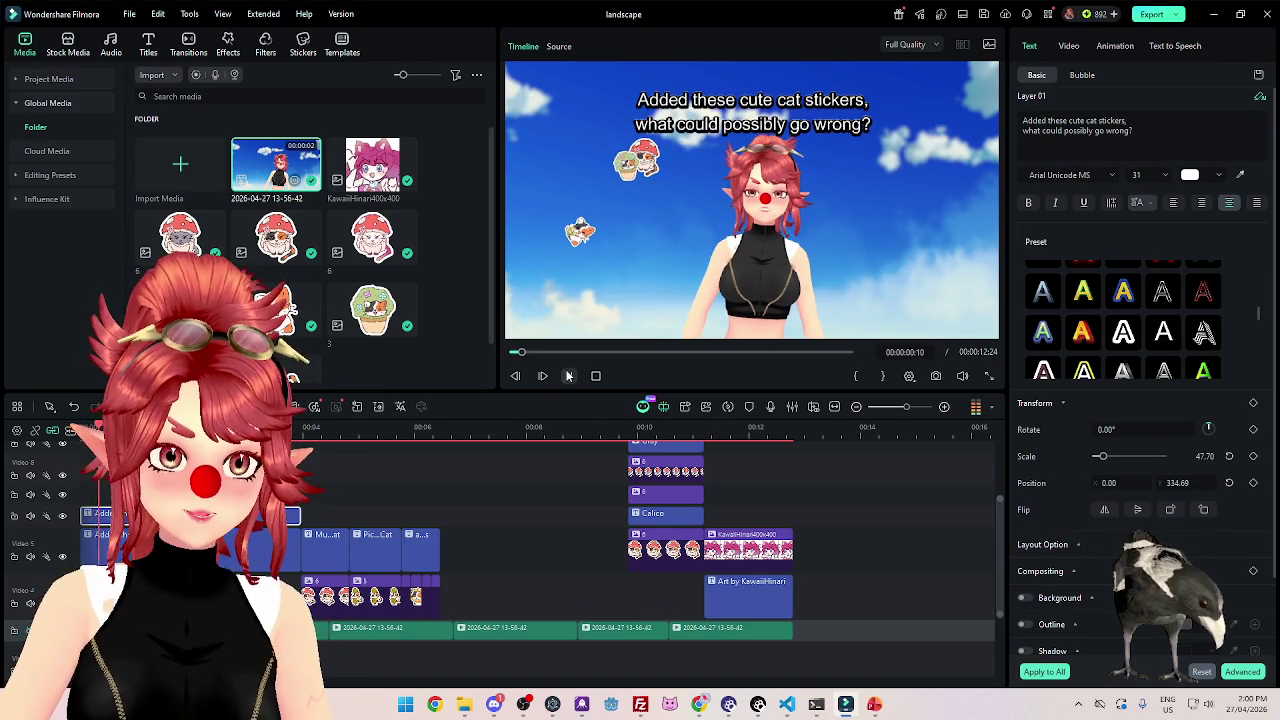
left_click(752, 112)
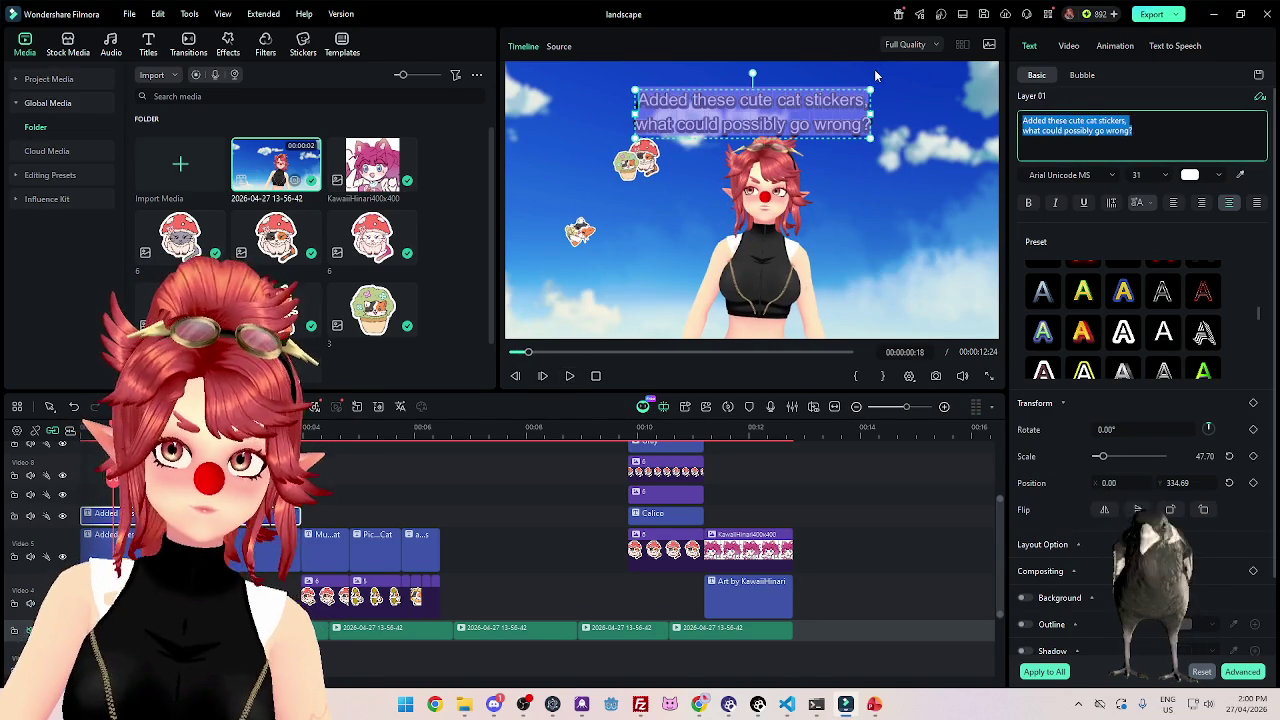
key("BackSpace")
type("I've got")
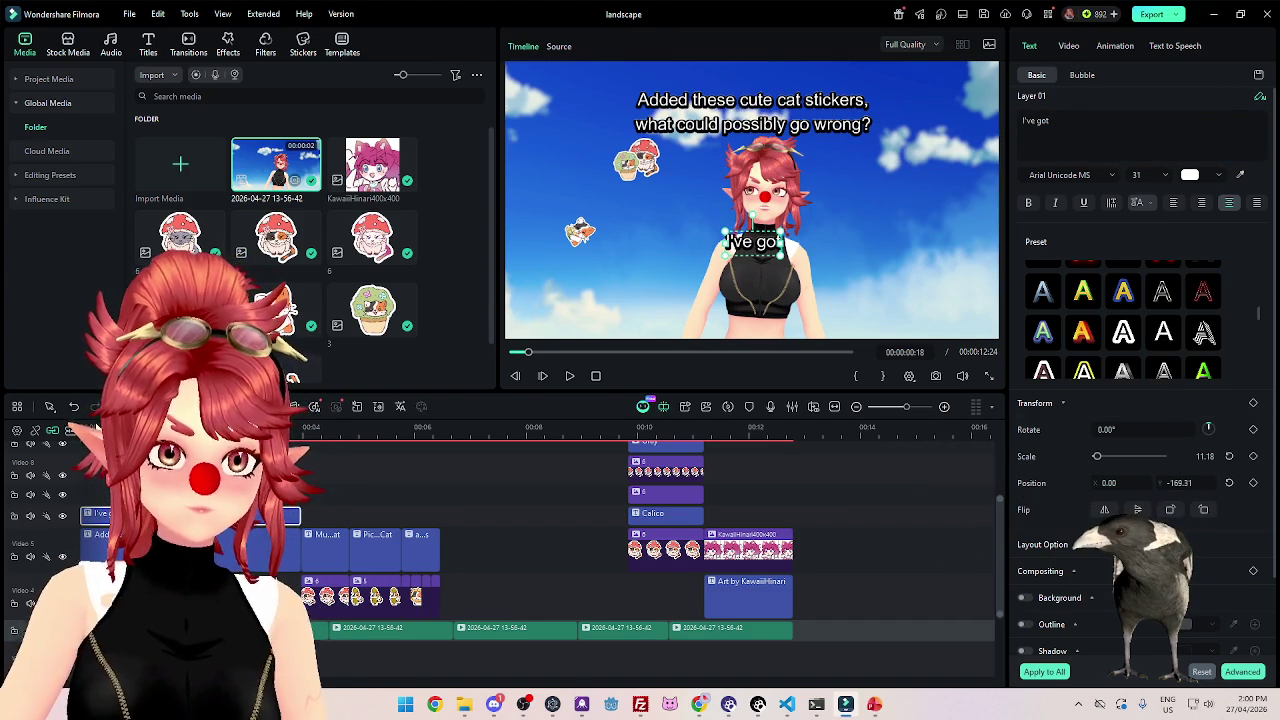
left_click(569, 376)
left_click(568, 377)
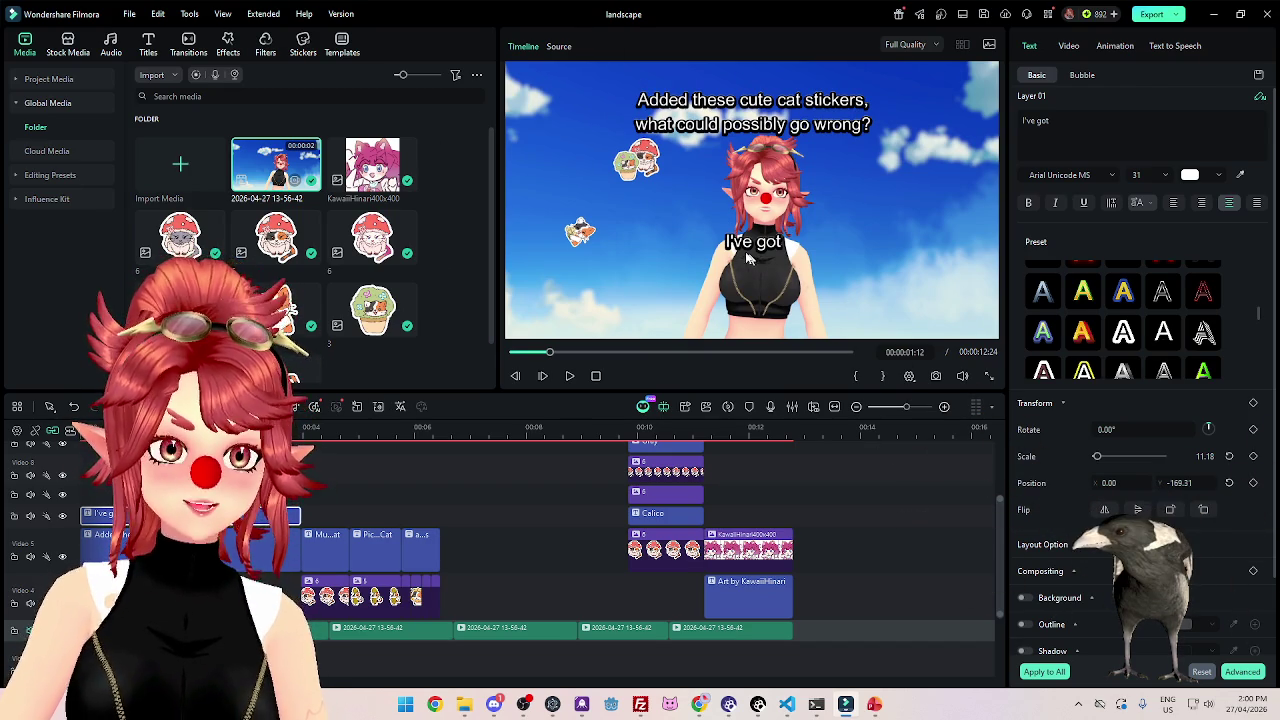
Apply a blue outlined preset to the 'Added these cute cat stickers' caption.
left_click(262, 535)
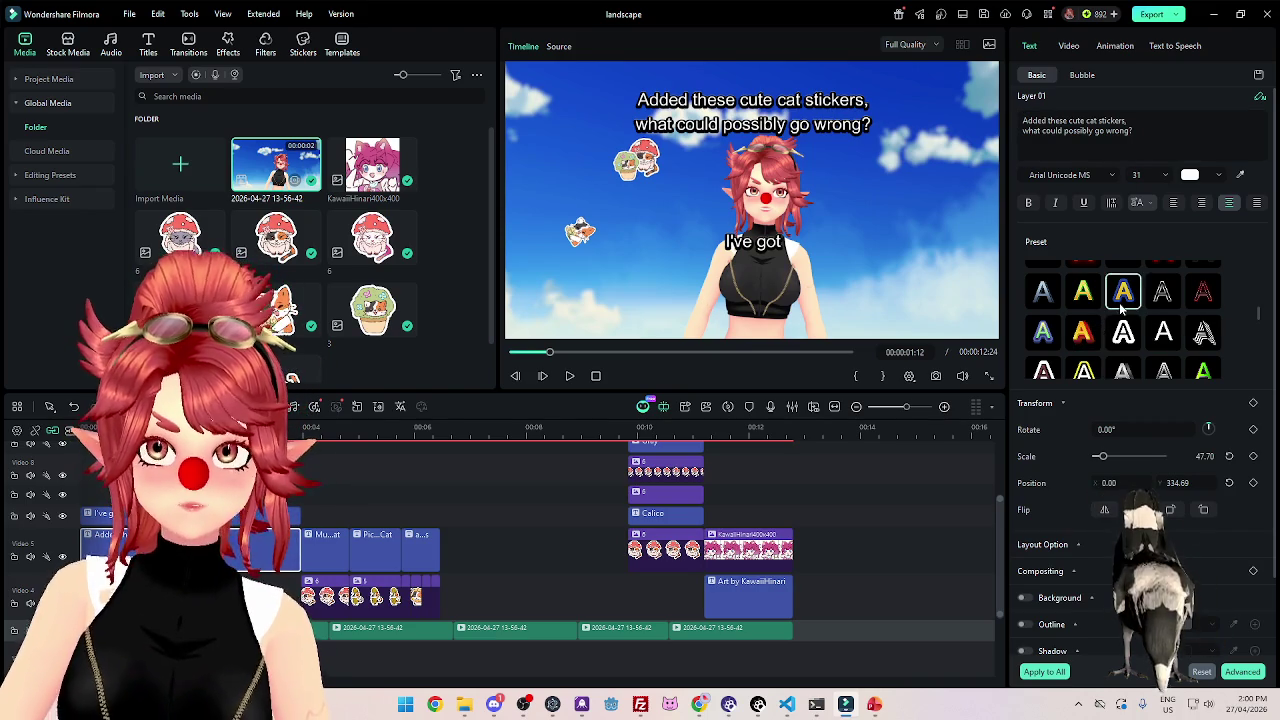
scroll(1130, 330, "up", 3)
scroll(1140, 315, "up", 2)
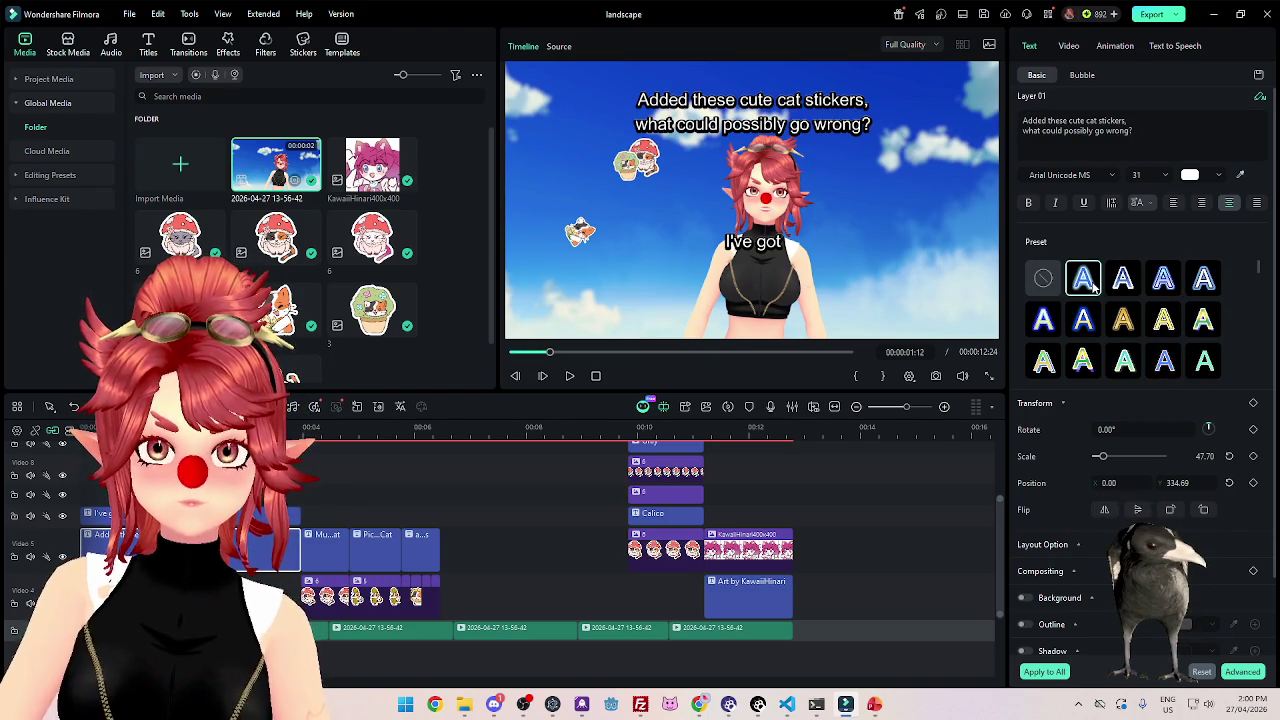
left_click(1094, 287)
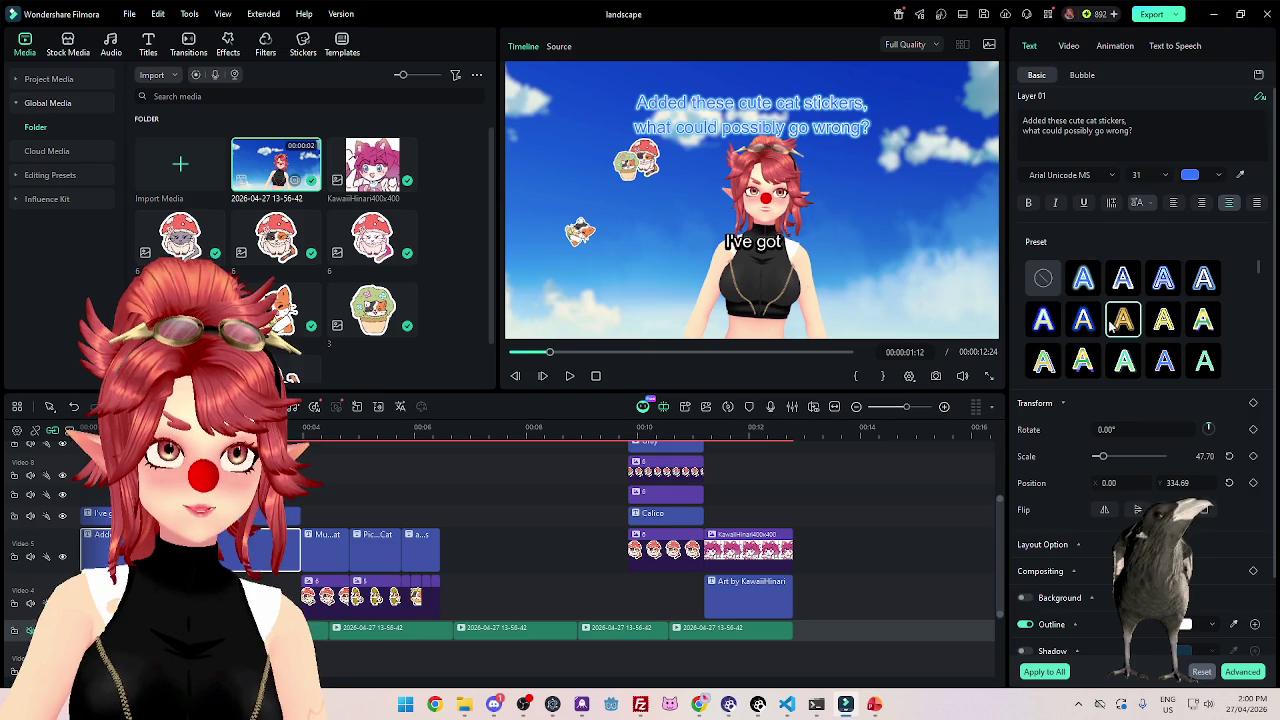
Return the top caption to plain white and replay the video from the start.
left_click(1043, 278)
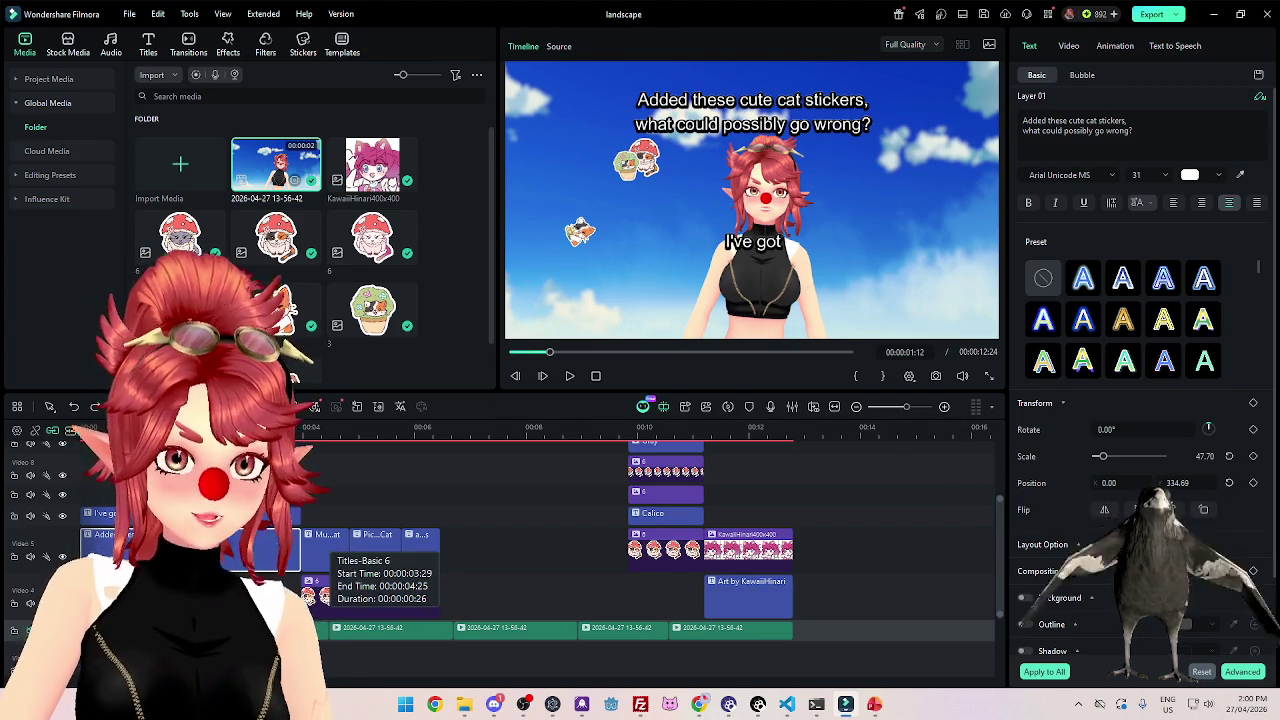
left_click(255, 516)
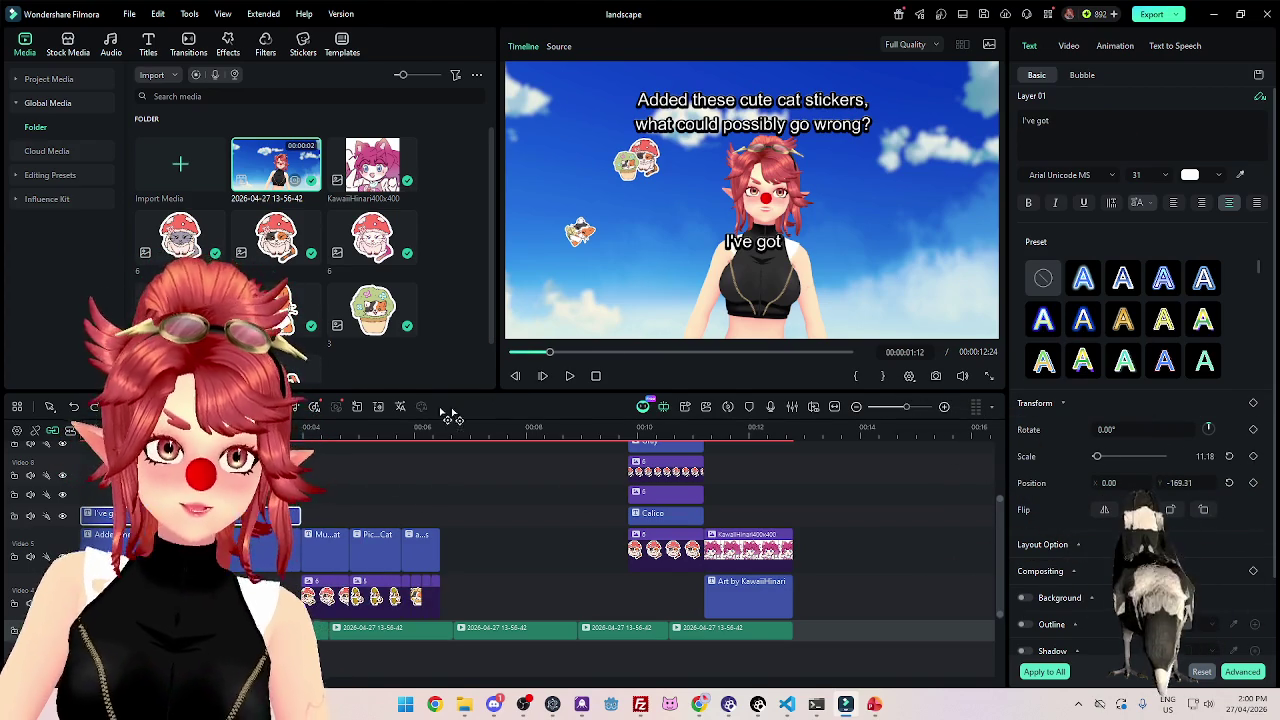
key("Home")
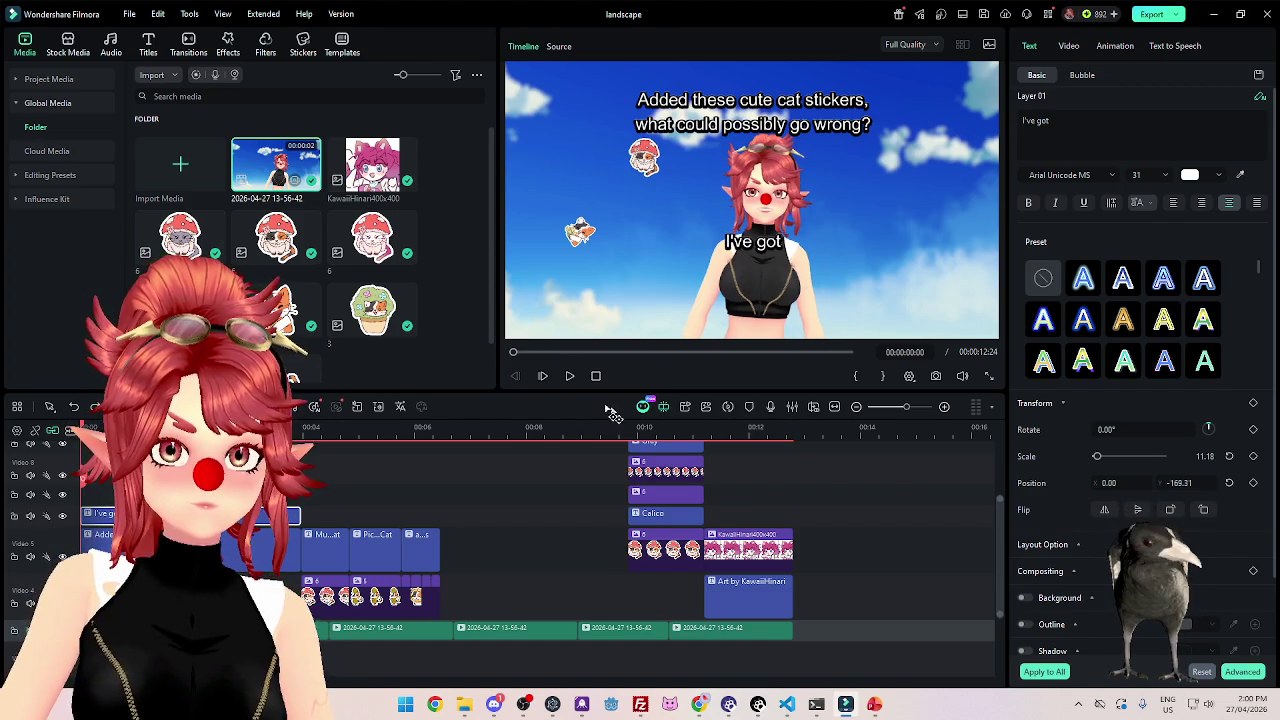
left_click(570, 376)
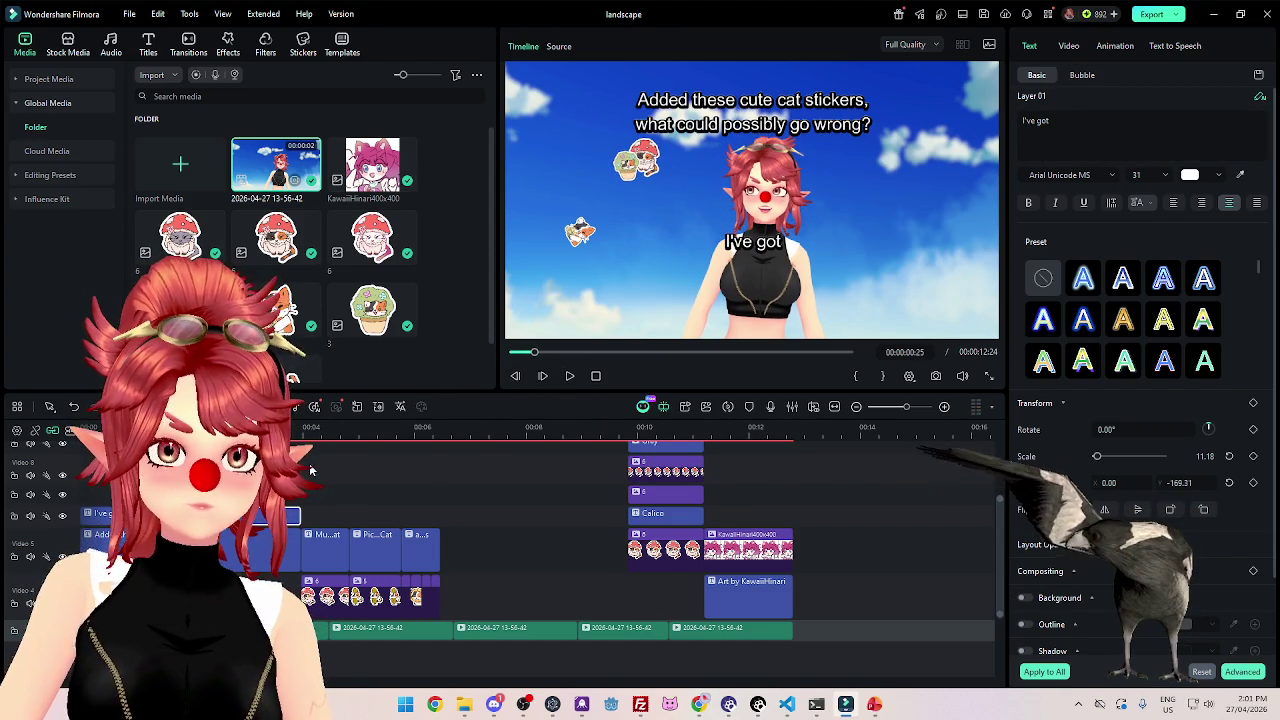
left_click(940, 460)
Try black-outline and blue-outlined white presets on the 'Added these cute cat stickers' caption.
left_click(260, 545)
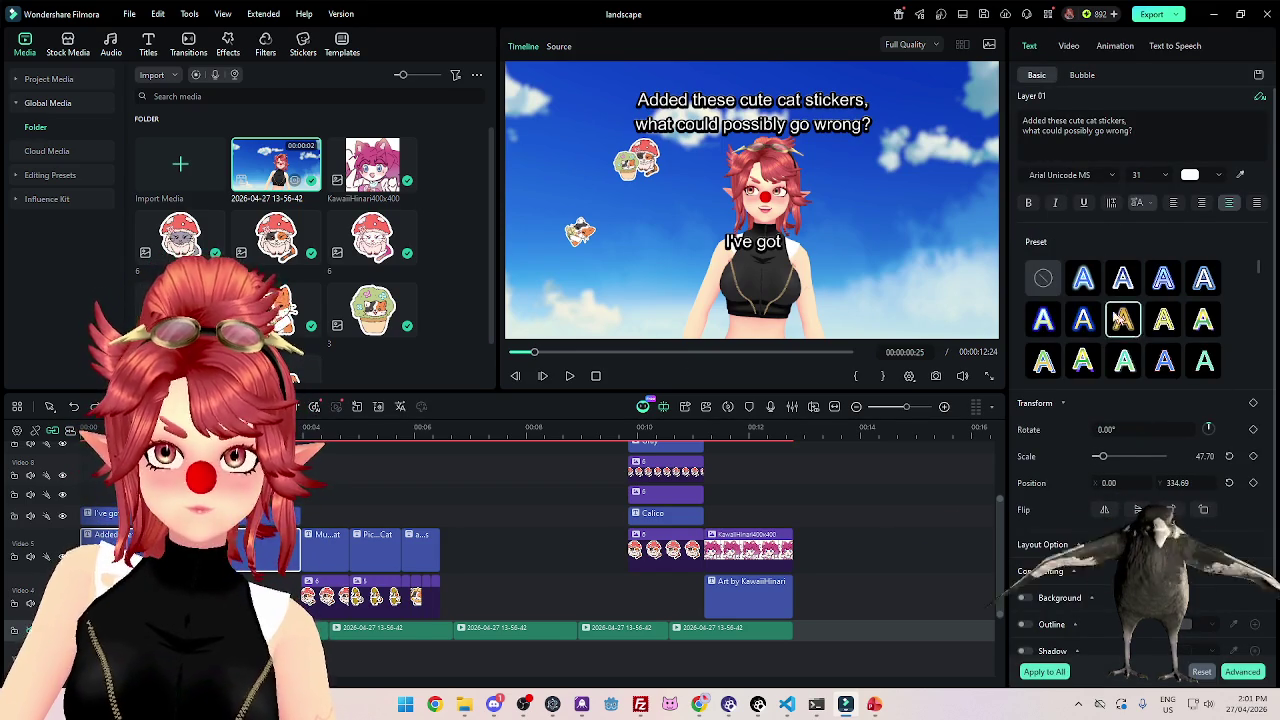
scroll(1135, 325, "down", 3)
scroll(1155, 340, "down", 2)
left_click(1133, 343)
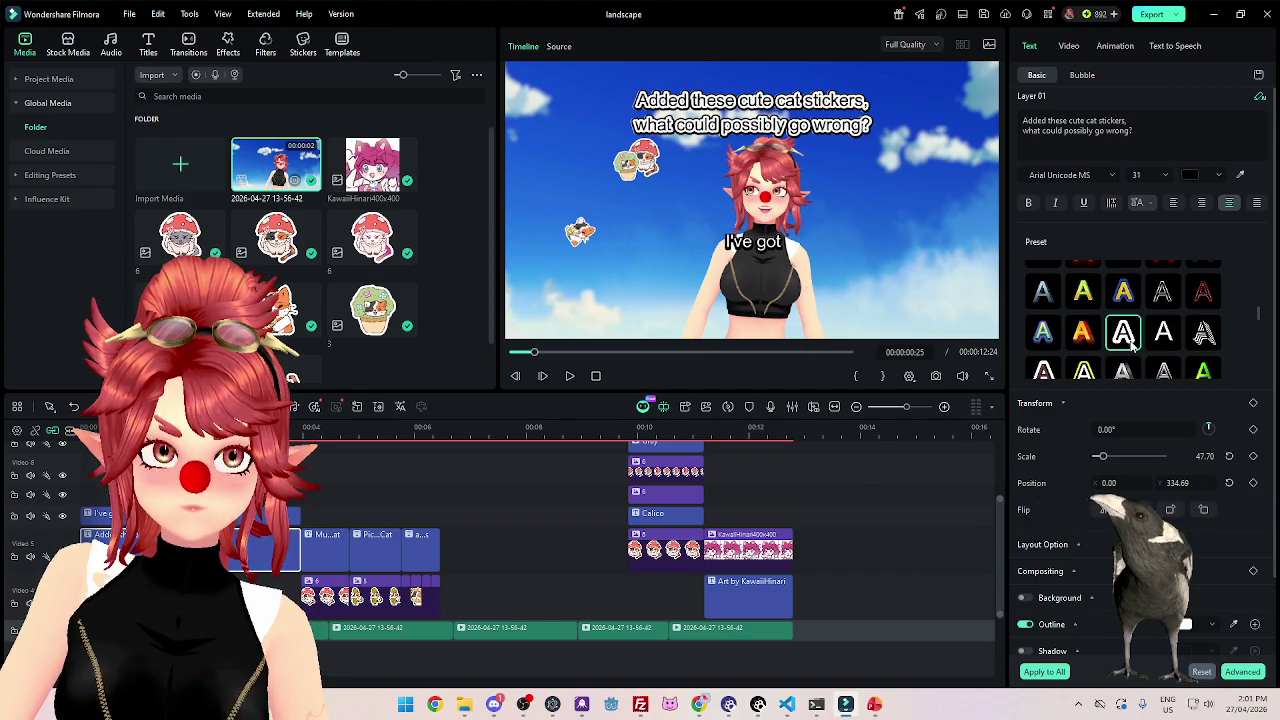
left_click(1178, 342)
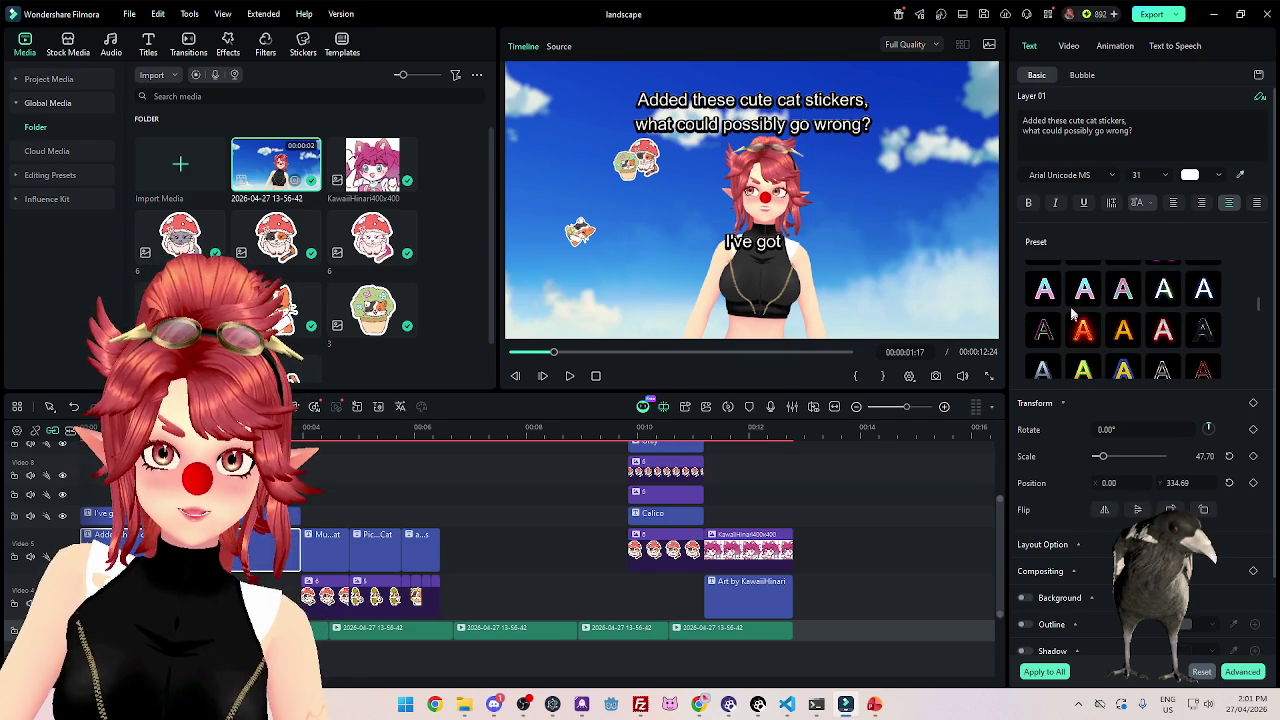
scroll(1064, 308, "up", 2)
left_click(1095, 284)
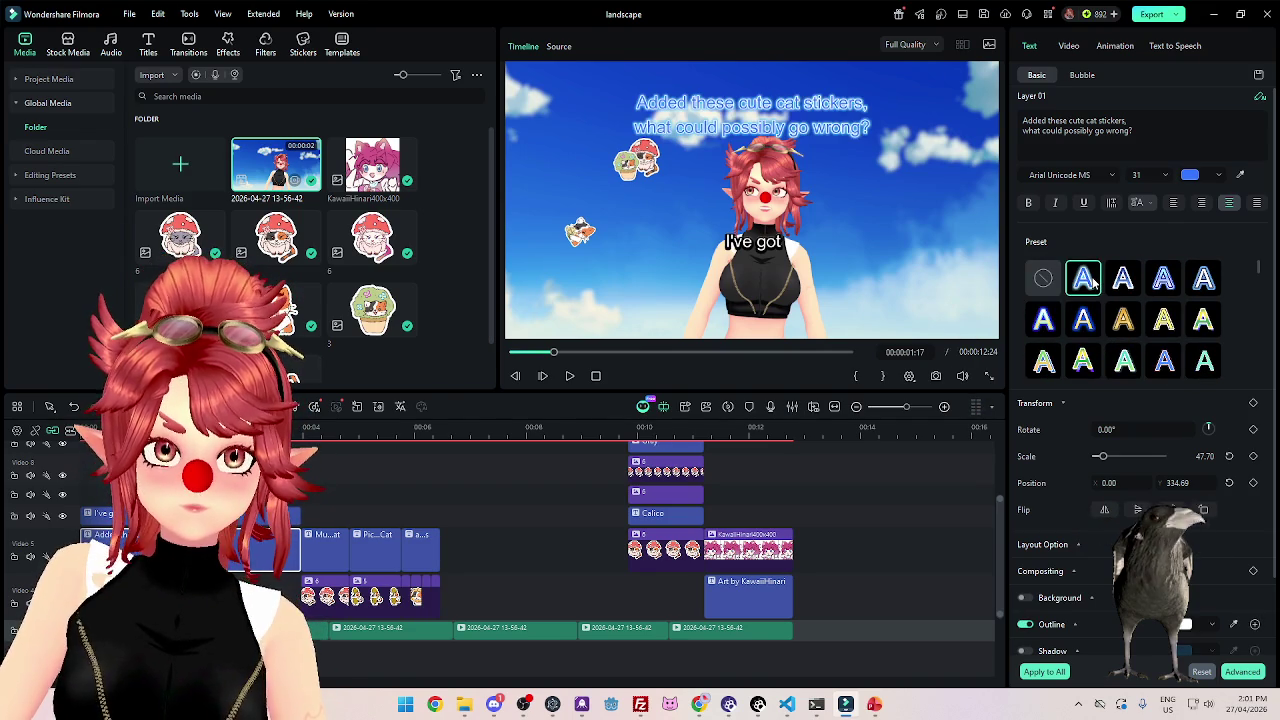
left_click(105, 513)
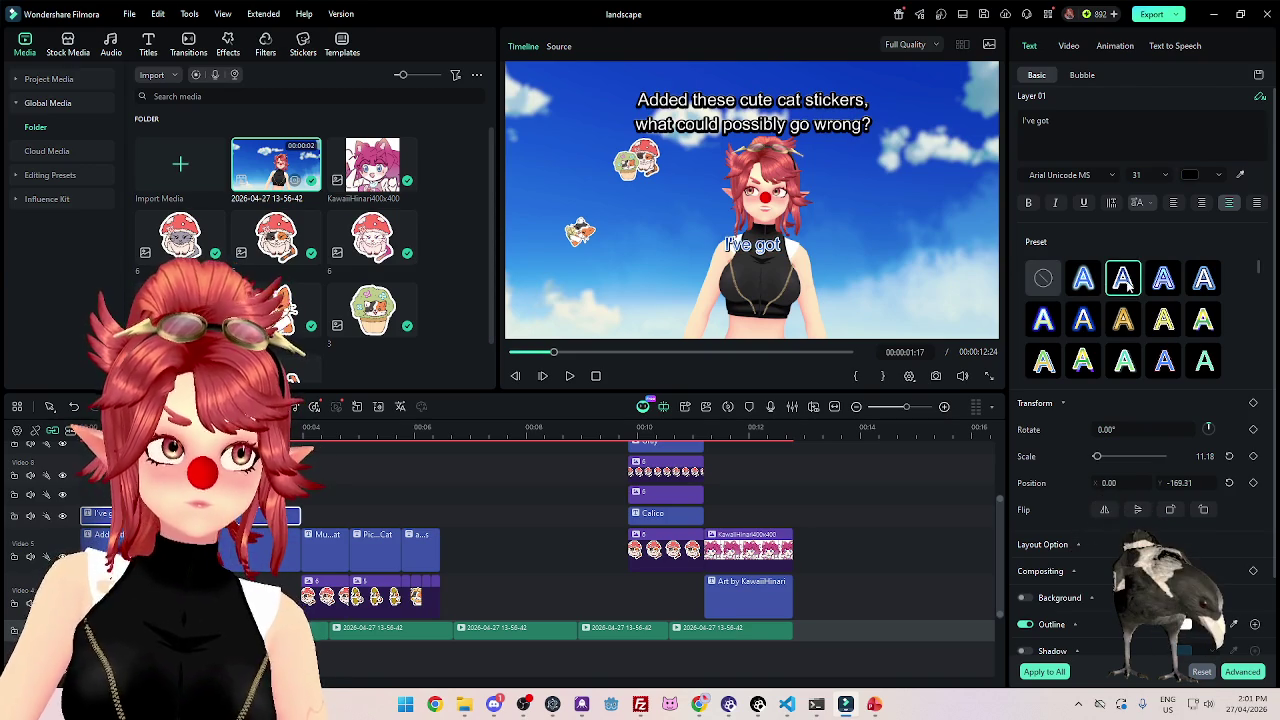
Try yellow, blue, teal, white-outline, pink, black-outline and orange presets on "I've got".
left_click(1202, 280)
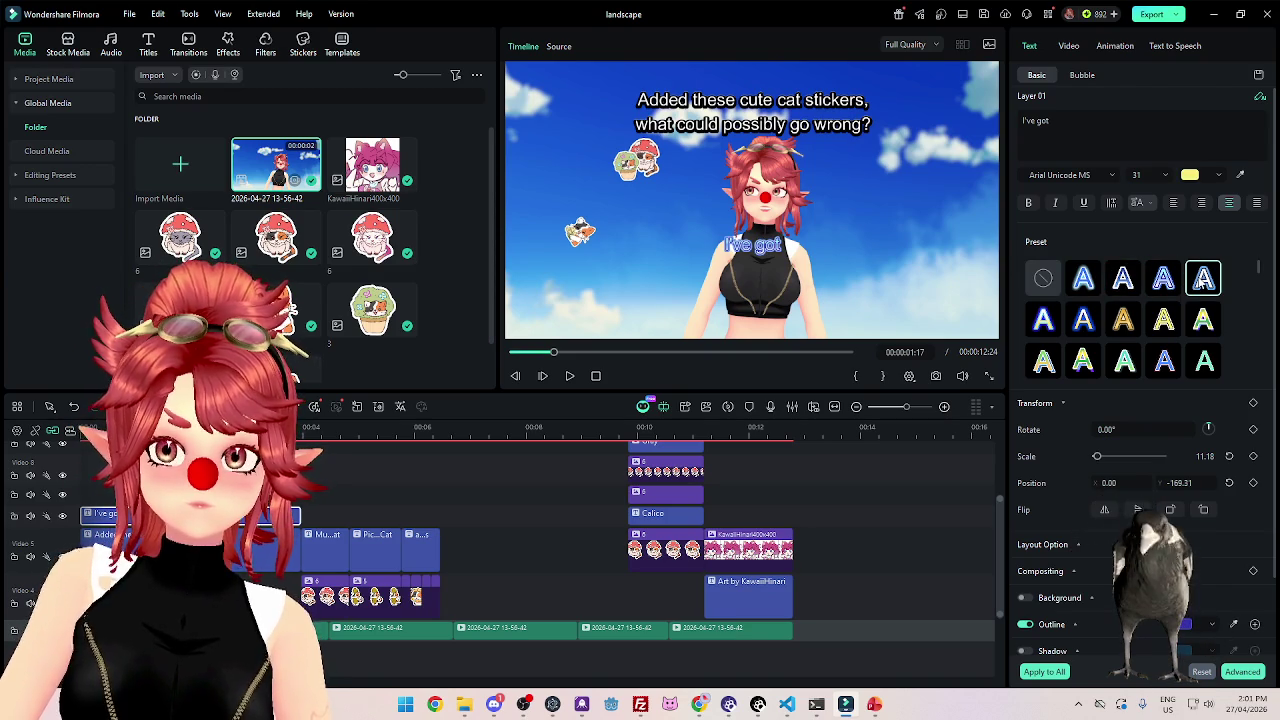
left_click(1057, 326)
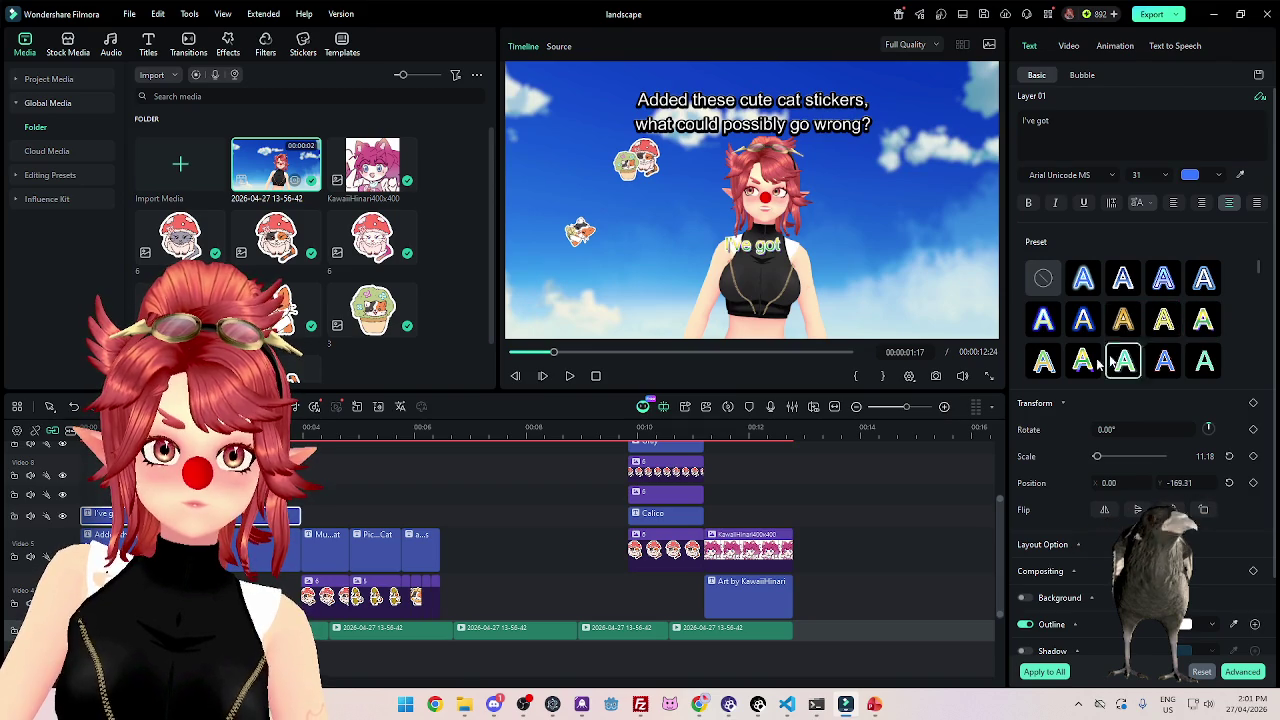
left_click(1043, 361)
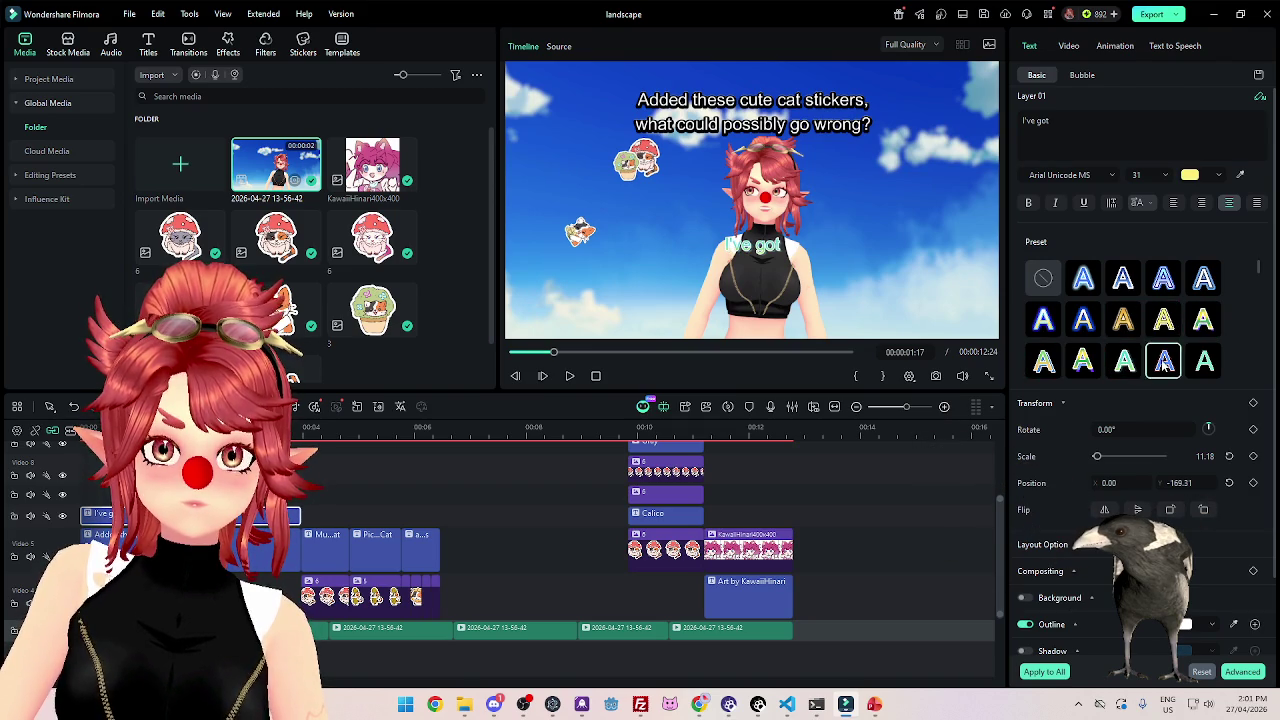
left_click(1124, 361)
scroll(1128, 348, "down", 1)
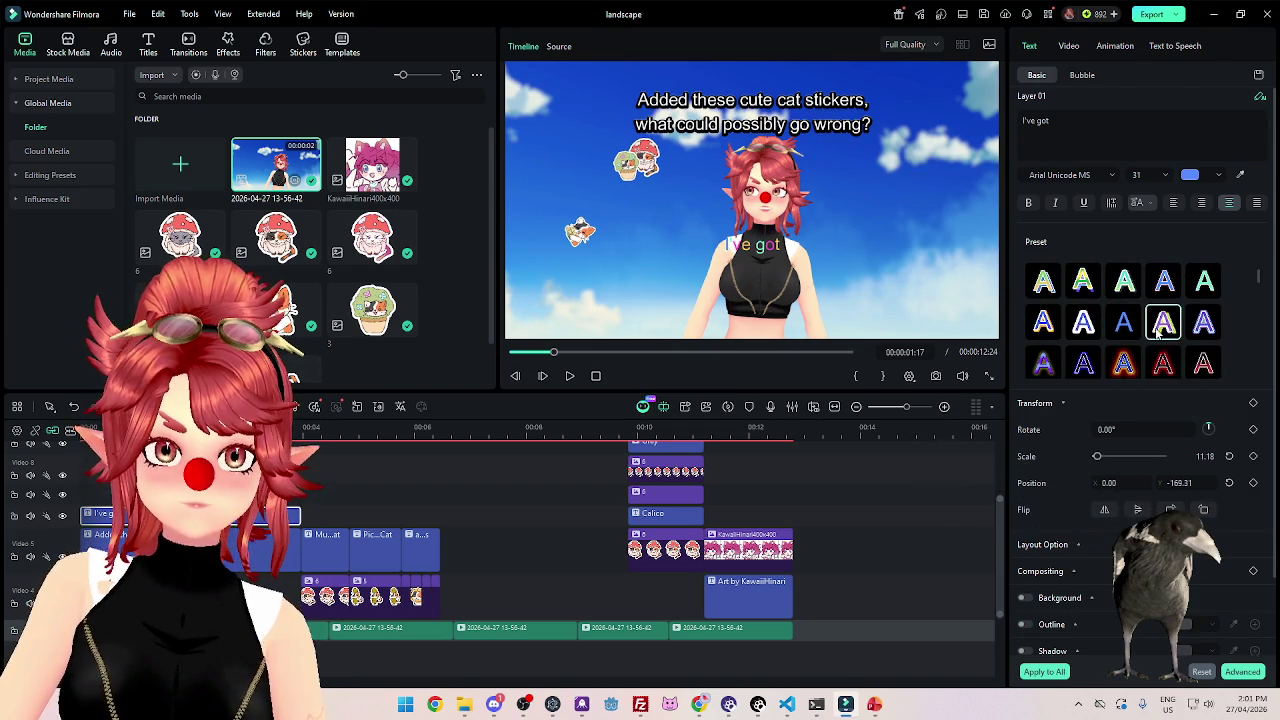
scroll(1090, 337, "down", 1)
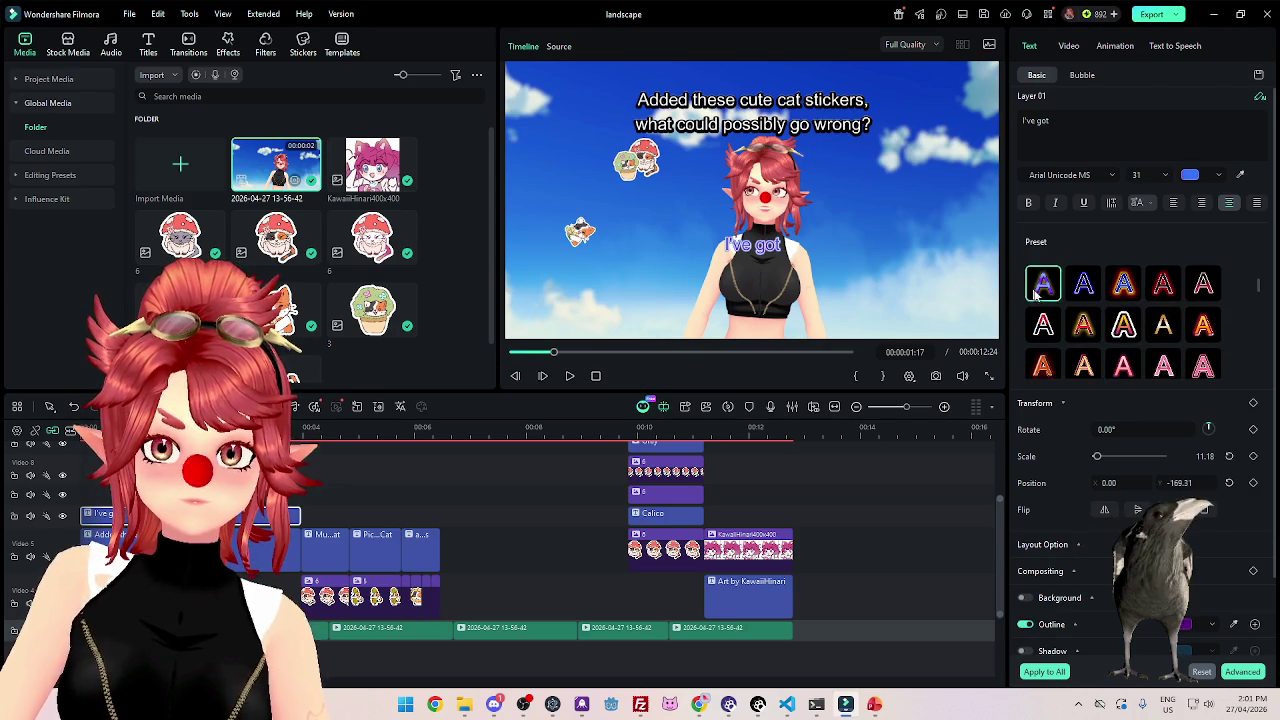
scroll(1047, 341, "down", 1)
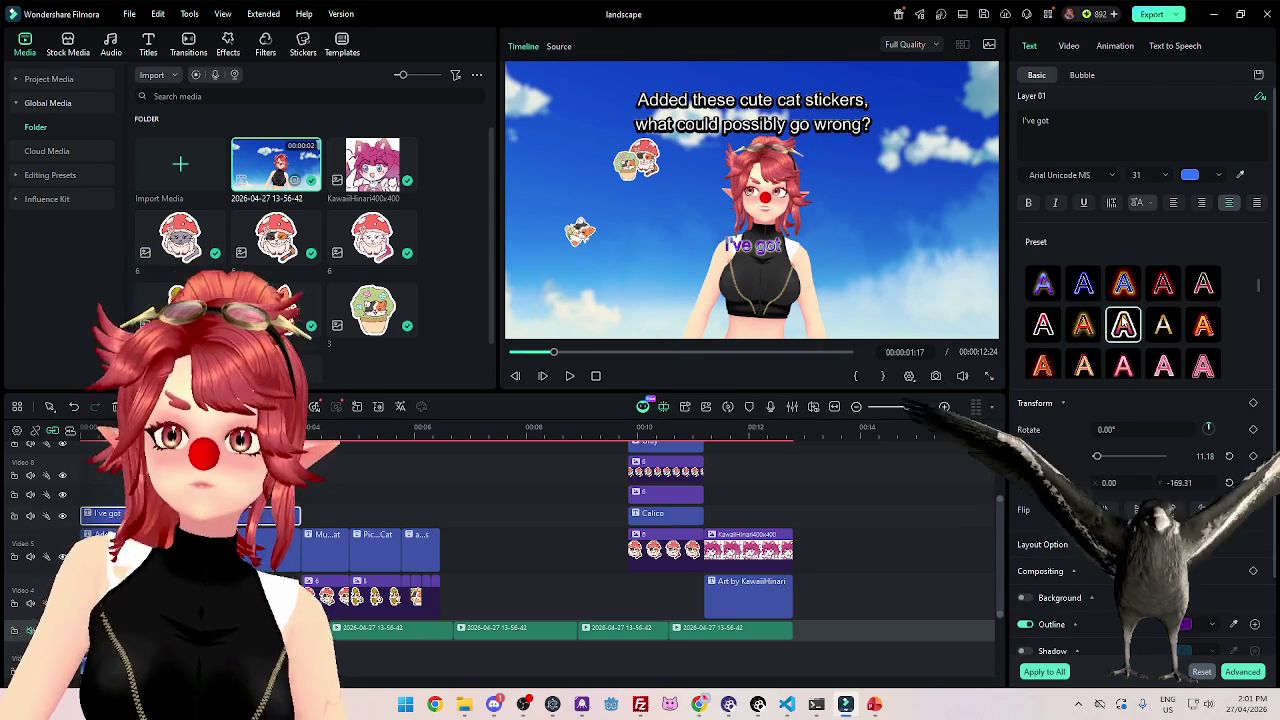
left_click(1128, 292)
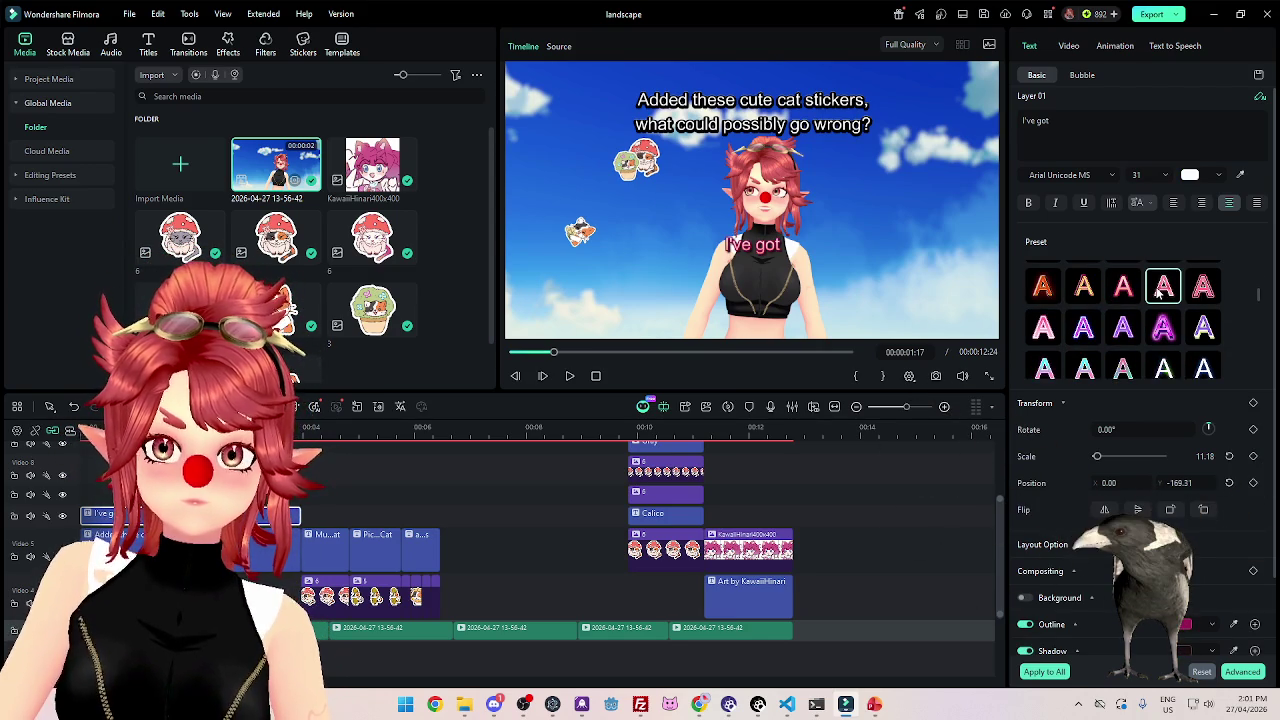
left_click(1203, 288)
scroll(1125, 328, "down", 1)
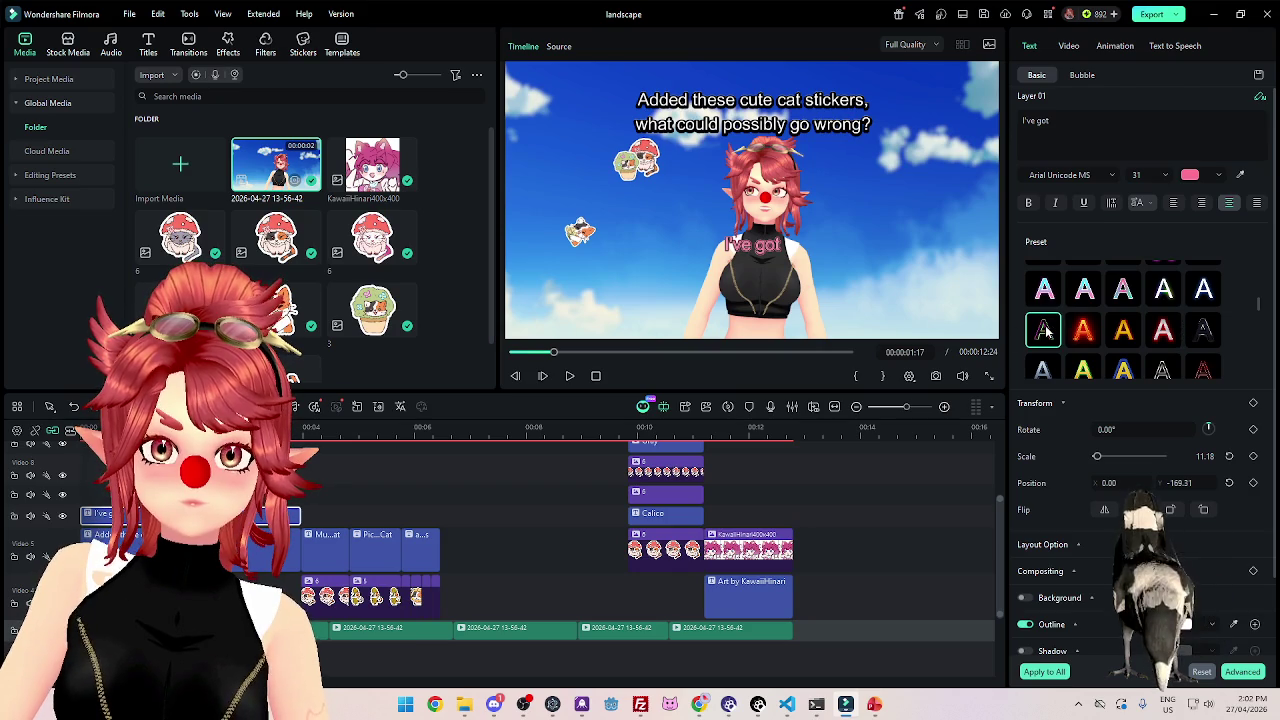
left_click(1045, 330)
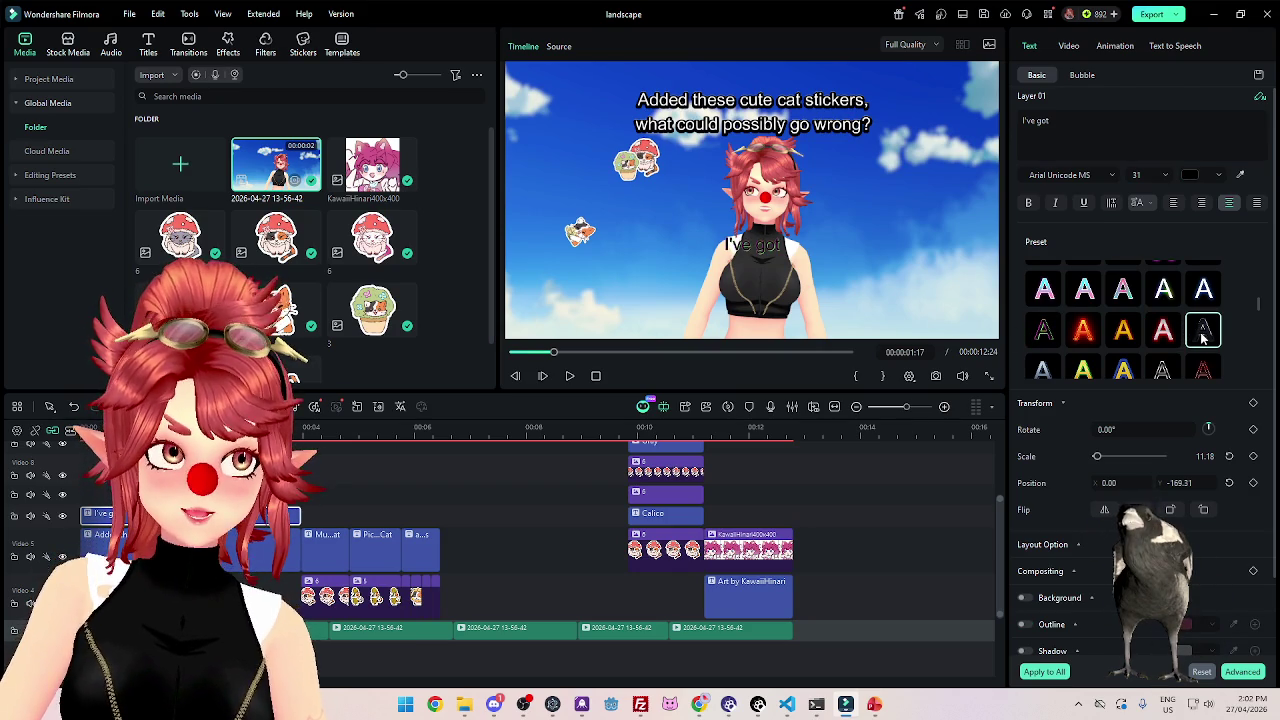
left_click(1116, 338)
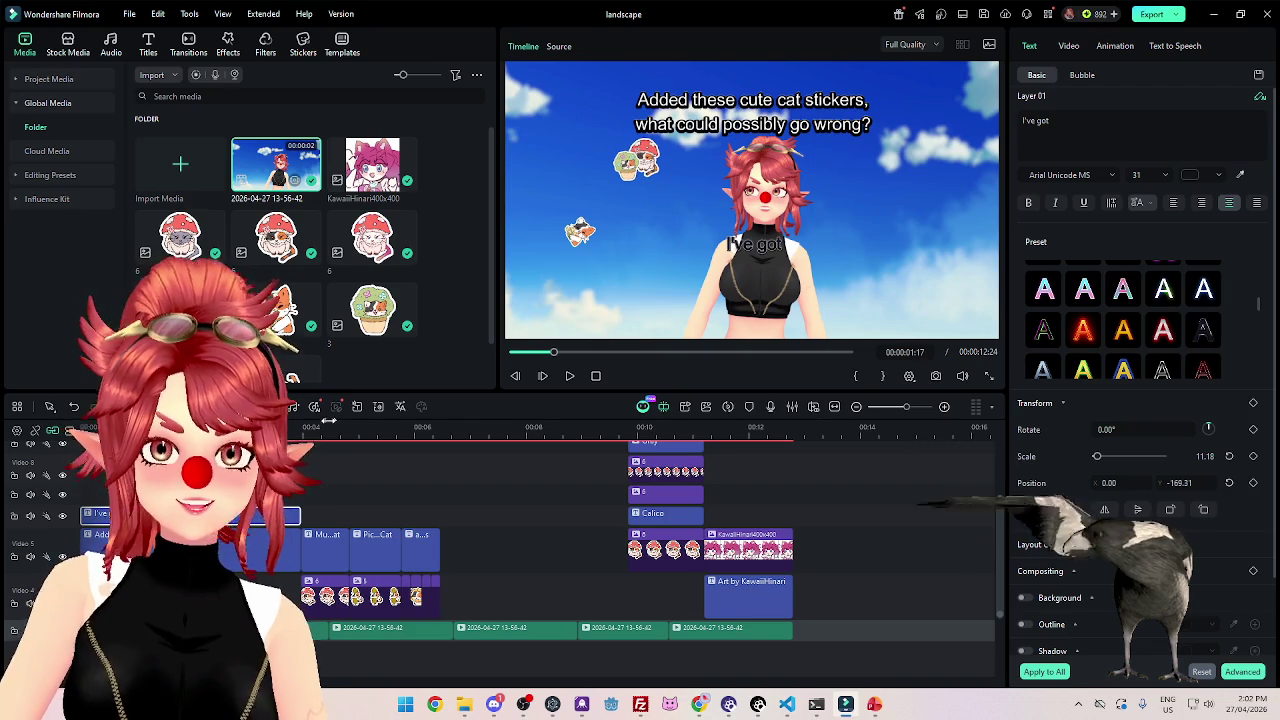
Preview the captions and reset the "I've got" caption to plain white.
left_click(521, 352)
left_click(568, 376)
left_click(568, 376)
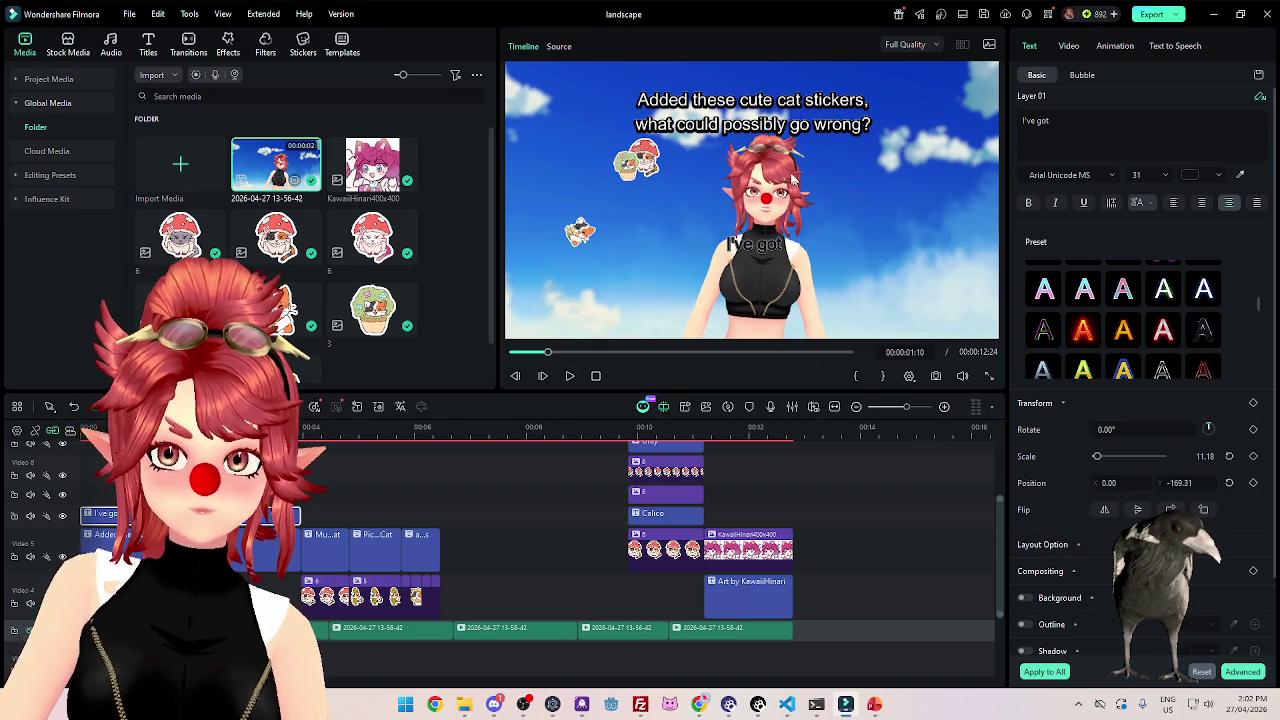
left_click(150, 535)
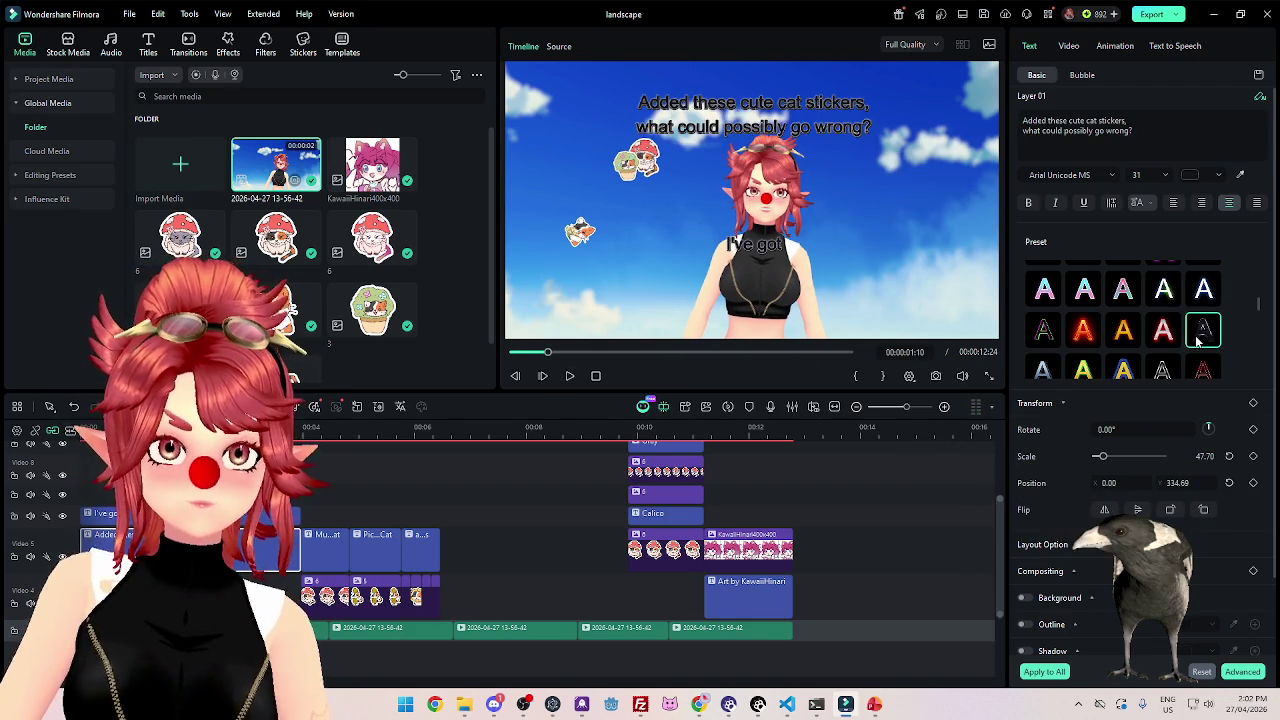
left_click(110, 513)
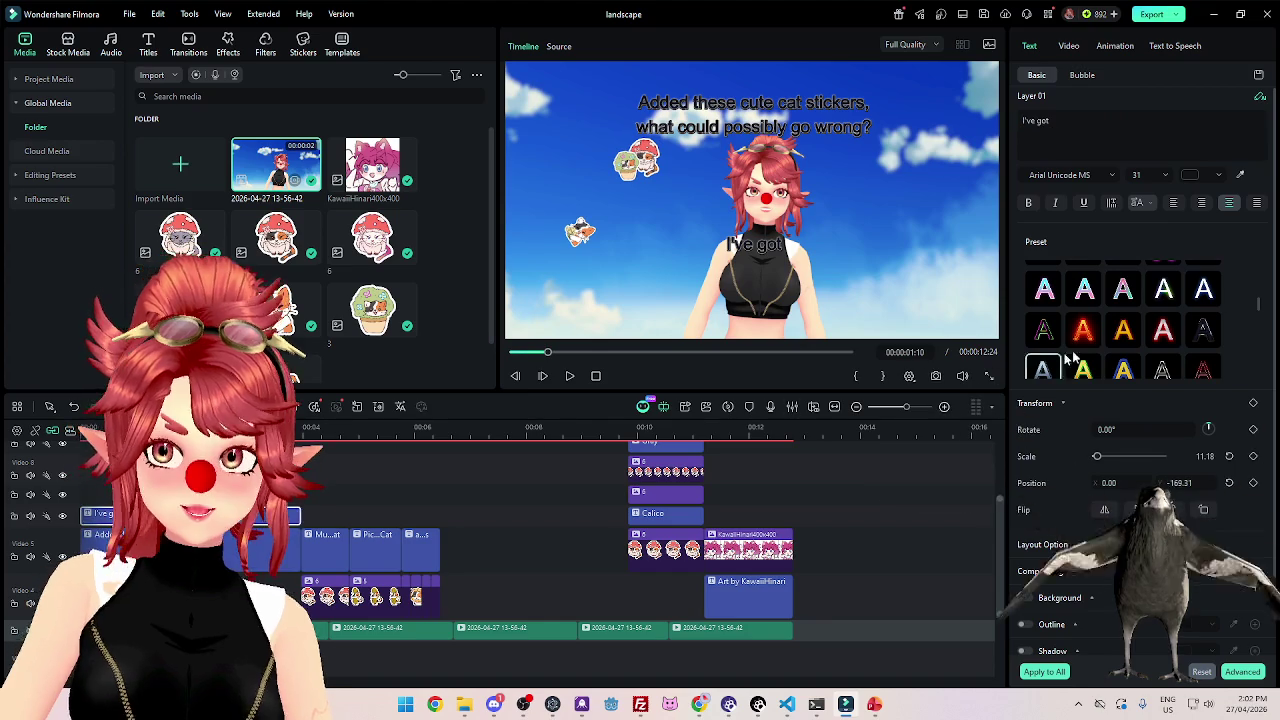
scroll(1160, 330, "down", 1)
scroll(1160, 340, "up", 1)
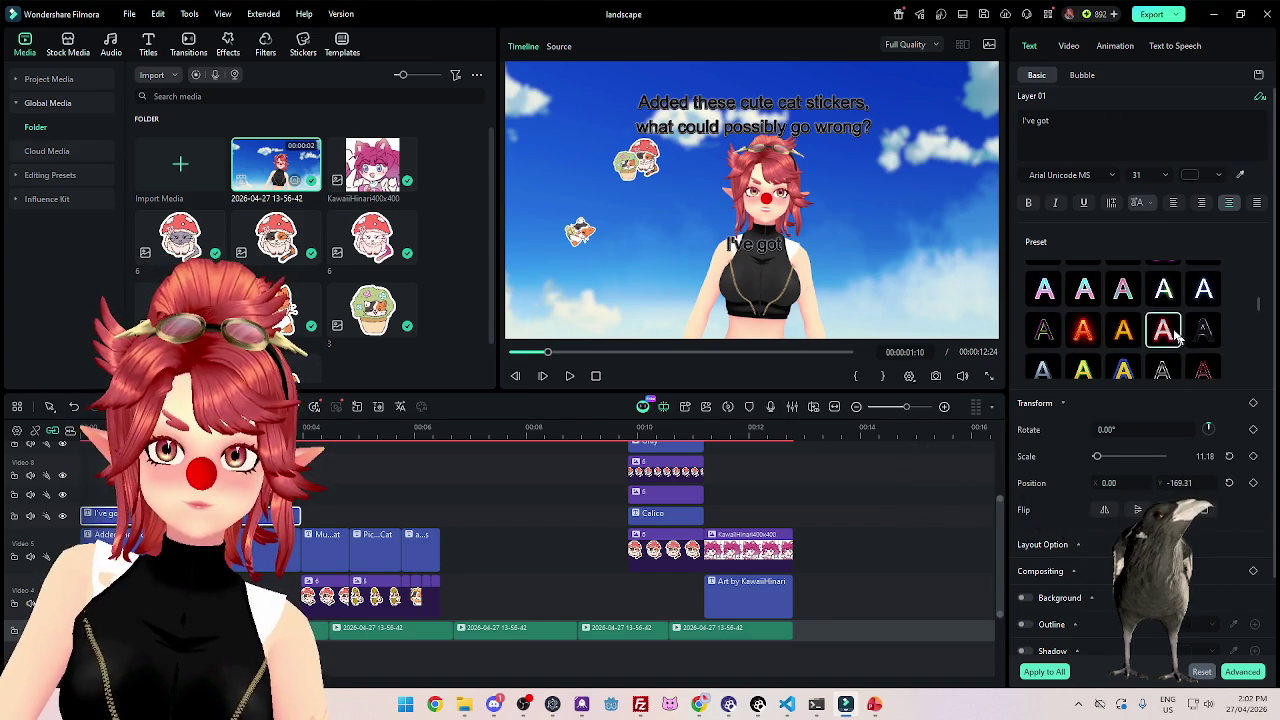
scroll(1190, 340, "down", 1)
left_click(1163, 333)
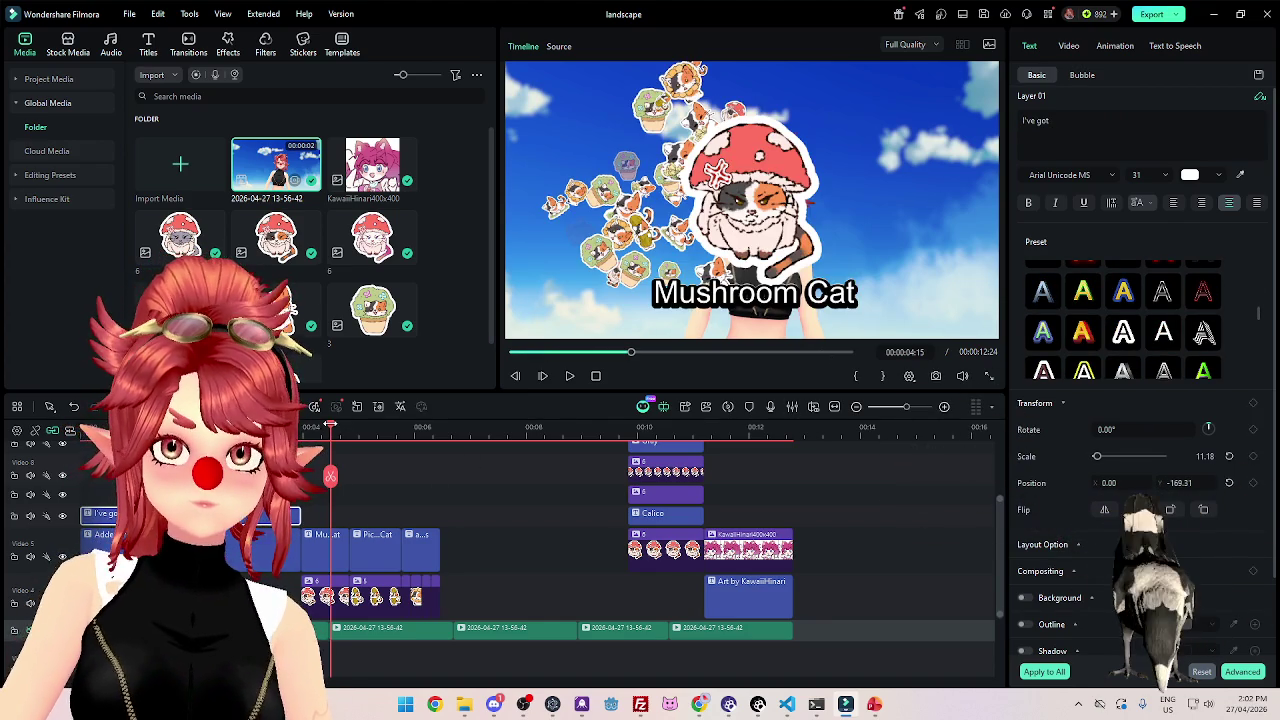
left_click_drag(487, 545, 323, 540)
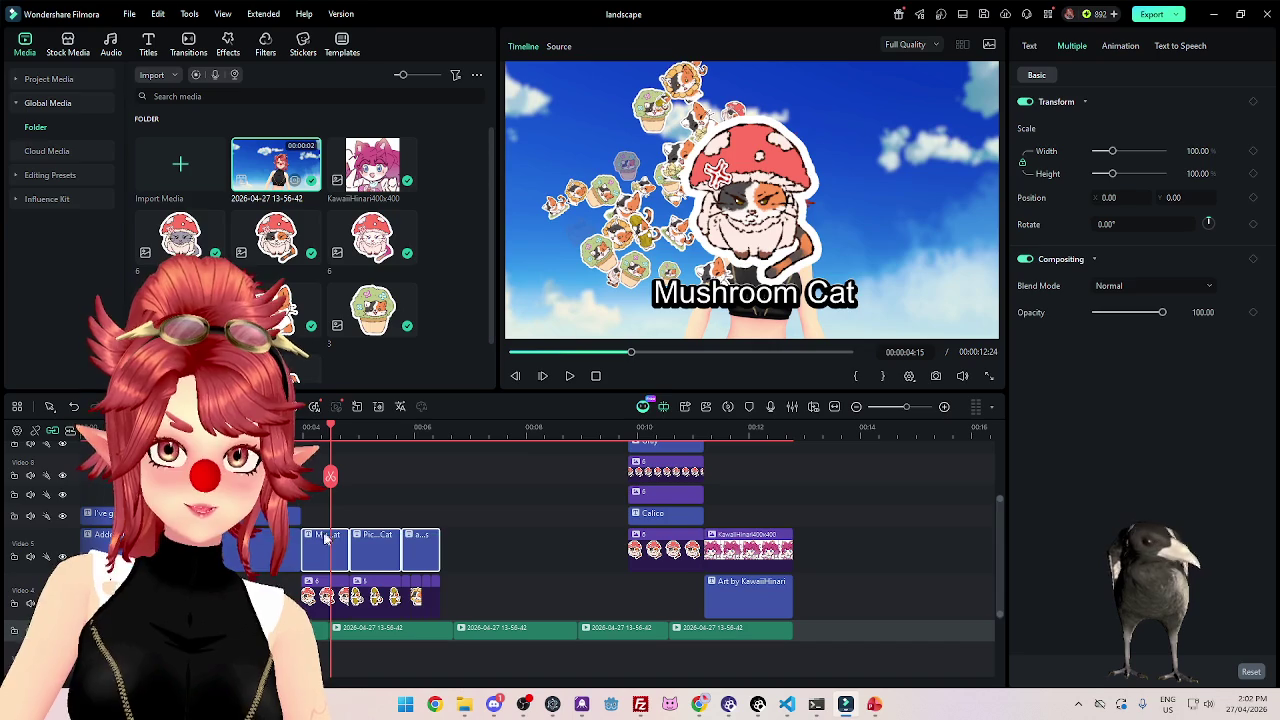
Apply a dark-outlined text preset to the three selected sticker-name captions.
left_click(1030, 45)
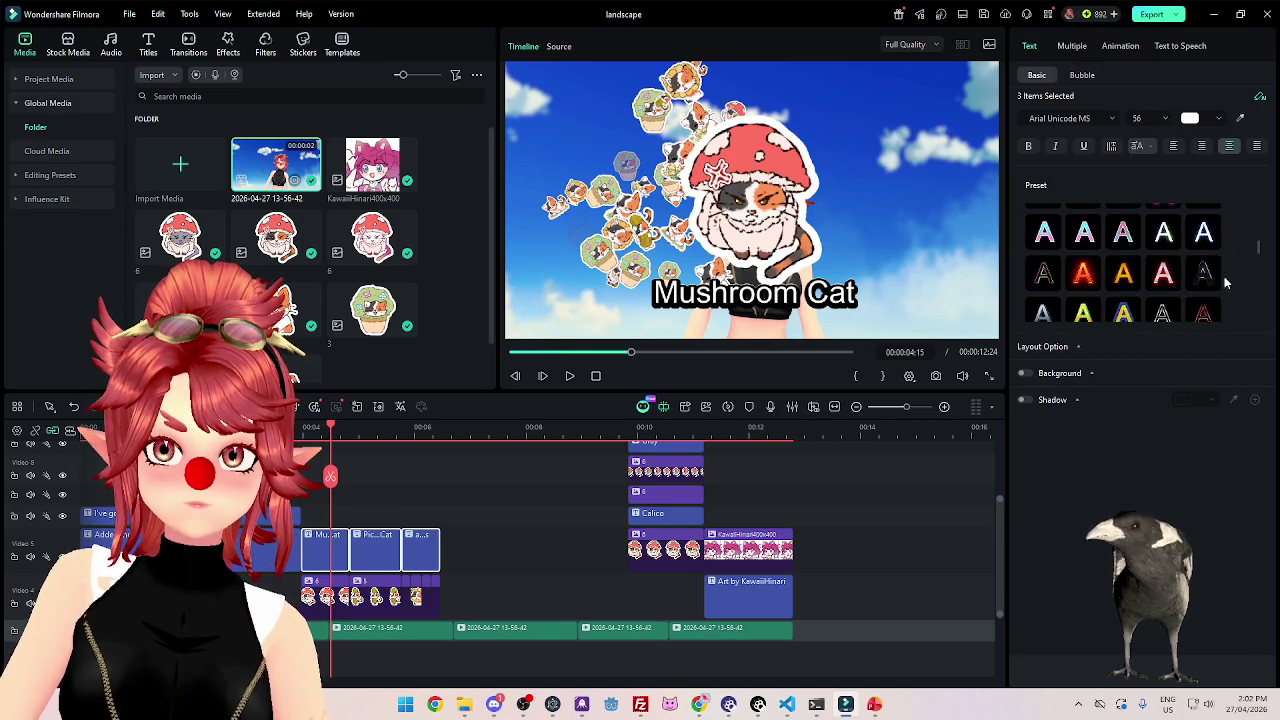
left_click(1203, 281)
left_click(553, 352)
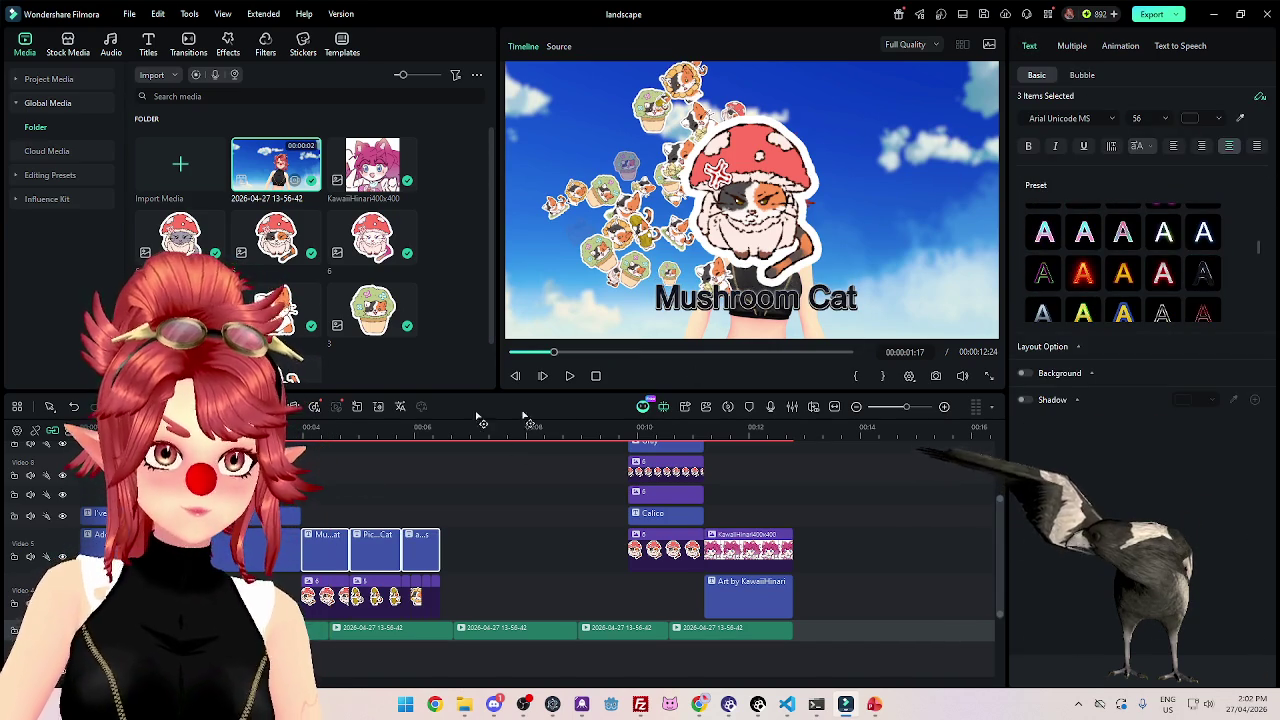
Play from the start and stop on the next spoken word with the "I've got" caption selected.
left_click(570, 377)
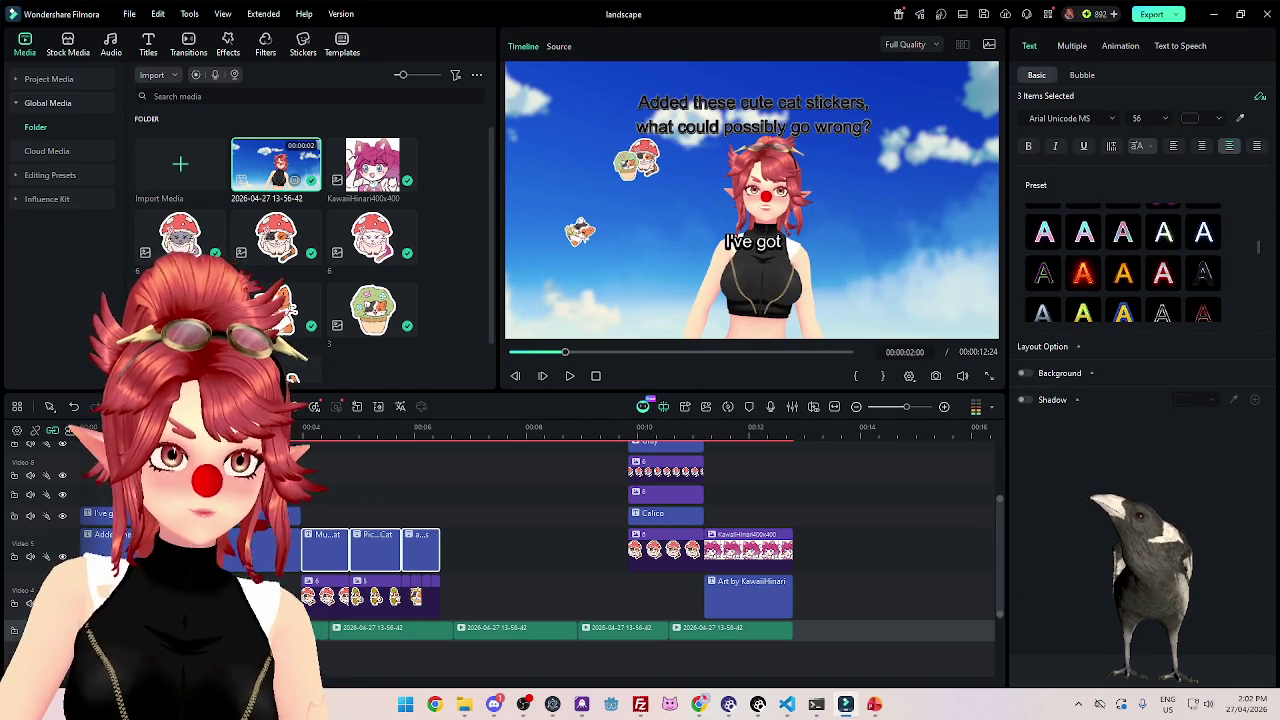
key("Home")
left_click(569, 376)
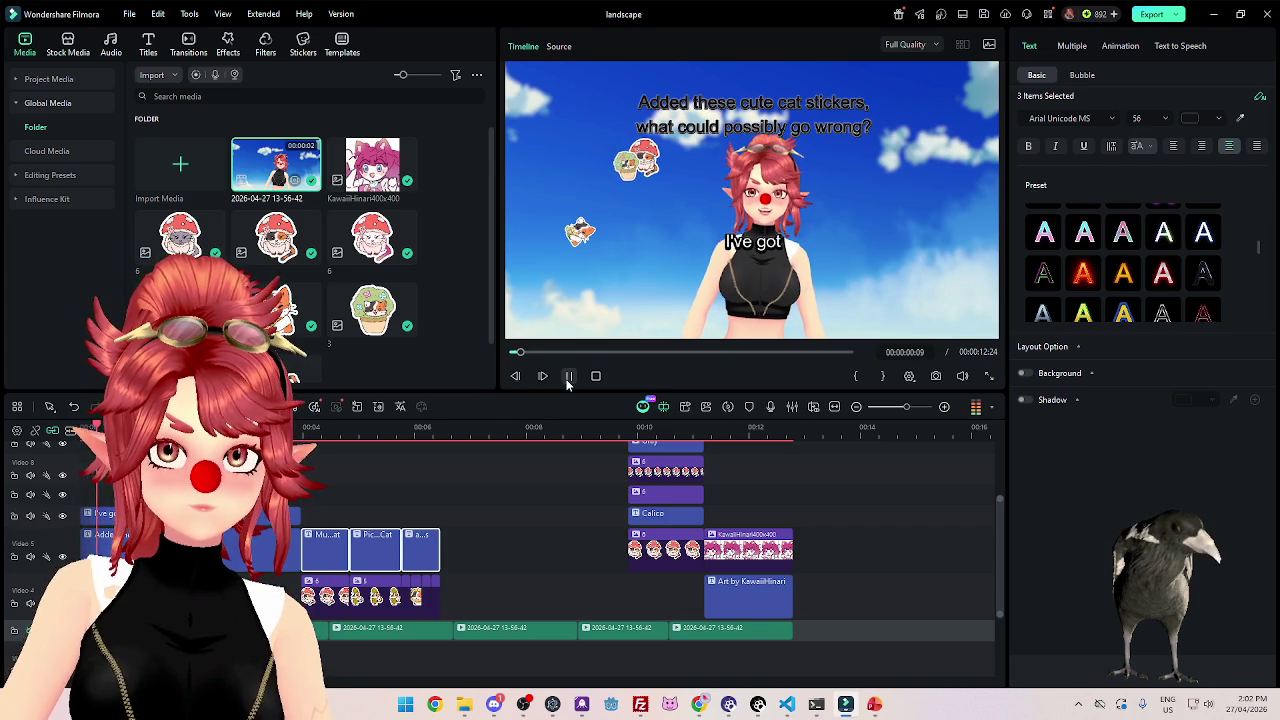
left_click(285, 515)
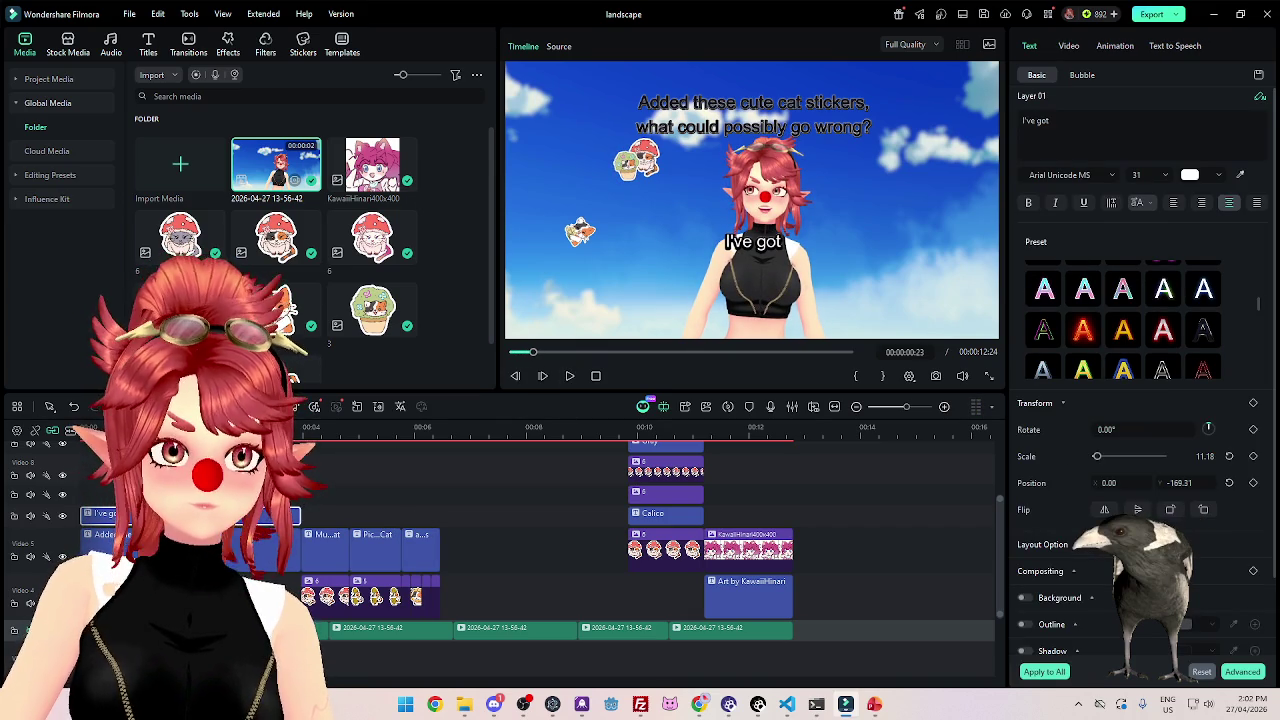
left_click(569, 376)
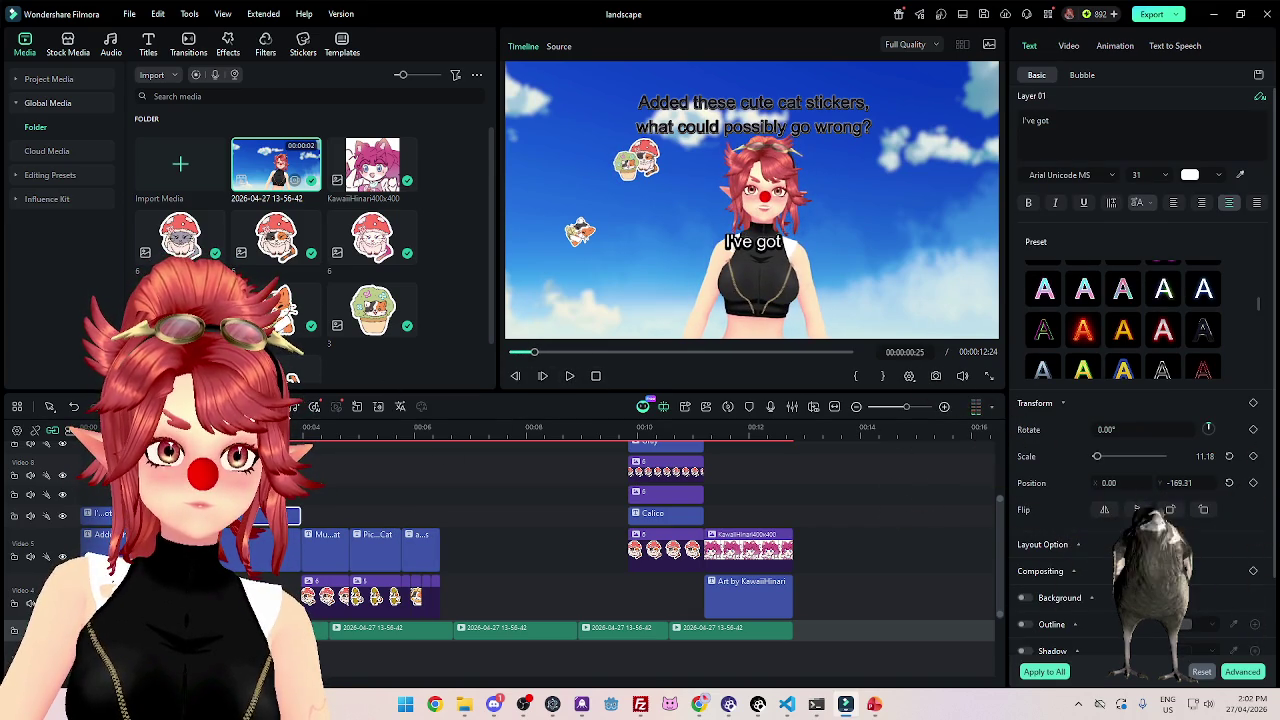
left_click(570, 376)
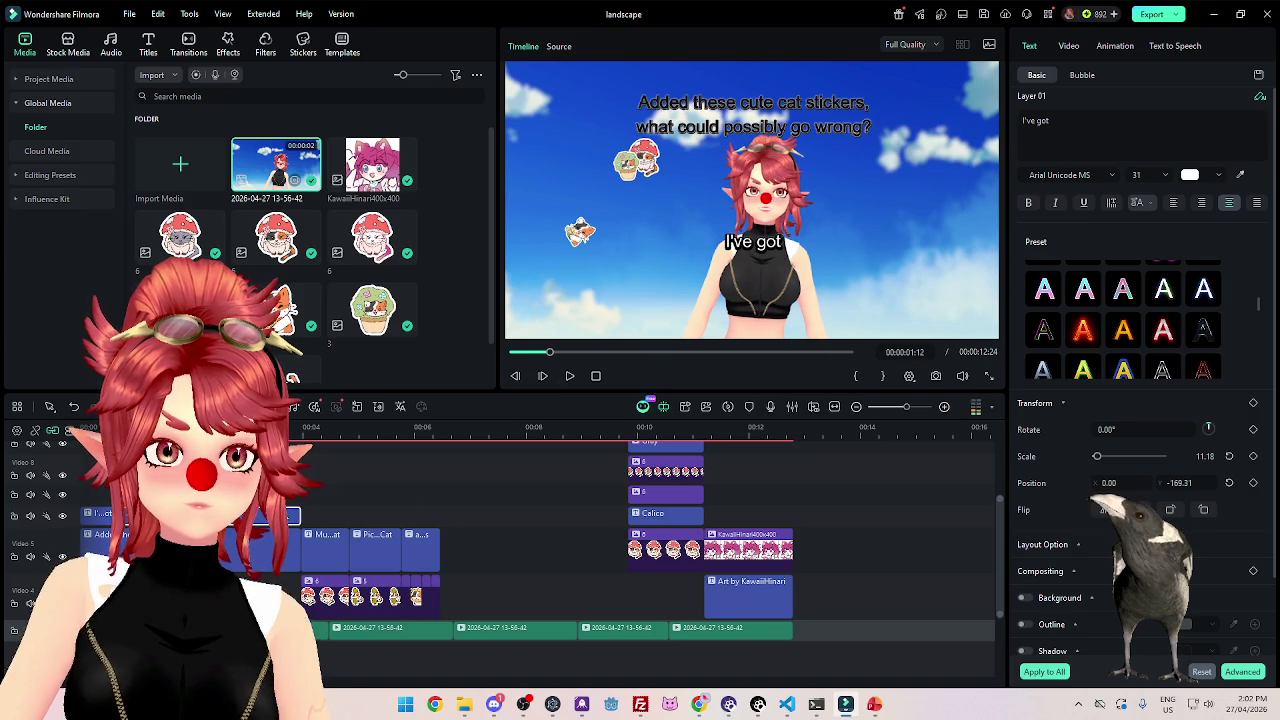
left_click(1100, 135)
Replace the caption text with "cute" and check its timing.
key("ctrl+a")
type("cu")
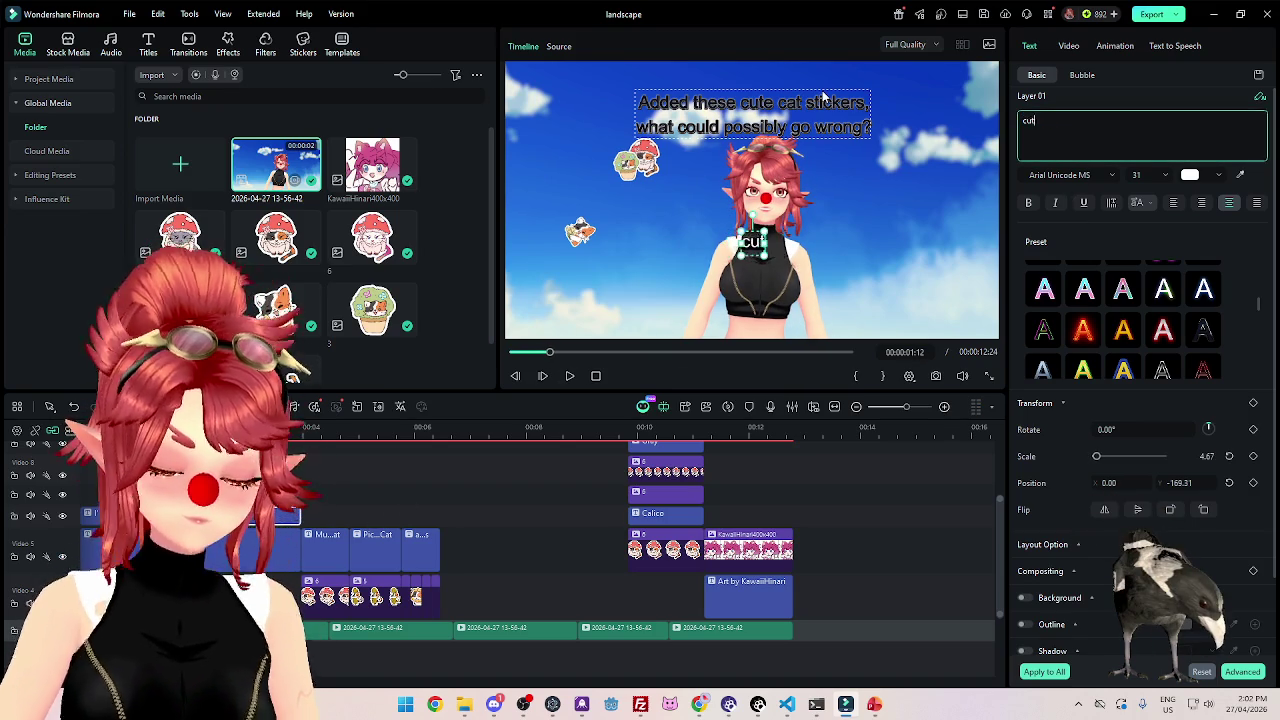
type("te")
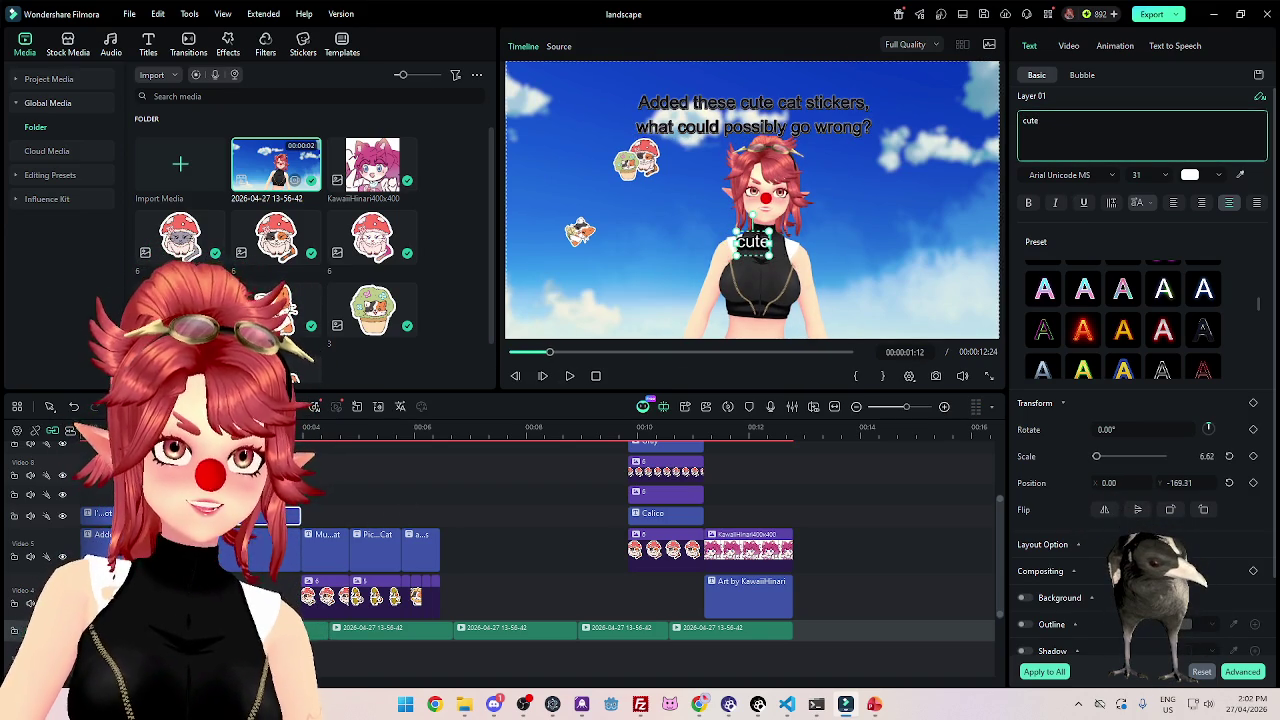
left_click(530, 352)
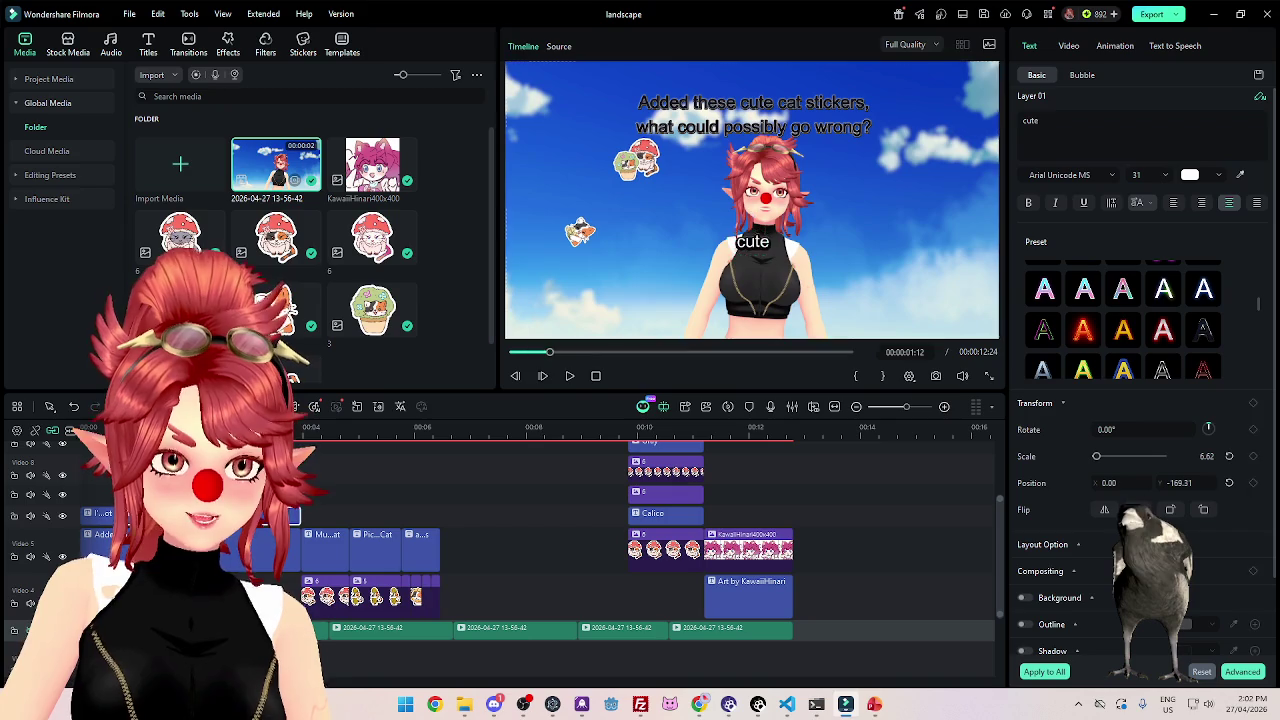
left_click(570, 377)
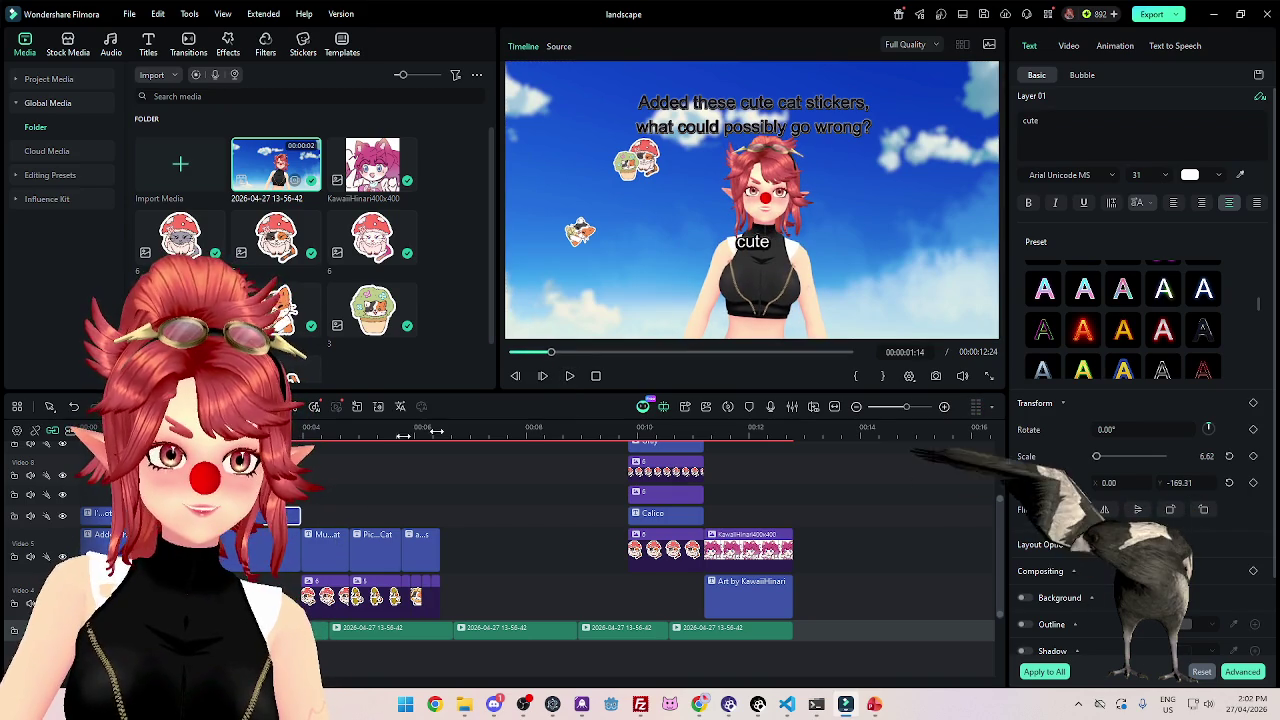
left_click(570, 376)
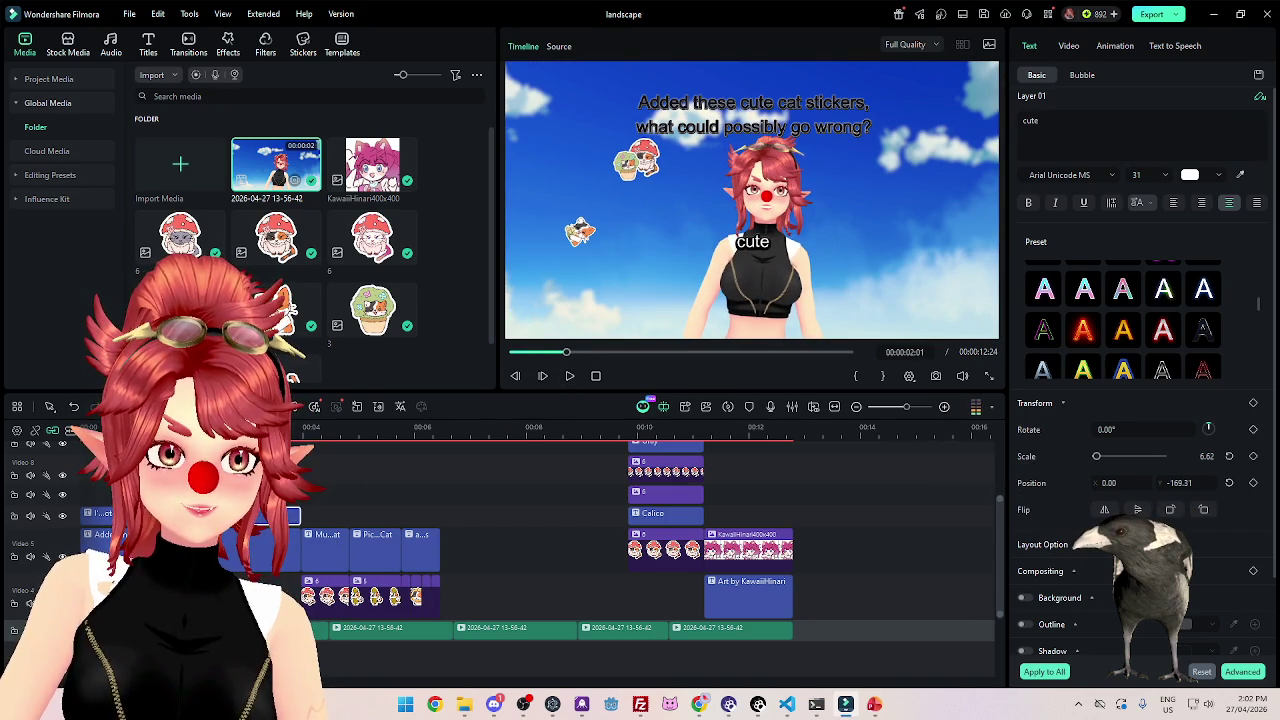
key("Left")
key("Left")
key("Left")
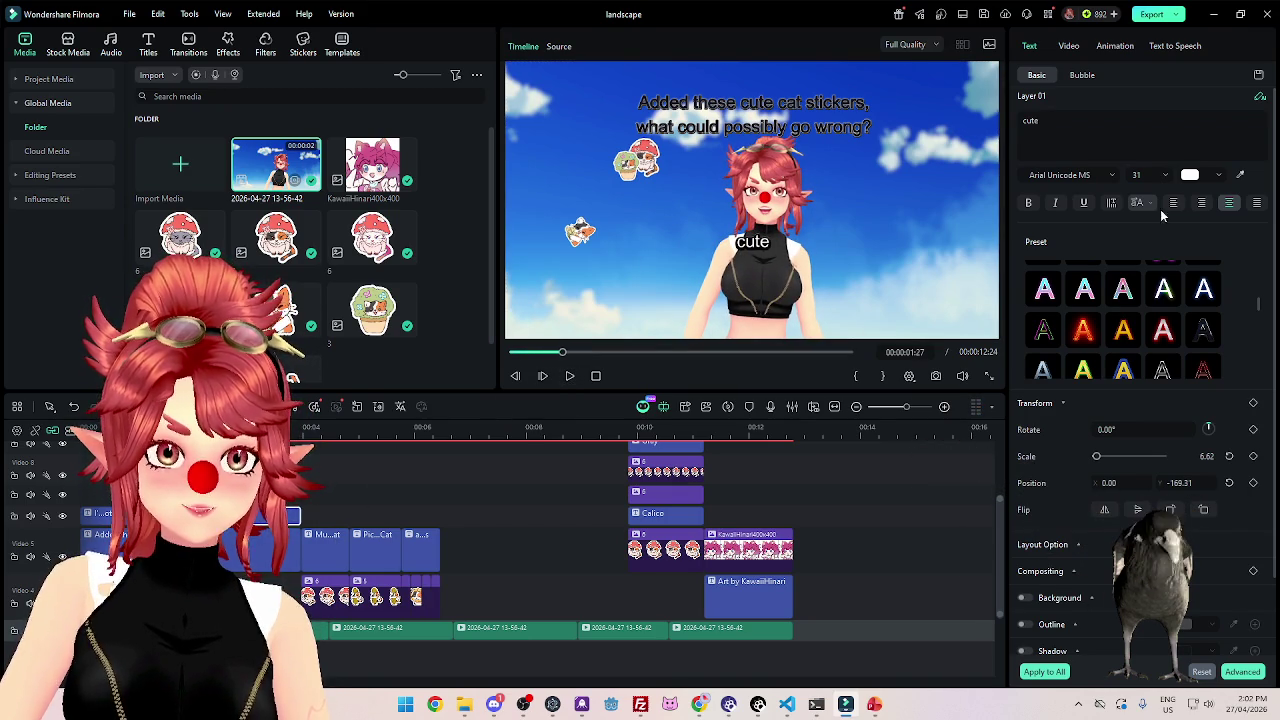
Retype the next caption as "cat" and play on to the following word.
triple_click(1035, 123)
type("cat")
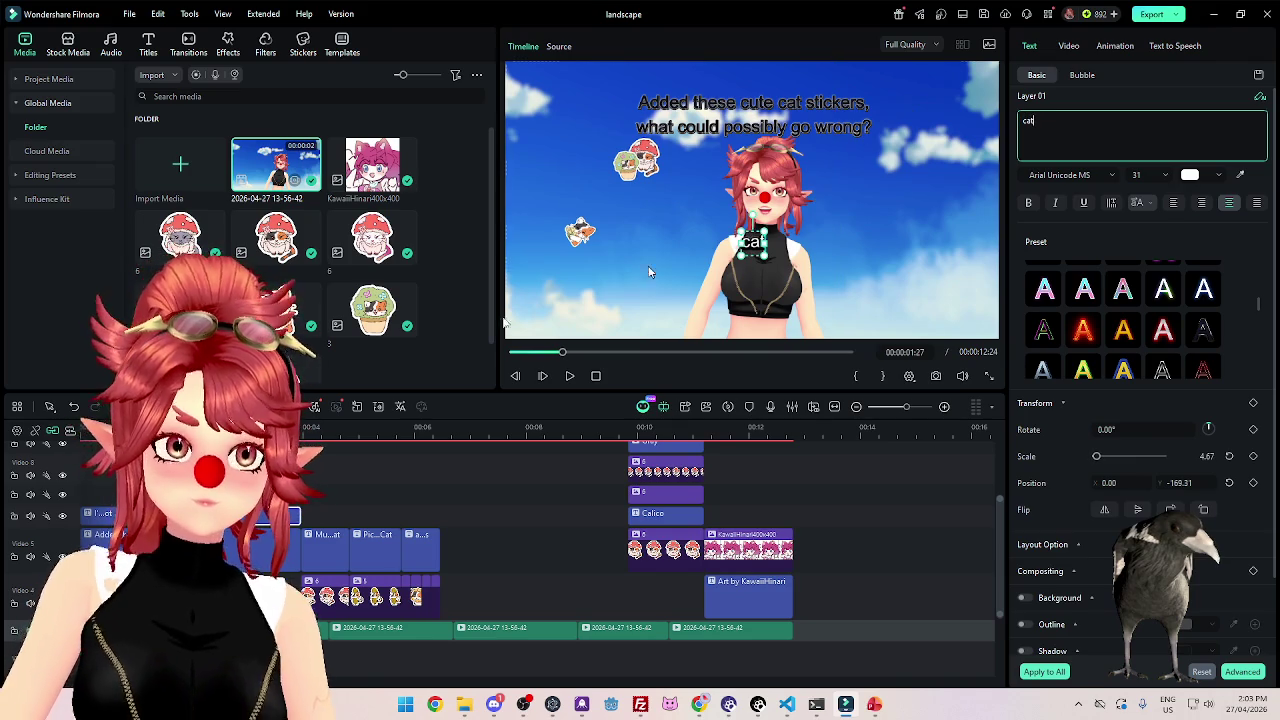
left_click(571, 376)
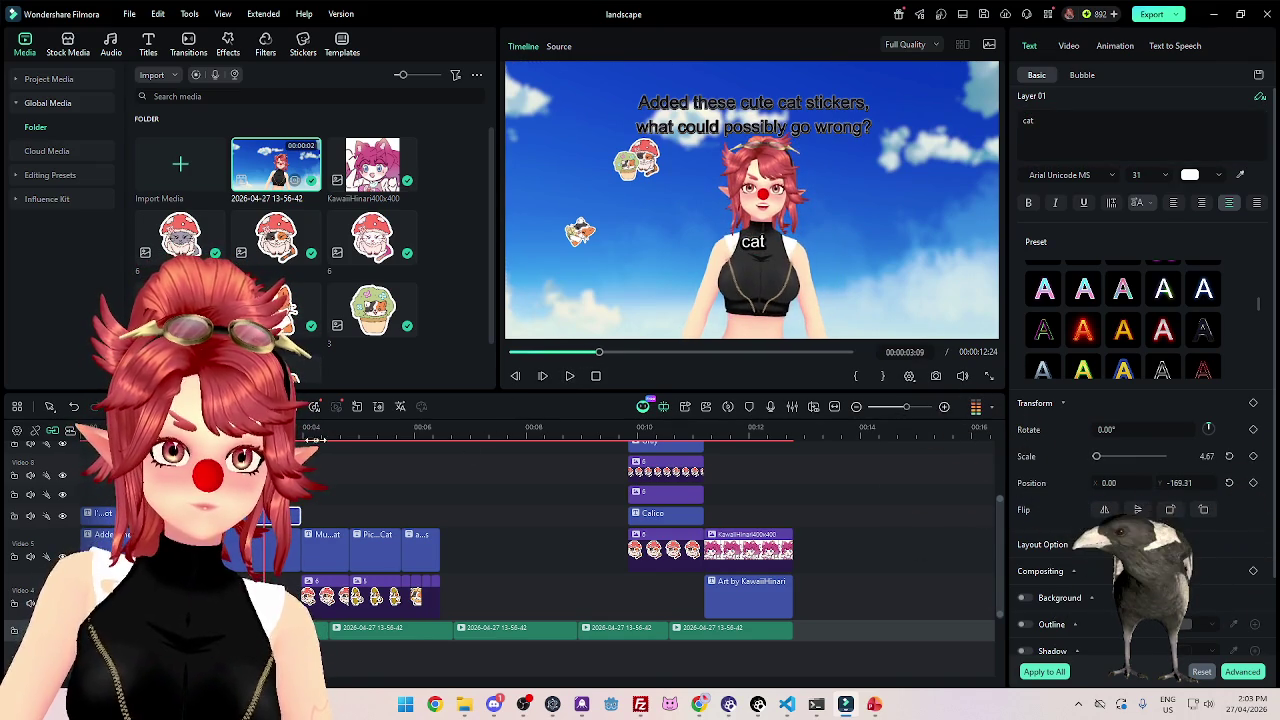
left_click(565, 352)
left_click(571, 376)
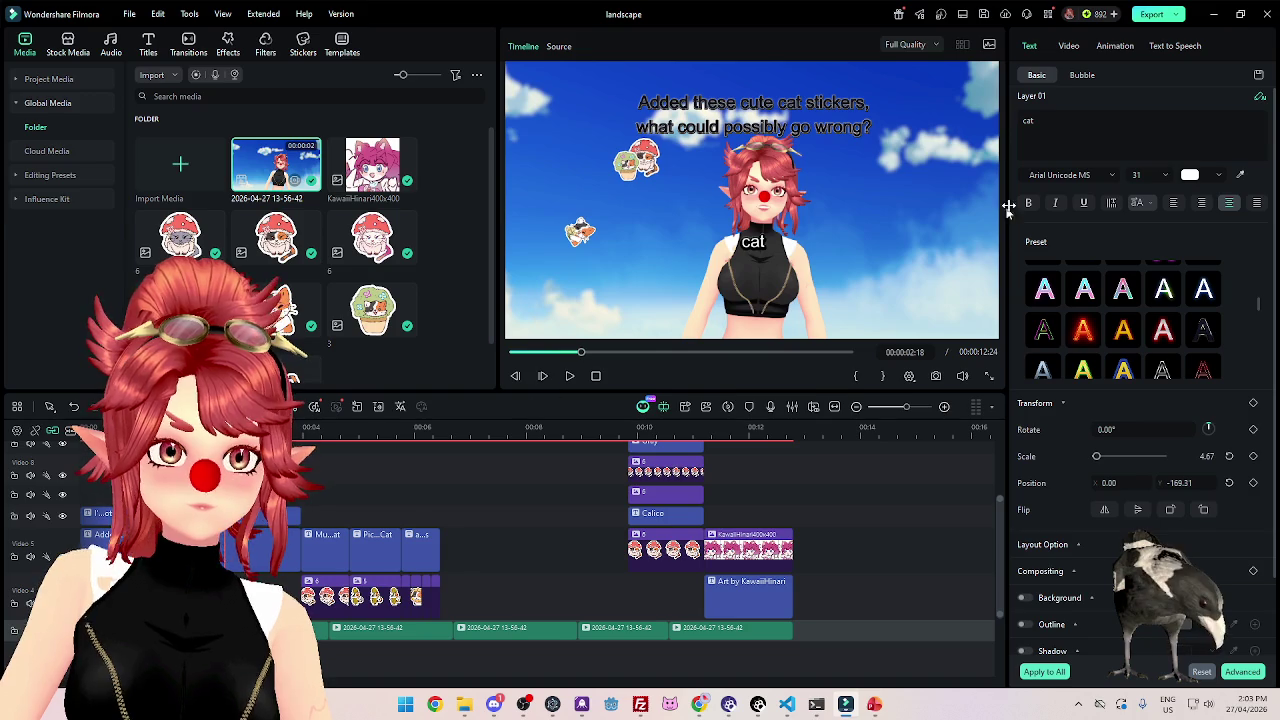
Add "stickers" and "now" word captions, then replay from the start to check timing.
key("BackSpace")
key("BackSpace")
key("BackSpace")
type("sticker")
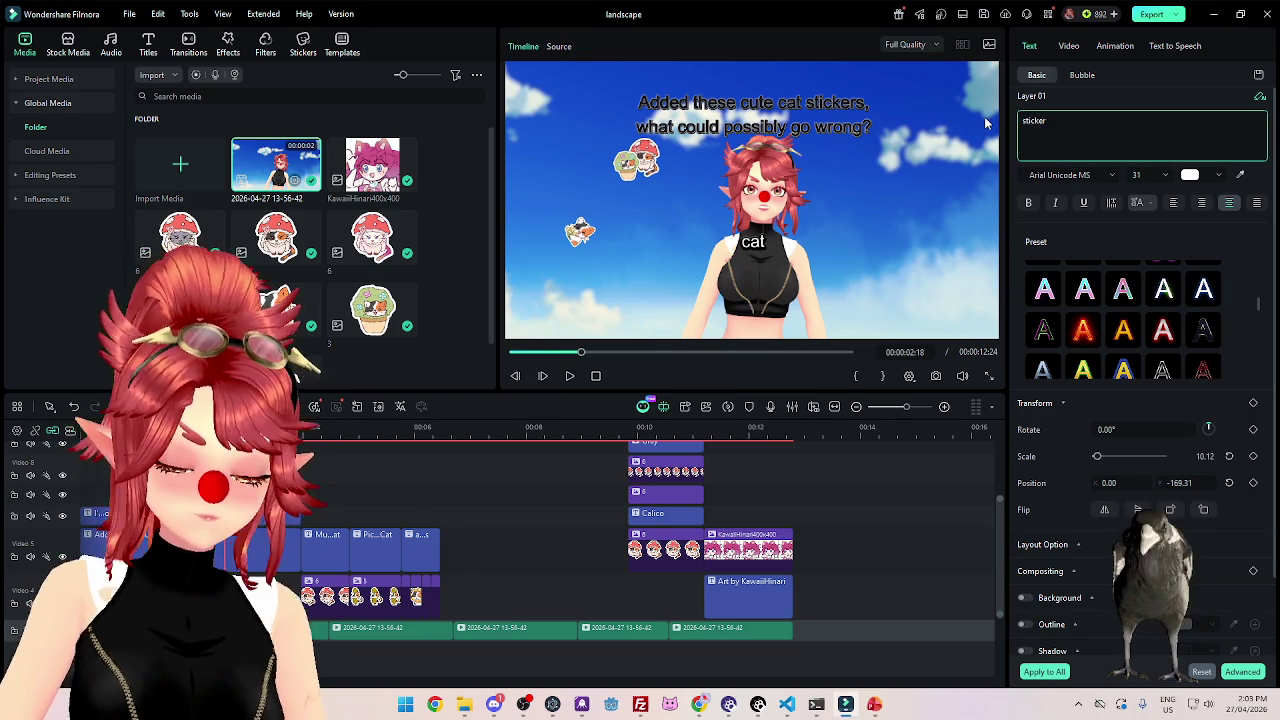
type("s")
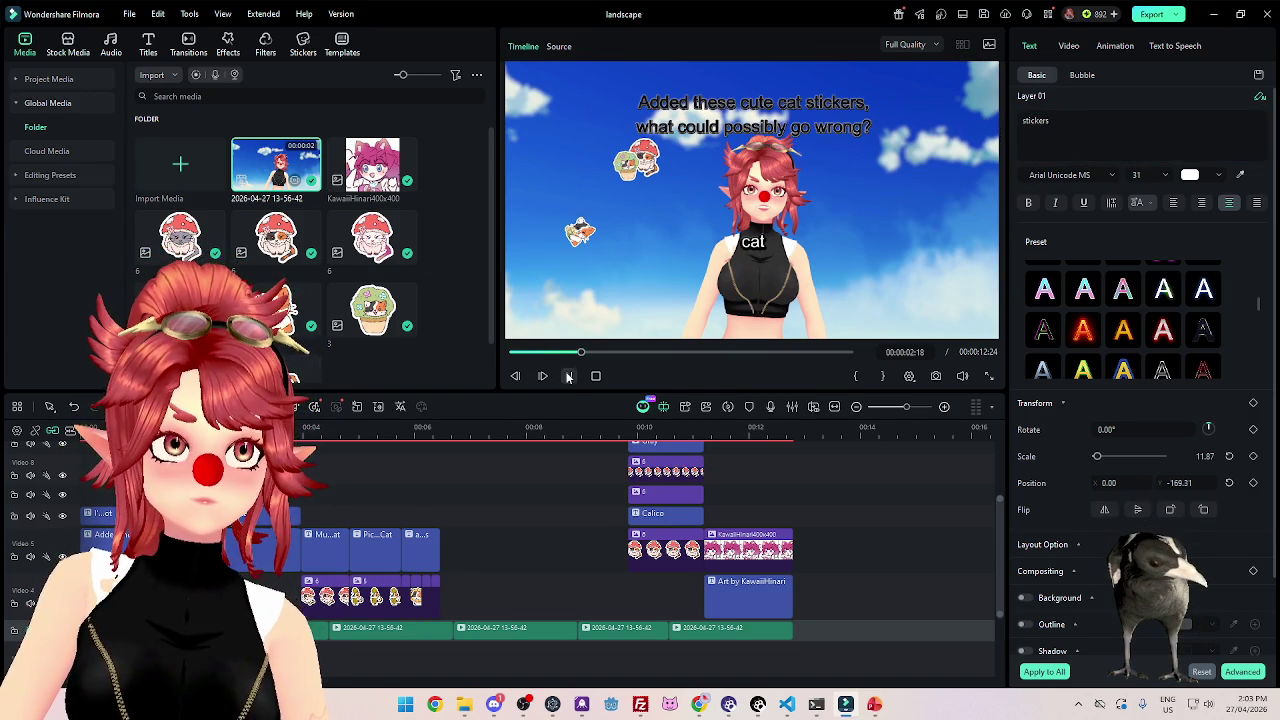
left_click(569, 376)
key("space")
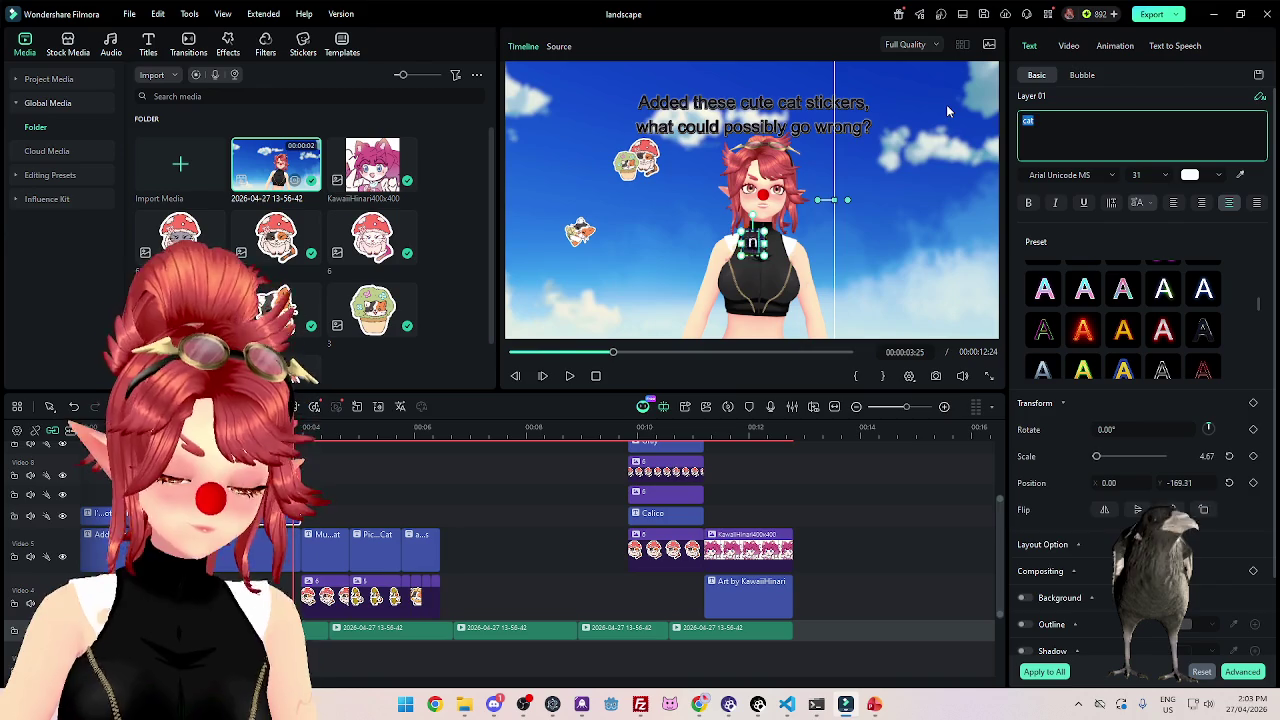
type("now")
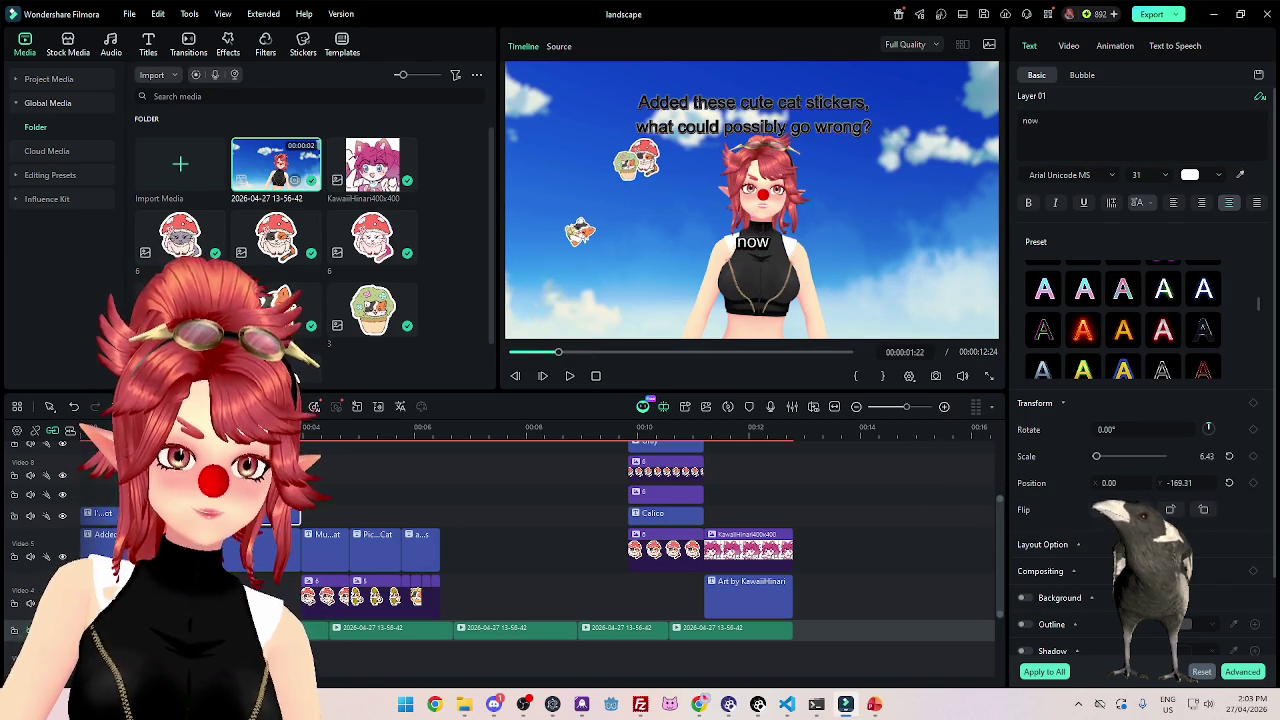
key("Home")
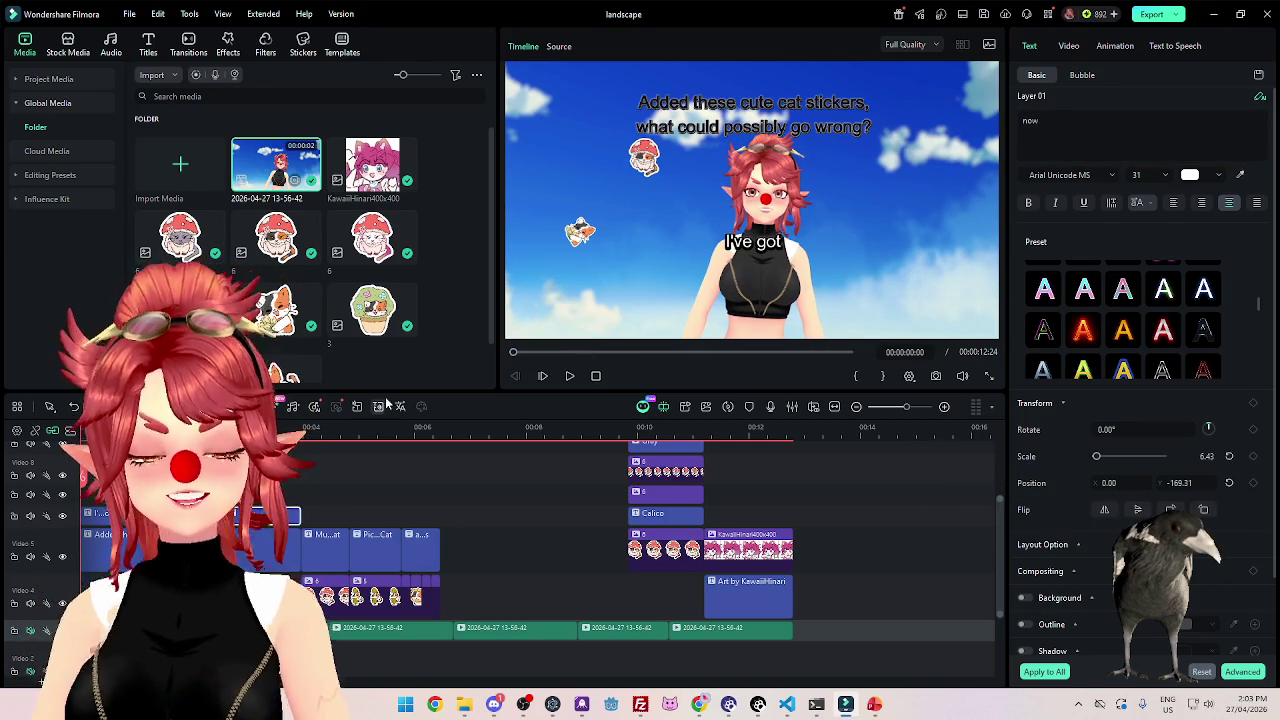
left_click(569, 377)
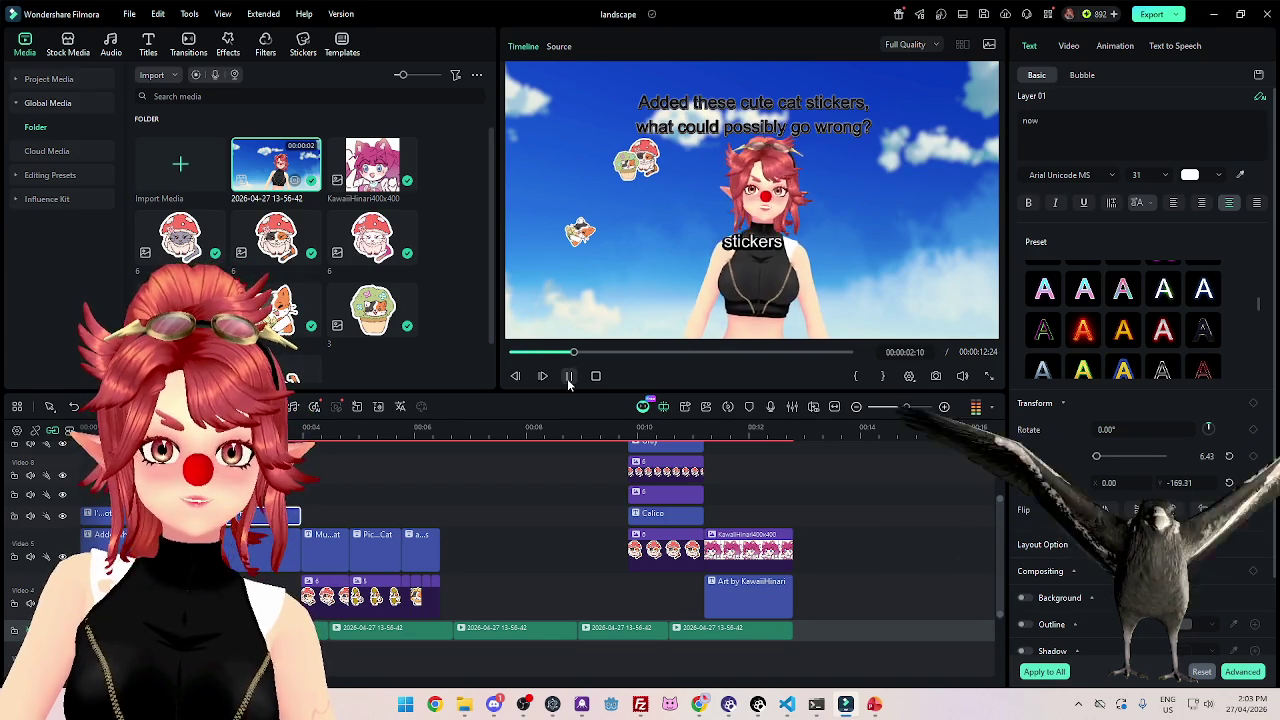
Play and scrub the preview to check where the 'now' caption appears.
left_click(569, 377)
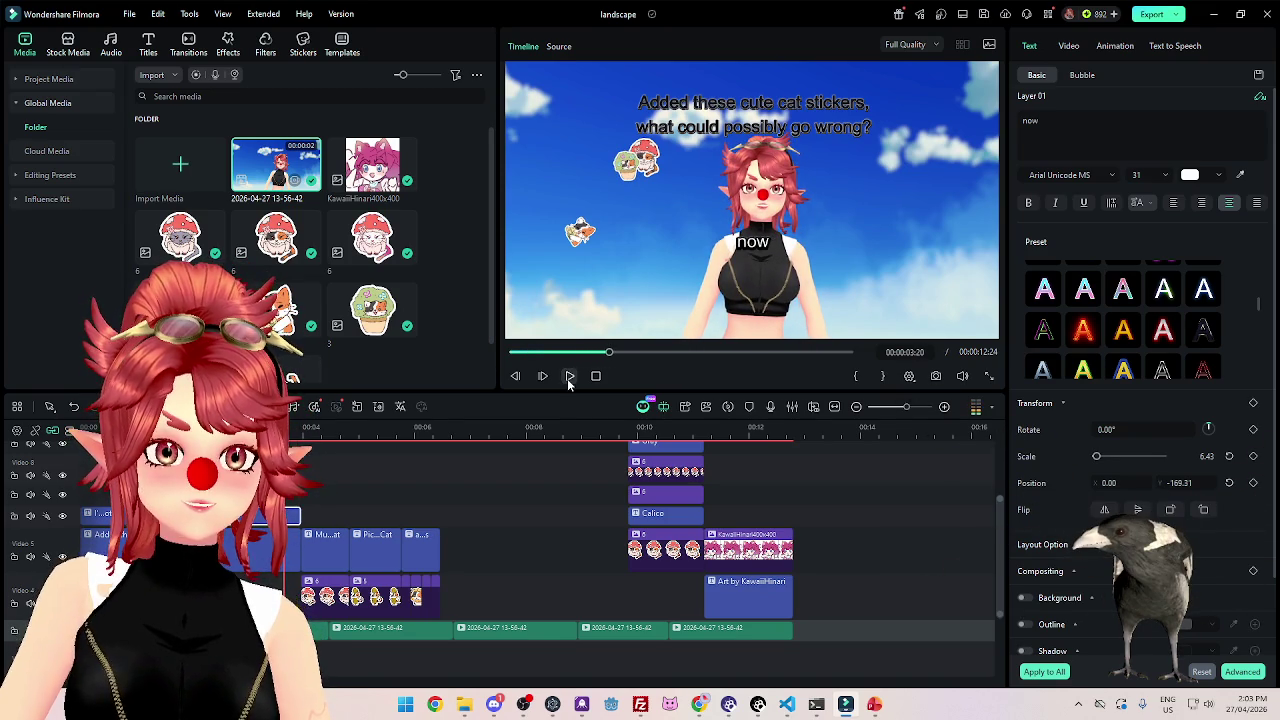
left_click(569, 377)
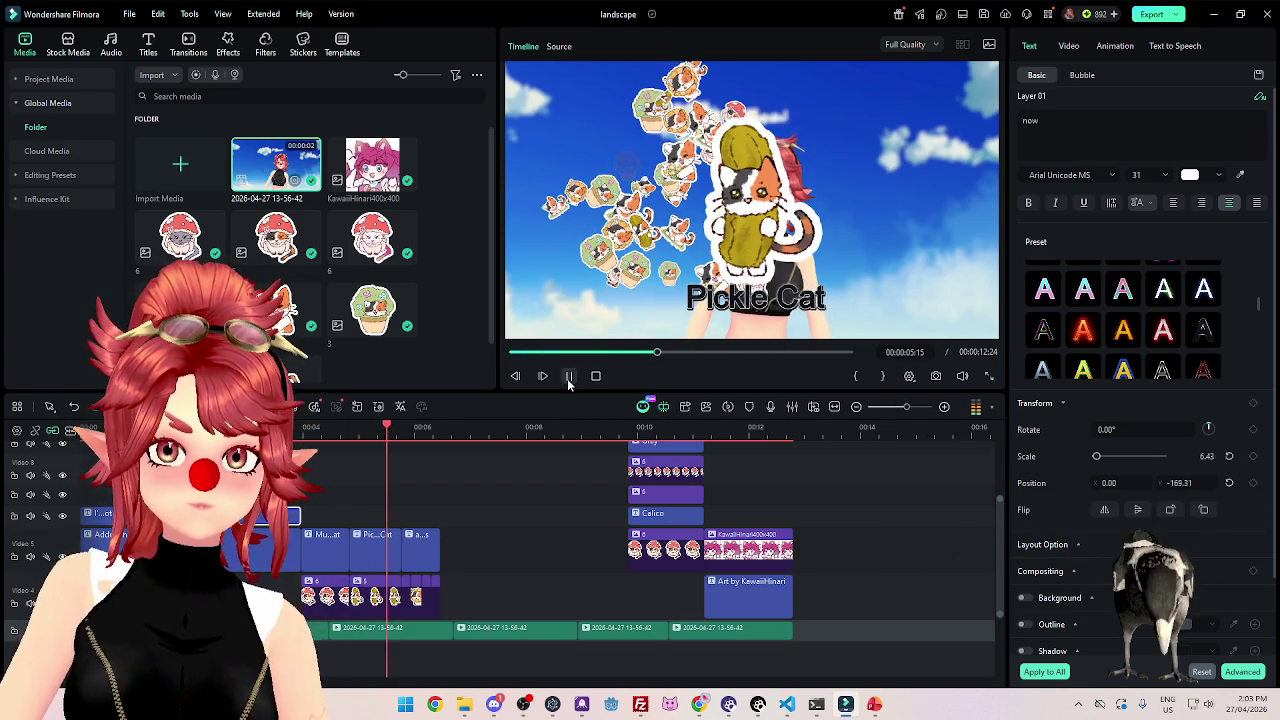
left_click(569, 377)
left_click(340, 640)
scroll(340, 620, "up", 4)
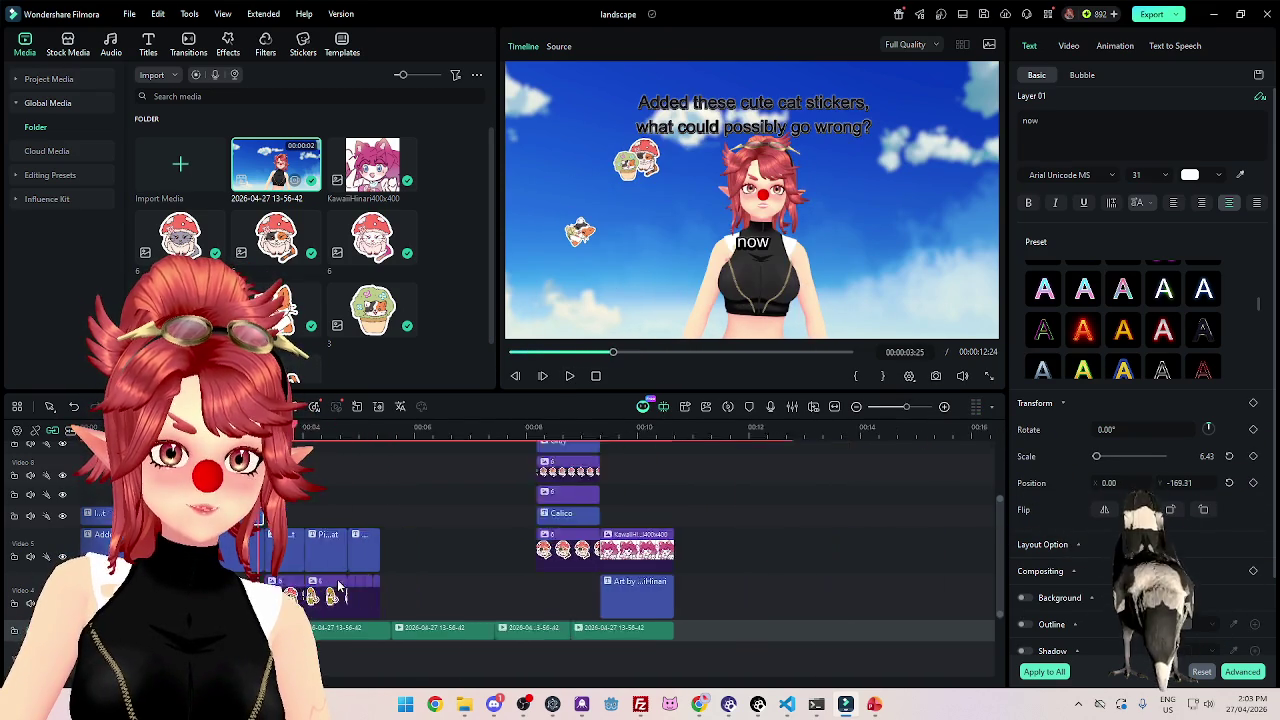
scroll(342, 585, "down", 5)
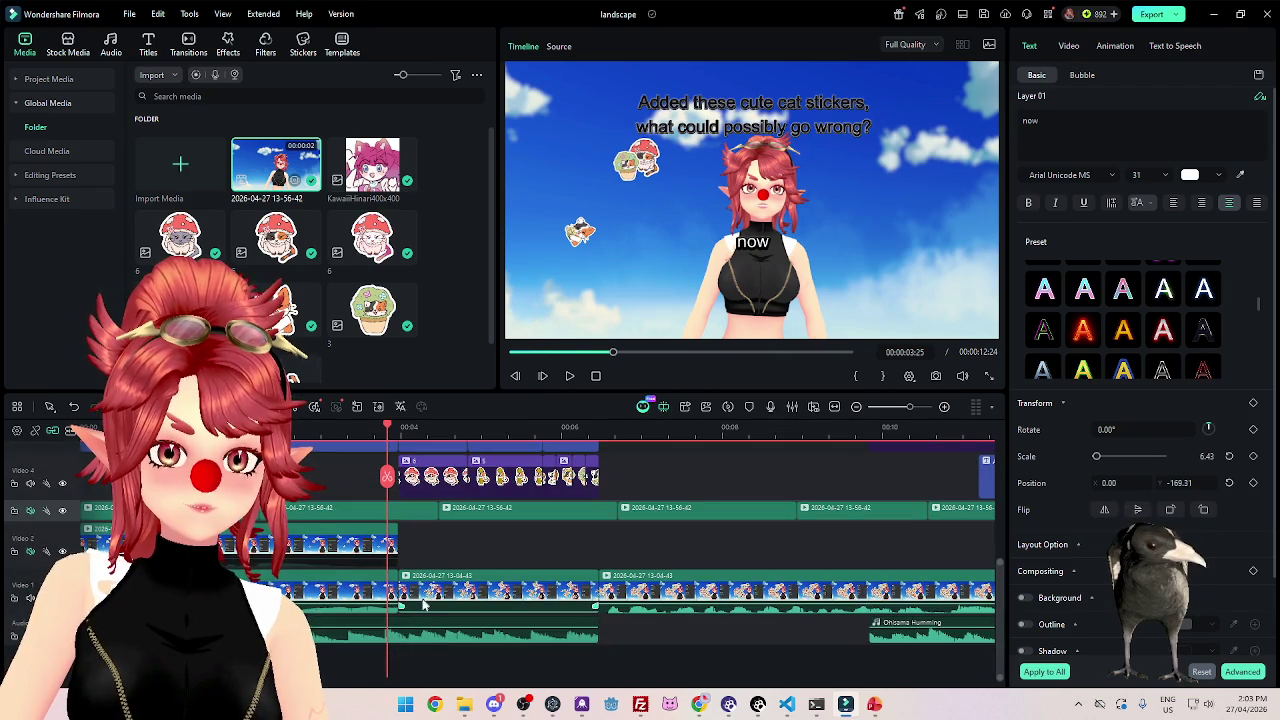
scroll(426, 598, "up", 2)
scroll(422, 560, "up", 3)
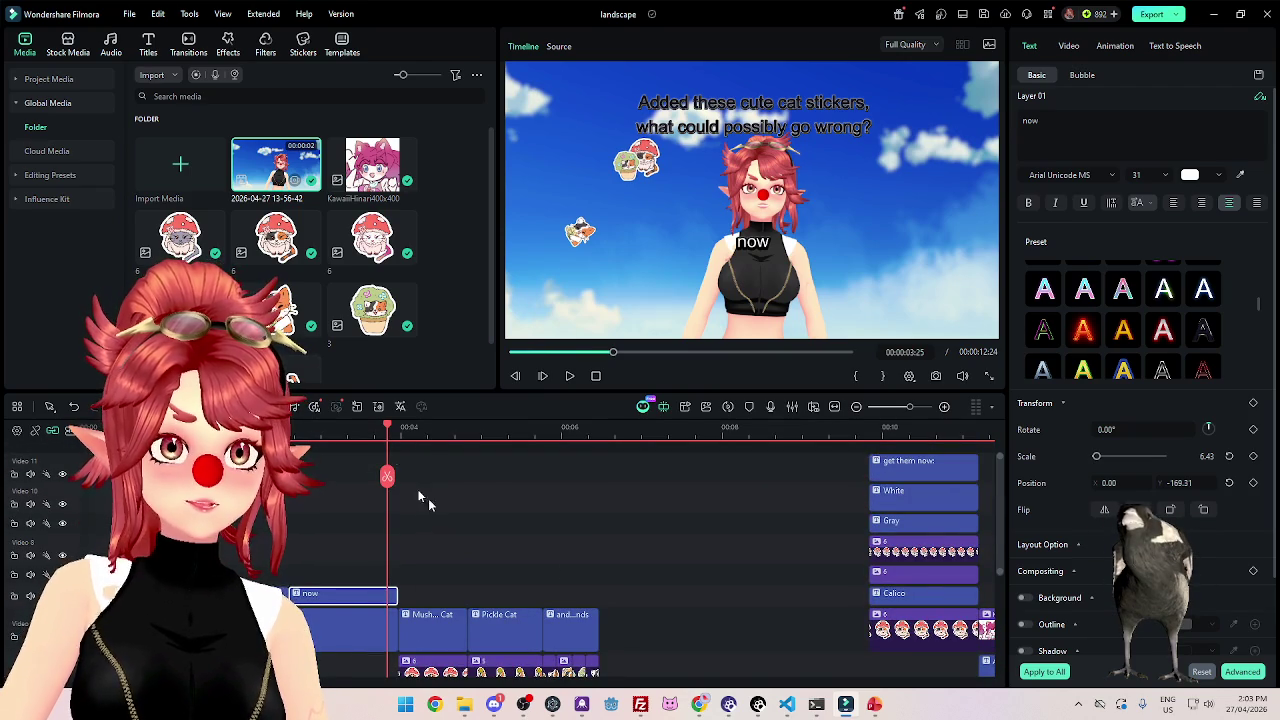
scroll(428, 494, "down", 2)
scroll(428, 530, "down", 1)
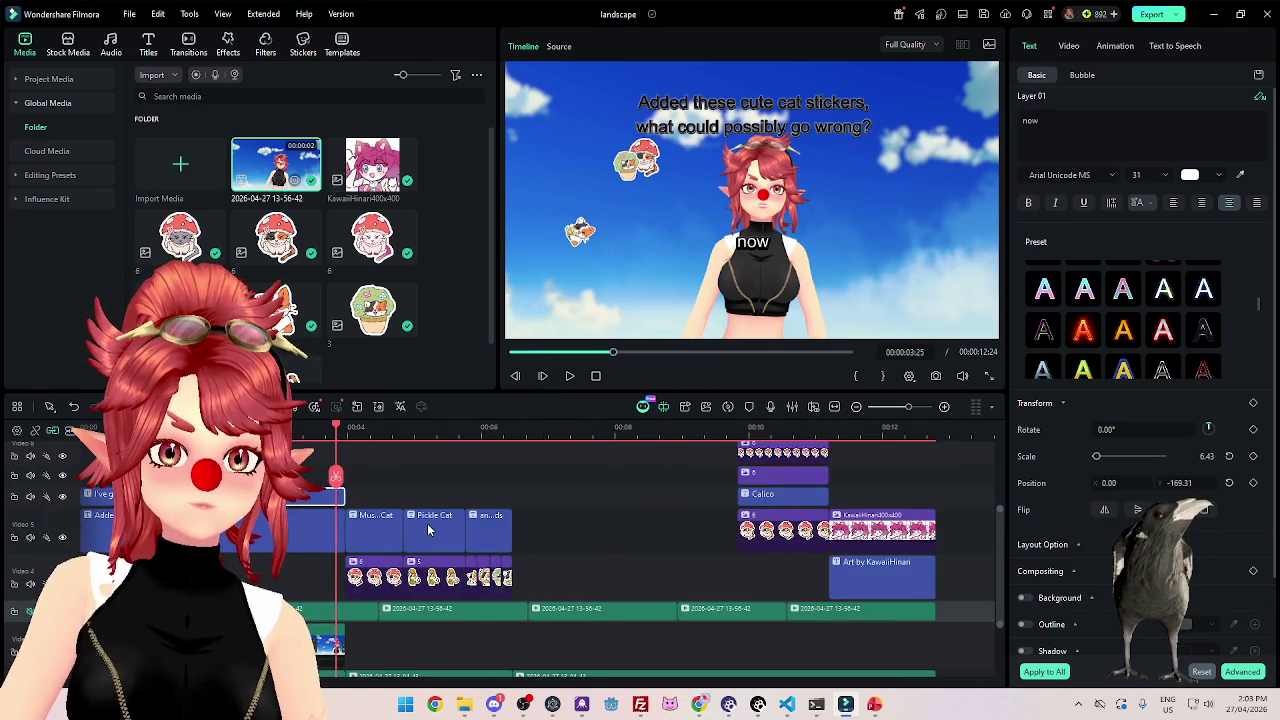
left_click(569, 376)
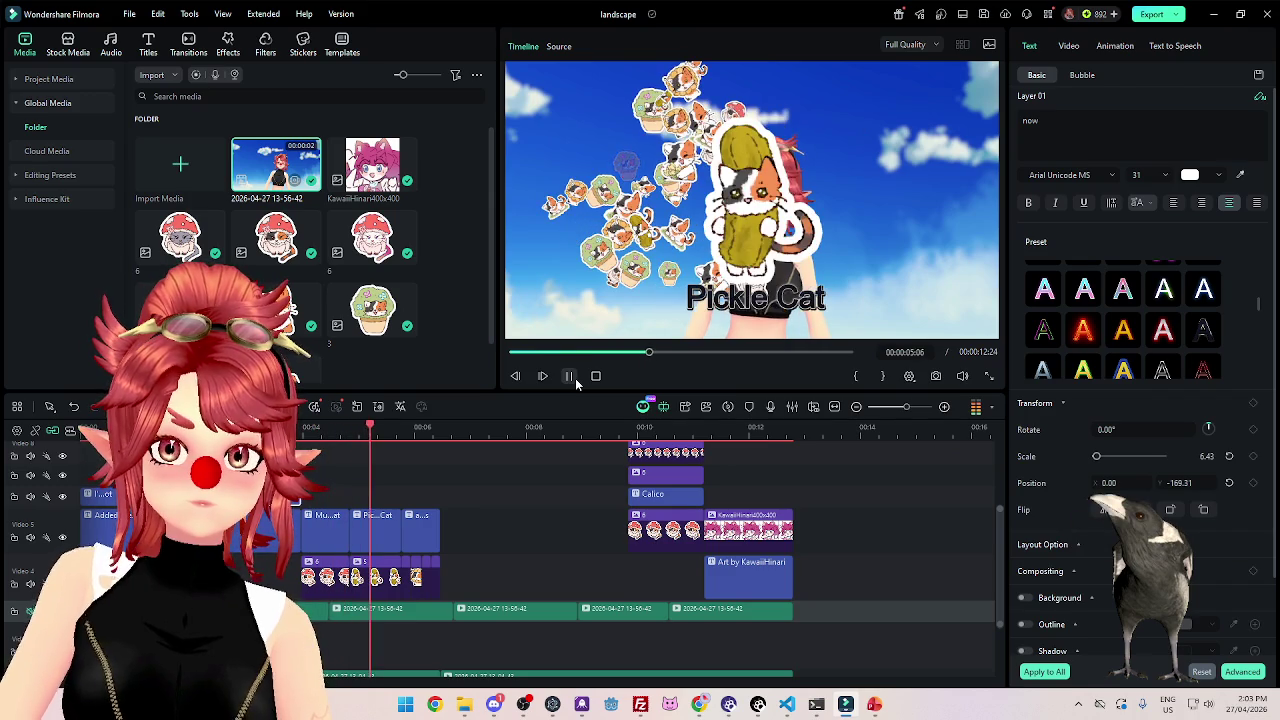
left_click(572, 377)
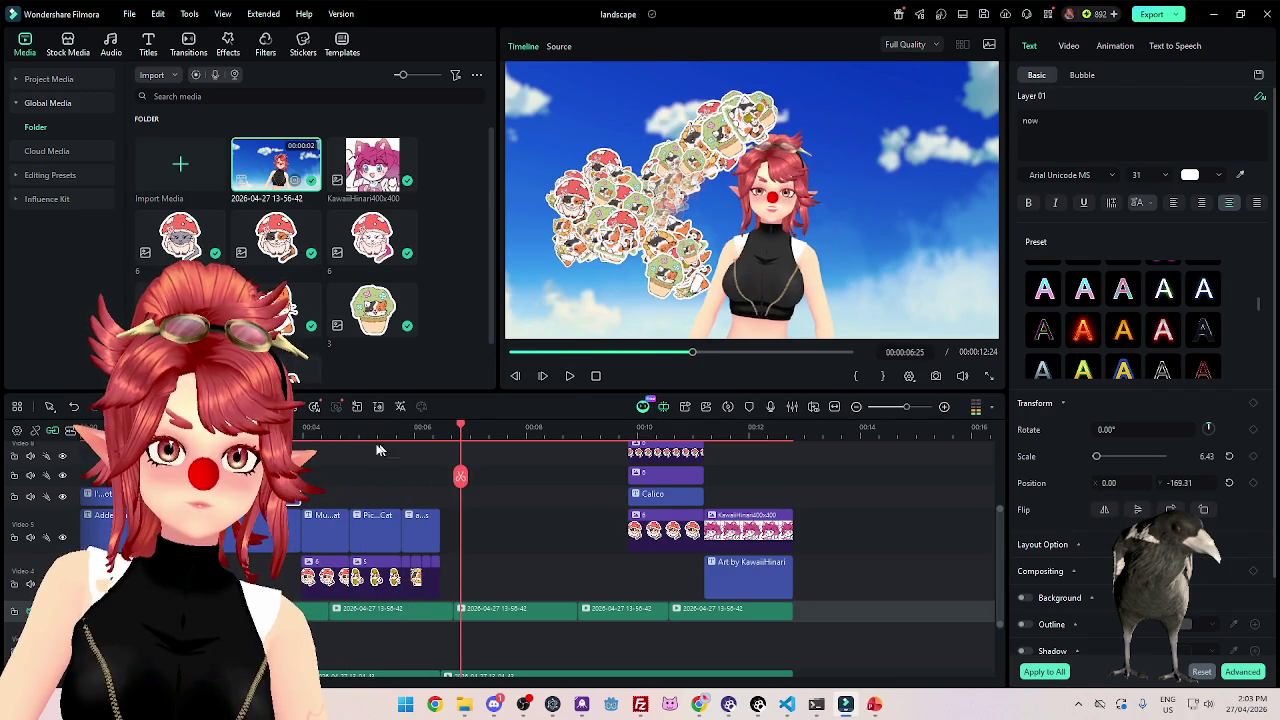
Paste the 'now' caption at 00:00:06:18 and lift it two tracks higher.
left_click(290, 428)
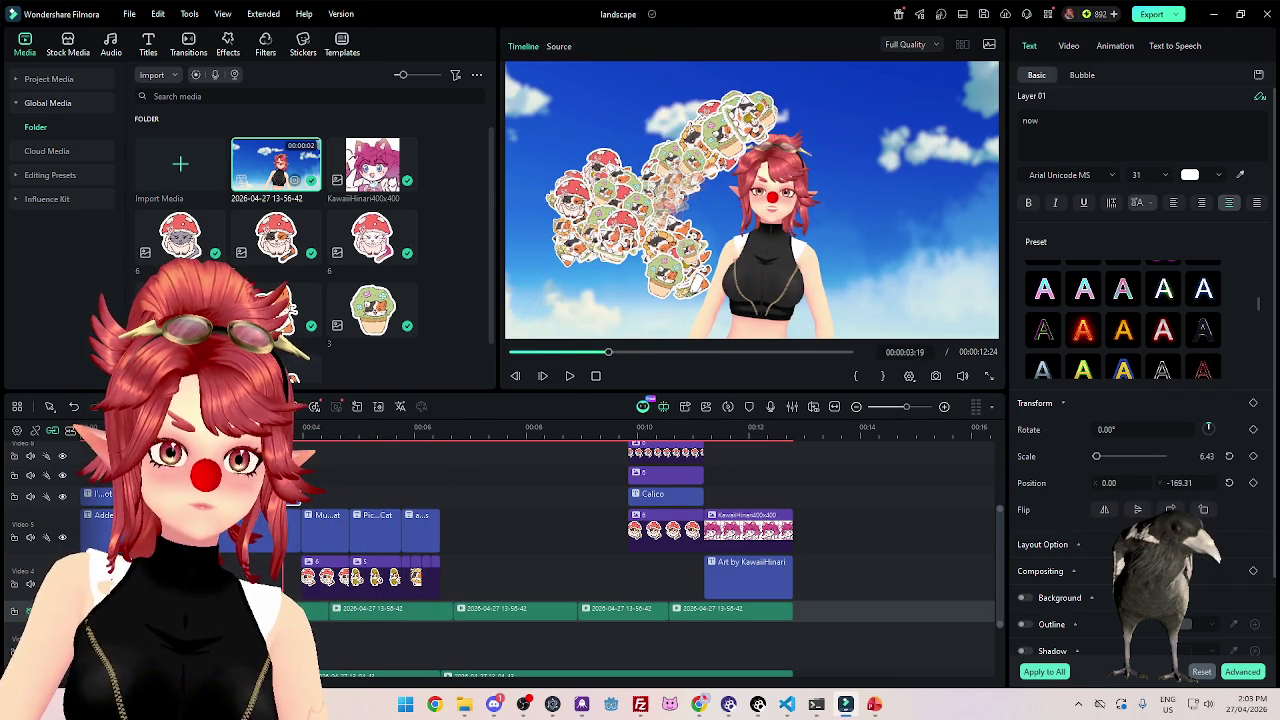
left_click(415, 428)
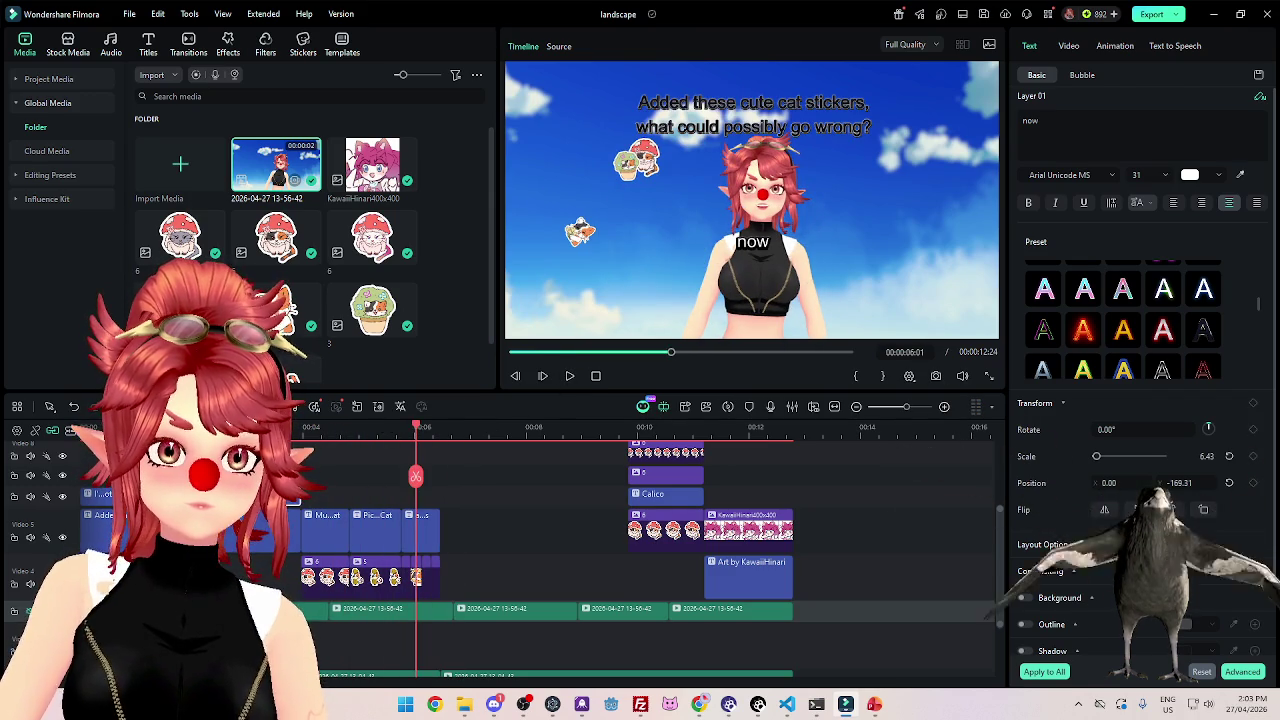
left_click(450, 430)
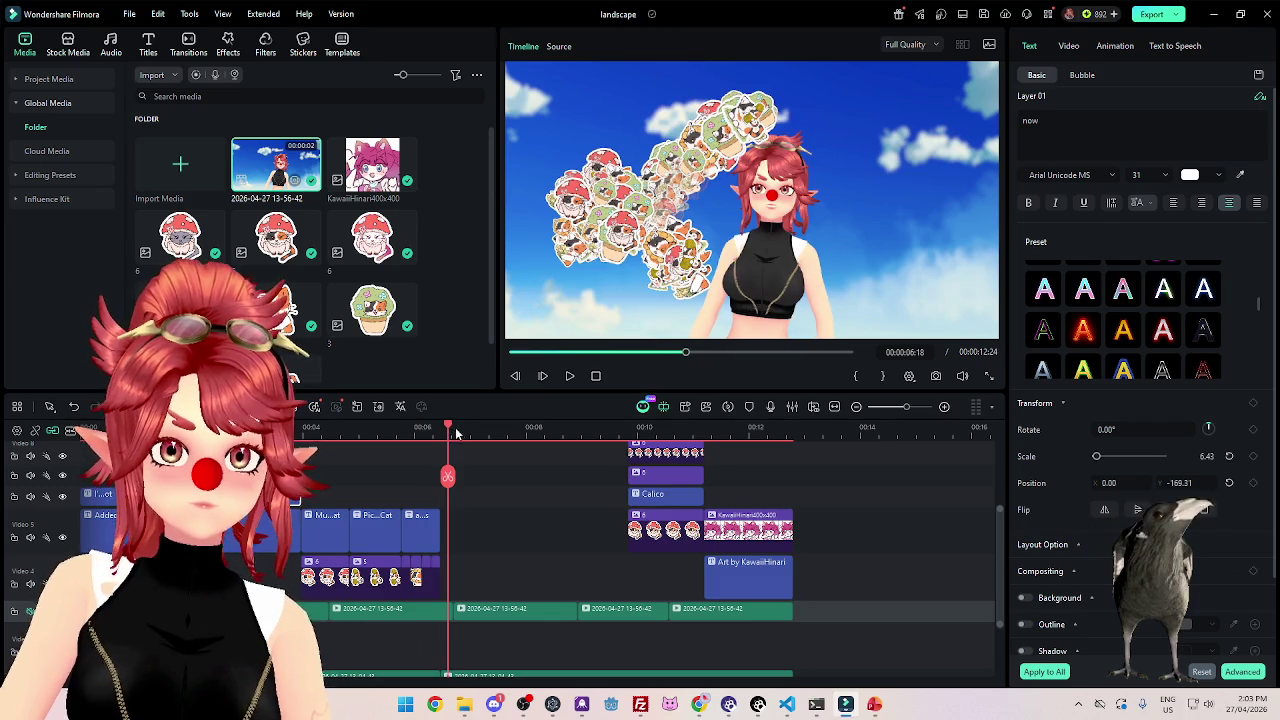
key("ctrl+v")
left_click_drag(476, 630, 480, 496)
mouse_move(516, 428)
left_mouse_down()
mouse_move(438, 426)
mouse_move(477, 426)
left_mouse_up()
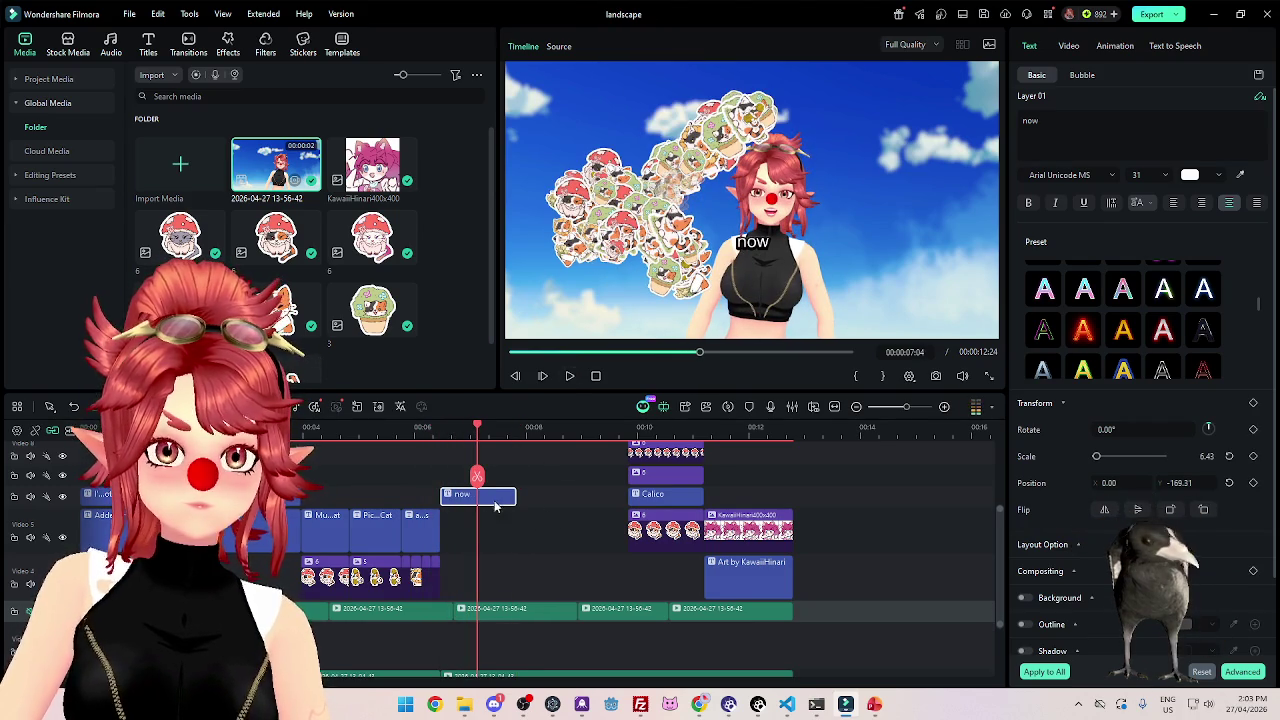
double_click(1108, 127)
Reword the caption as 'not that' and find where it should end, near 00:00:07:20.
type("not that")
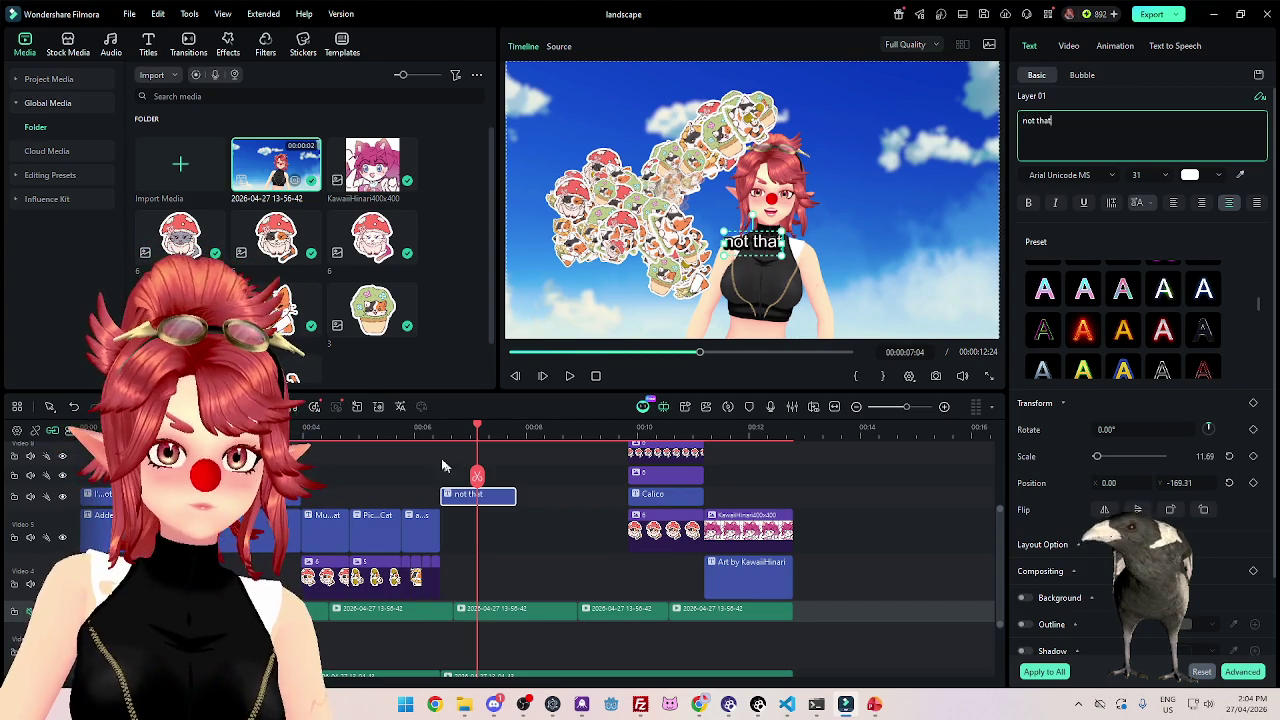
left_click_drag(444, 427, 474, 427)
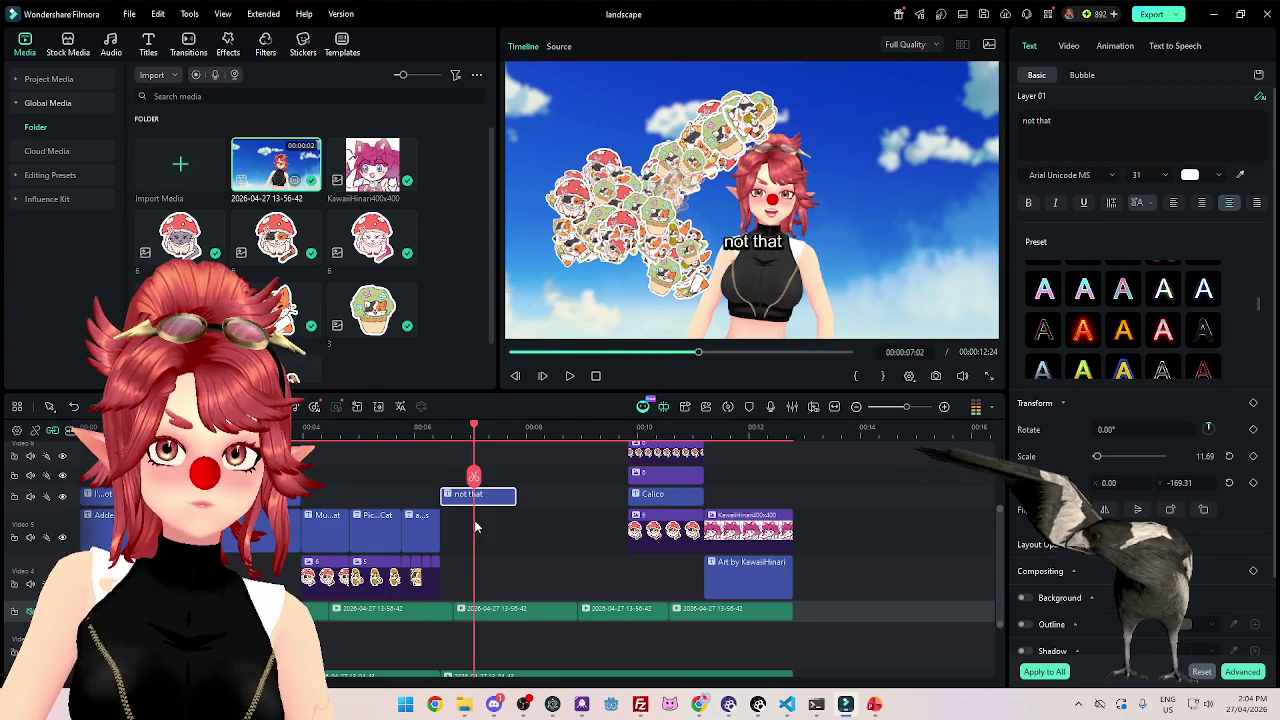
scroll(575, 522, "up", 3)
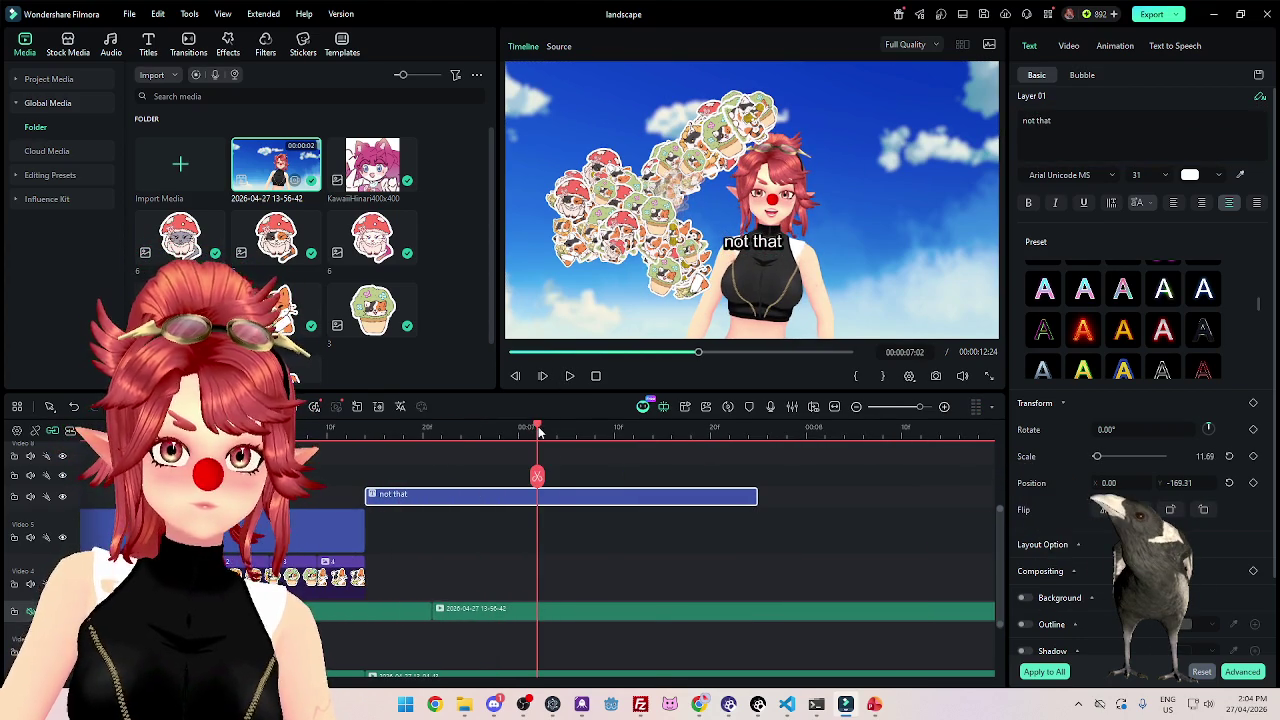
left_click_drag(539, 430, 518, 430)
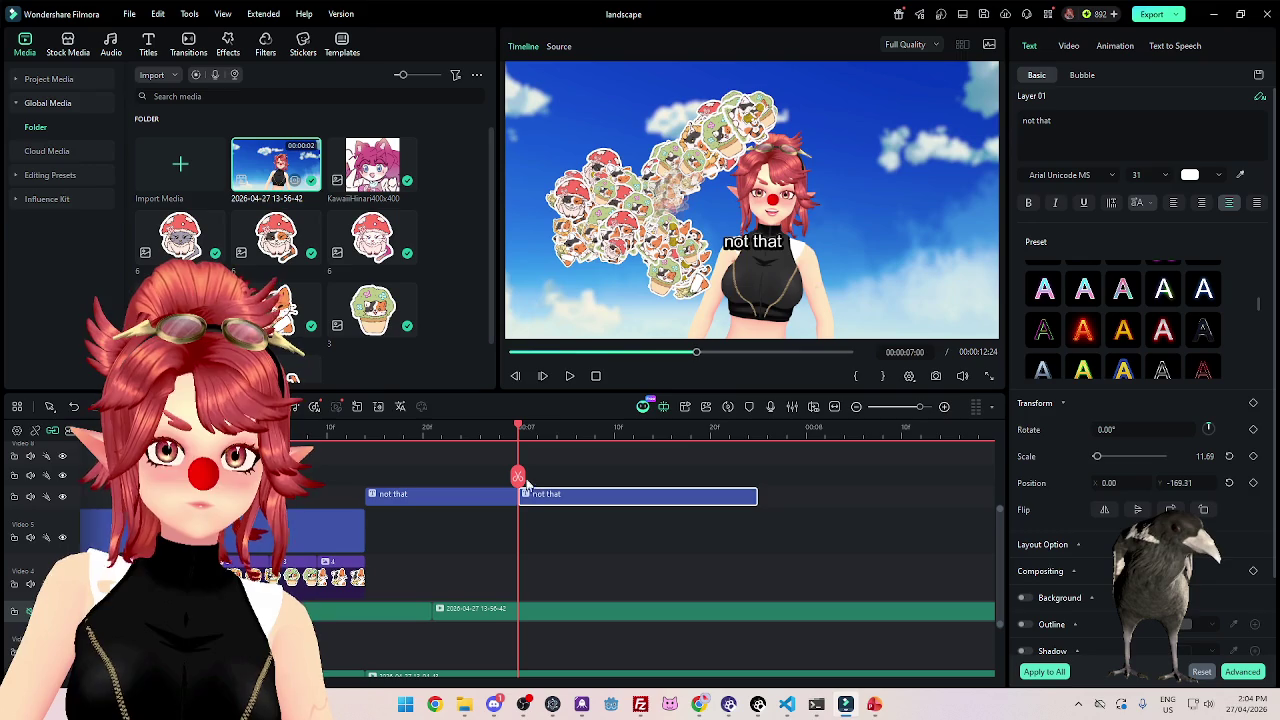
left_click(569, 377)
left_click(617, 503)
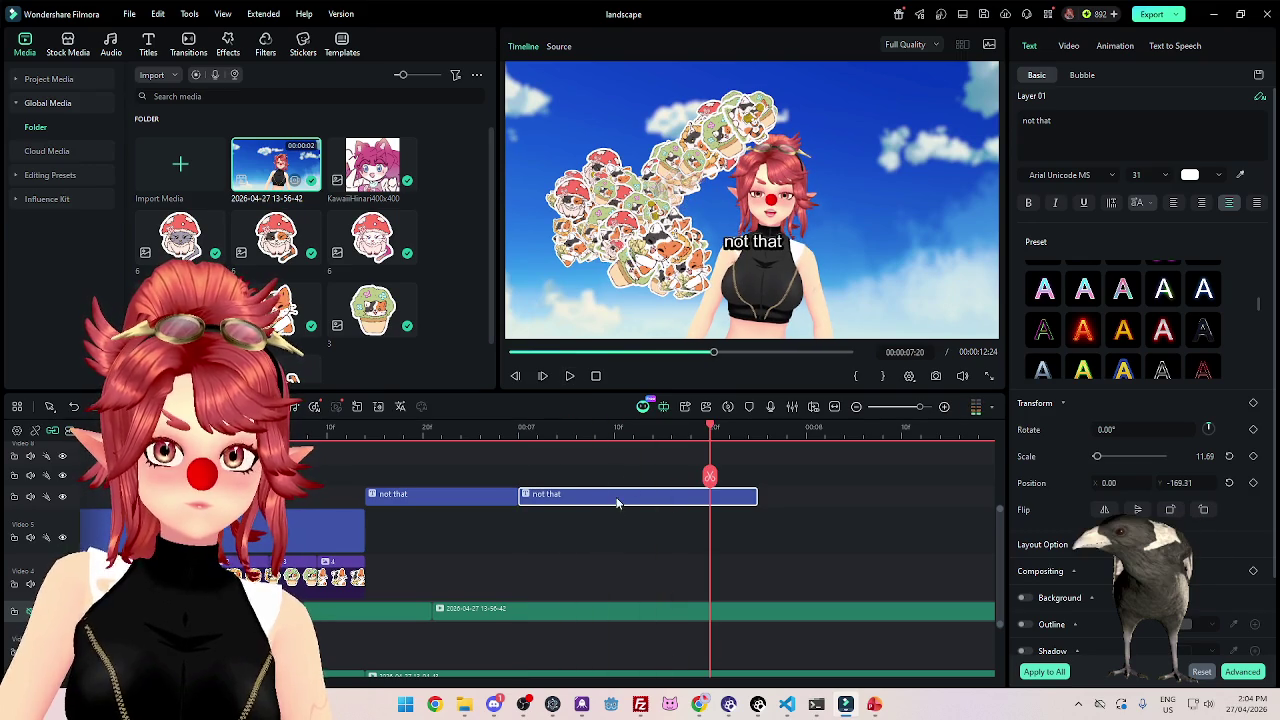
Retype the caption as 'it's CUTE', split it there, and lengthen the second piece.
triple_click(1112, 118)
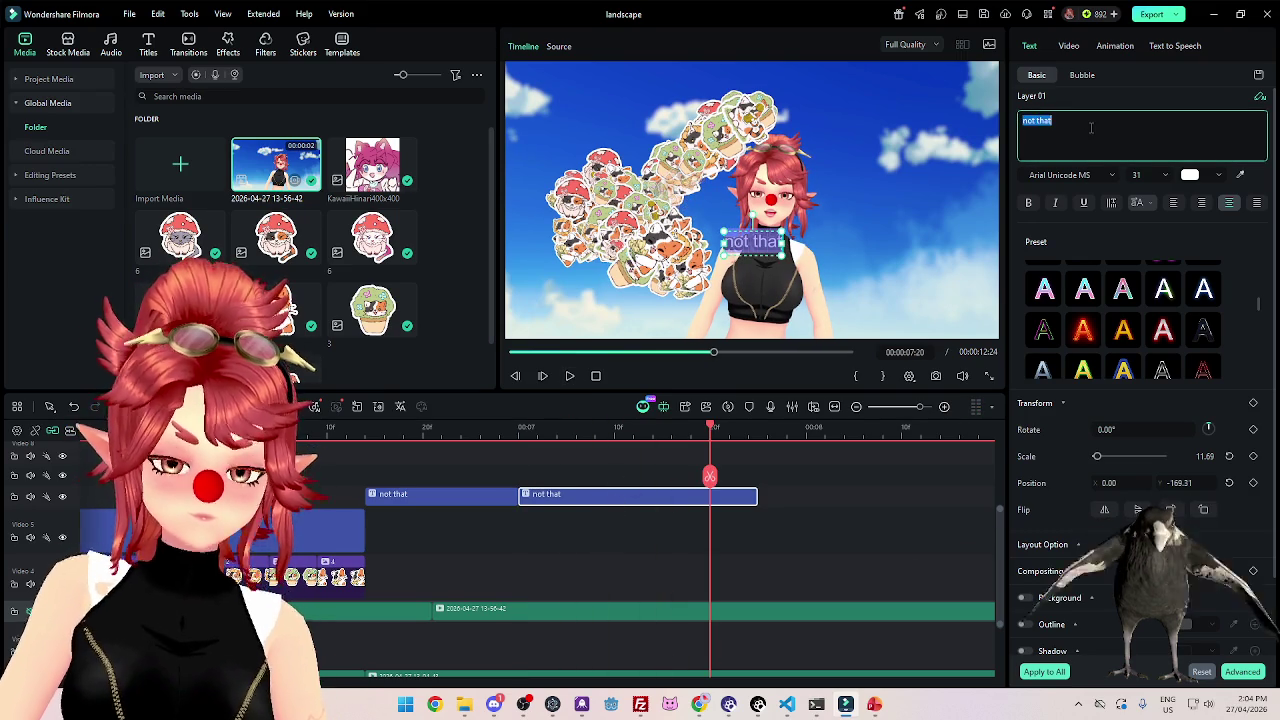
type("it's CUTE")
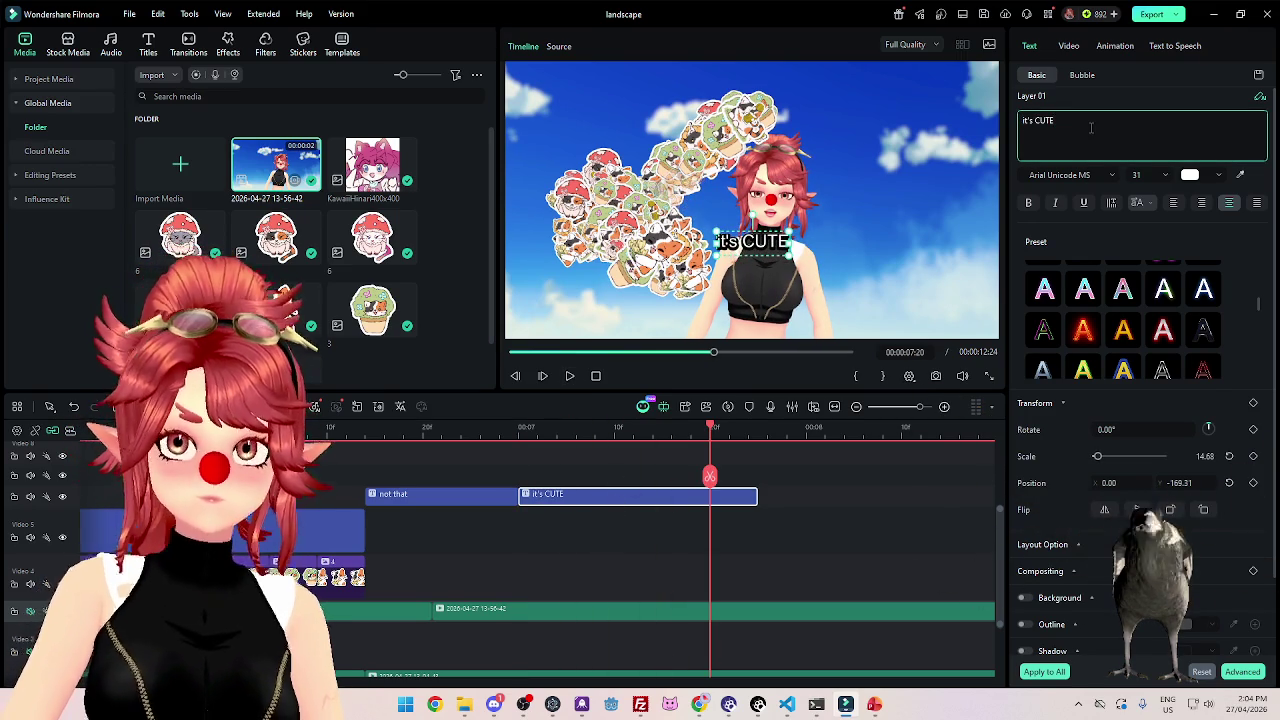
left_click(709, 476)
scroll(706, 480, "down", 2)
left_click_drag(567, 494, 847, 499)
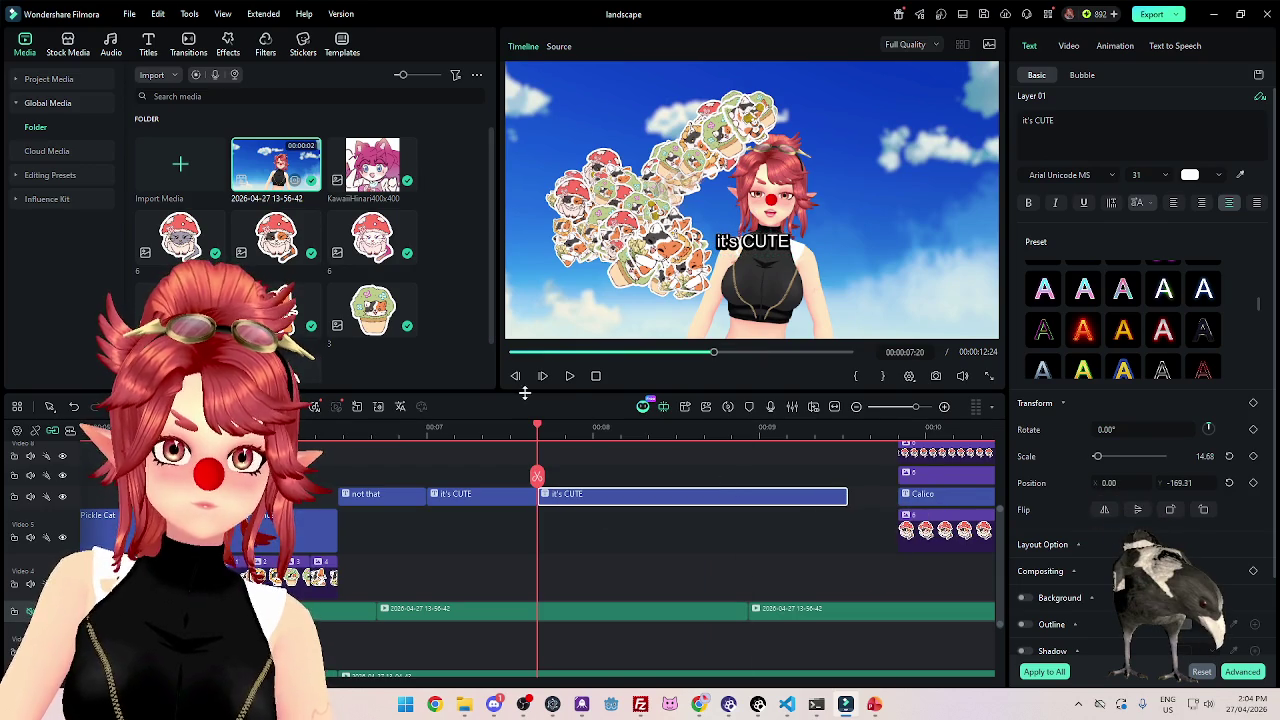
left_click(570, 376)
left_click(570, 376)
left_click(570, 376)
left_click(570, 376)
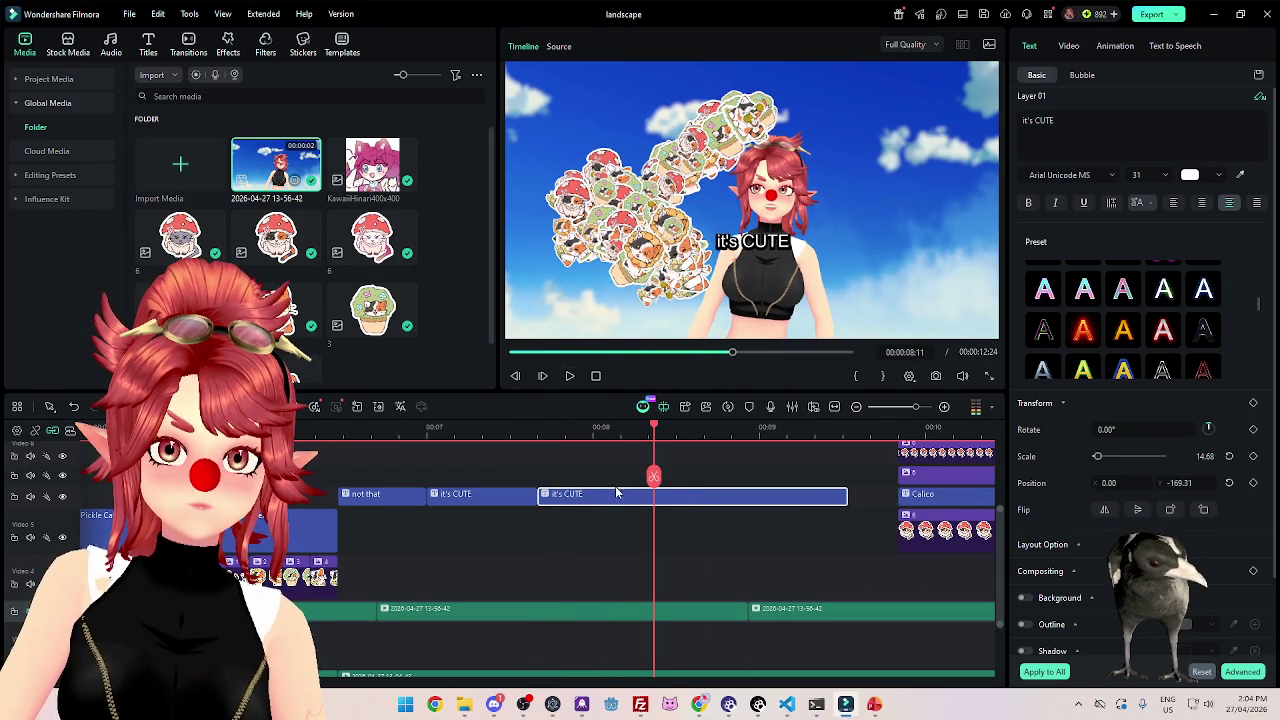
Change the next piece to 'it's just' and split it around 00:00:08:23.
double_click(1042, 120)
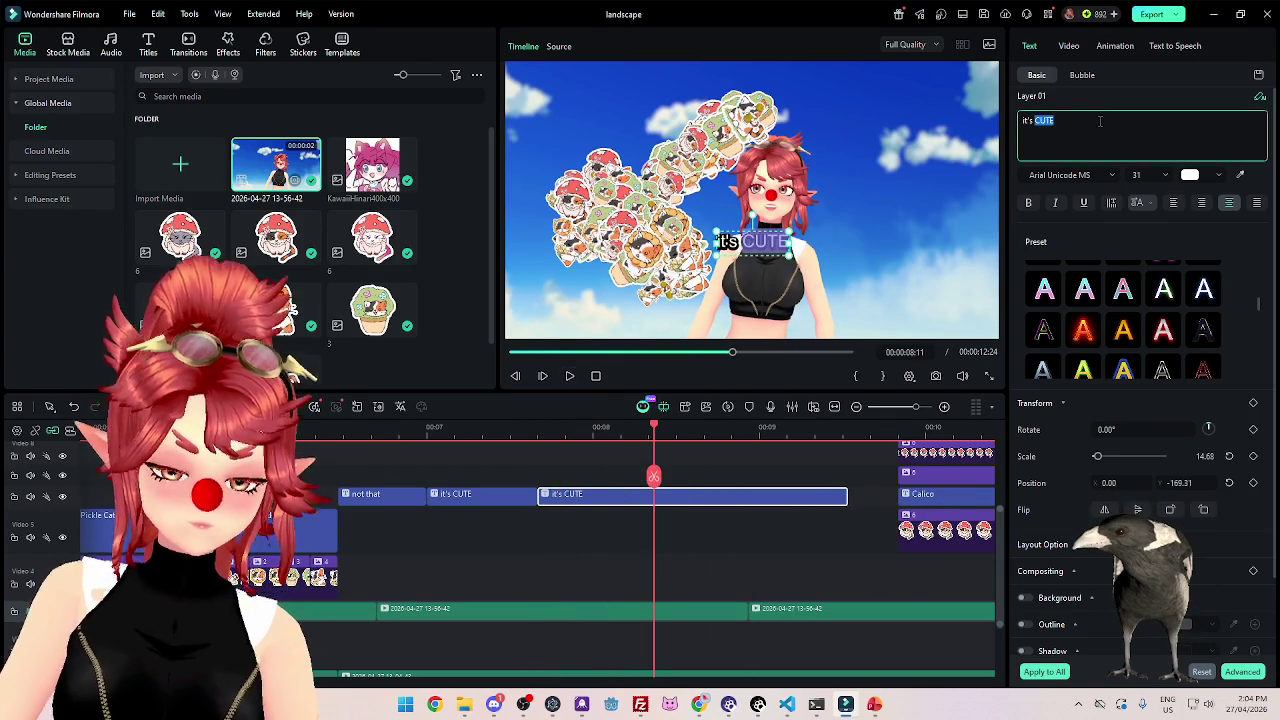
type("just")
key("ctrl+b")
left_click(570, 376)
left_click(570, 376)
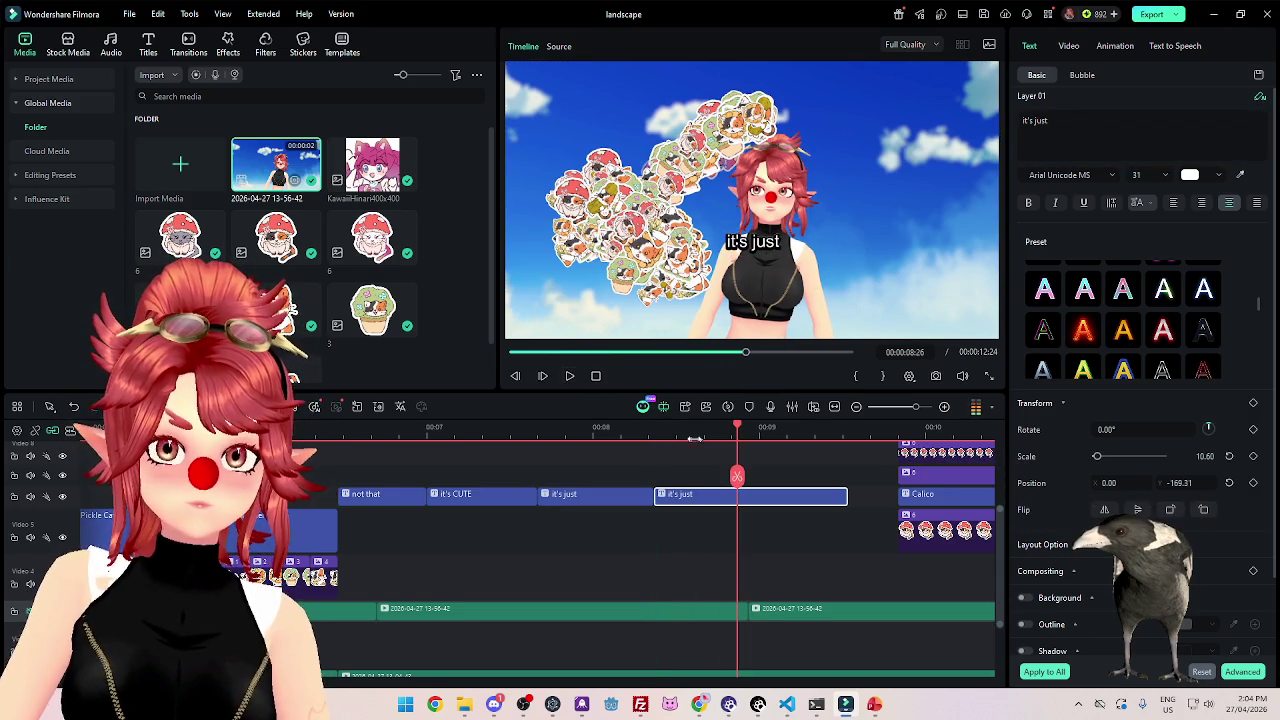
left_click(570, 376)
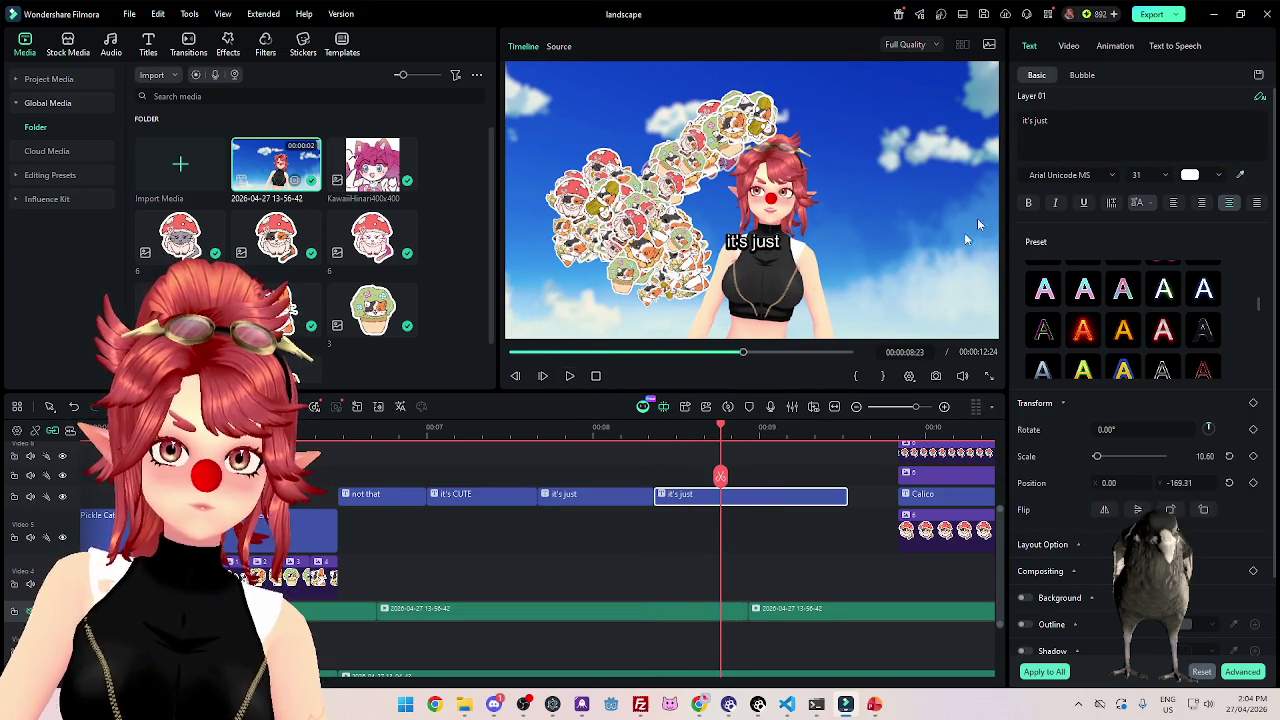
Retype the following piece as 'CUTE', split it, and position the playhead at 00:00:09:01.
triple_click(1080, 118)
type("CUTE")
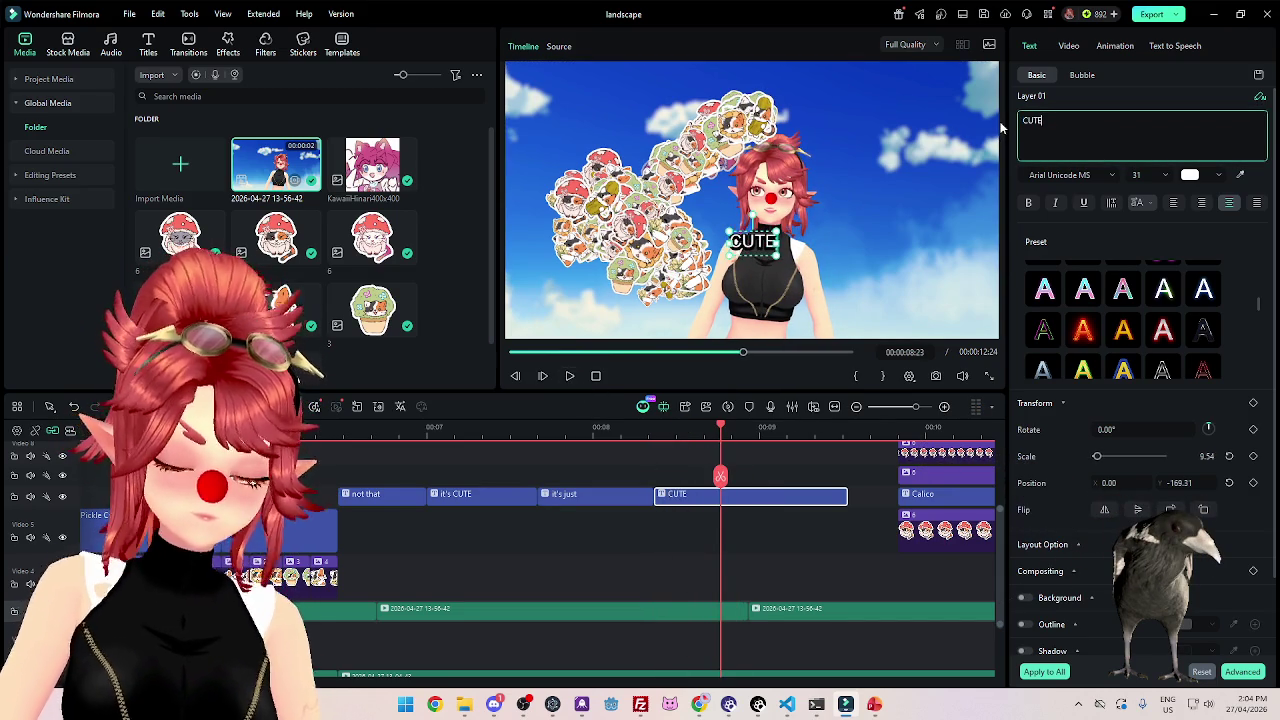
key("ctrl+b")
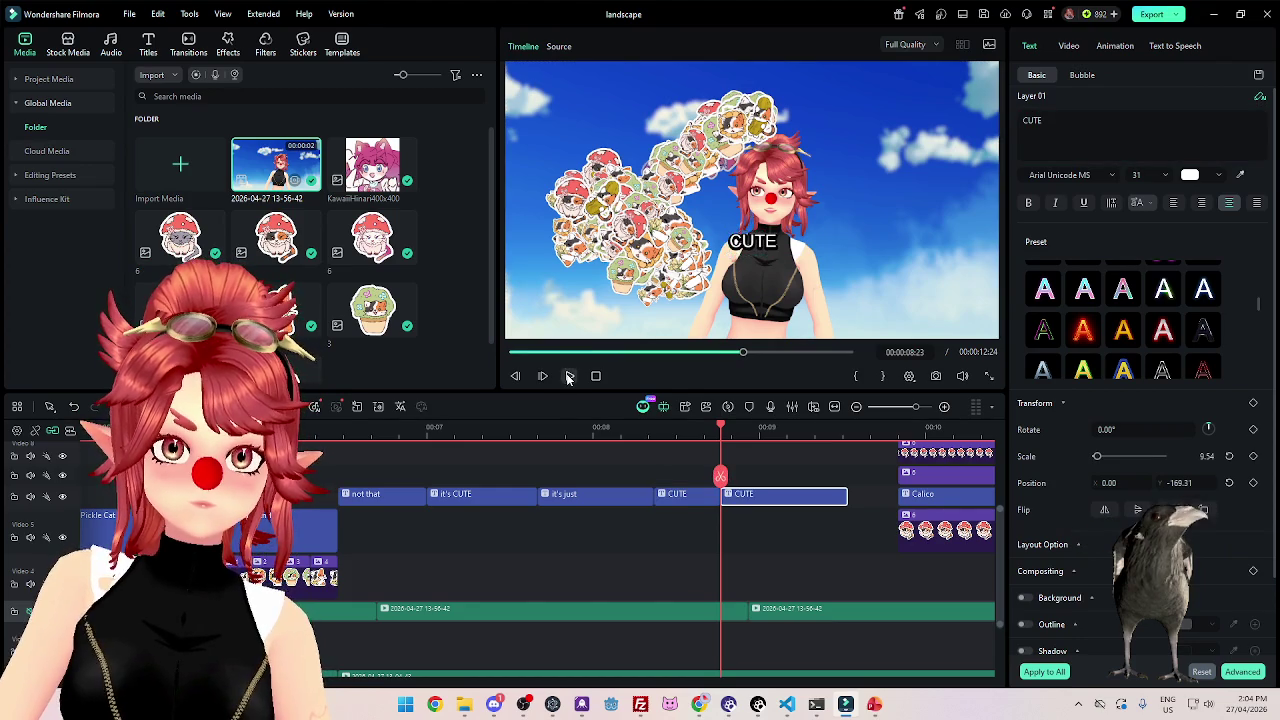
left_click(775, 430)
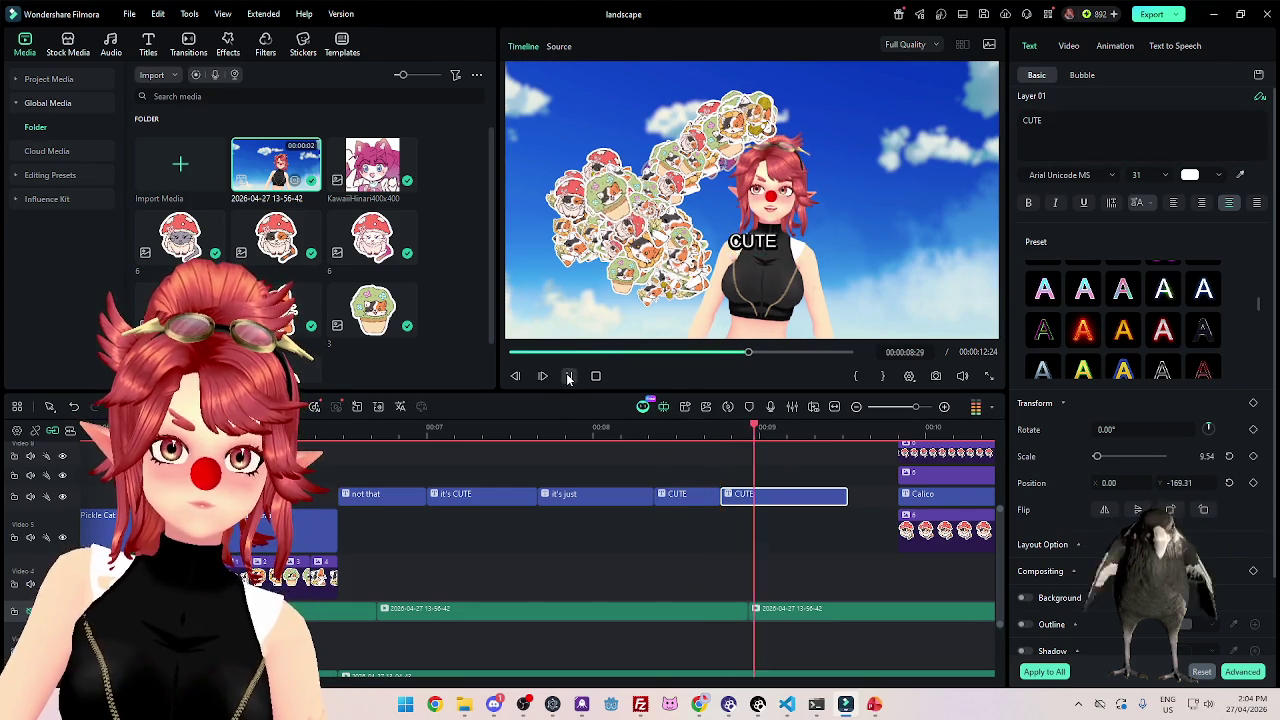
left_click(766, 431)
Make the piece 'CAT', split it at 00:00:09:22, and retype the remainder as 'STICKERS'.
double_click(1064, 147)
type("CAT")
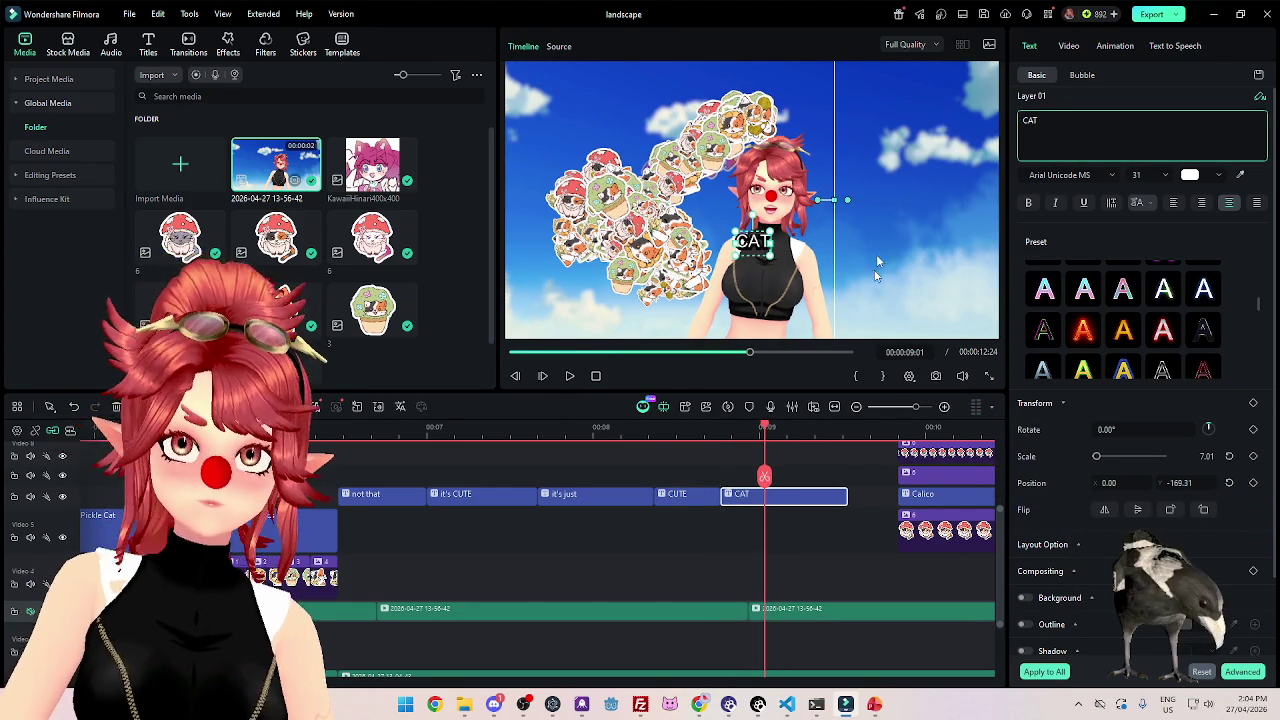
key("ctrl+b")
left_click(569, 376)
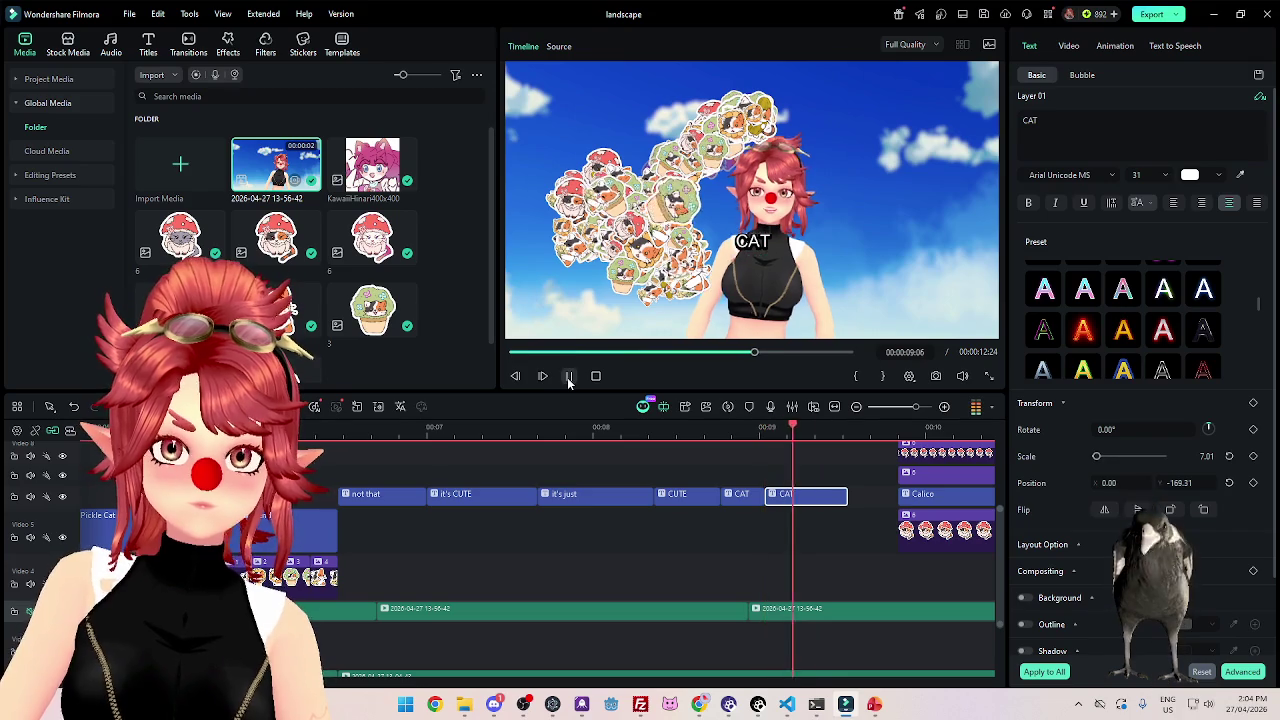
left_click(569, 376)
left_click_drag(1042, 121, 1010, 121)
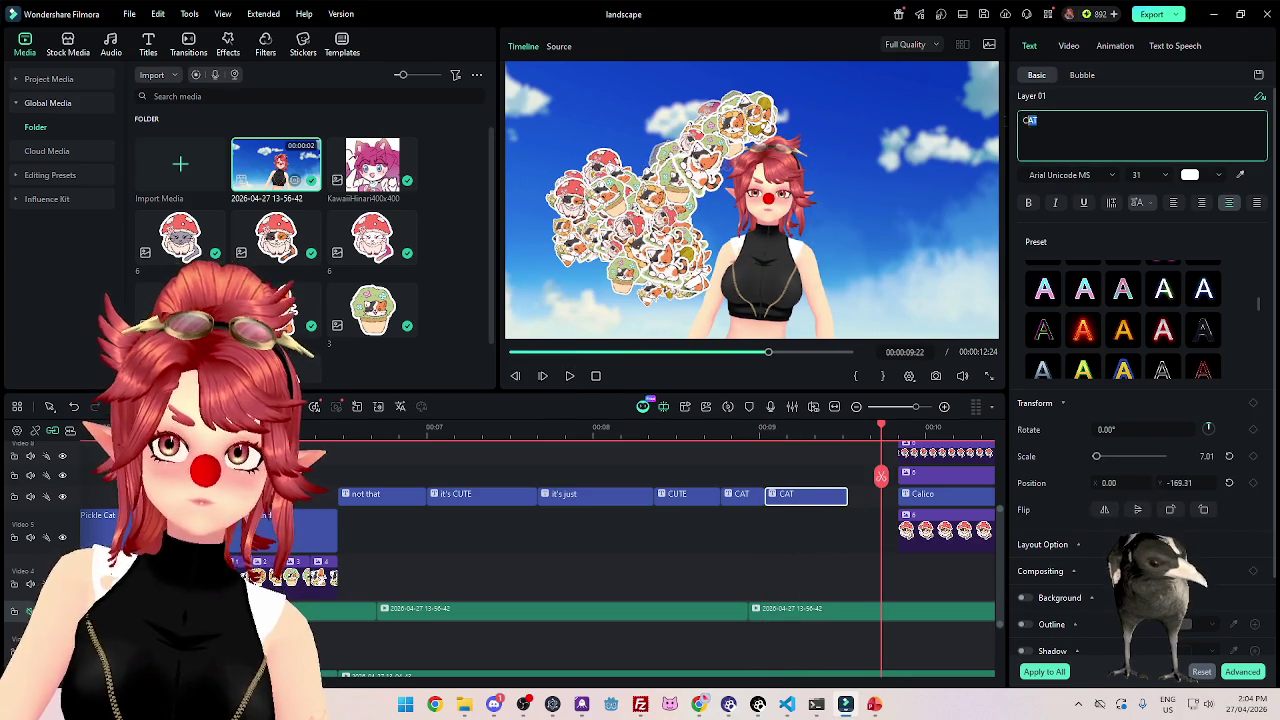
type("STICKERS")
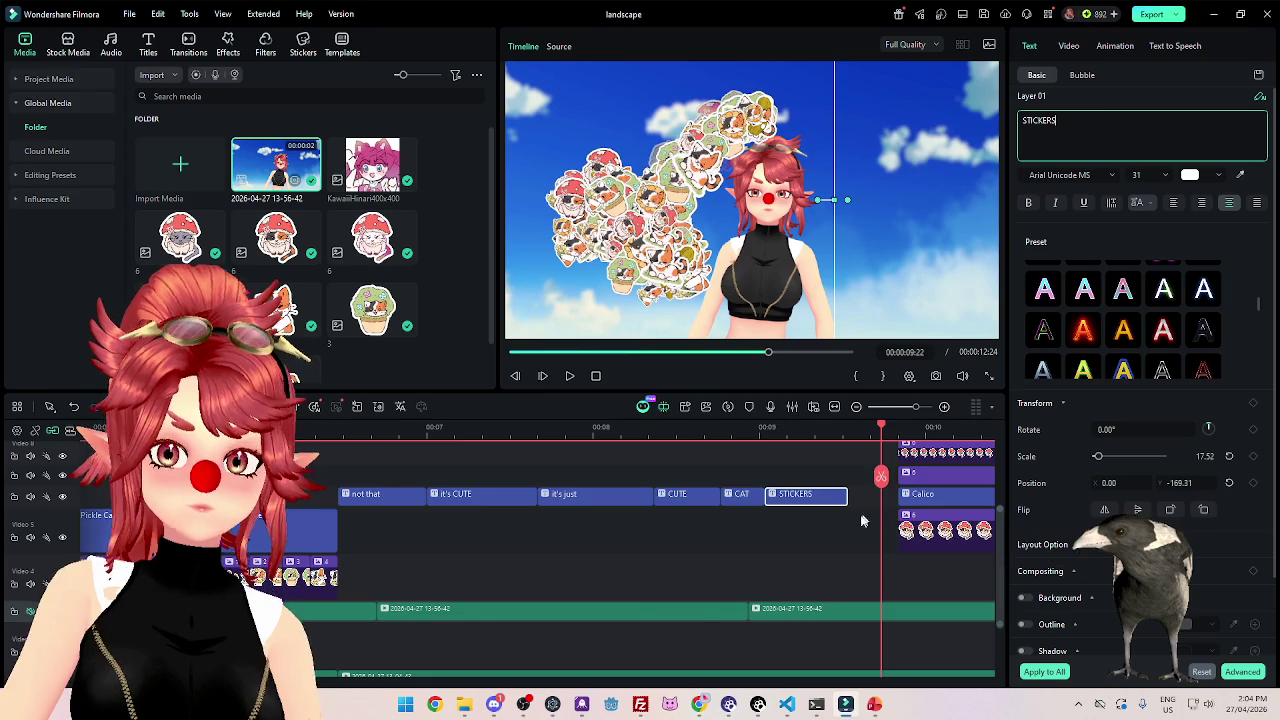
scroll(869, 516, "up", 3)
left_click(433, 428)
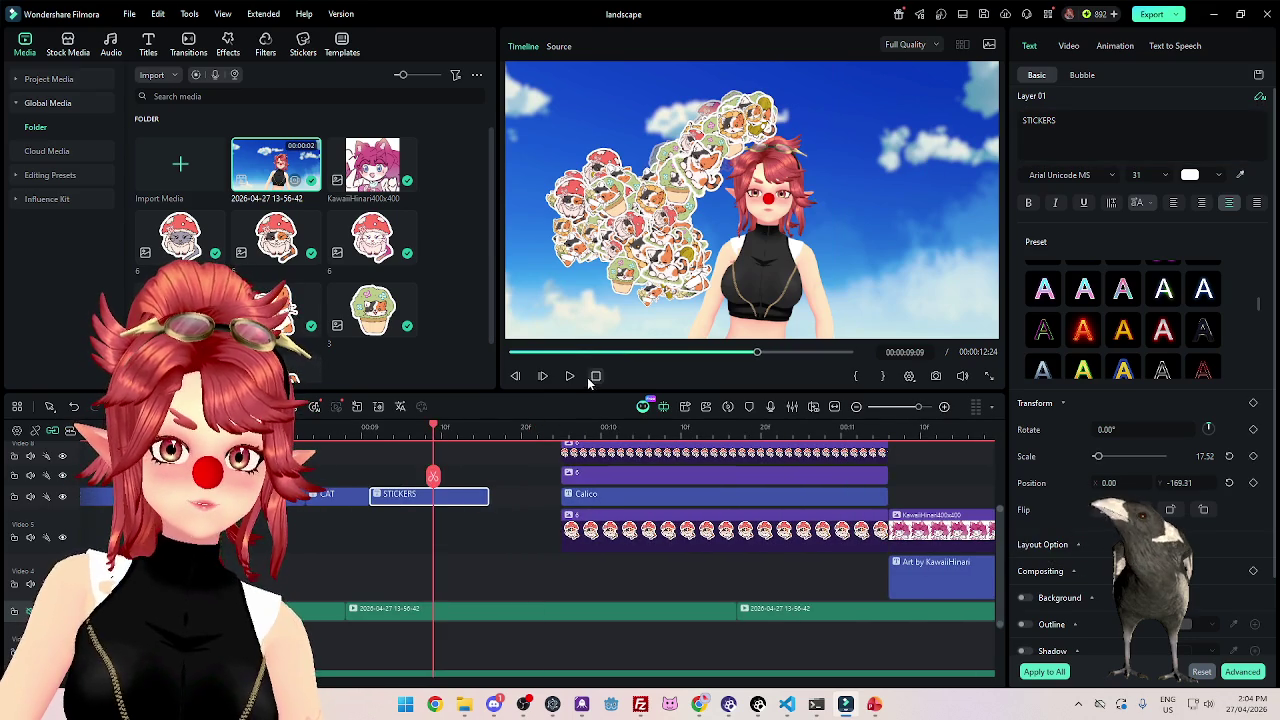